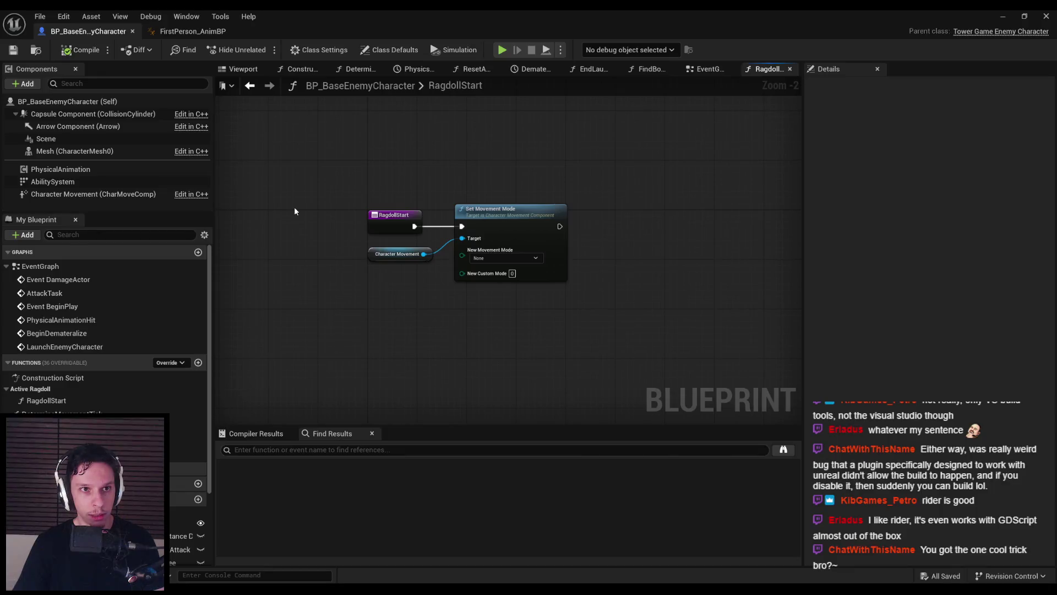
In the level editor's Content Browser, go to 0_Main > Core and open GA_LaunchCharacter
click(1002, 16)
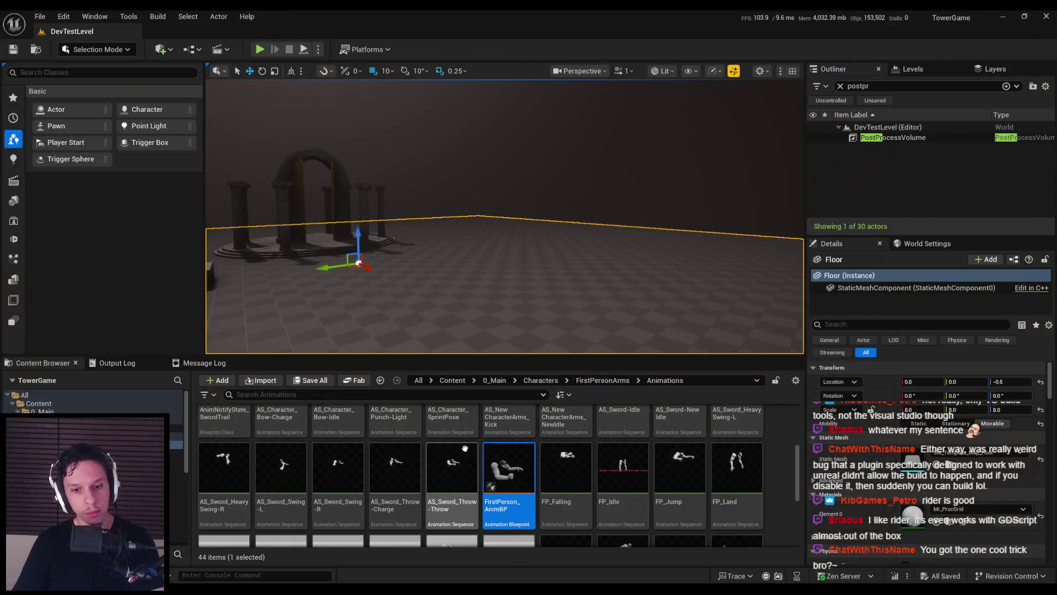
click(495, 380)
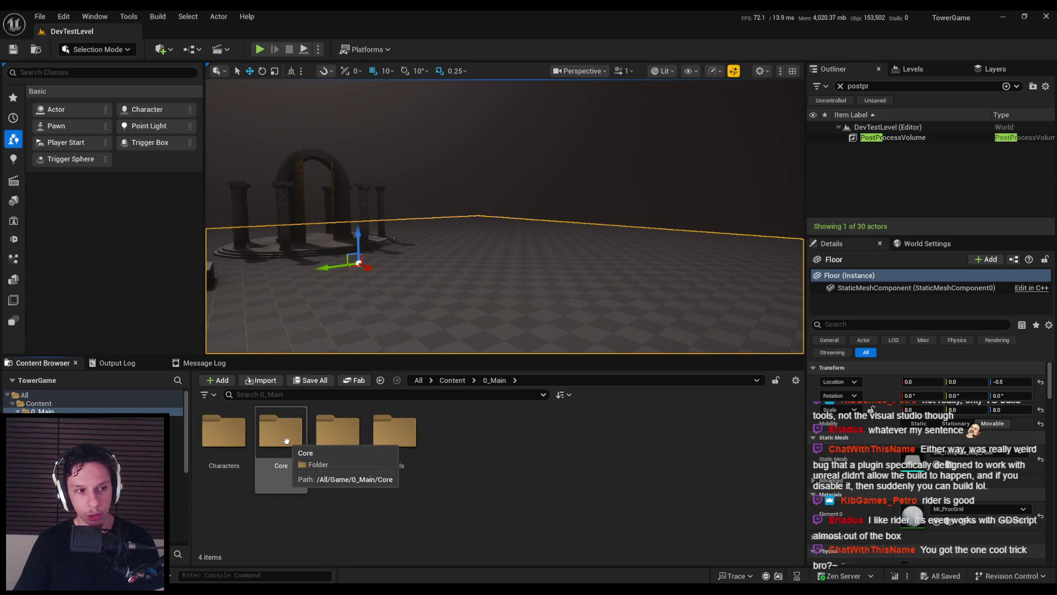
double_click(287, 441)
key(alt+Left)
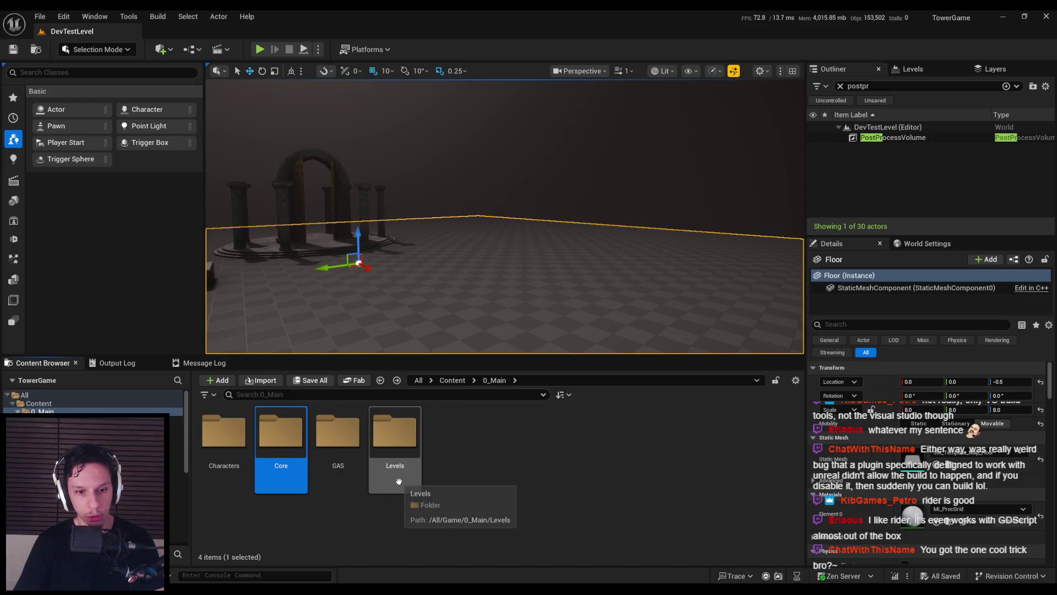
double_click(334, 441)
key(alt+Left)
double_click(336, 435)
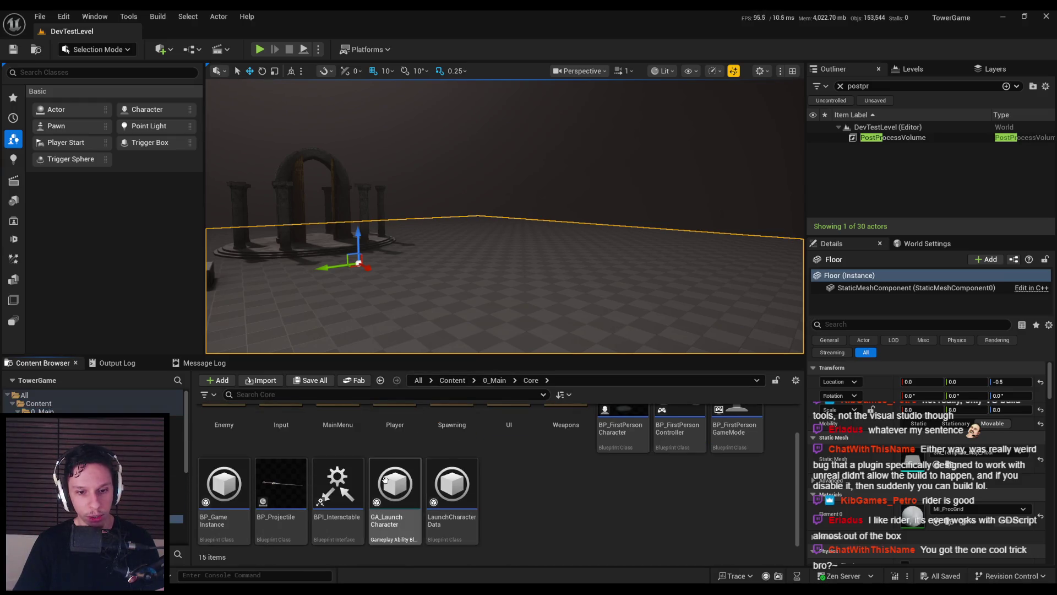
double_click(393, 475)
Select the Apply Root Motion Constant Force node and pan to the root motion nodes
scroll(543, 187, down, 4)
scroll(517, 224, up, 3)
mouse_move(491, 163)
mouse_down()
mouse_move(517, 224)
mouse_move(643, 395)
mouse_up()
drag(566, 194, 491, 244)
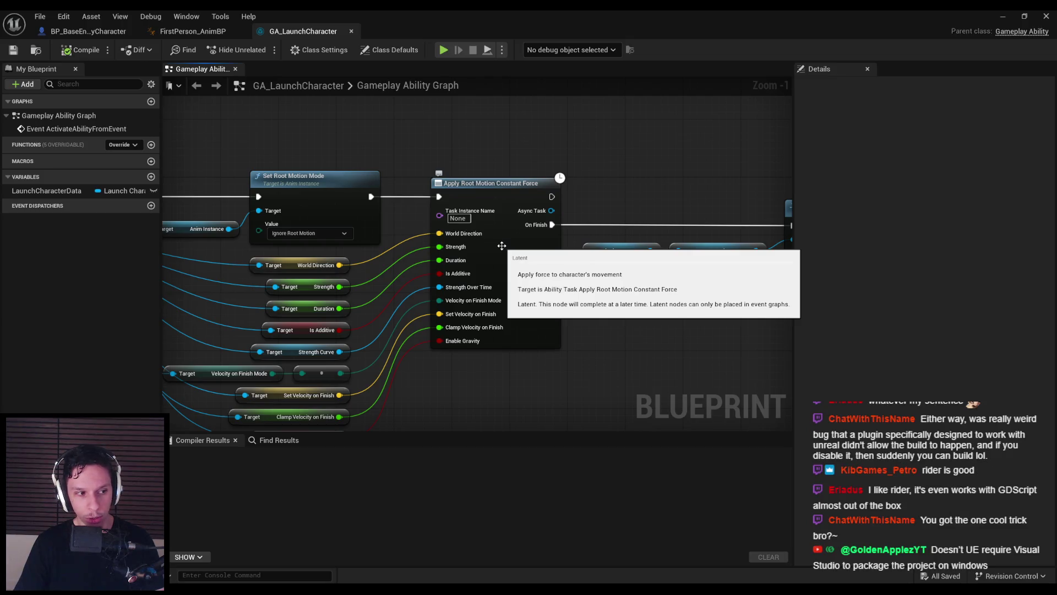
Inspect the root motion node, close GA_LaunchCharacter, and return to BP_BaseEnemyCharacter's RagdollStart graph
mouse_move(427, 167)
mouse_down()
mouse_move(543, 352)
mouse_move(569, 370)
mouse_up()
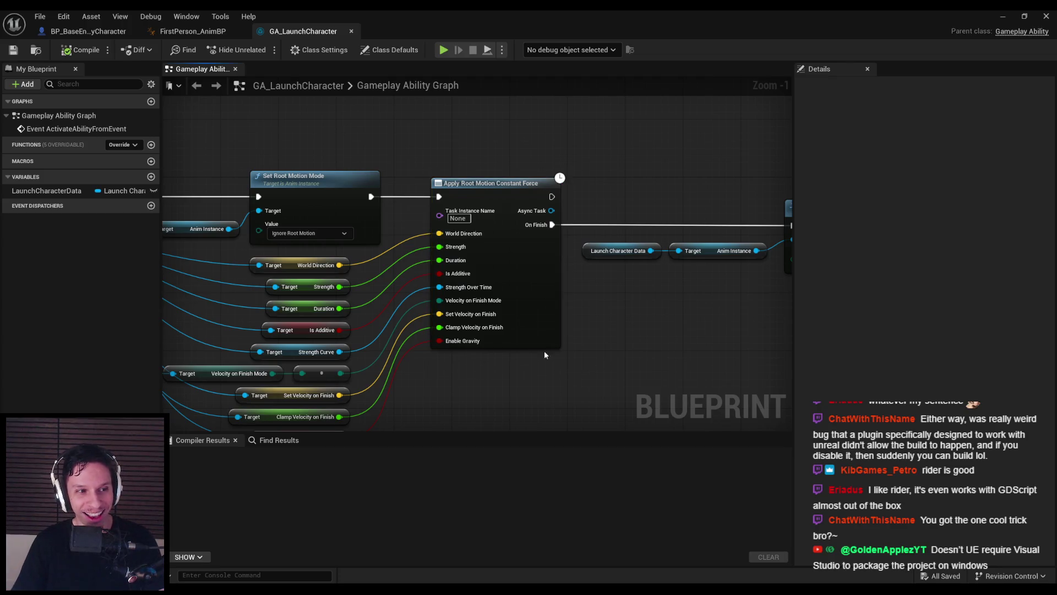
mouse_move(425, 149)
mouse_down()
mouse_move(378, 146)
mouse_move(529, 352)
mouse_move(401, 186)
mouse_up()
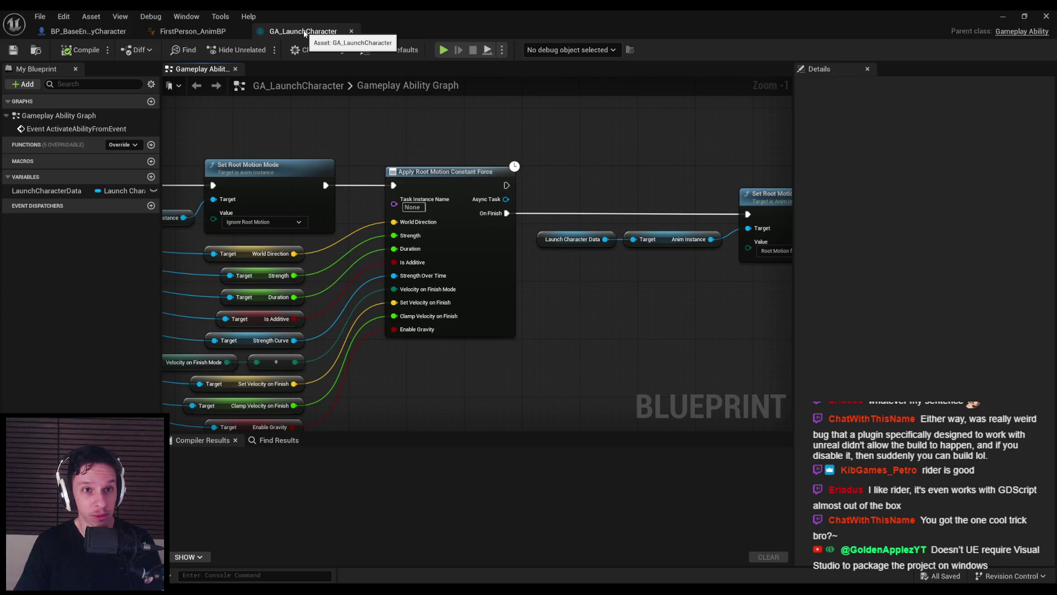
middle_click(304, 33)
click(88, 31)
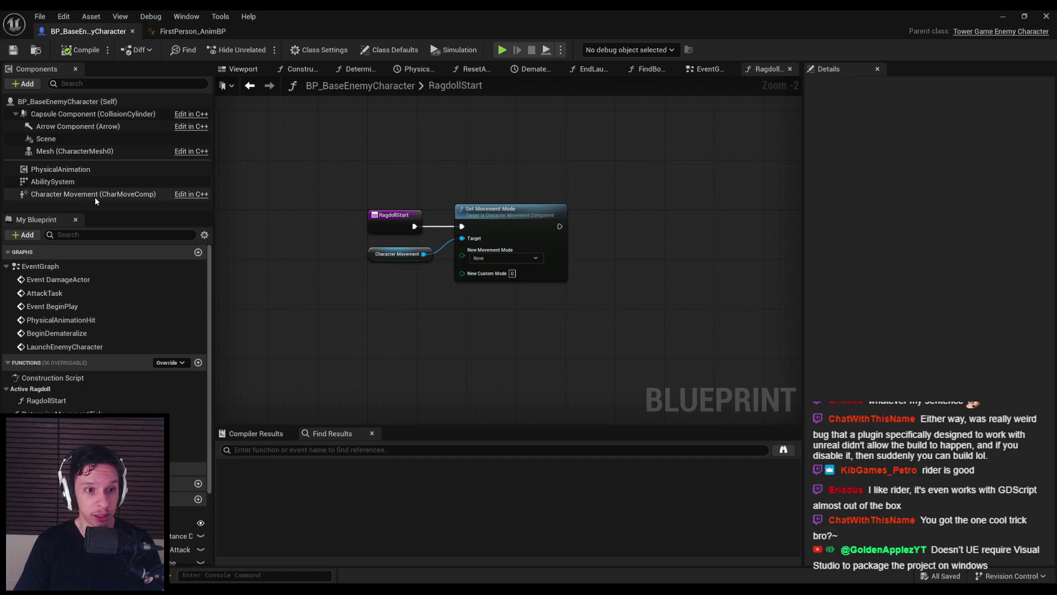
click(95, 195)
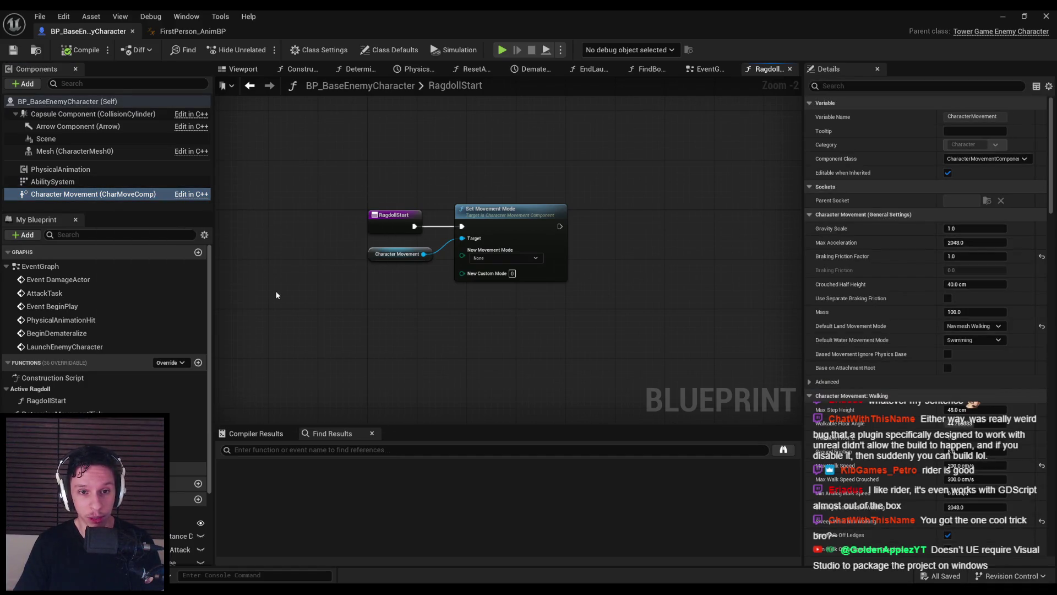
scroll(318, 264, up, 2)
scroll(333, 274, down, 2)
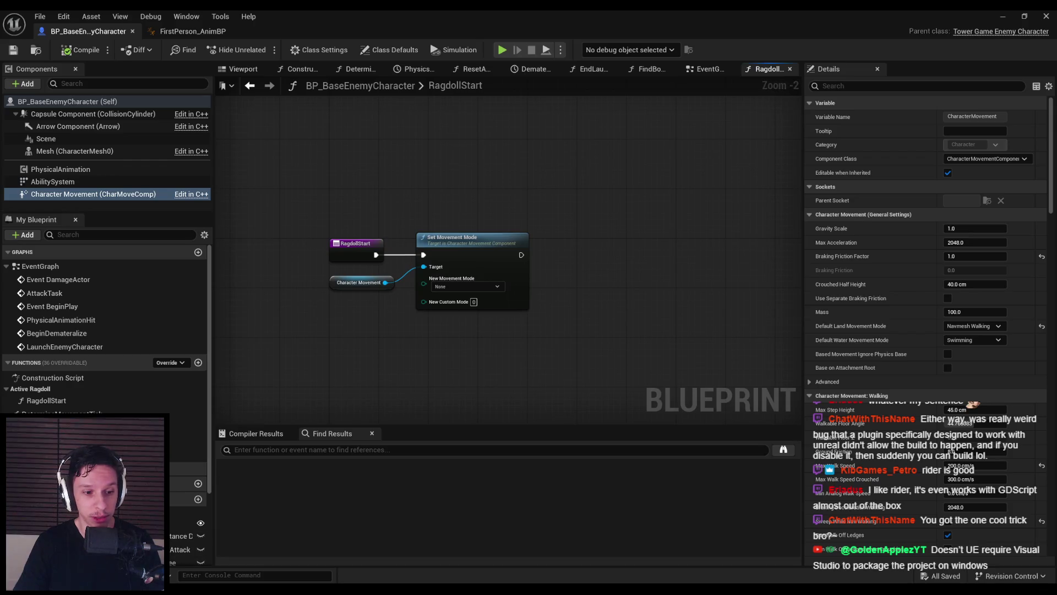
key(alt+Tab)
click(309, 388)
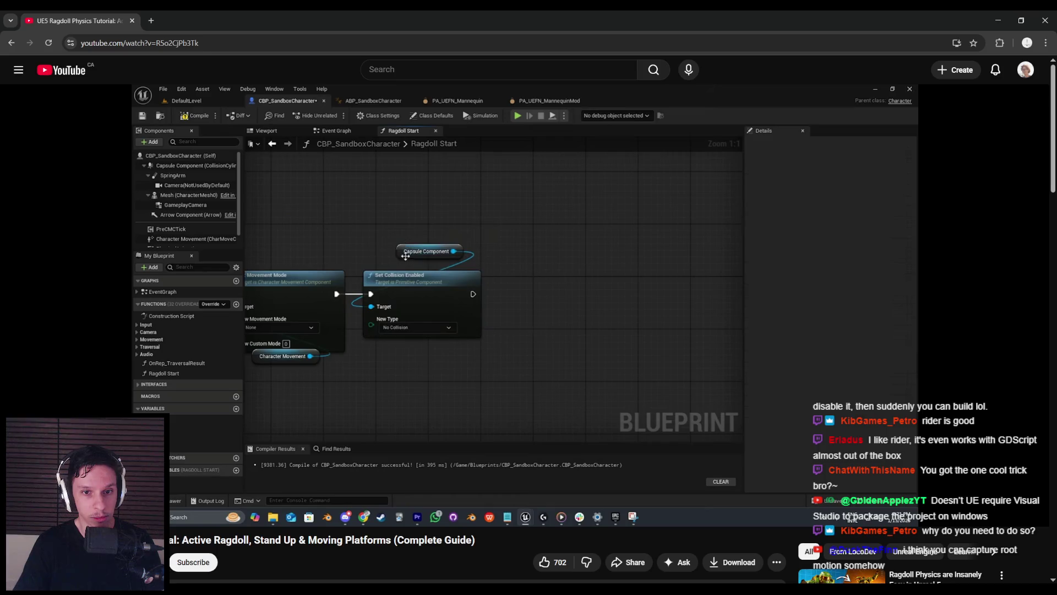
click(295, 404)
key(alt+Tab)
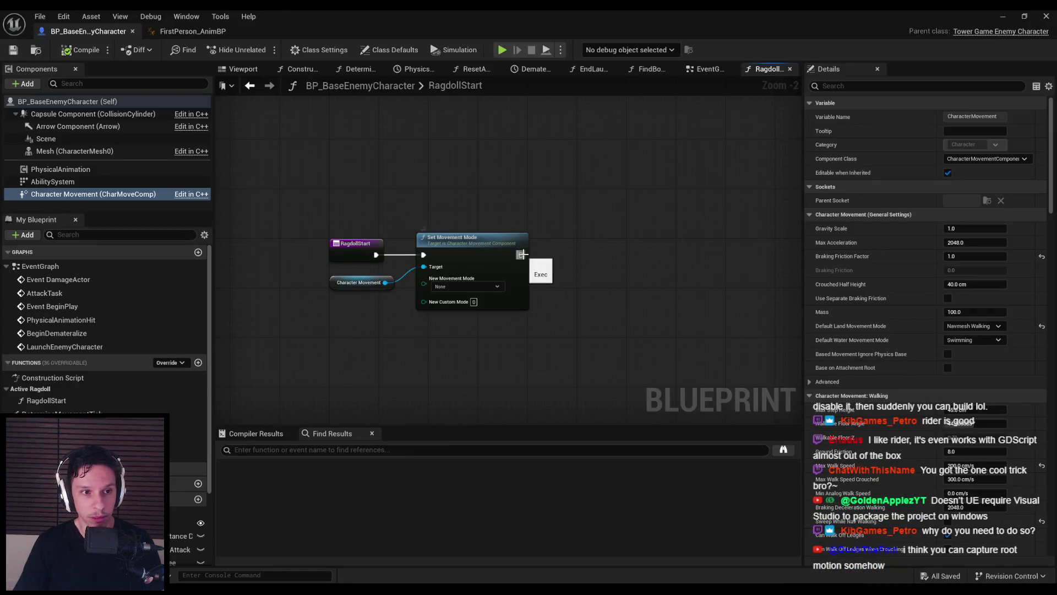
Add a Capsule Component Set Collision Enabled (No Collision) node after Set Movement Mode, tidied
mouse_move(88, 114)
mouse_down()
mouse_move(460, 227)
mouse_move(517, 222)
mouse_up()
text(set collision)
key(Return)
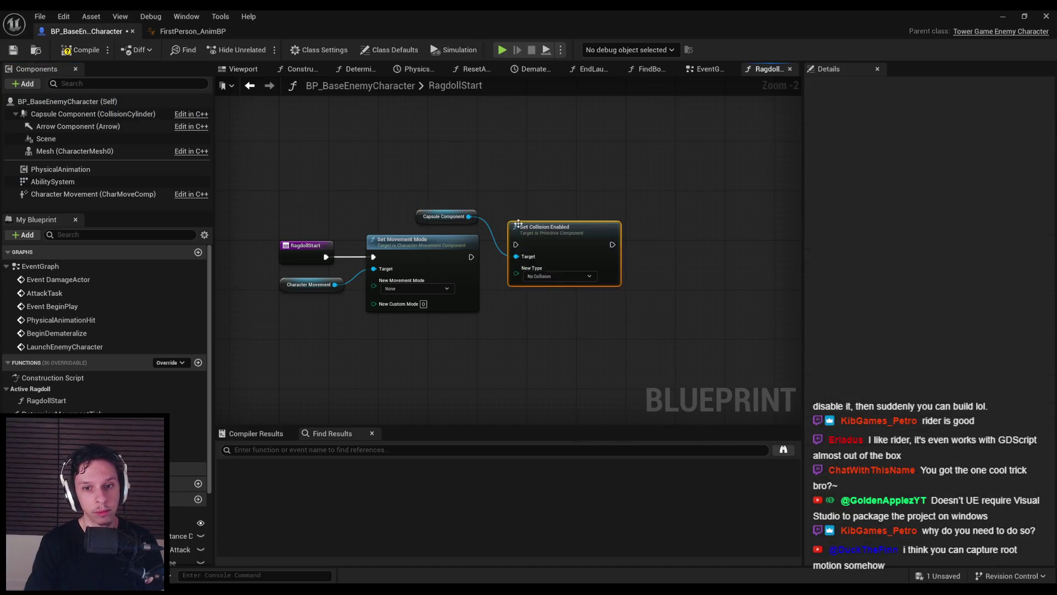
mouse_move(471, 257)
mouse_down()
mouse_move(516, 245)
mouse_move(546, 258)
mouse_up()
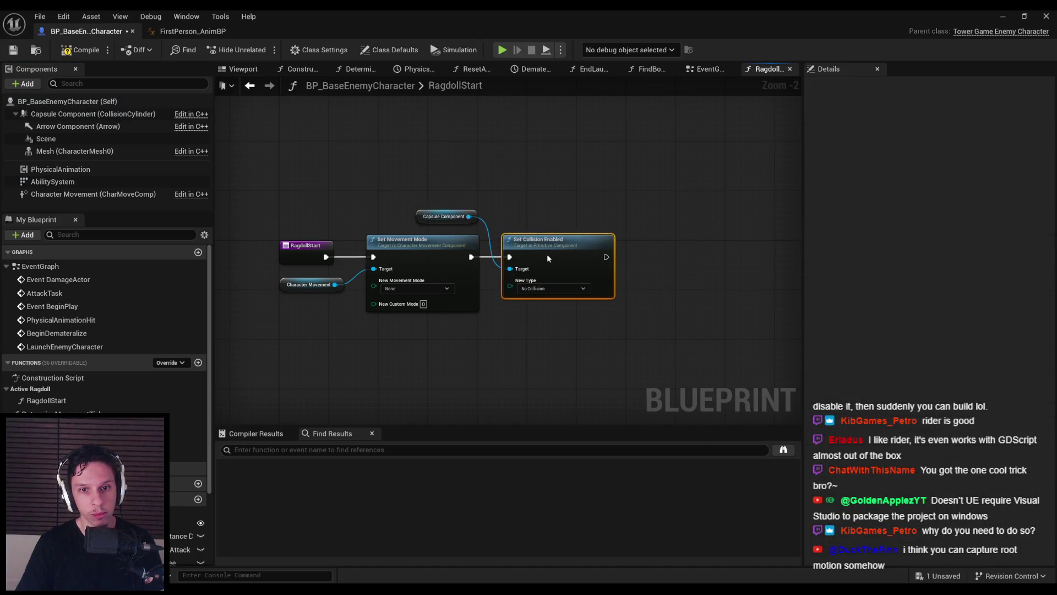
drag(443, 217, 461, 326)
drag(551, 242, 625, 242)
drag(472, 330, 526, 282)
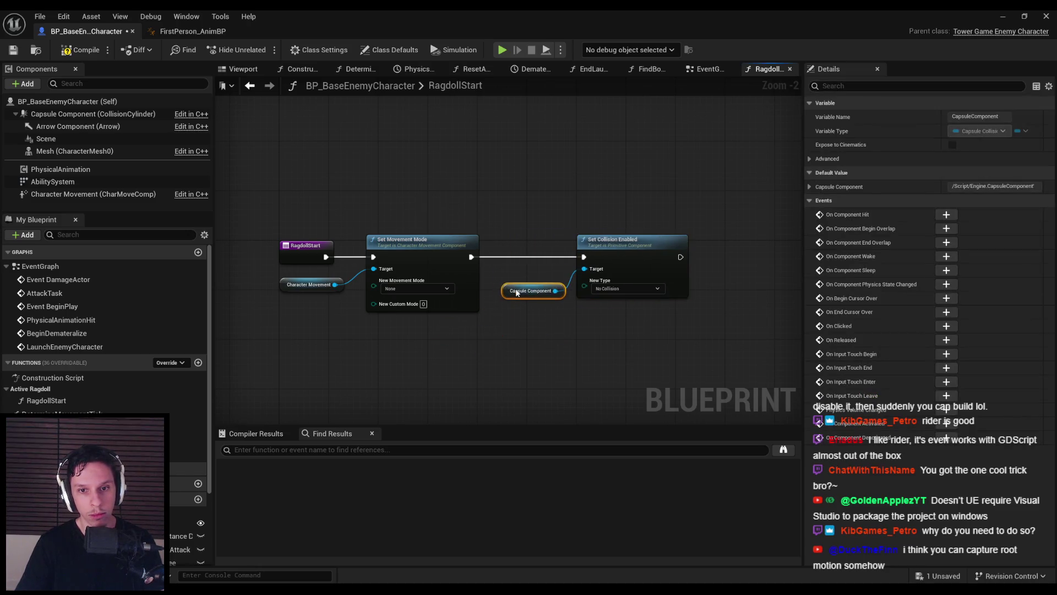
click(529, 340)
Compile and save the enemy blueprint after nudging the Set Collision Enabled node
scroll(492, 332, down, 1)
click(81, 50)
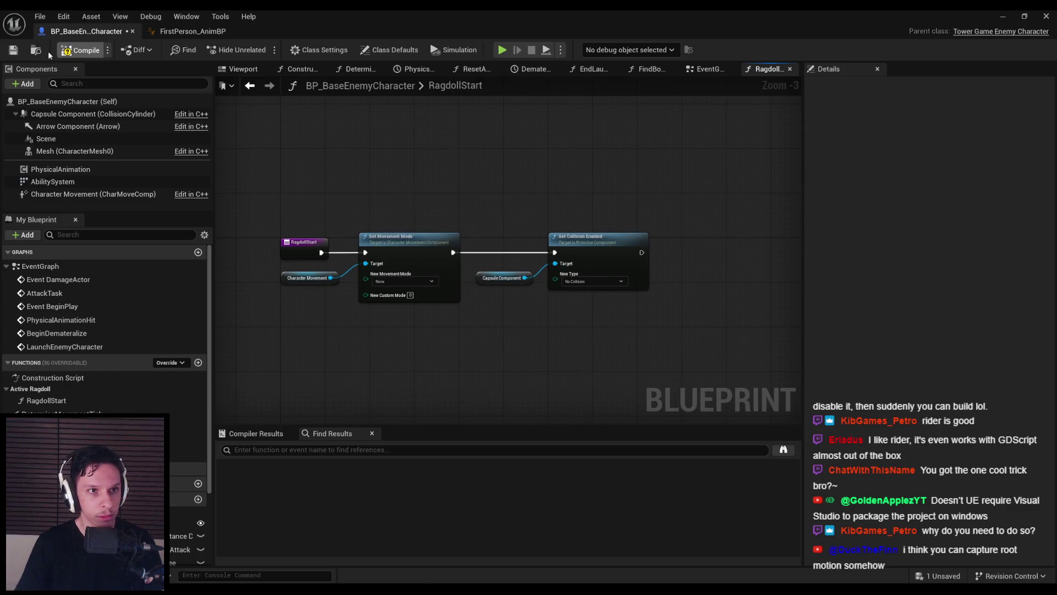
click(13, 49)
scroll(383, 225, down, 2)
scroll(413, 202, up, 5)
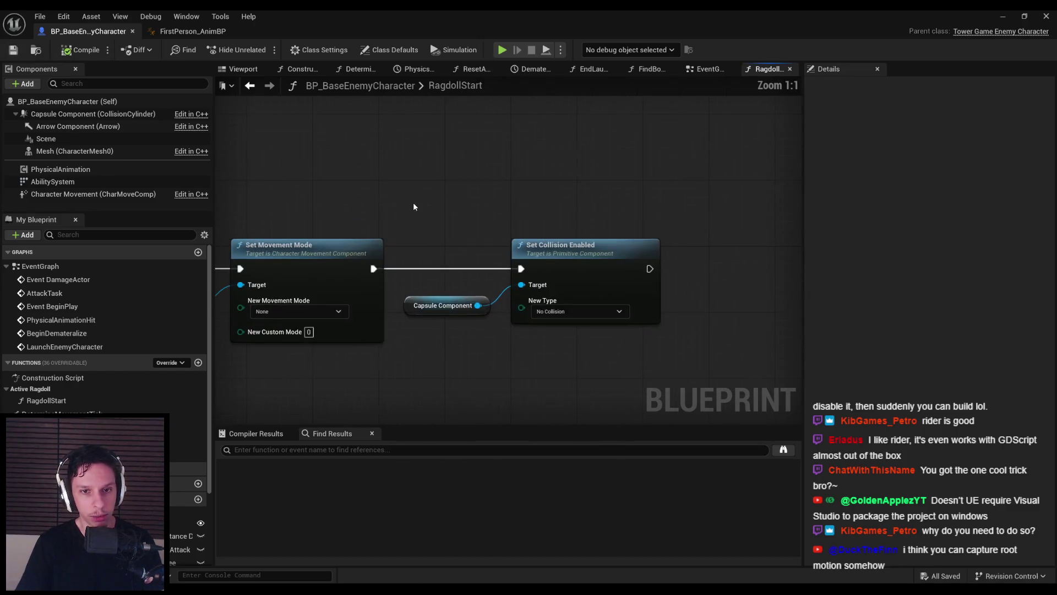
scroll(655, 242, down, 2)
scroll(579, 259, up, 1)
drag(581, 262, 581, 262)
click(221, 162)
click(14, 50)
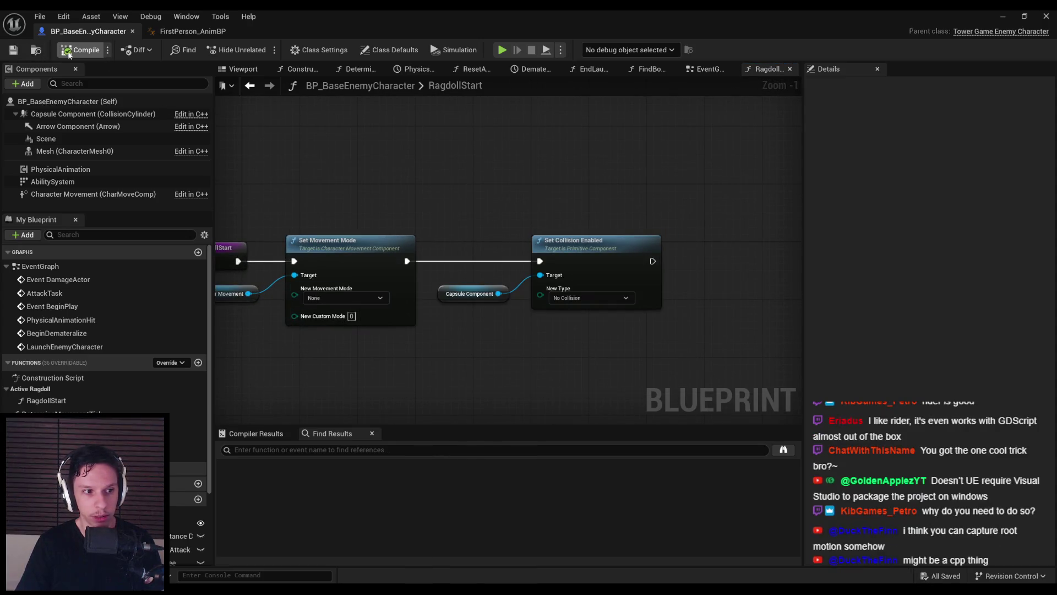
Fit the whole RagdollStart graph in view and select the Character Movement component
key(Home)
scroll(454, 310, up, 2)
scroll(368, 314, down, 2)
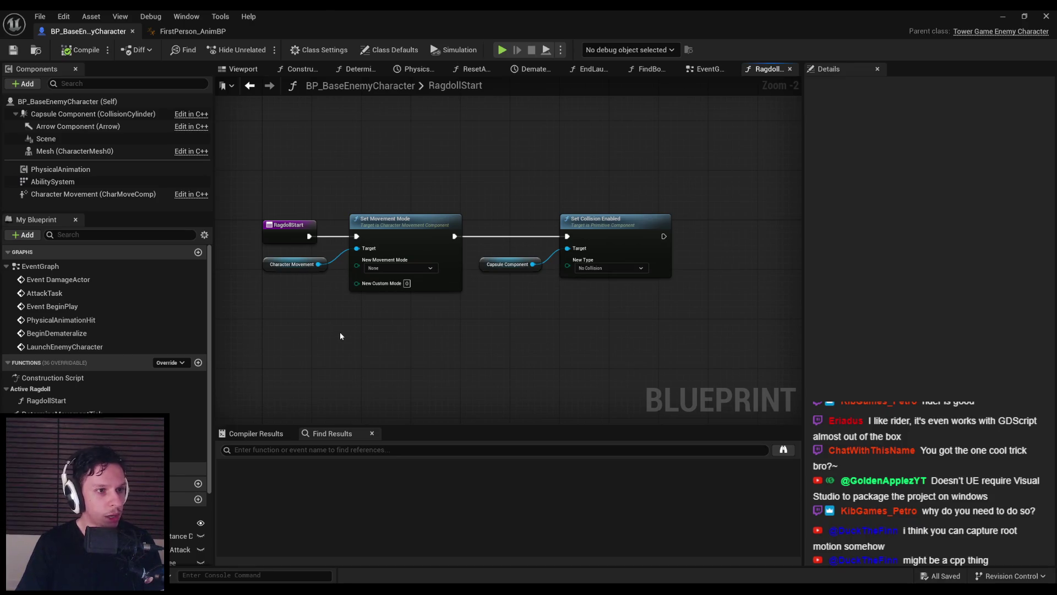
scroll(319, 322, down, 1)
scroll(320, 322, up, 2)
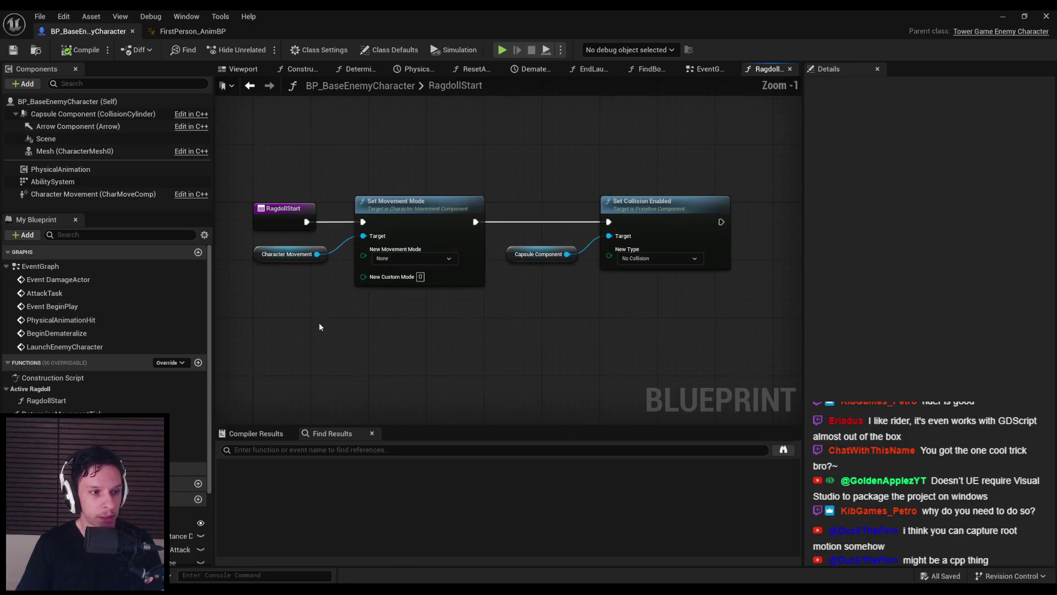
scroll(319, 327, down, 1)
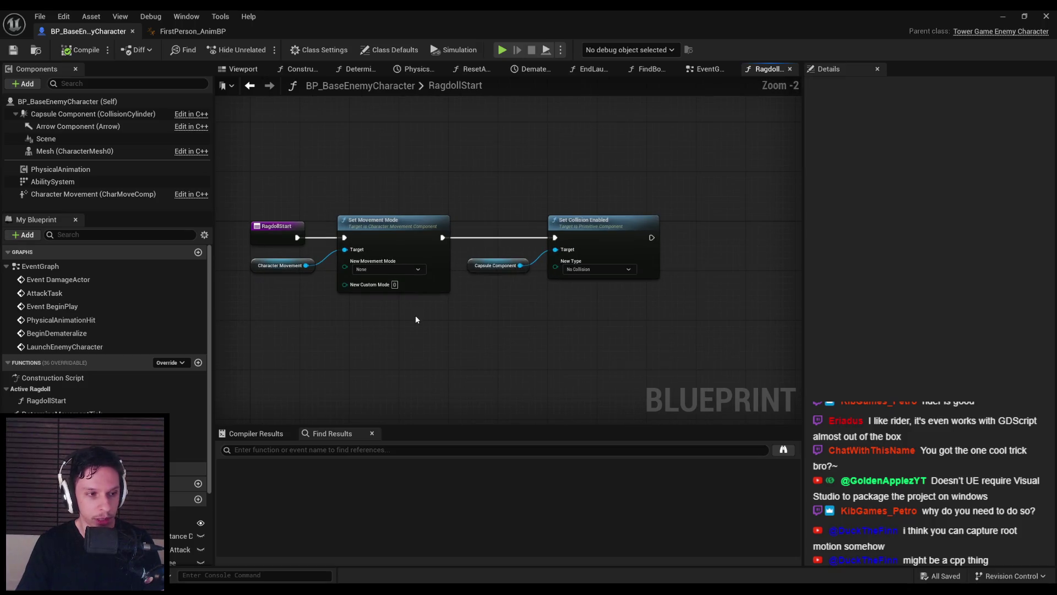
click(114, 193)
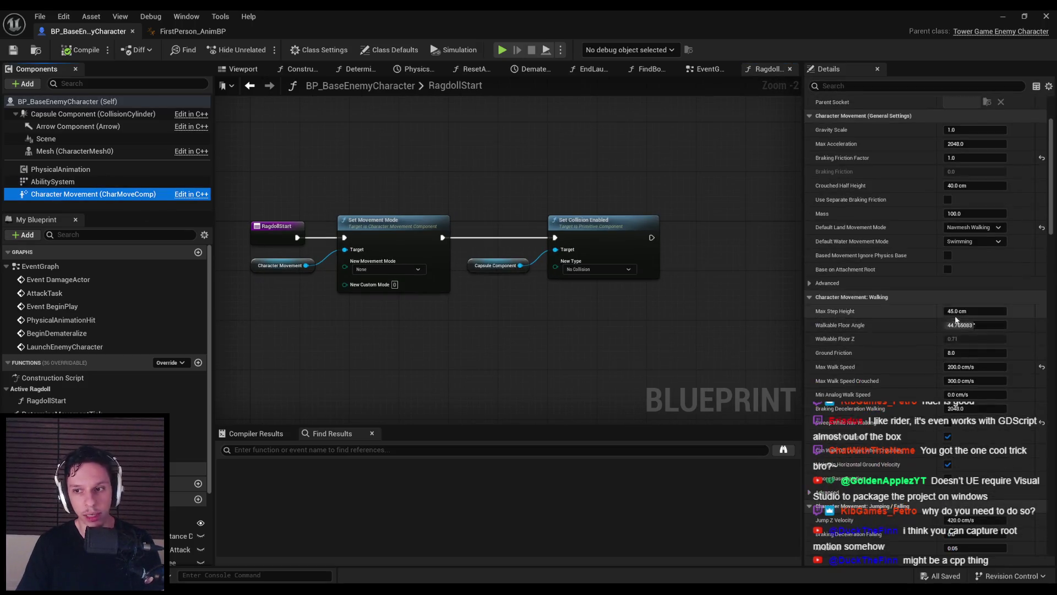
scroll(952, 325, down, 1)
mouse_move(1050, 229)
mouse_down()
mouse_move(1030, 324)
mouse_move(1041, 439)
mouse_move(1032, 547)
mouse_move(1032, 101)
mouse_up()
drag(459, 179, 392, 201)
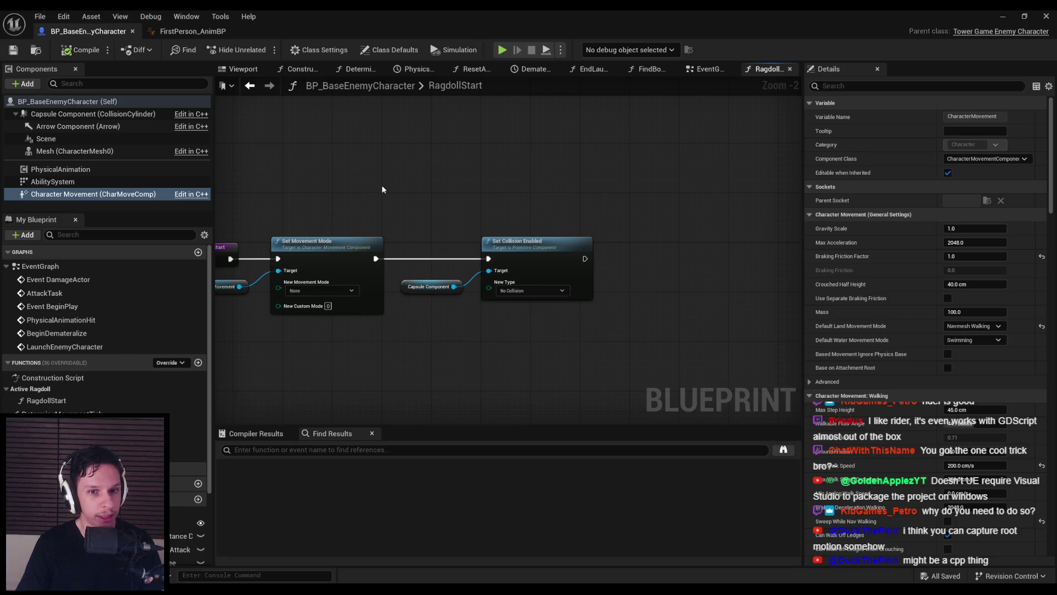
scroll(376, 203, down, 1)
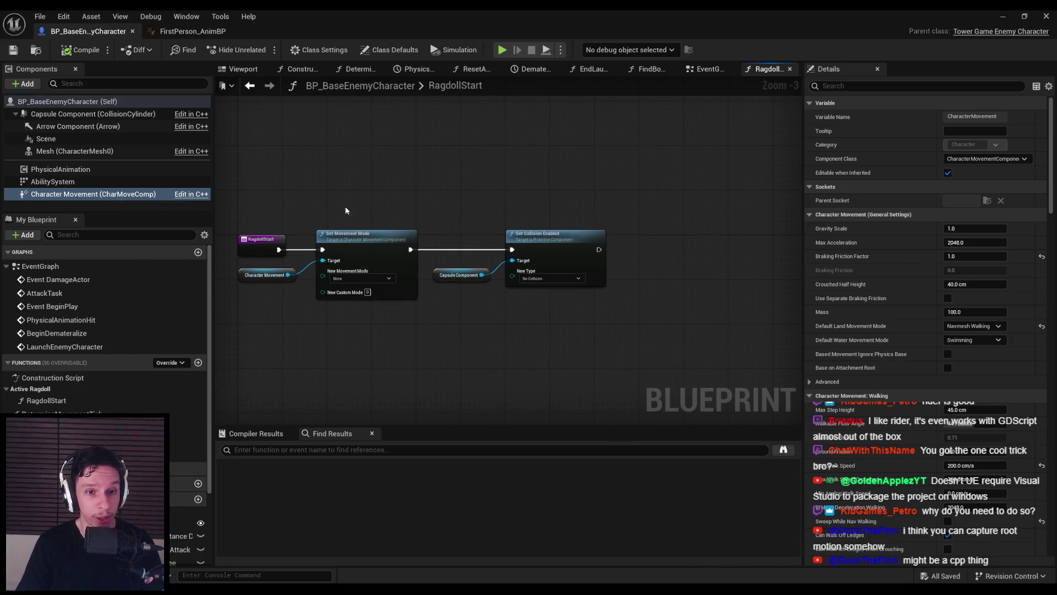
drag(378, 209, 370, 196)
mouse_move(472, 205)
mouse_down()
mouse_move(375, 180)
mouse_move(550, 237)
mouse_move(457, 226)
mouse_move(365, 186)
mouse_up()
scroll(375, 180, up, 1)
scroll(364, 185, up, 1)
scroll(365, 185, down, 1)
key(alt+Tab)
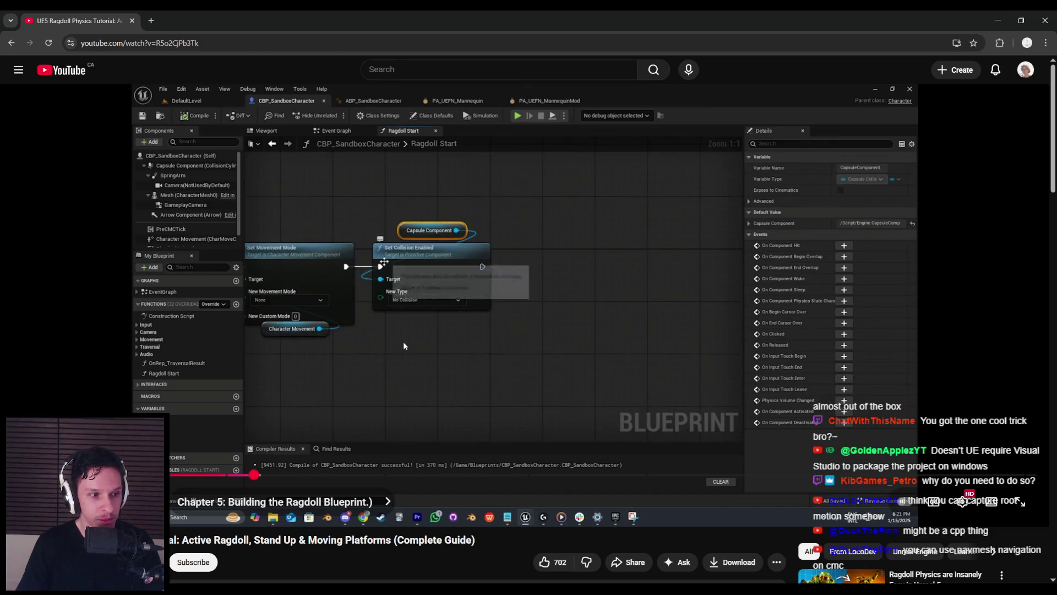
Pause the ragdoll tutorial at the PhysicsBody collision object type step and return to Unreal
mouse_move(403, 346)
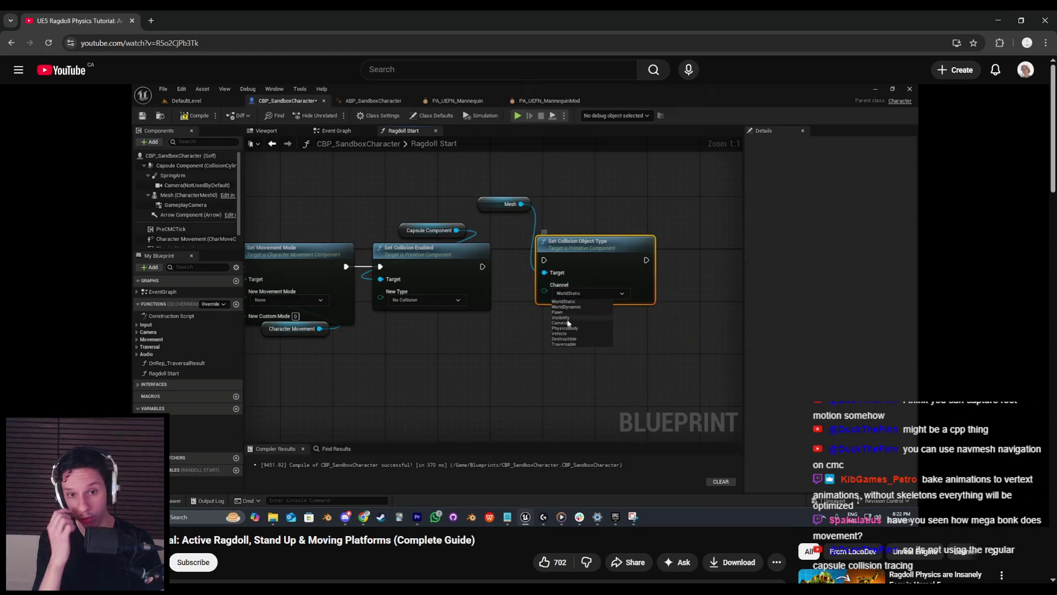
click(572, 263)
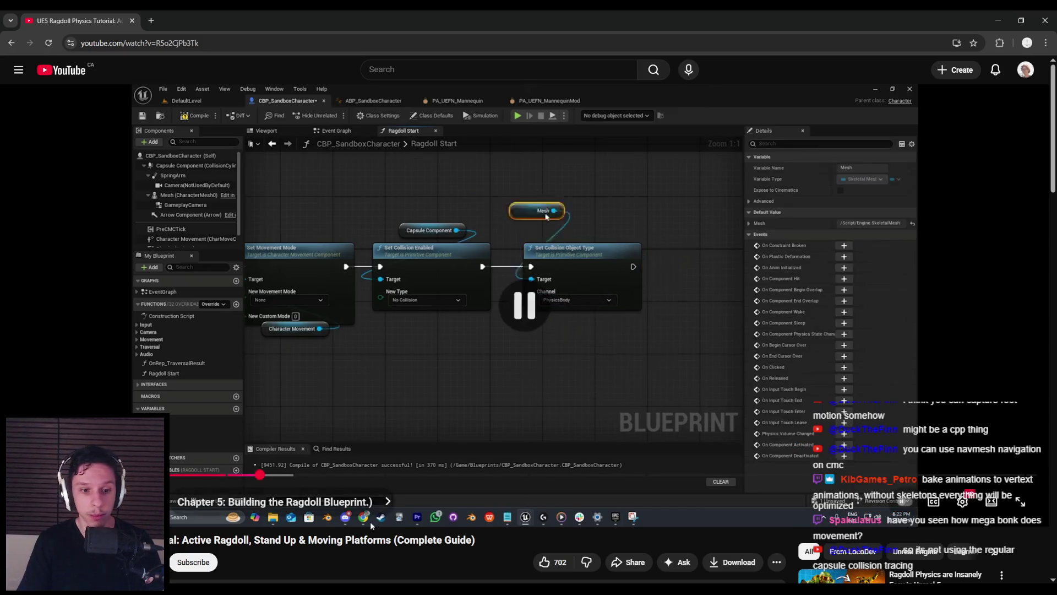
key(alt+Tab)
Chain a Mesh Set Collision Object Type node, channel PhysicsBody, after Set Collision Enabled
mouse_move(75, 151)
mouse_down()
mouse_move(391, 302)
mouse_move(438, 277)
mouse_up()
text(set collision obje)
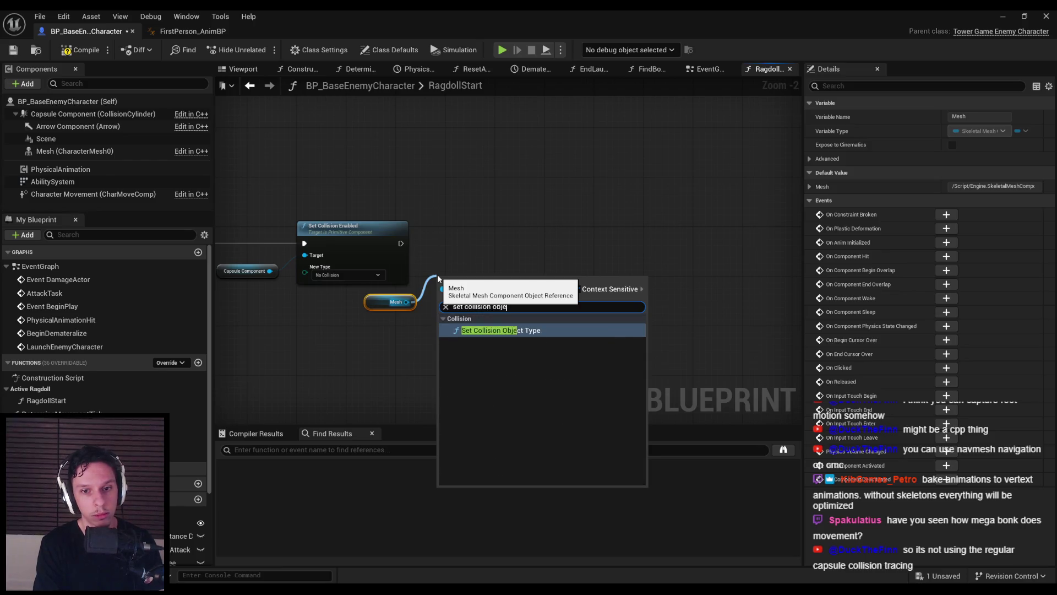
key(Return)
click(488, 324)
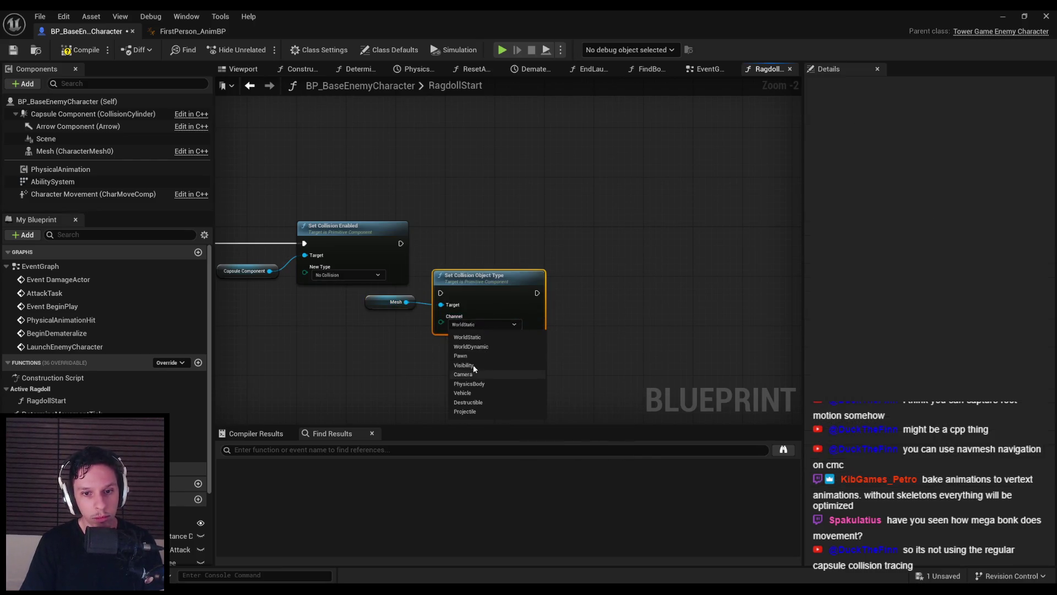
click(469, 383)
mouse_move(446, 285)
mouse_down()
mouse_move(459, 229)
mouse_move(453, 237)
mouse_move(506, 248)
mouse_up()
click(446, 319)
drag(379, 306, 374, 312)
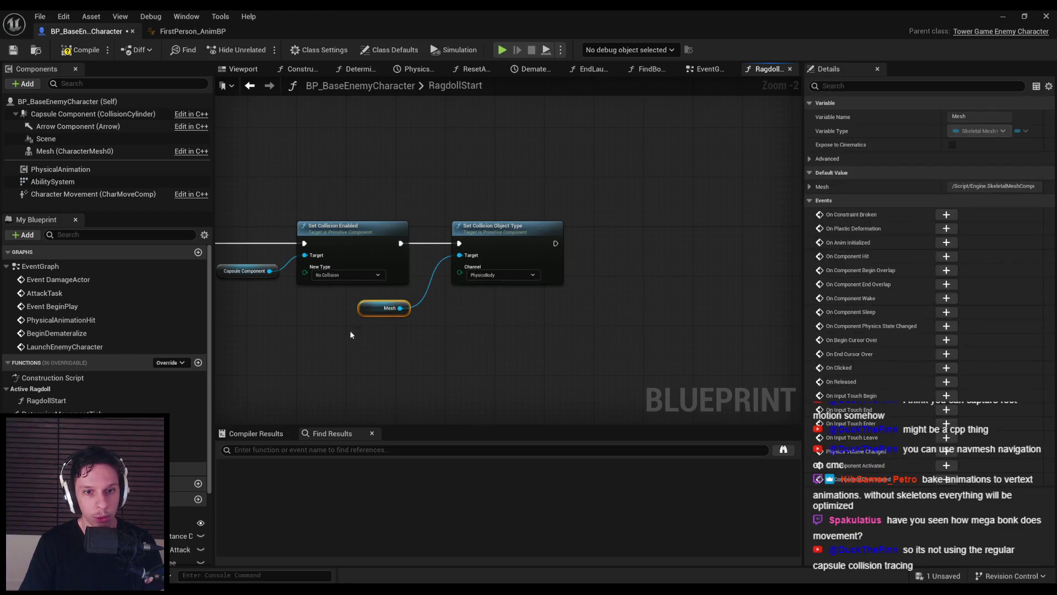
Compile and save the enemy blueprint, then pan around the RagdollStart collision nodes
click(571, 323)
click(80, 49)
click(13, 50)
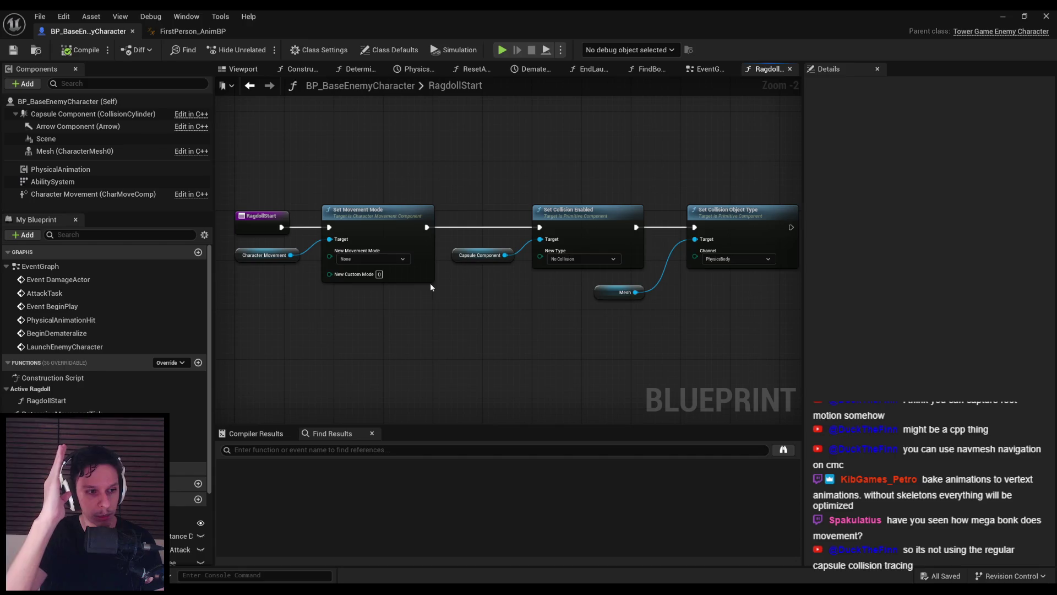
drag(533, 349, 363, 365)
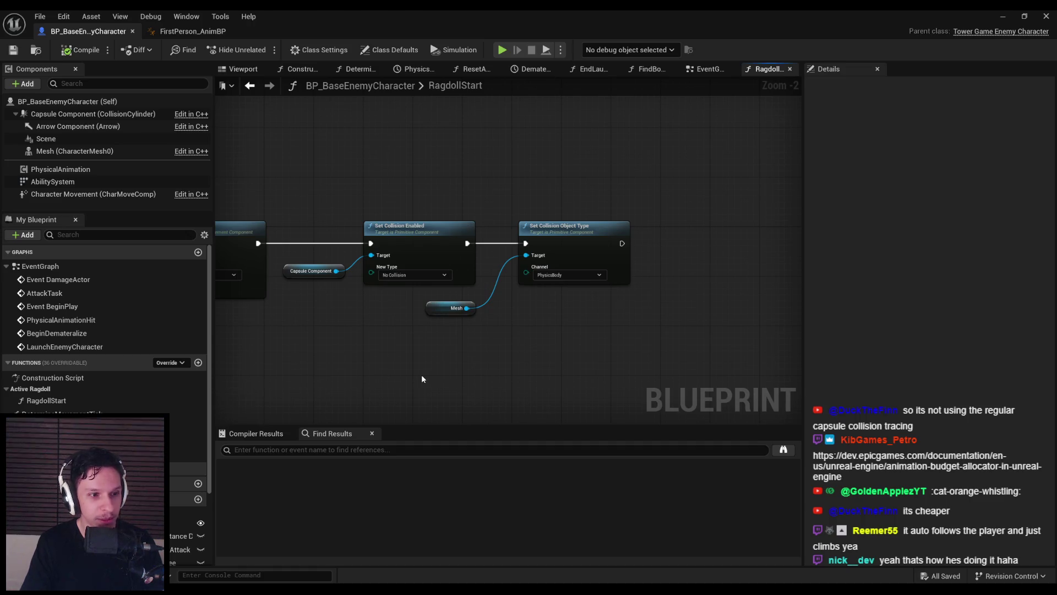
scroll(441, 344, up, 1)
mouse_move(480, 342)
mouse_down()
mouse_move(655, 366)
mouse_move(408, 364)
mouse_up()
drag(478, 355, 566, 350)
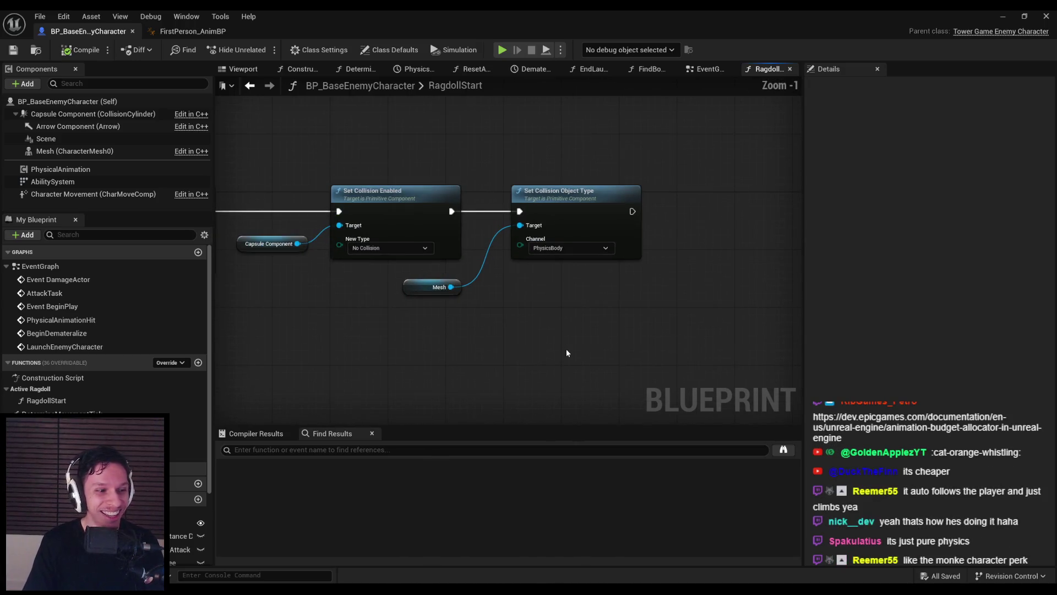
scroll(526, 330, up, 1)
scroll(437, 335, down, 2)
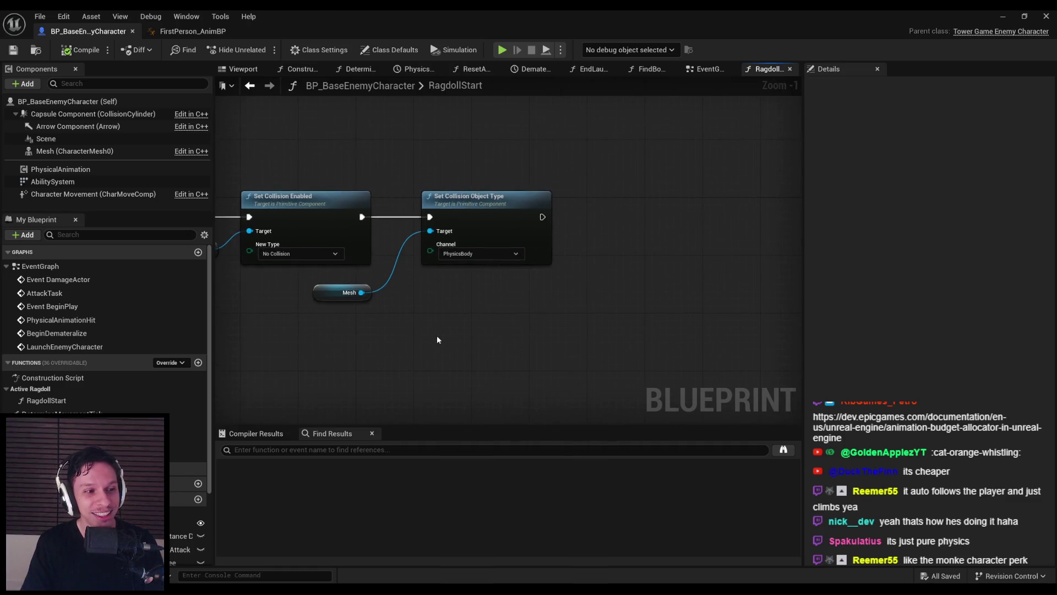
scroll(437, 335, up, 2)
scroll(437, 335, down, 2)
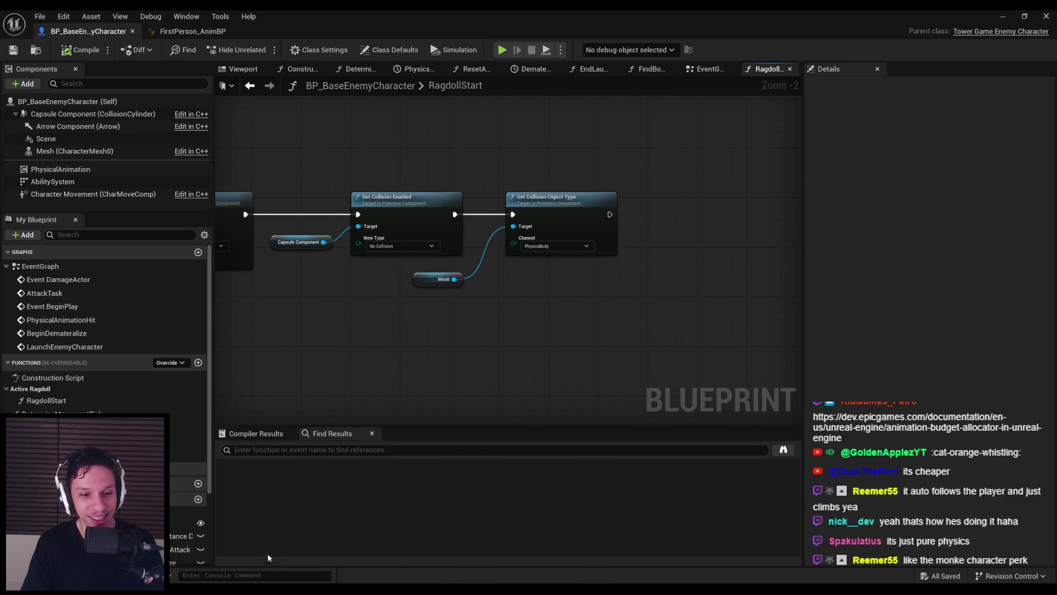
Minimize the Chrome window and the blueprint editor so DevTestLevel shows
mouse_move(349, 389)
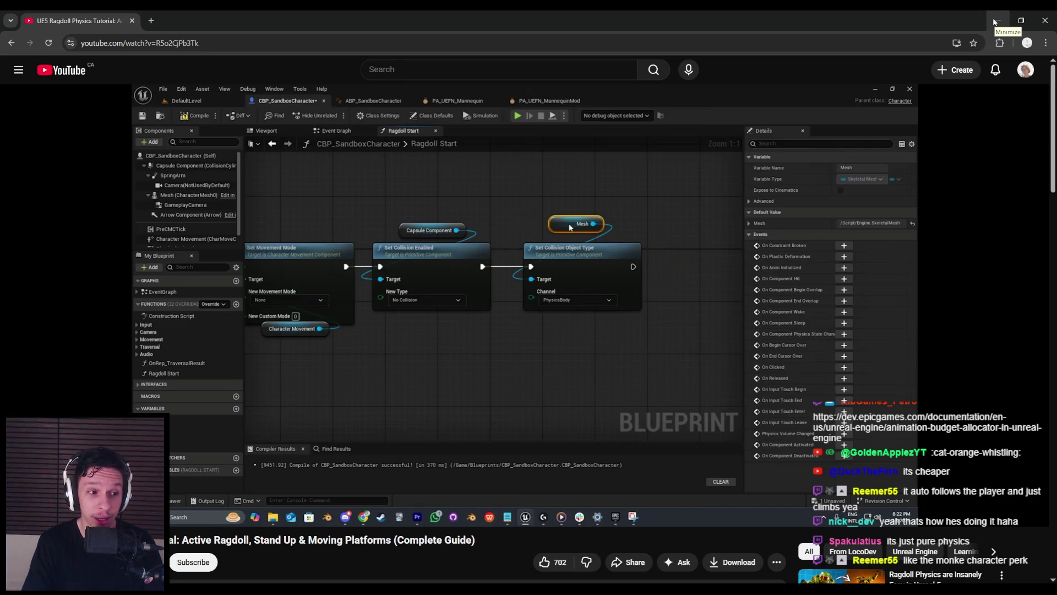
click(995, 21)
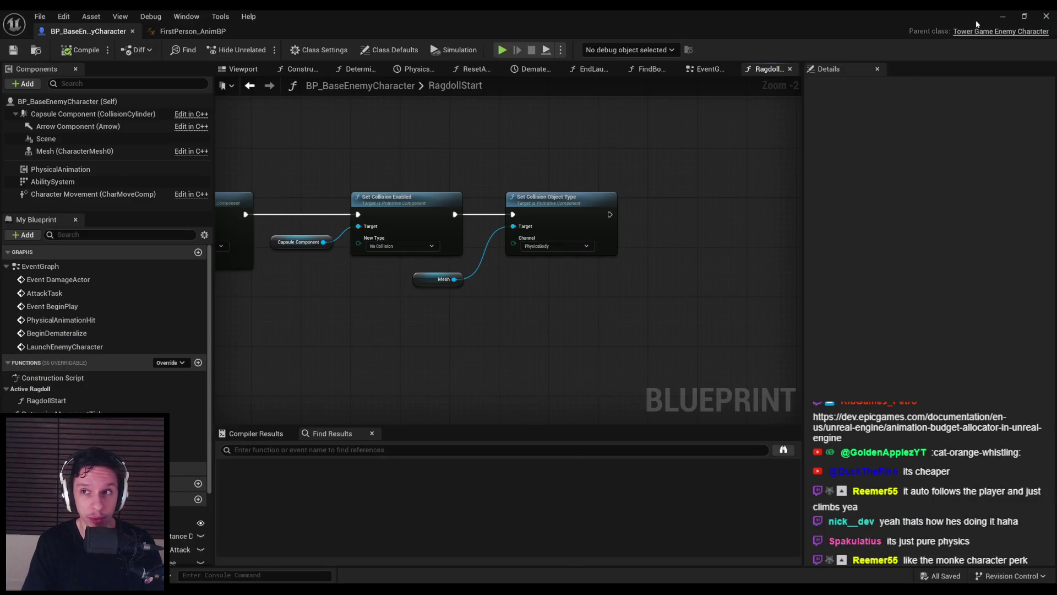
click(1002, 16)
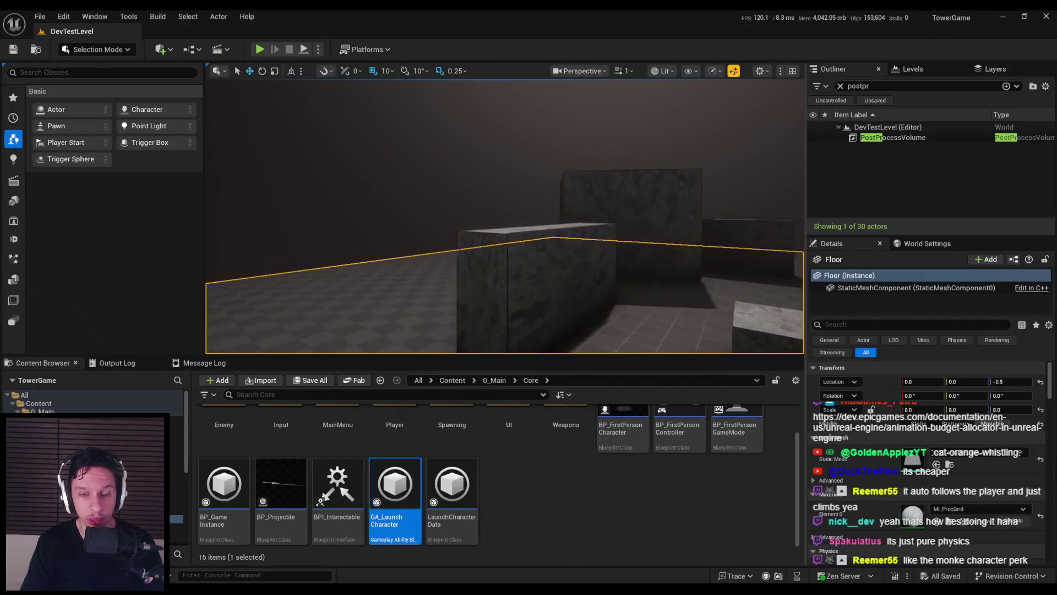
Fly the DevTestLevel camera forward, back and sideways, then bring up the ragdoll tutorial
key(w)
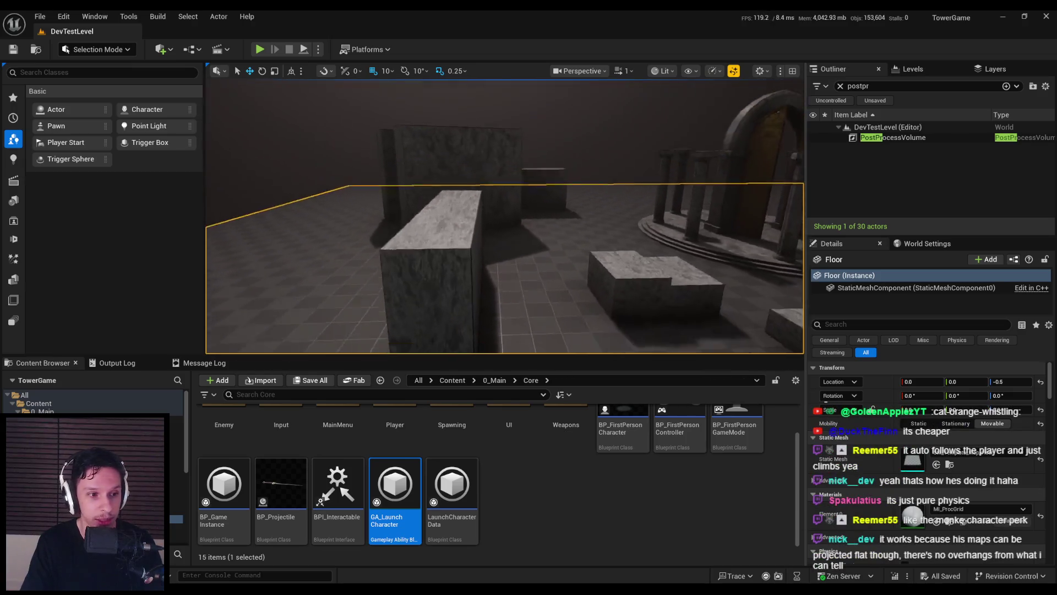
key(s)
key(d)
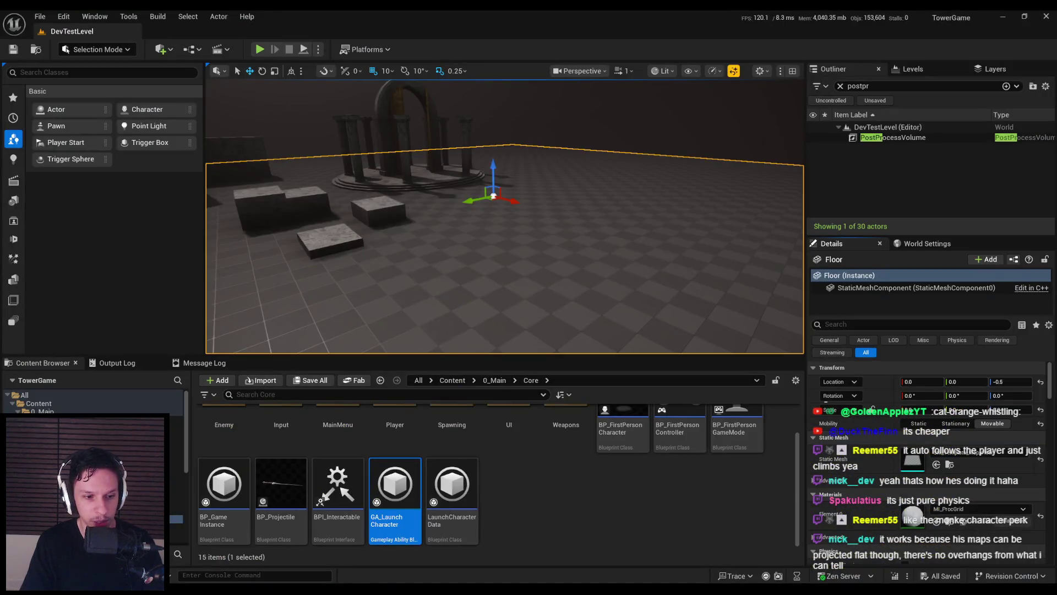
click(187, 551)
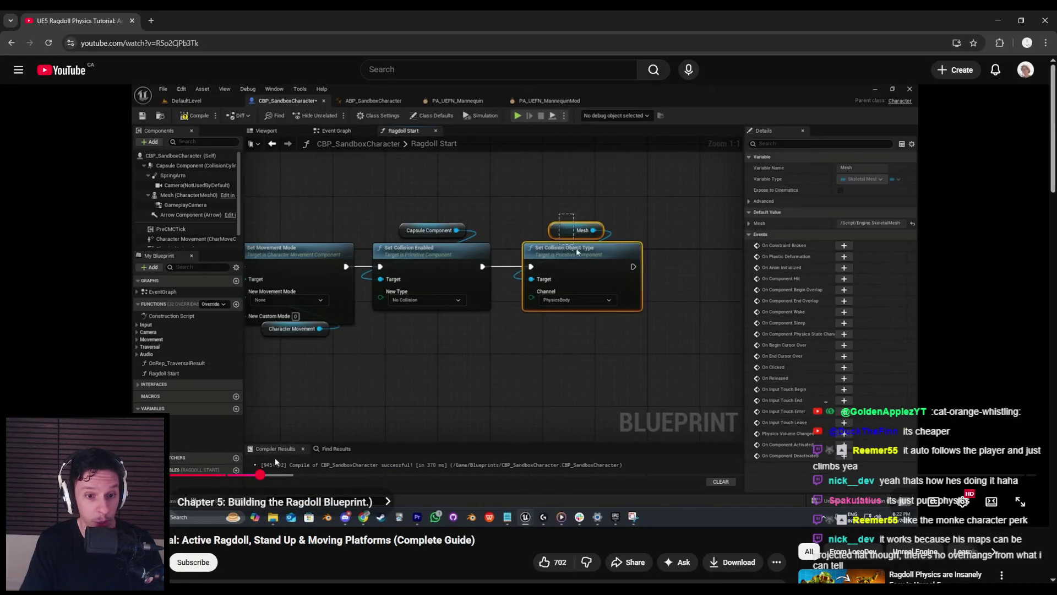
Skip the tutorial ahead, pause it at the comment box, and return to the RagdollStart graph
click(268, 474)
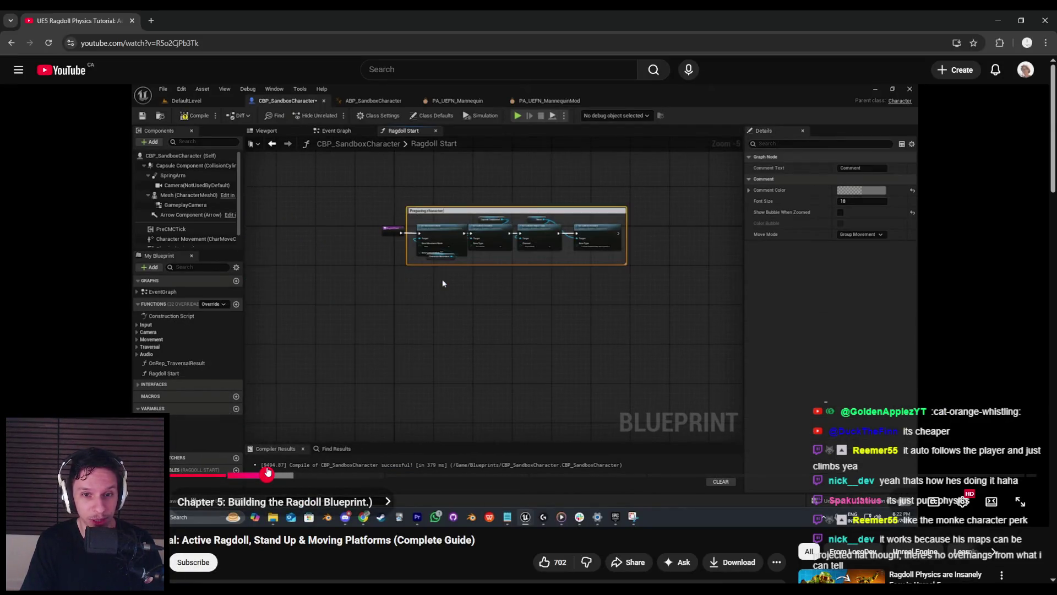
click(288, 410)
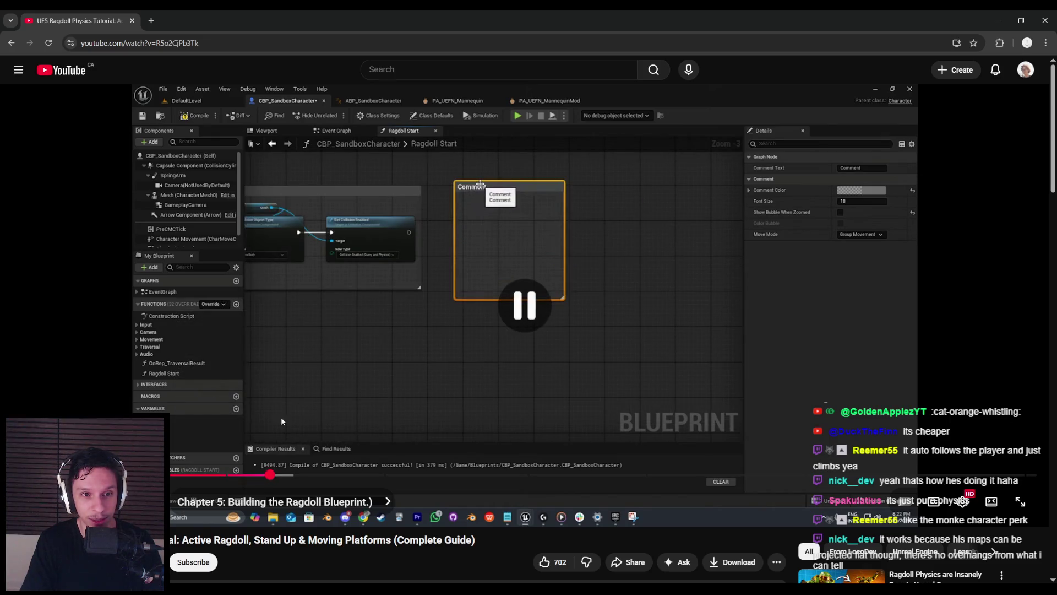
key(alt+Tab)
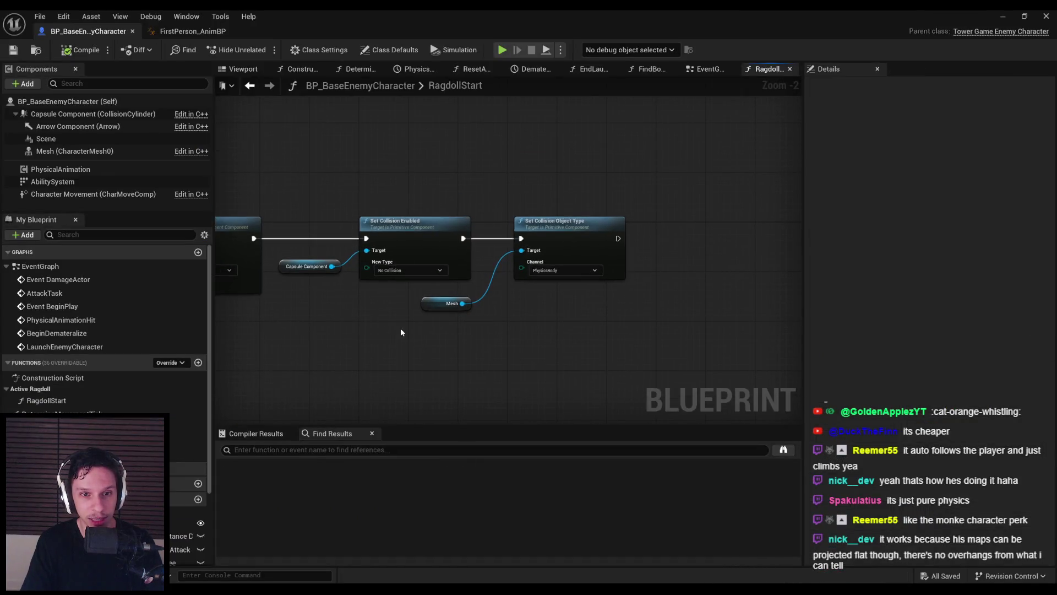
Paste a Set Collision Enabled node after Set Collision Object Type, Query and Physics, targeting Mesh
key(ctrl+v)
drag(618, 238, 685, 245)
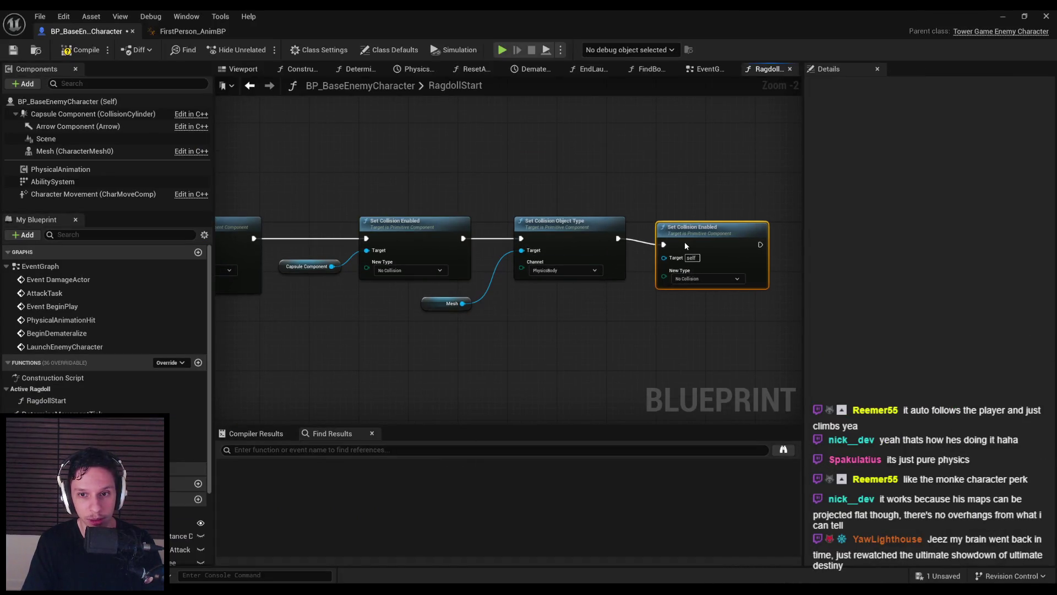
click(685, 275)
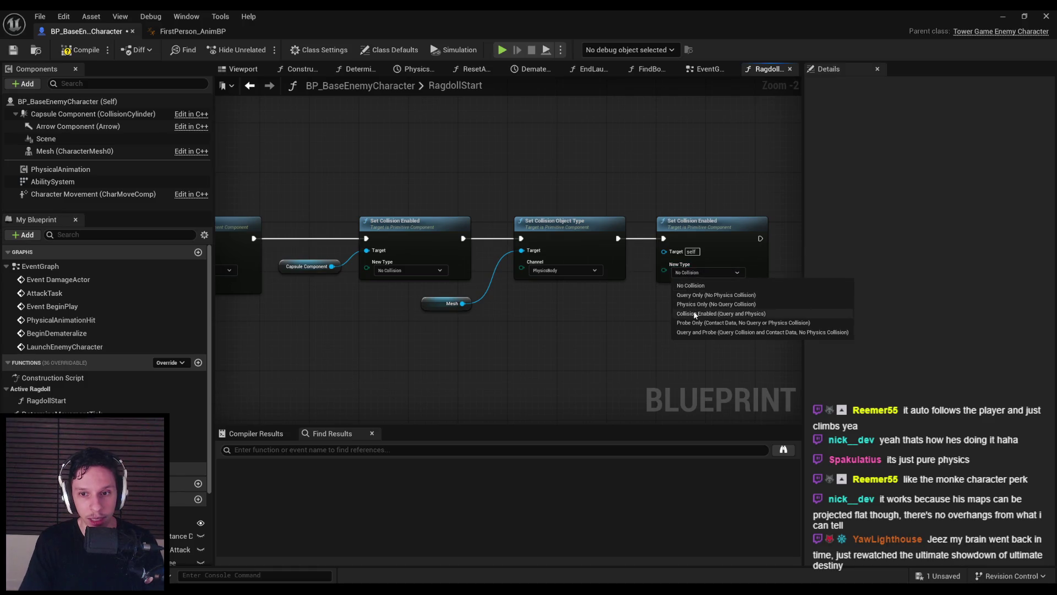
click(695, 314)
drag(463, 303, 664, 251)
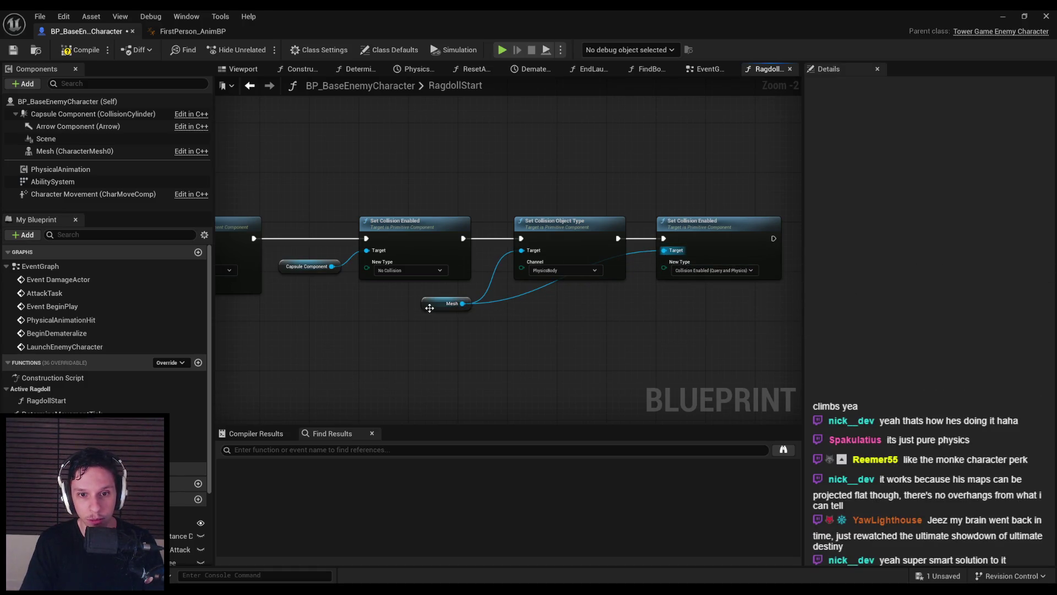
Route the Mesh wire through a straightened reroute point, then minimize the blueprint editor
click(430, 307)
click(526, 291)
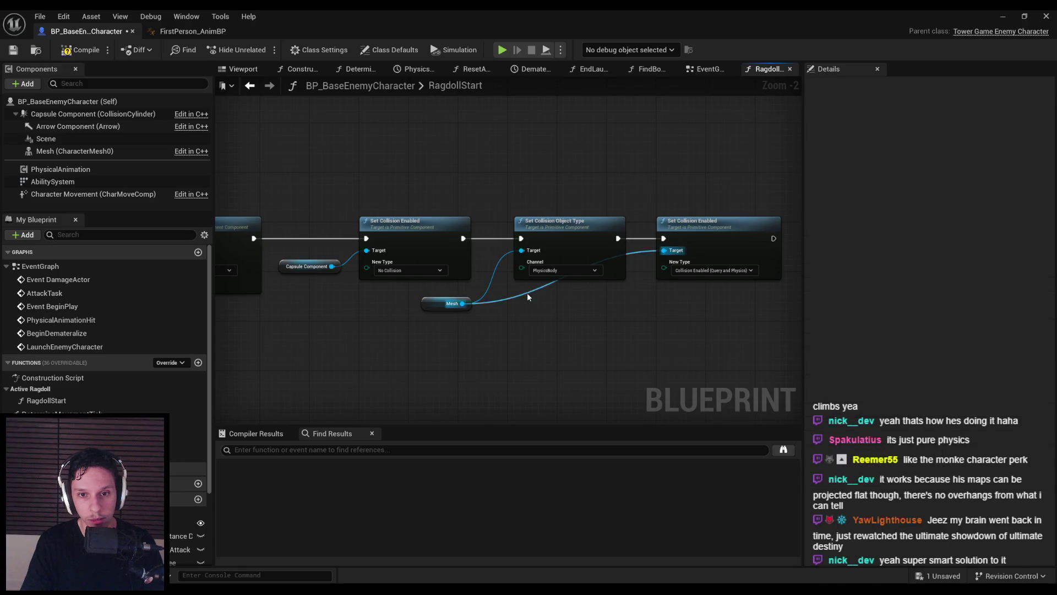
double_click(527, 293)
drag(527, 293, 625, 314)
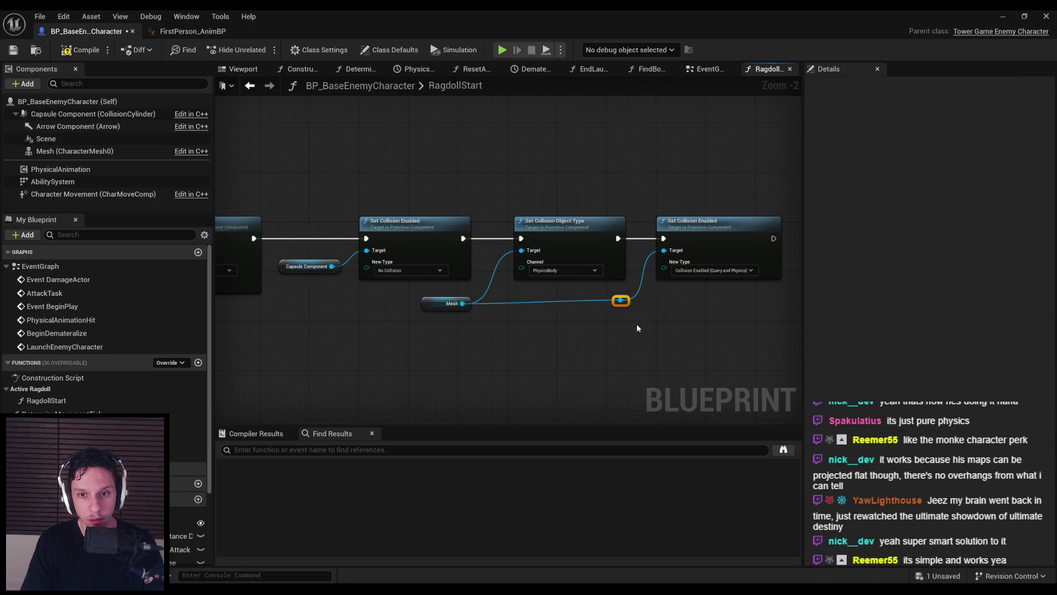
drag(407, 303, 406, 303)
key(q)
click(446, 326)
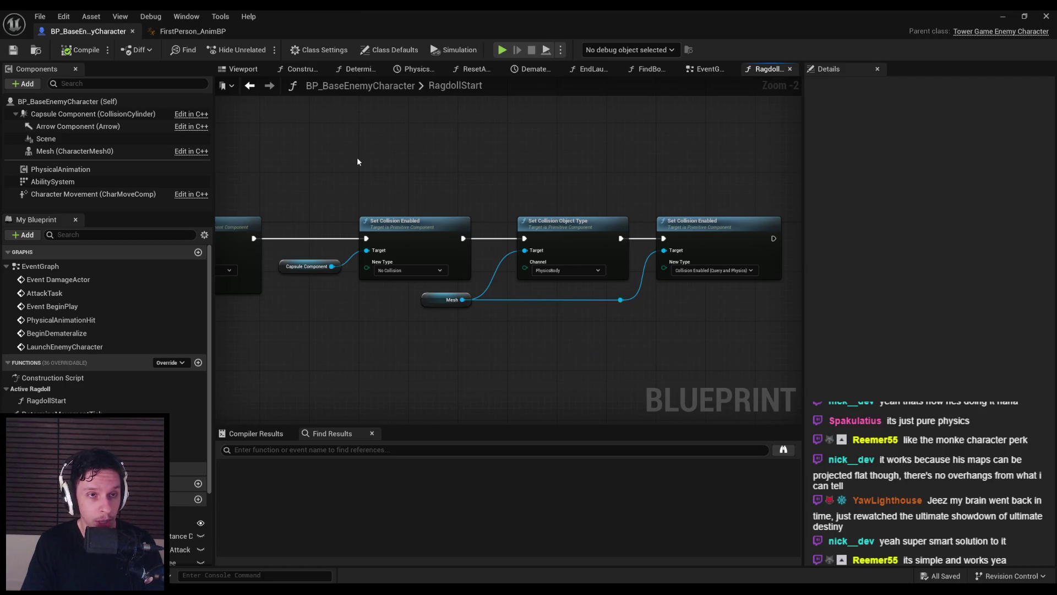
click(999, 14)
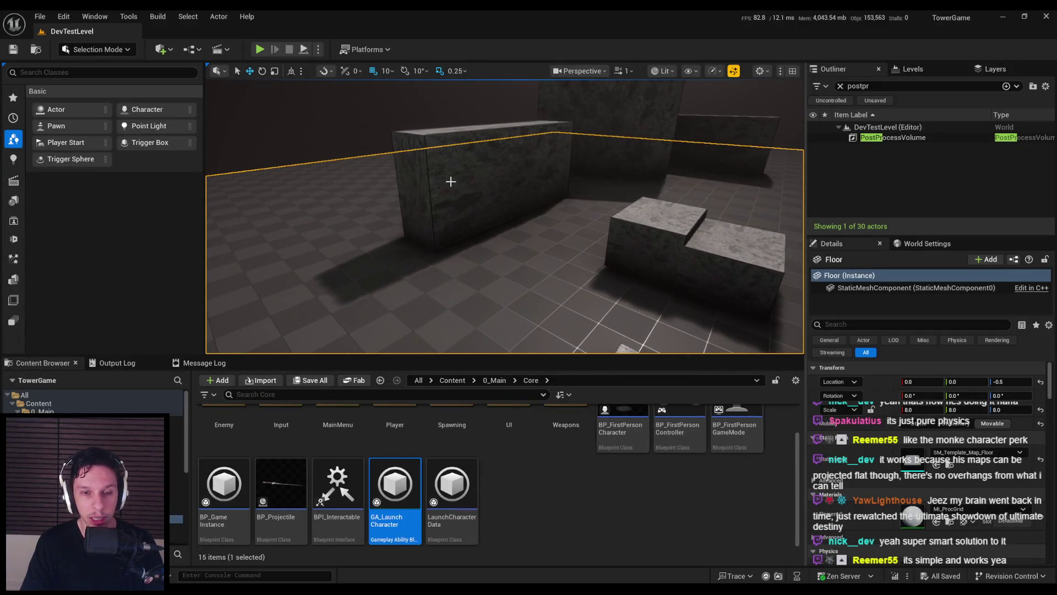
Start a Play-In-Editor session and wall-run over the stone blocks toward the enemies
drag(451, 188, 503, 193)
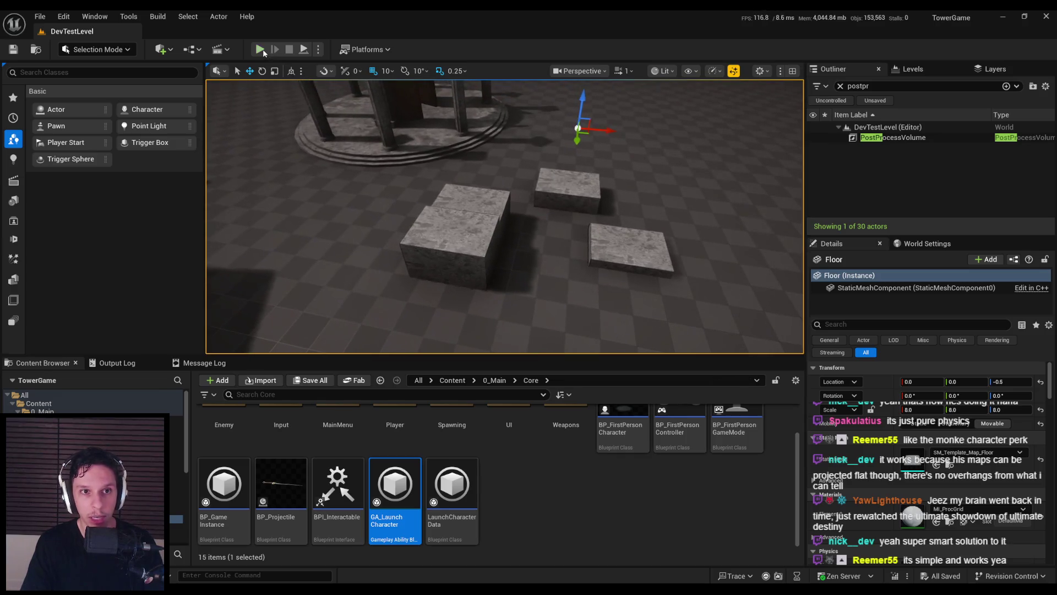
click(260, 50)
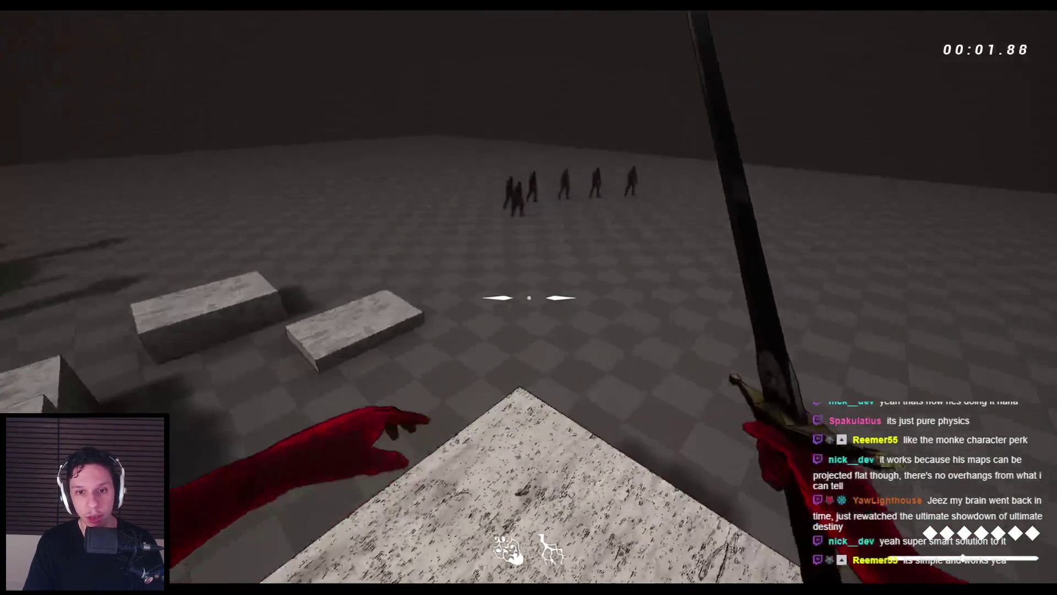
key(space)
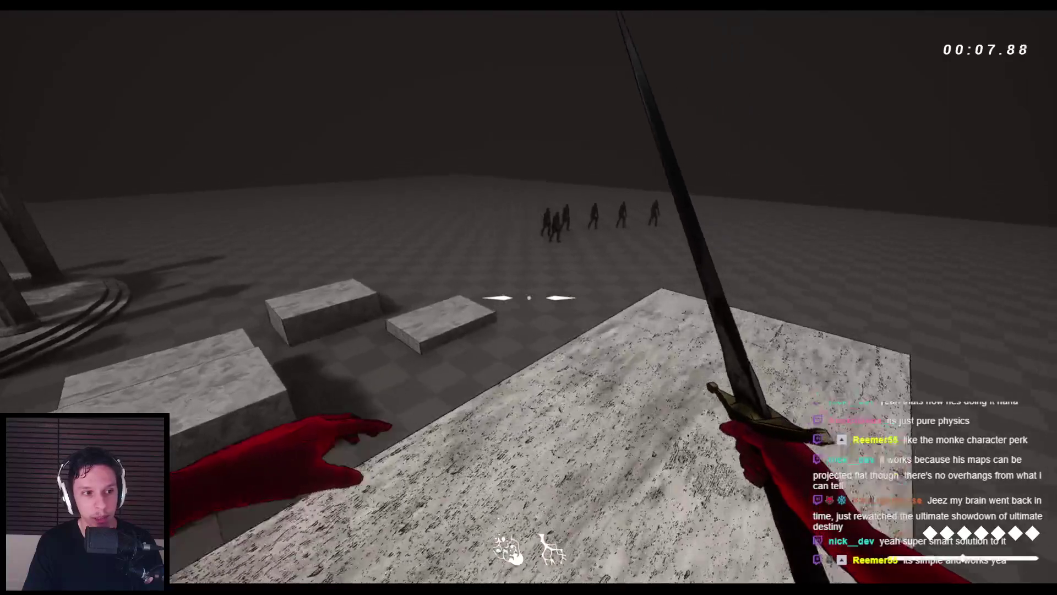
key(space)
key(space)
key(space)
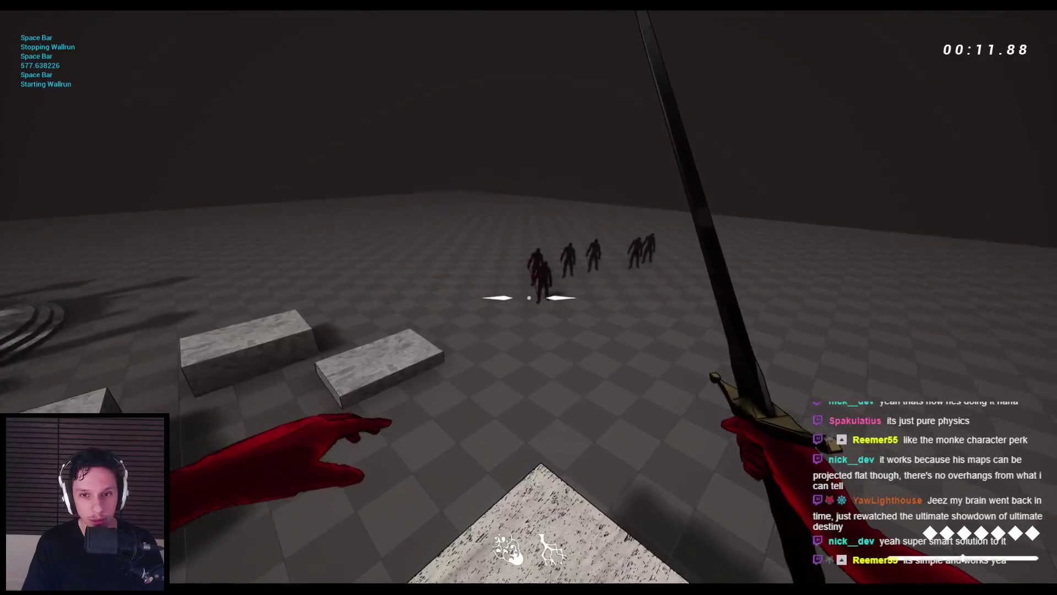
key(w)
key(space)
key(space)
key(space)
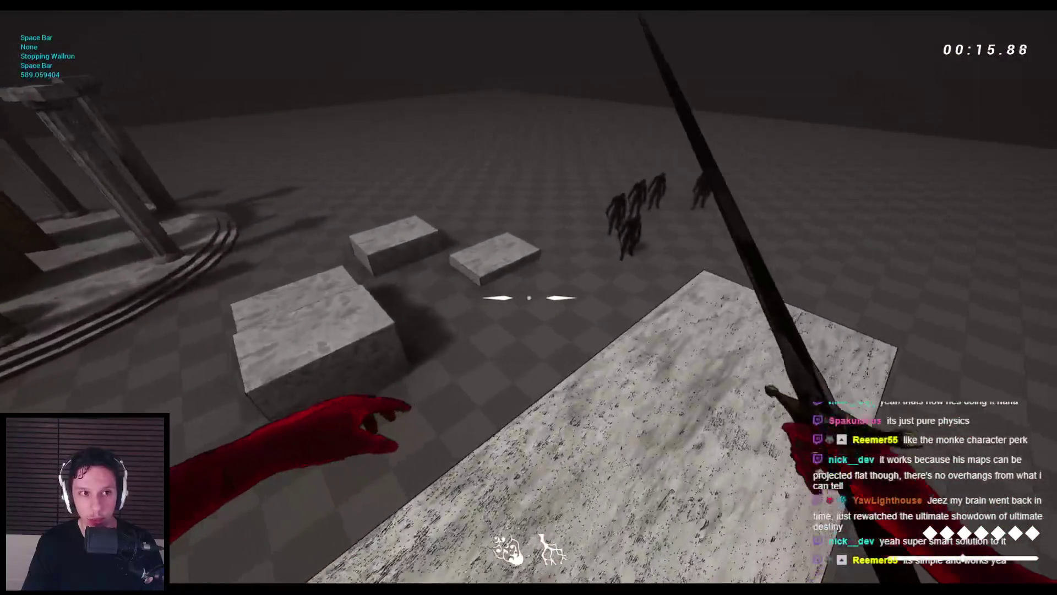
key(w)
key(space)
key(space)
key(space)
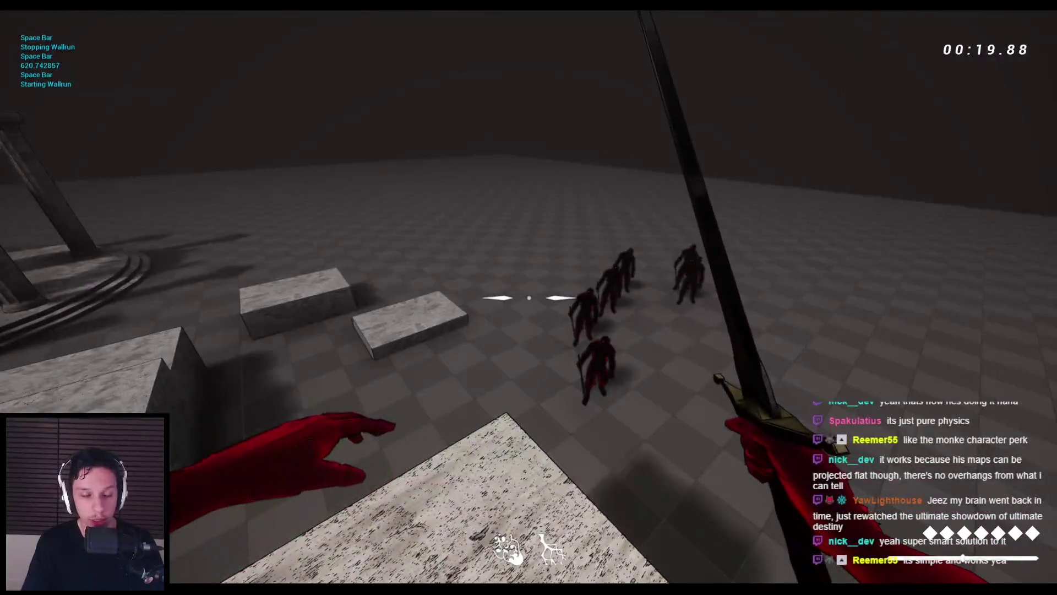
key(w)
key(space)
key(space)
key(space)
key(space)
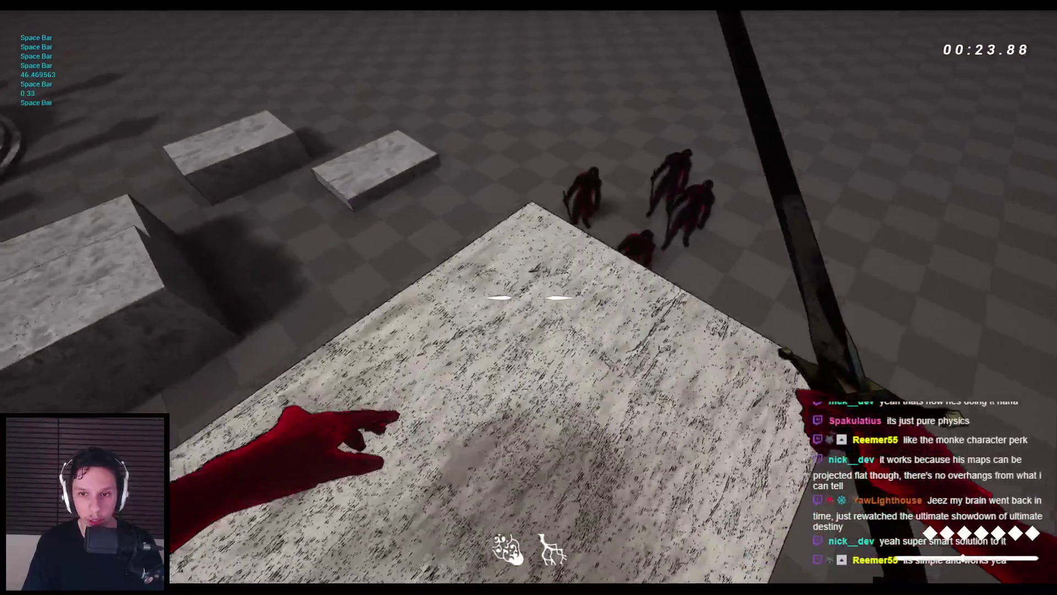
Slash the enemies repeatedly with the sword to test their hit reactions
click(529, 297)
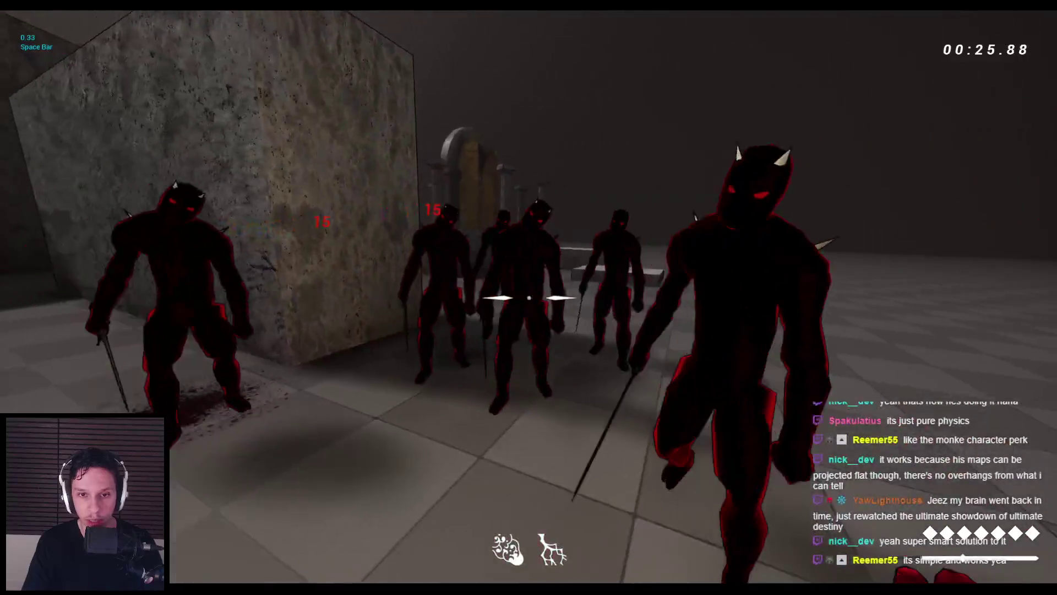
click(529, 298)
click(528, 298)
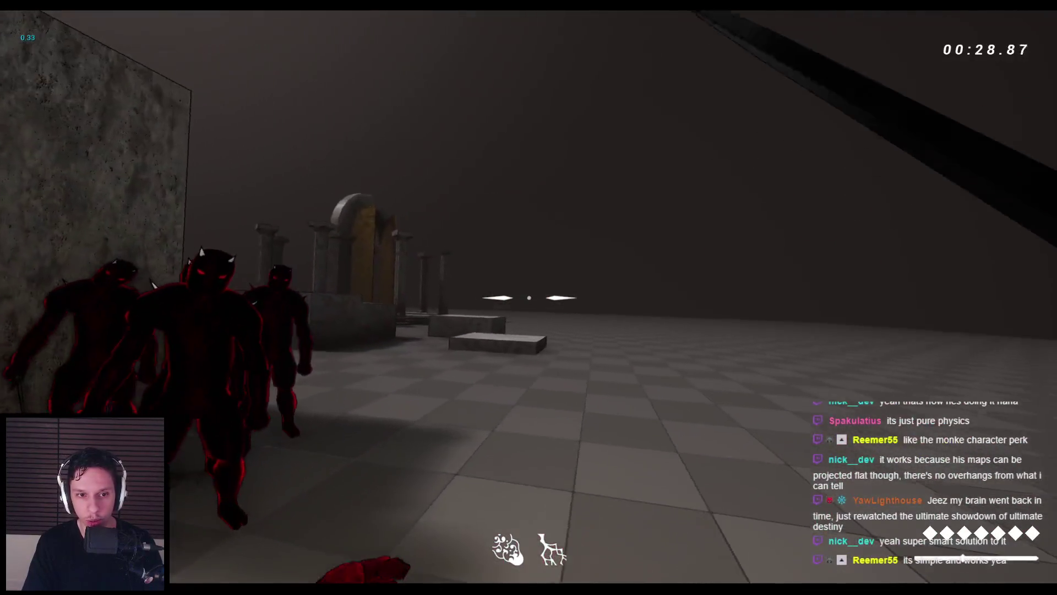
click(529, 298)
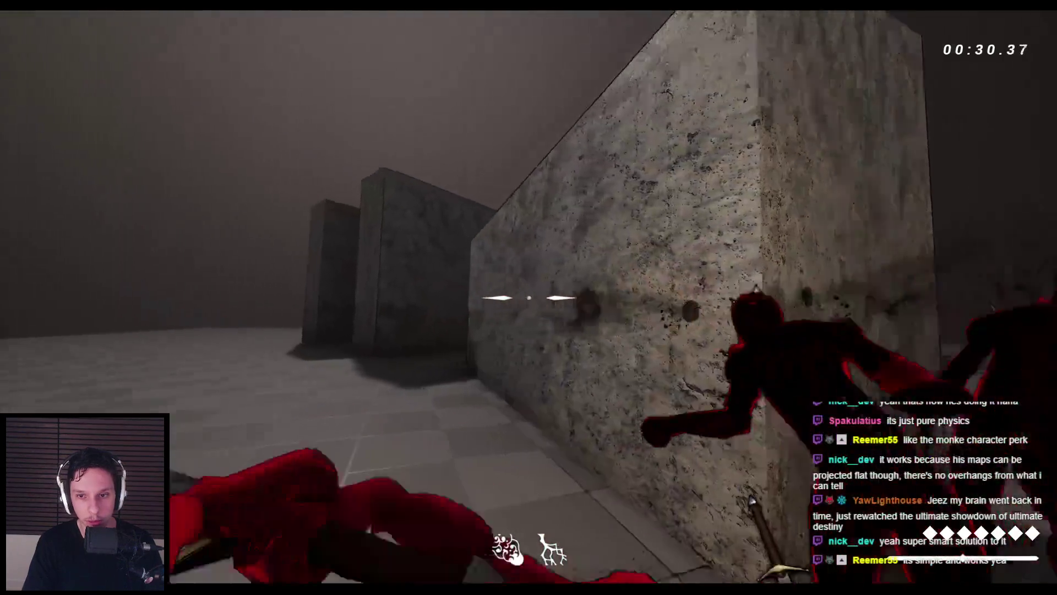
click(529, 297)
click(529, 297)
click(528, 298)
click(529, 297)
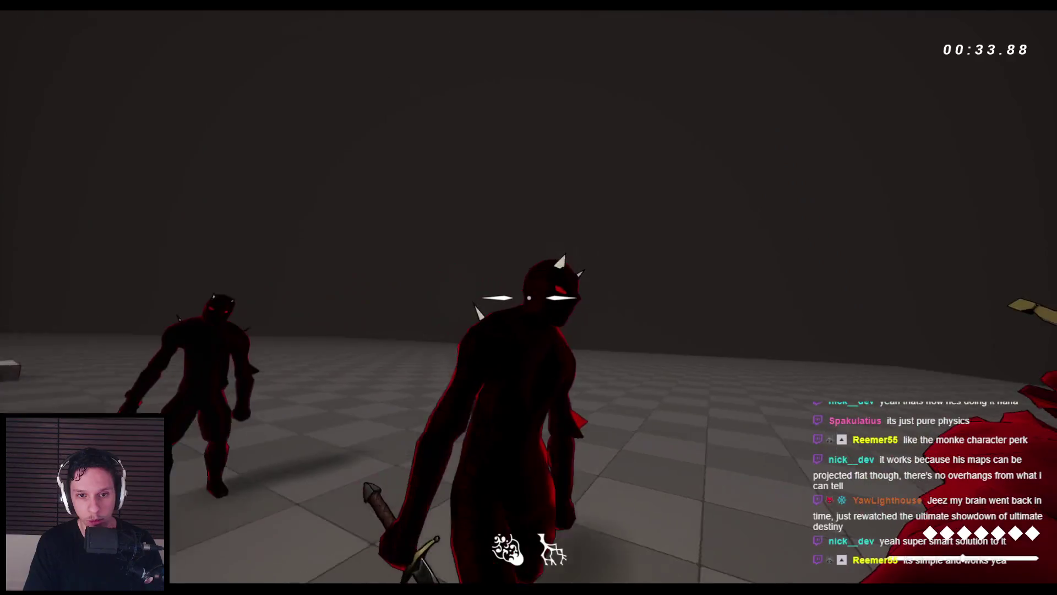
click(529, 298)
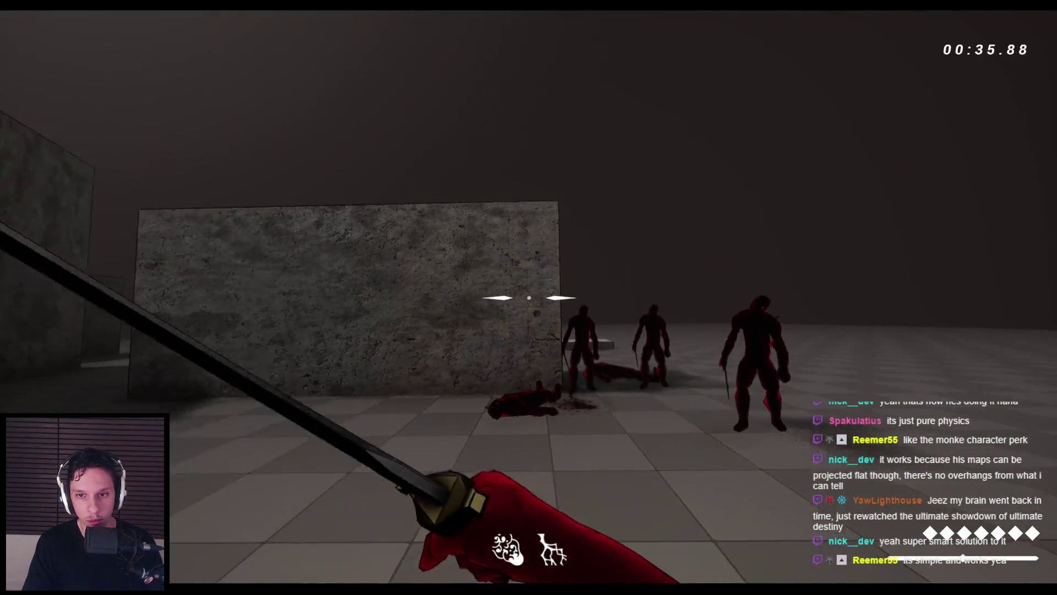
Alternate bow shots (weapon 2) and sword strikes (weapon 1) against the enemies
key(2)
click(529, 297)
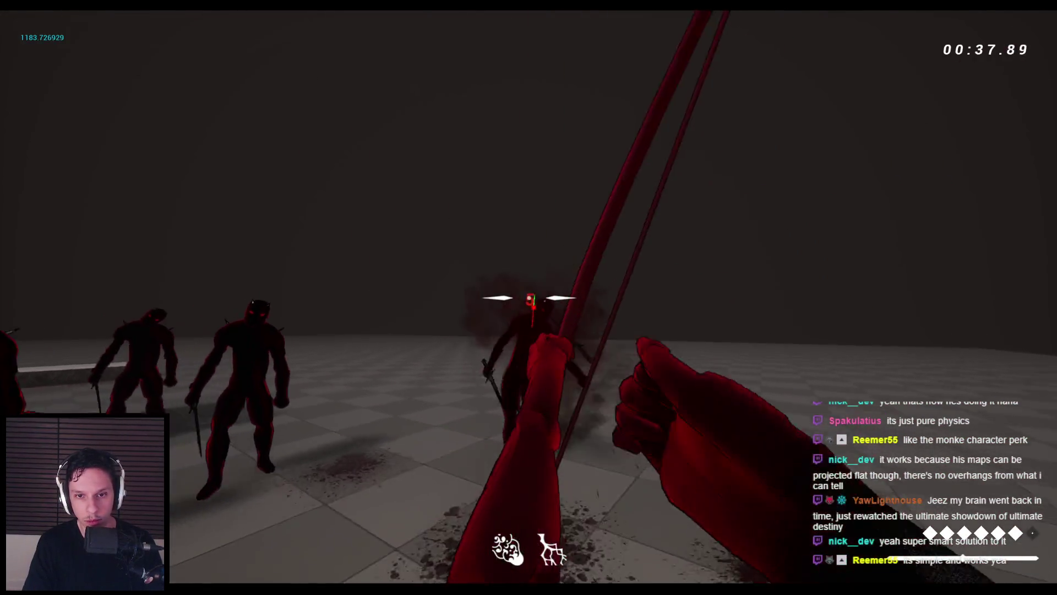
click(529, 297)
key(1)
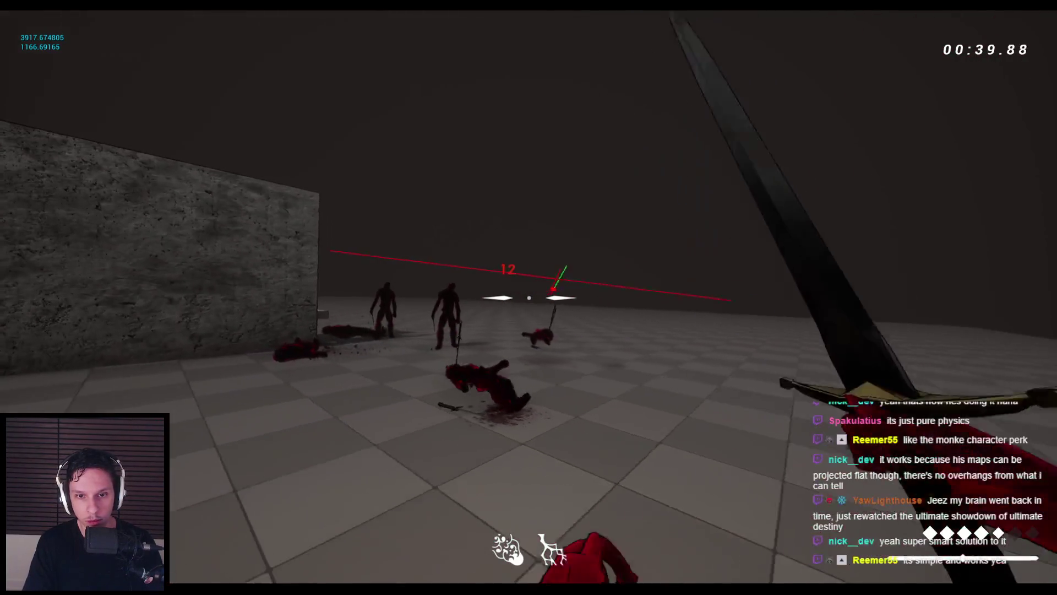
click(528, 297)
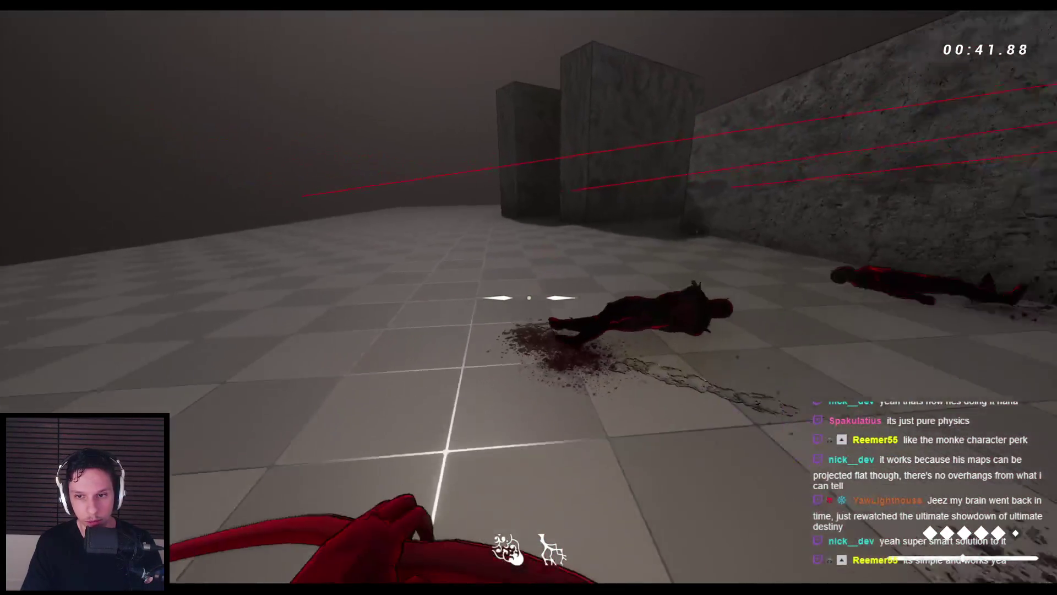
key(2)
click(528, 297)
key(1)
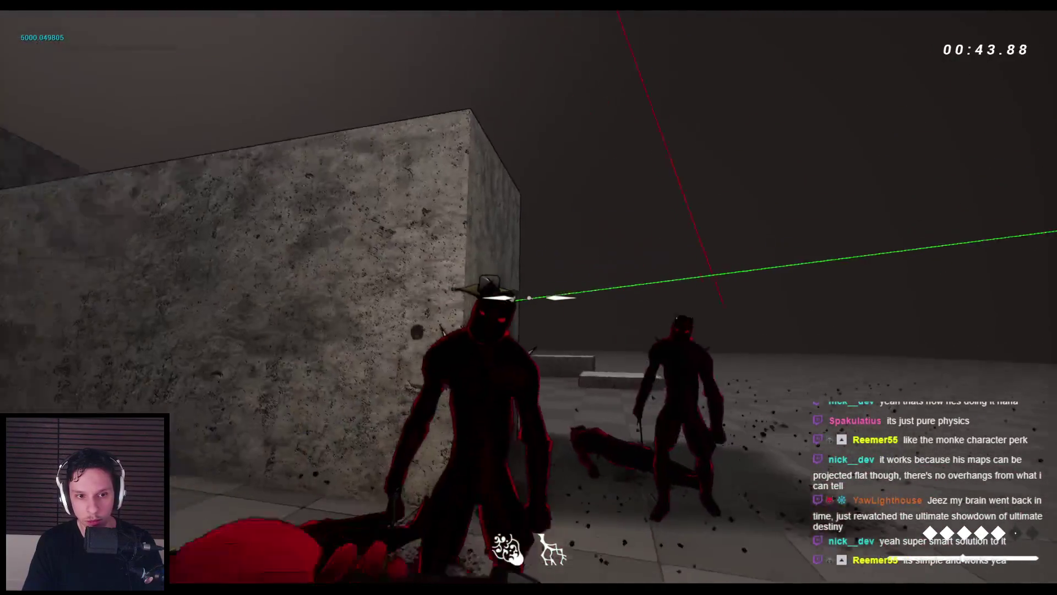
click(528, 298)
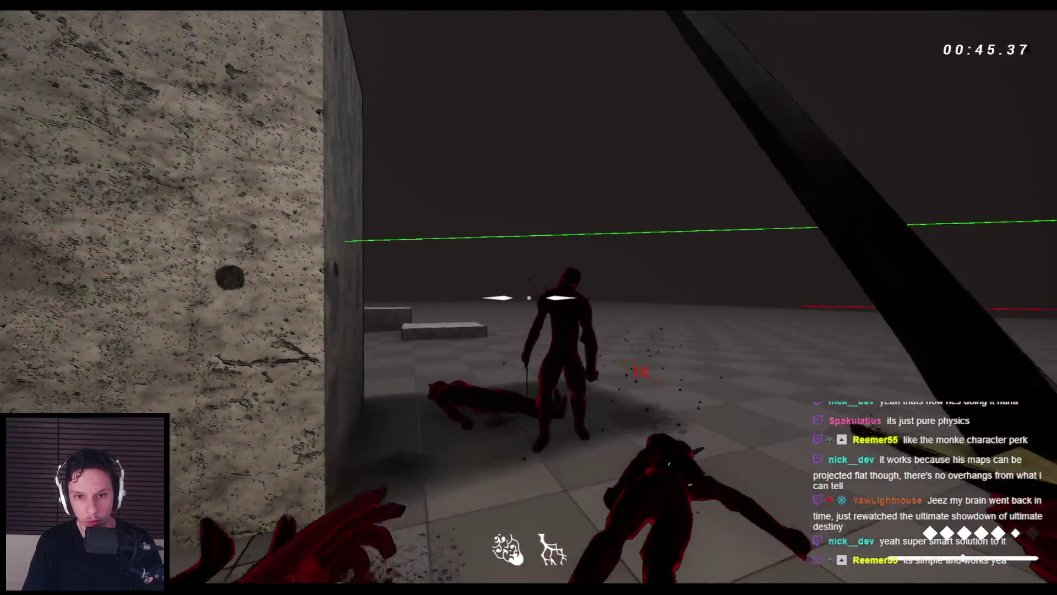
click(529, 297)
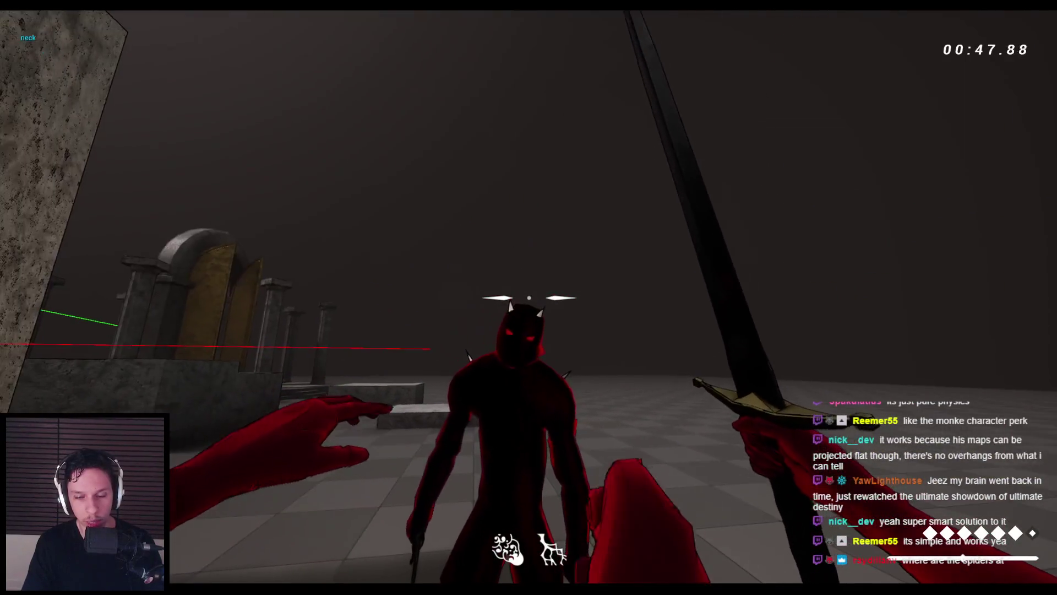
click(529, 297)
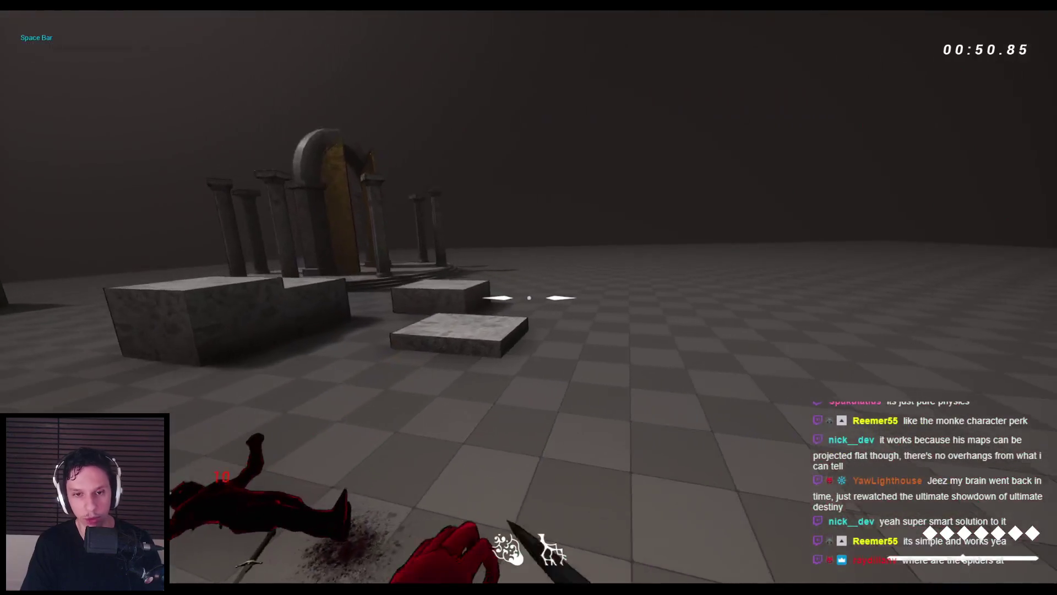
Stop the play session, bring back the BP_BaseEnemyCharacter editor, and switch to the tutorial
key(Escape)
mouse_move(322, 592)
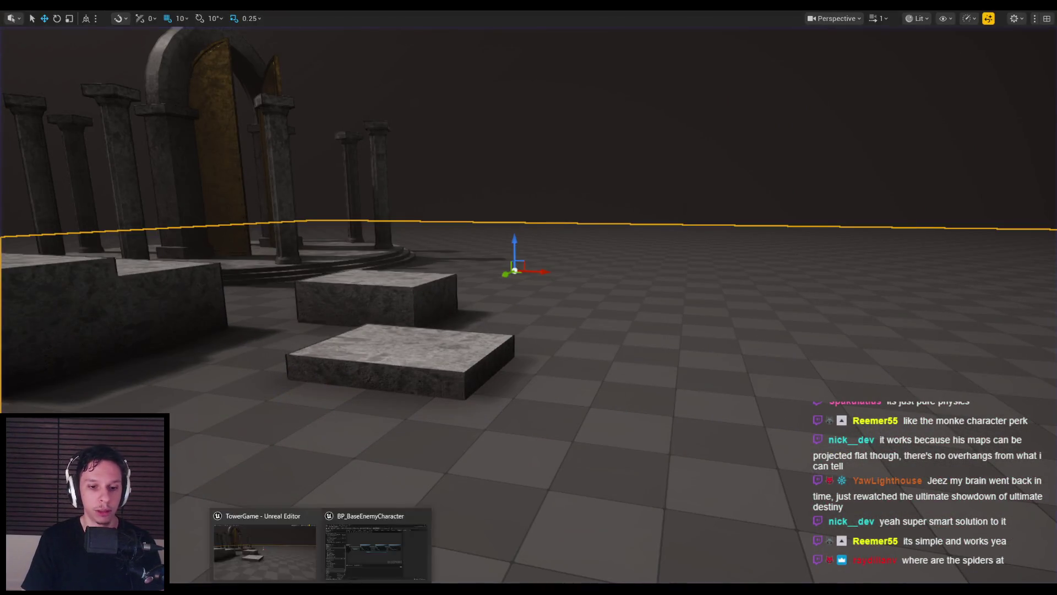
click(376, 548)
scroll(490, 355, down, 2)
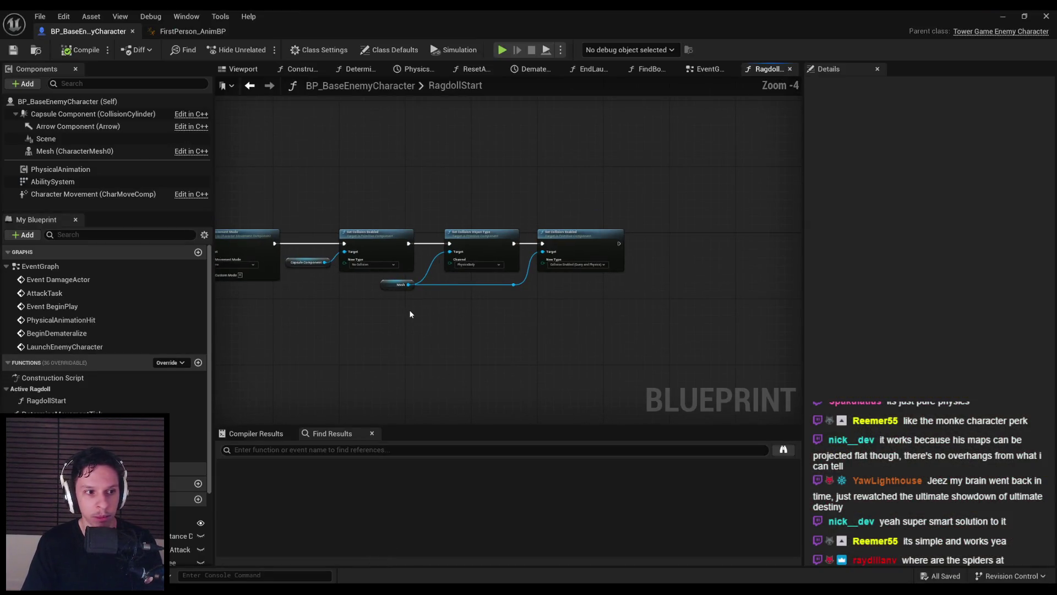
key(alt+Tab)
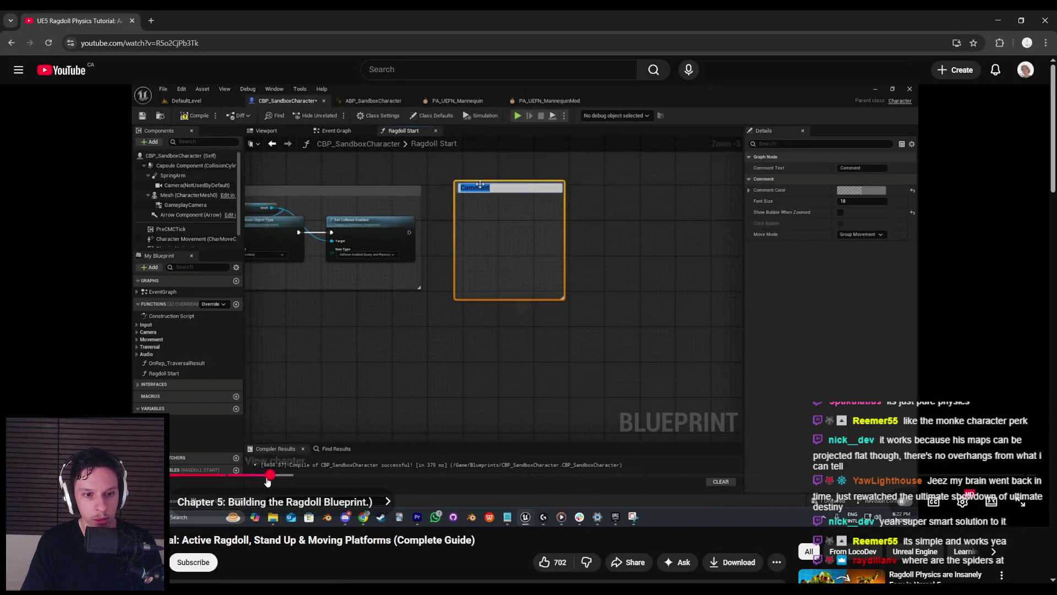
Seek the tutorial from about 16:08 to the 17:36 Set All Bodies Below step, then return to Unreal
drag(270, 476, 279, 476)
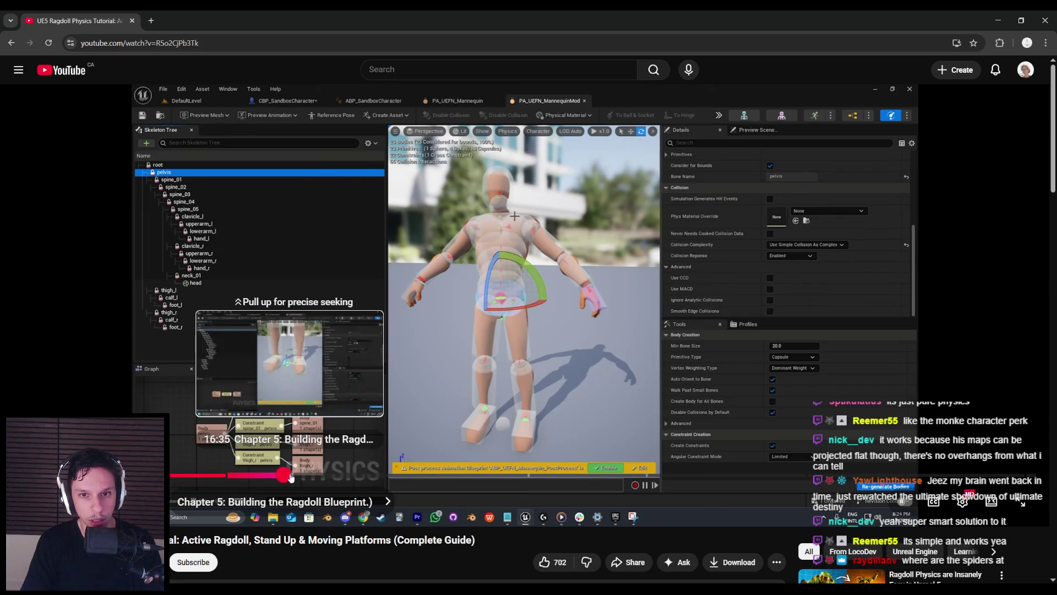
click(291, 477)
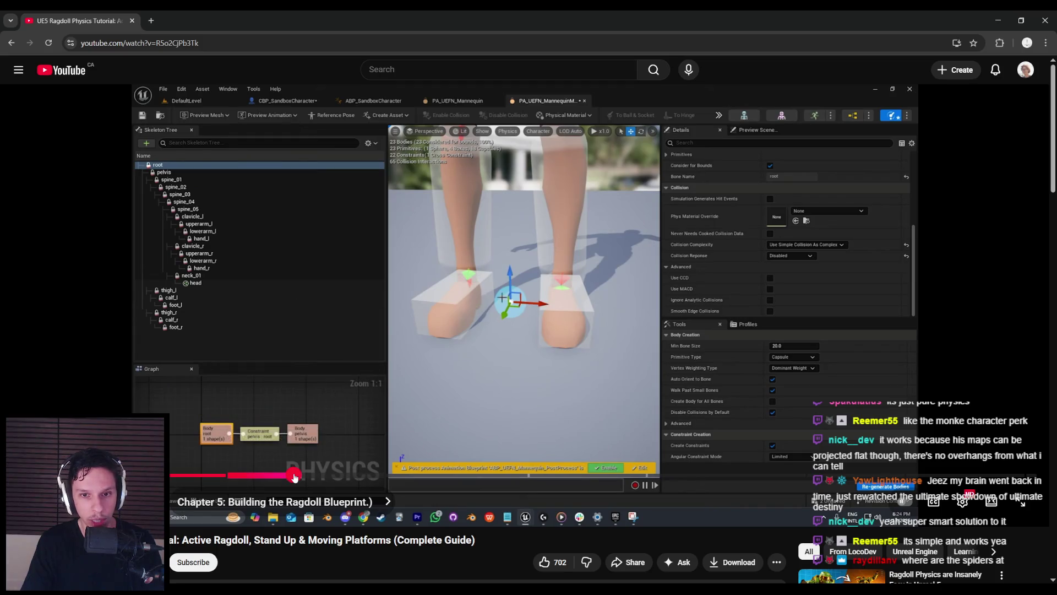
click(298, 477)
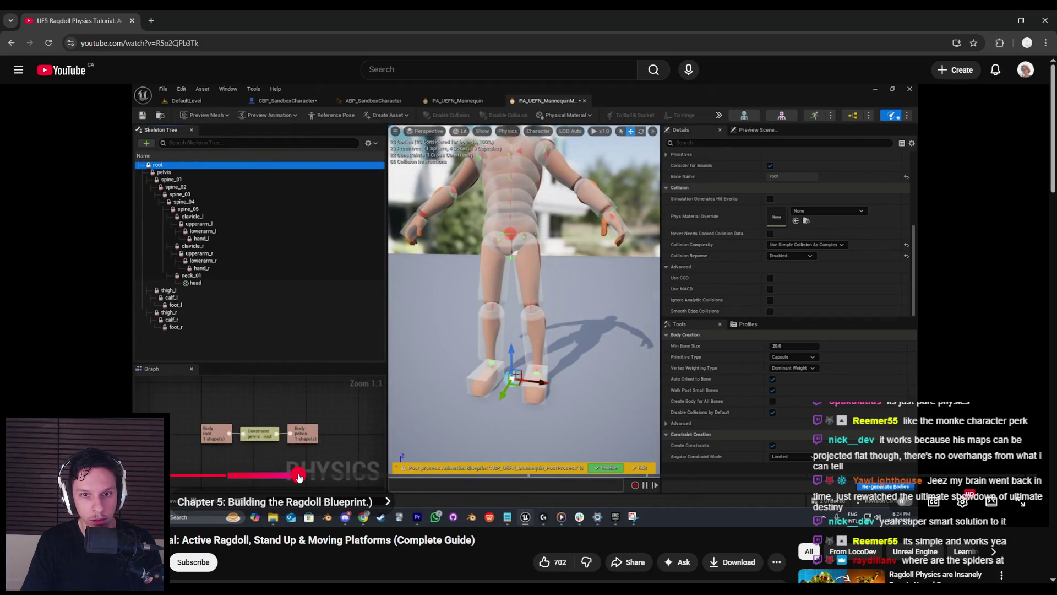
click(302, 477)
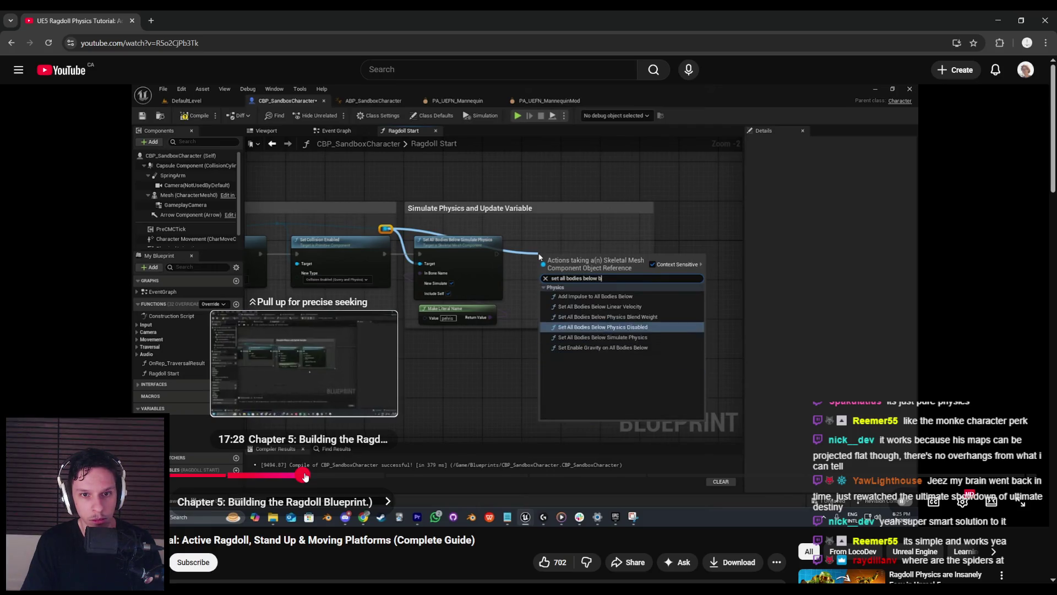
drag(306, 477, 309, 477)
key(alt+Tab)
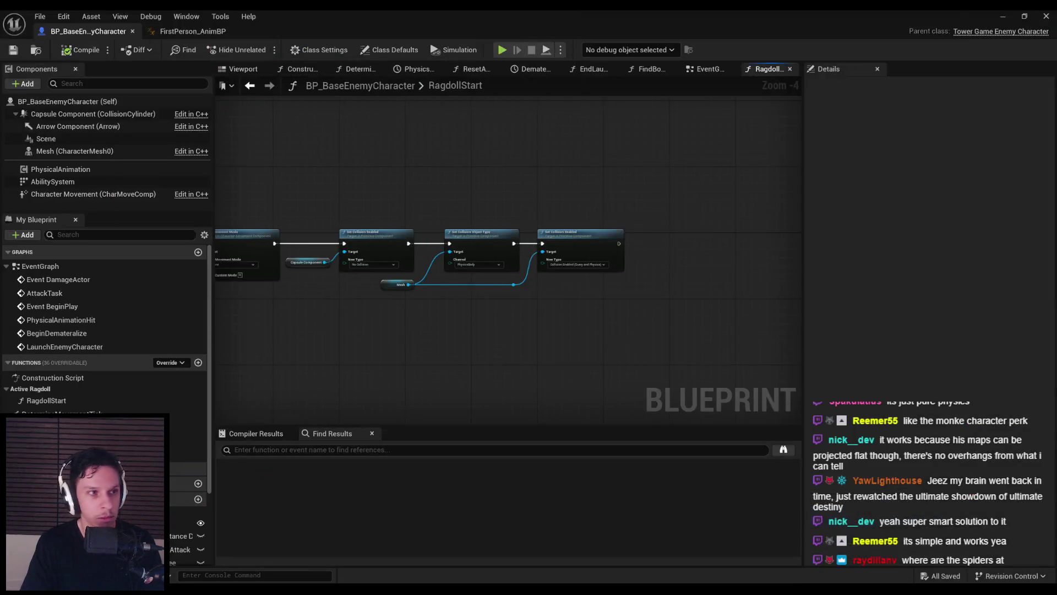
Add a Set All Bodies Below Simulate Physics node on a Mesh reference, aligned with Set Collision Enabled
drag(396, 284, 514, 285)
scroll(514, 285, up, 1)
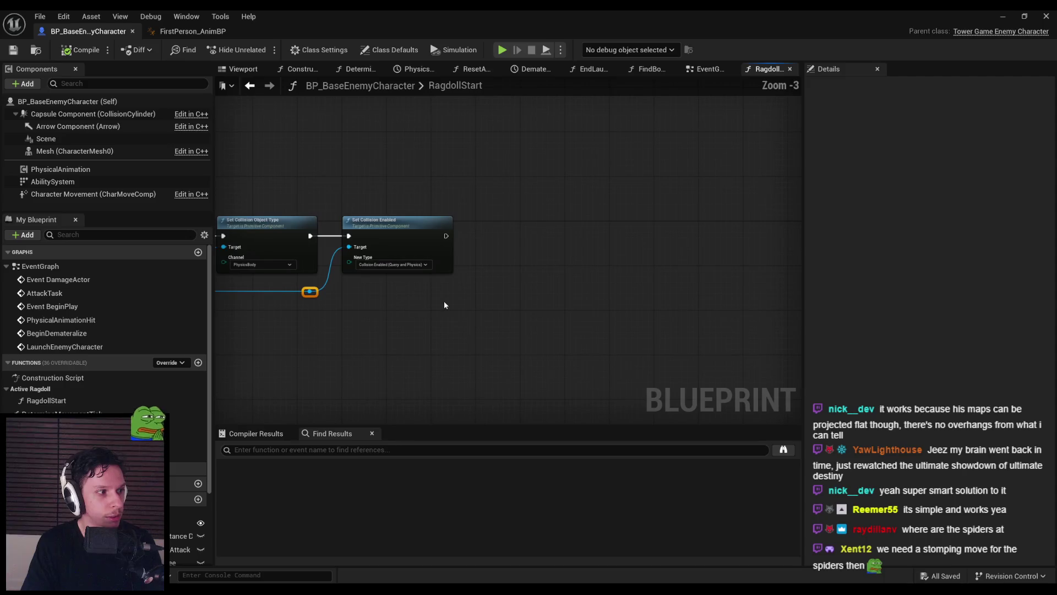
mouse_move(376, 297)
mouse_down()
mouse_move(448, 304)
mouse_move(589, 292)
mouse_move(595, 263)
mouse_up()
click(616, 313)
text(set all bodies below)
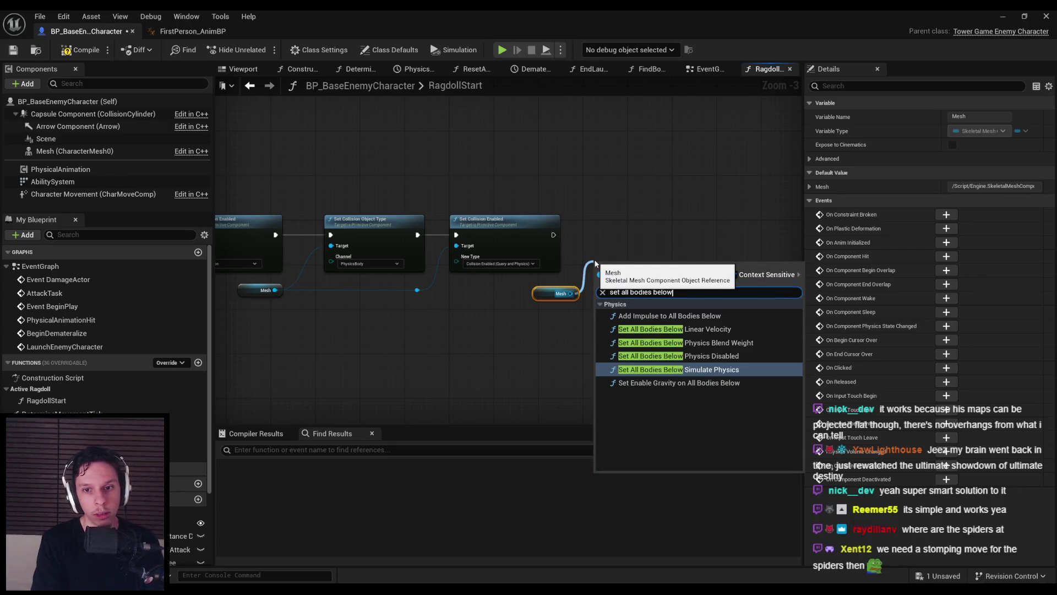
key(Return)
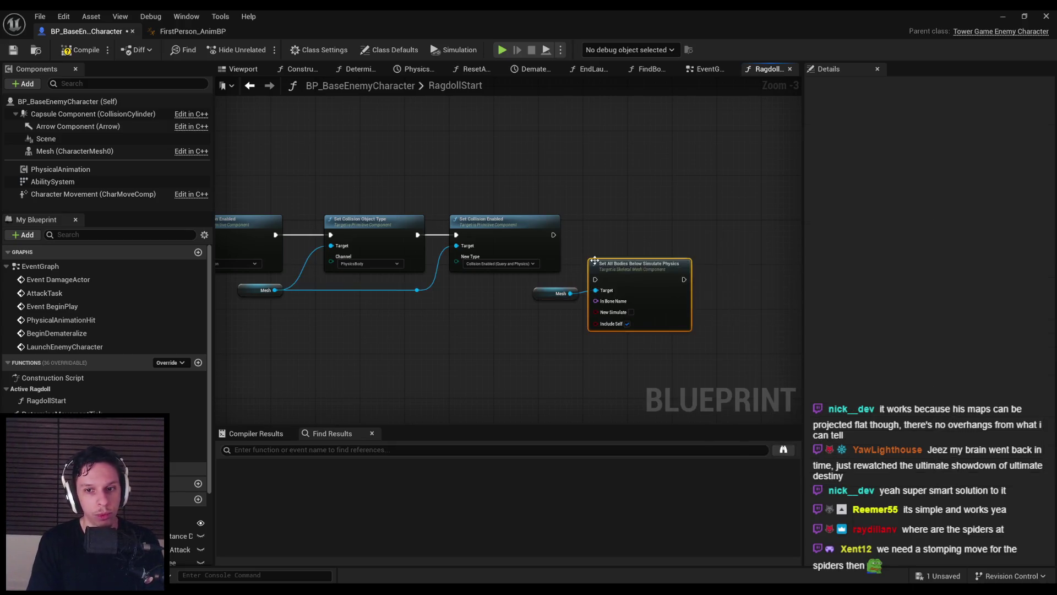
scroll(622, 284, up, 3)
drag(622, 283, 638, 219)
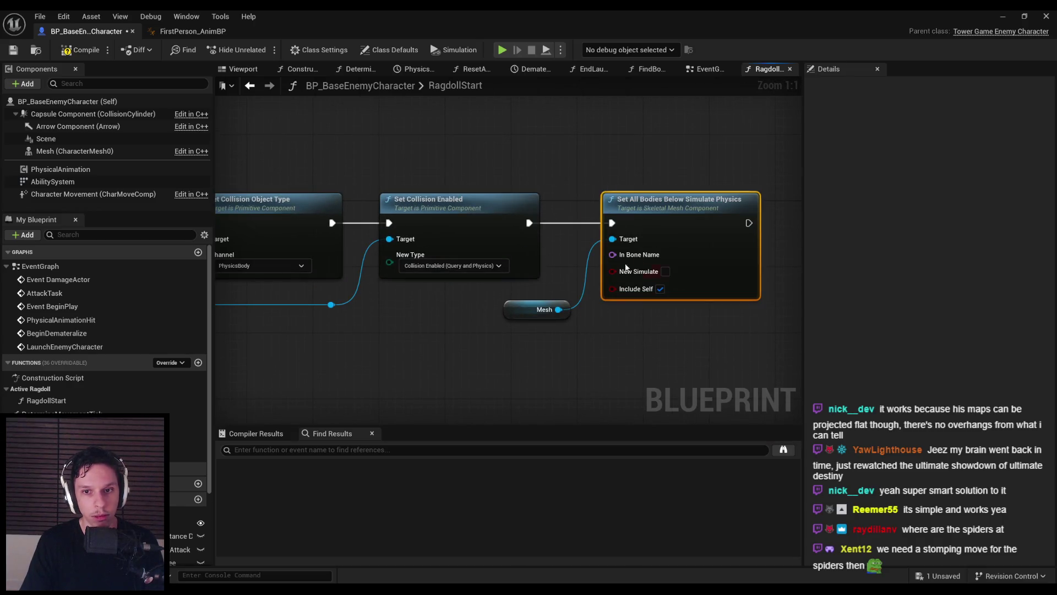
Feed a Make Literal Name of 'pelvis' into In Bone Name, compile, and return to the level editor
drag(591, 349, 593, 350)
text(make literal)
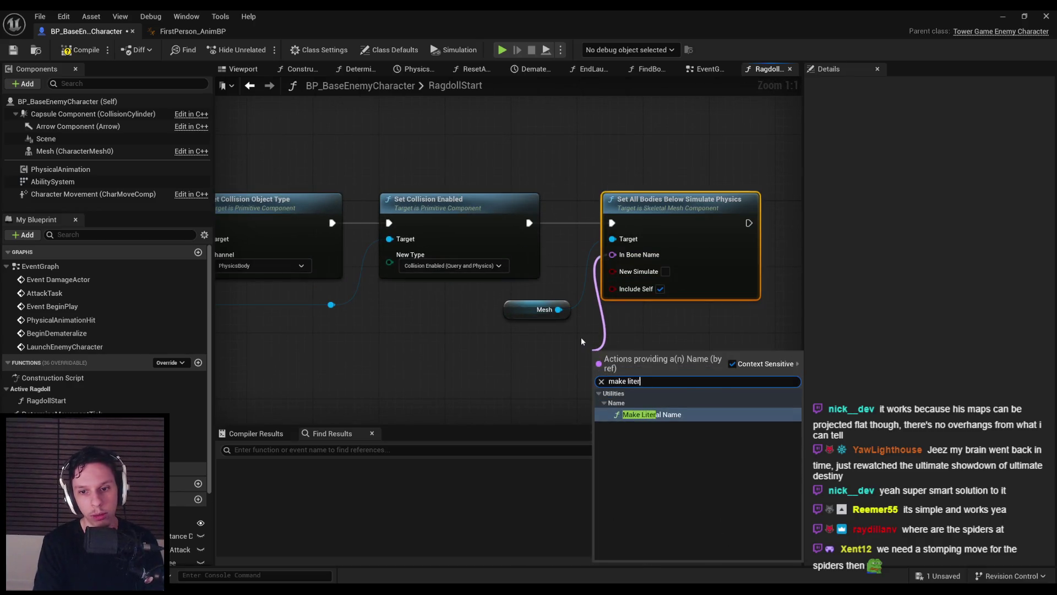
key(Return)
text(pelvis)
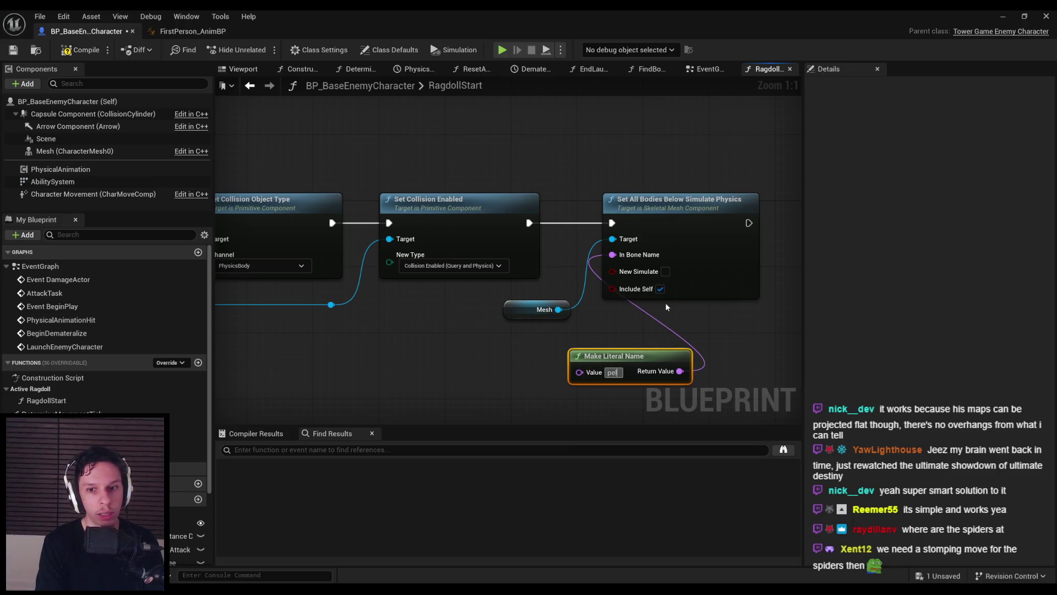
click(75, 151)
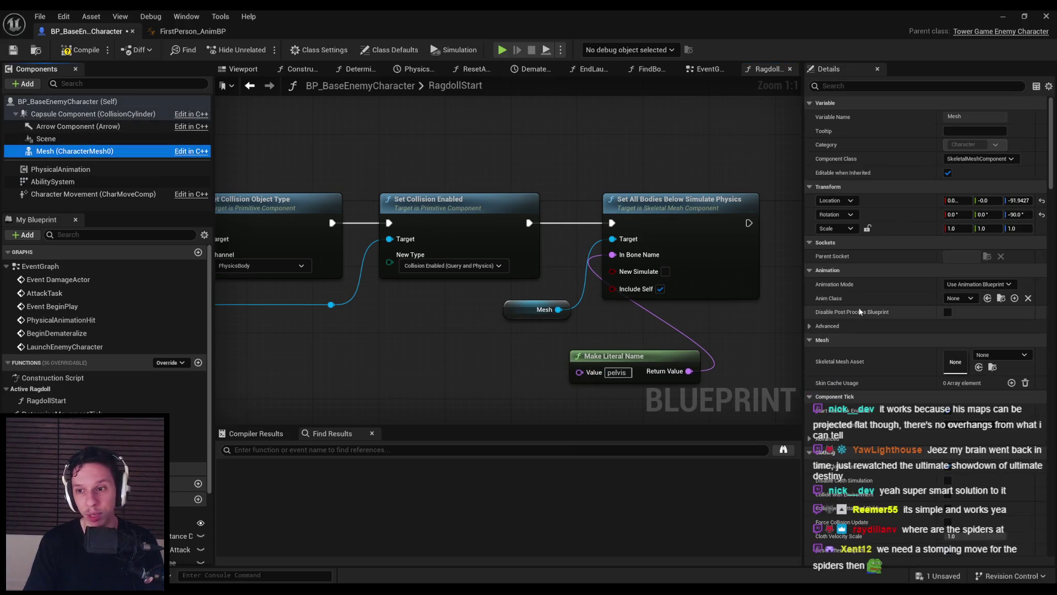
click(80, 50)
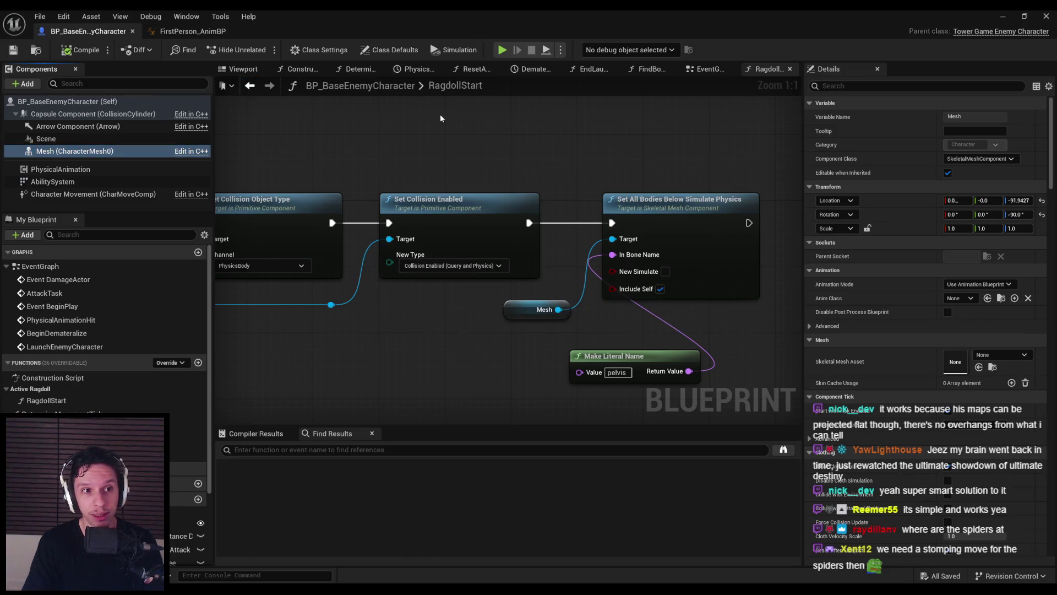
click(1002, 16)
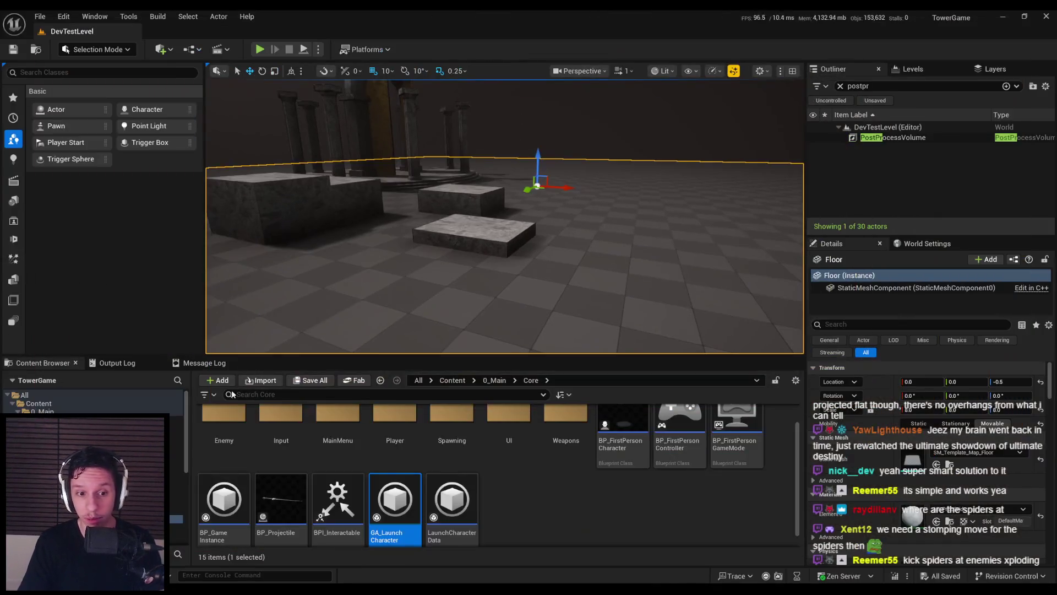
Open the SK_Enemy-Crawler skeletal mesh from the Enemy folder
double_click(223, 434)
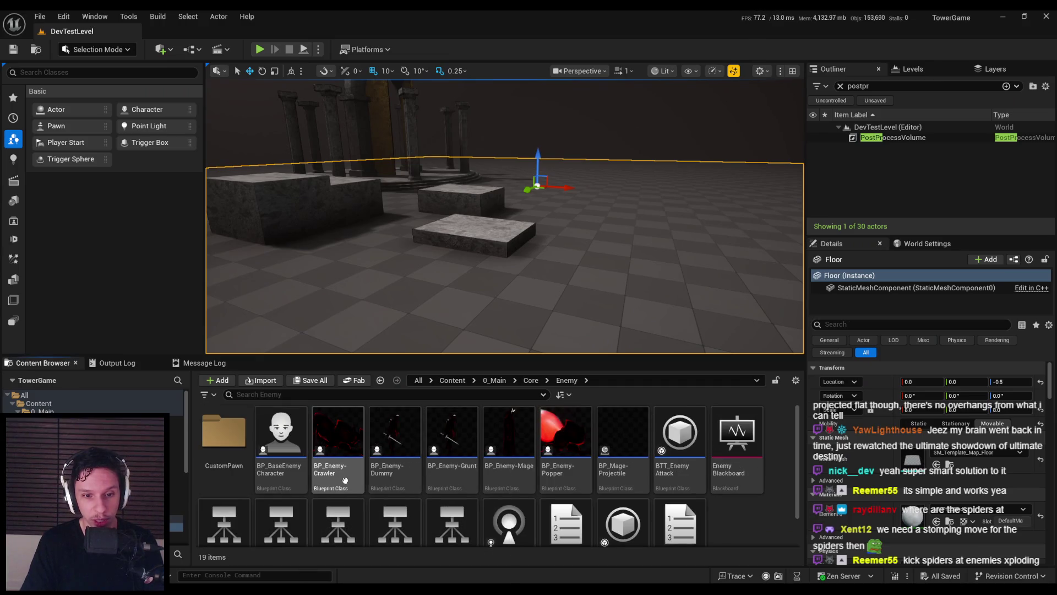
click(223, 437)
scroll(330, 452, down, 1)
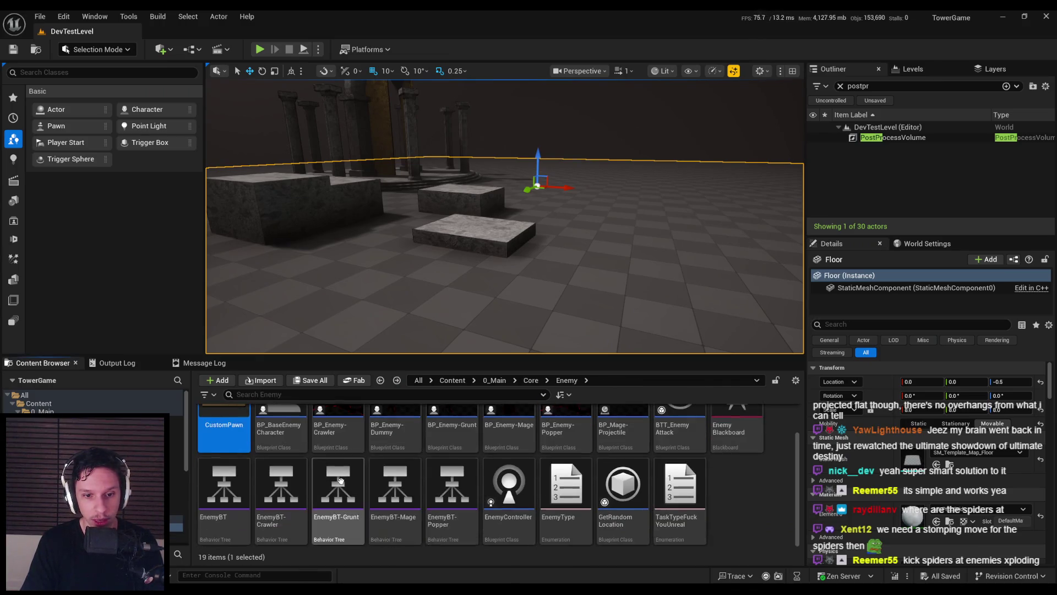
scroll(512, 446, up, 1)
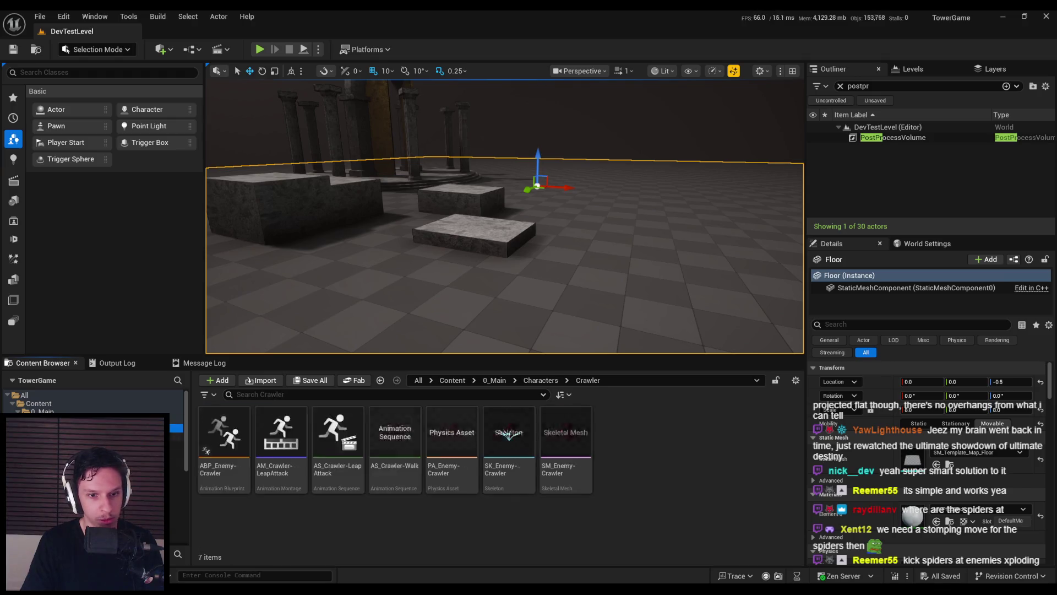
double_click(512, 446)
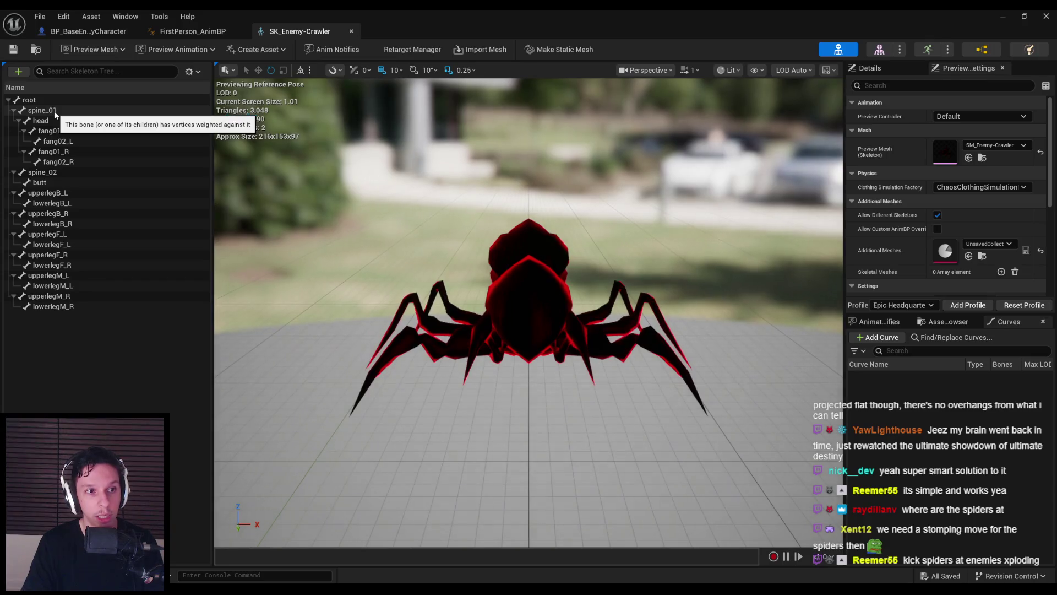
Check the Crawler's root, spine_01 and spine_02 bones, collapsing their tree branches
click(56, 115)
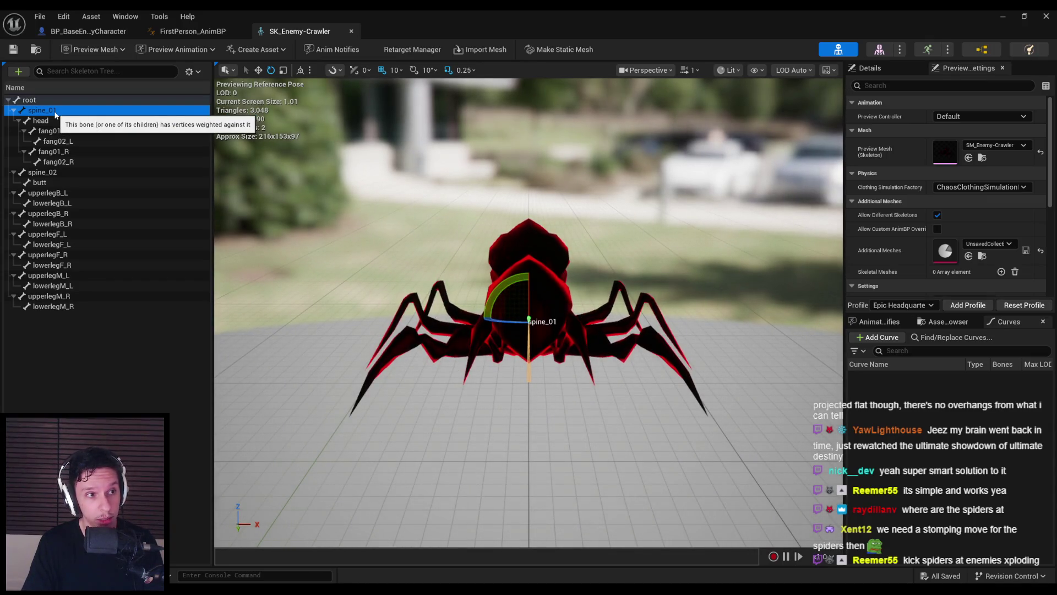
click(50, 100)
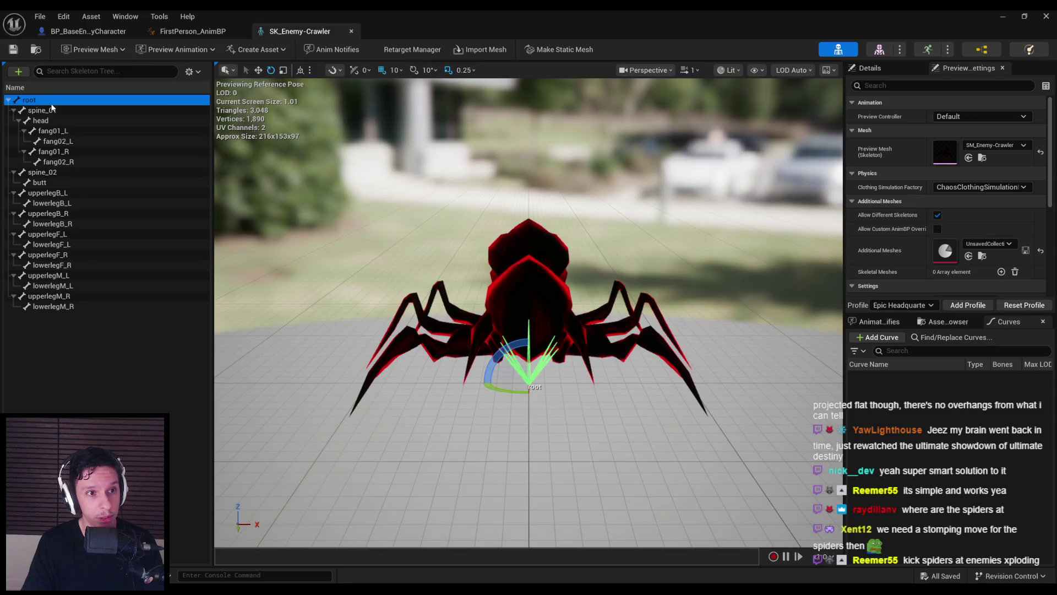
click(51, 108)
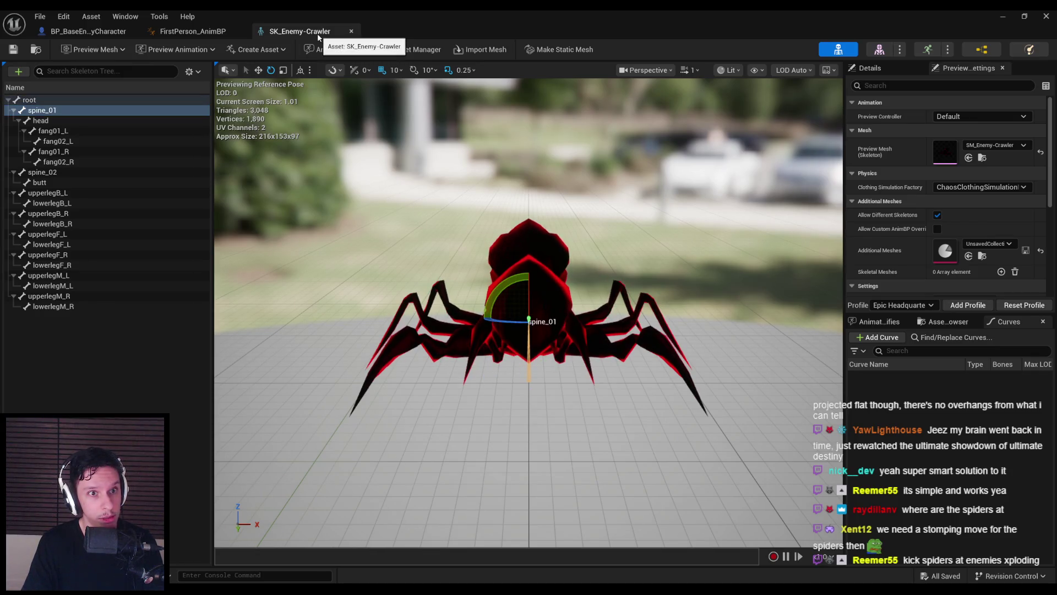
click(13, 110)
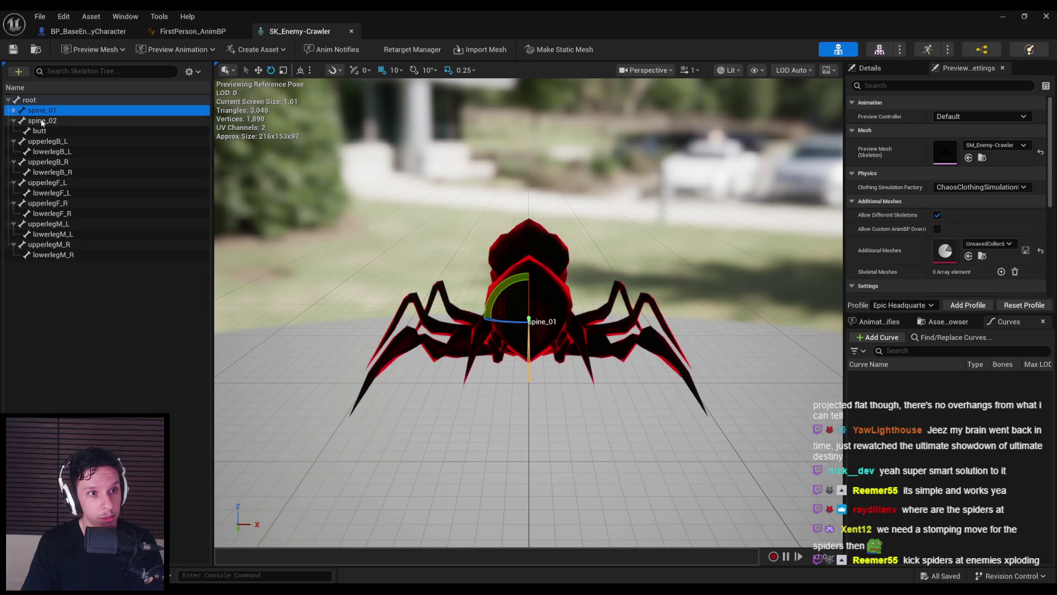
key(Down)
key(Down)
key(Down)
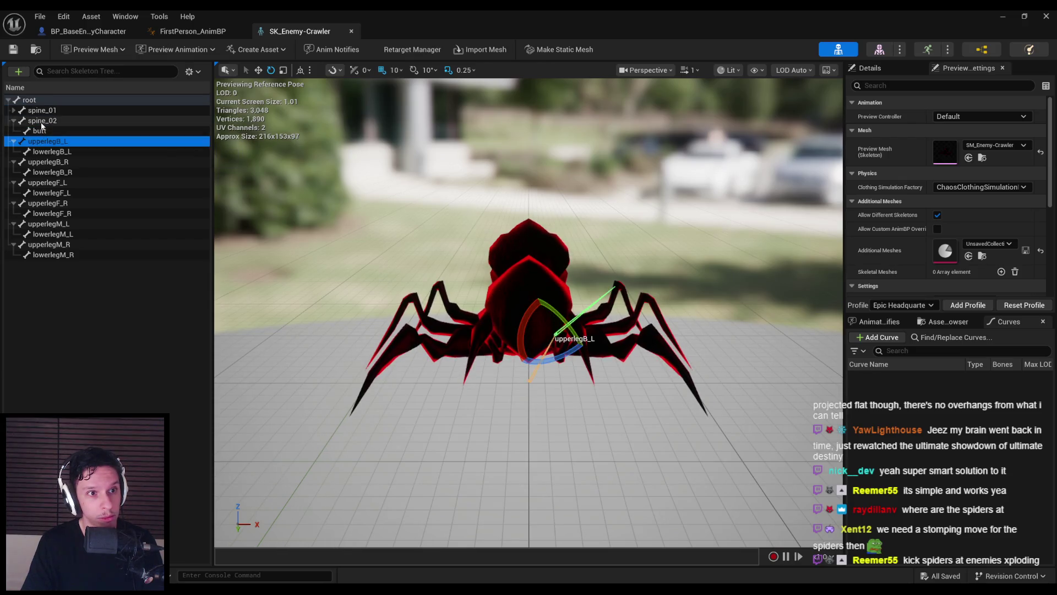
click(40, 122)
click(13, 121)
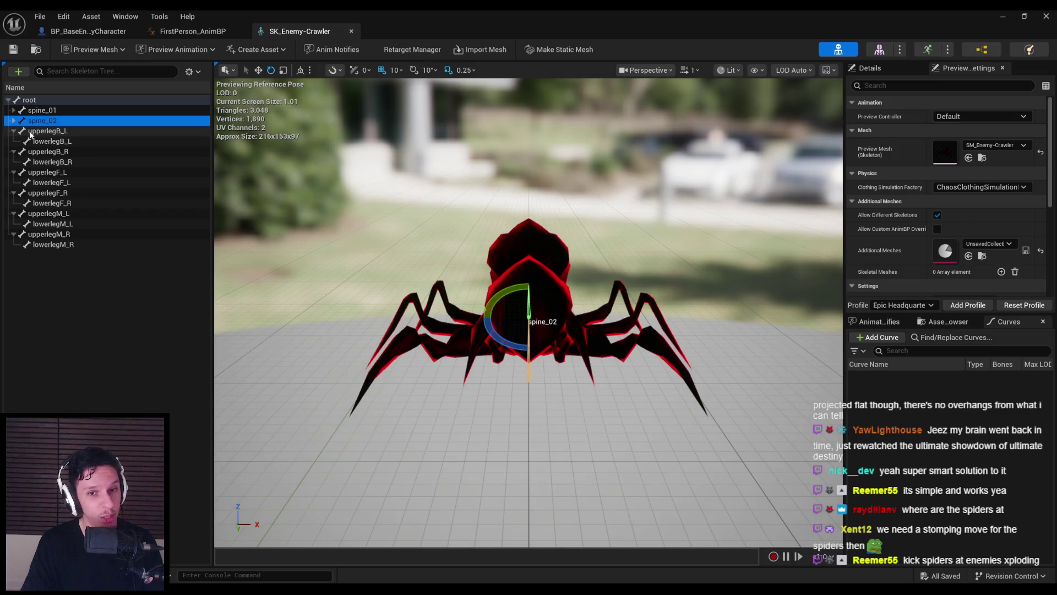
Locate upperlegB_R and spine_02 on the body, then close the skeleton and return to the level editor
click(42, 151)
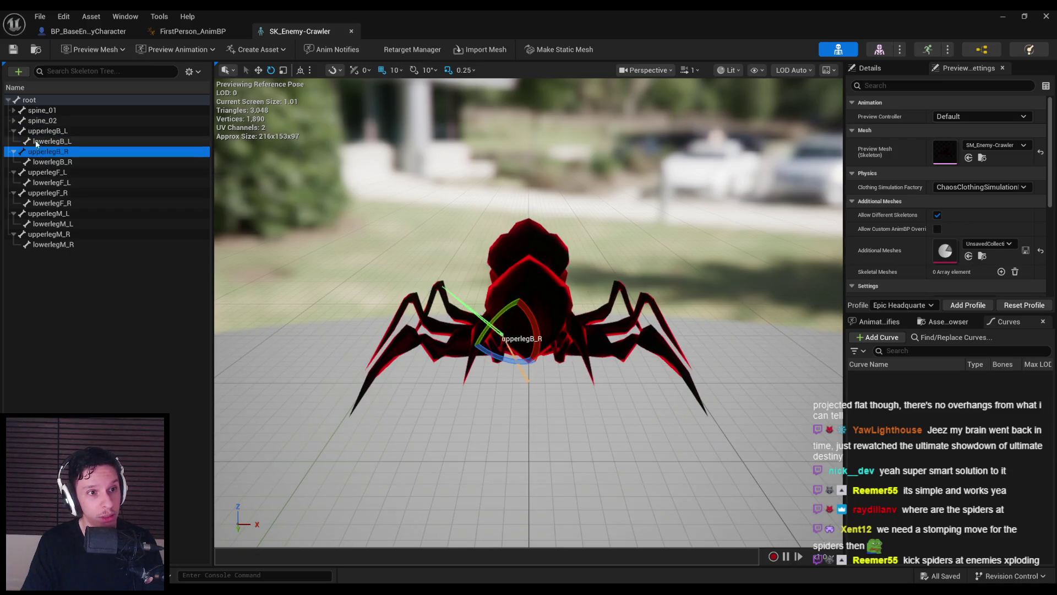
click(36, 131)
click(37, 110)
click(37, 121)
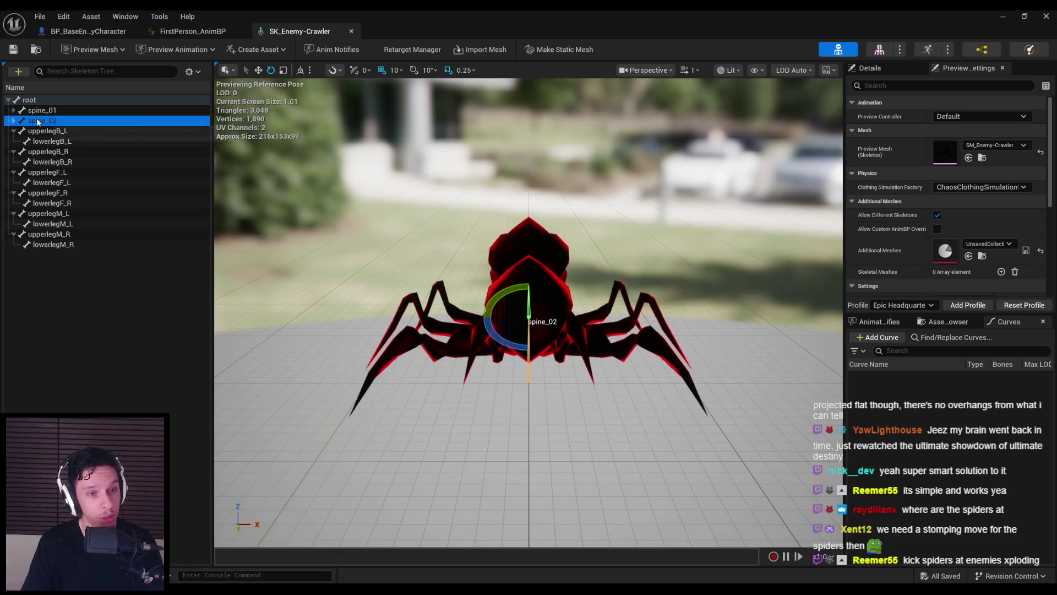
middle_click(324, 34)
click(1002, 16)
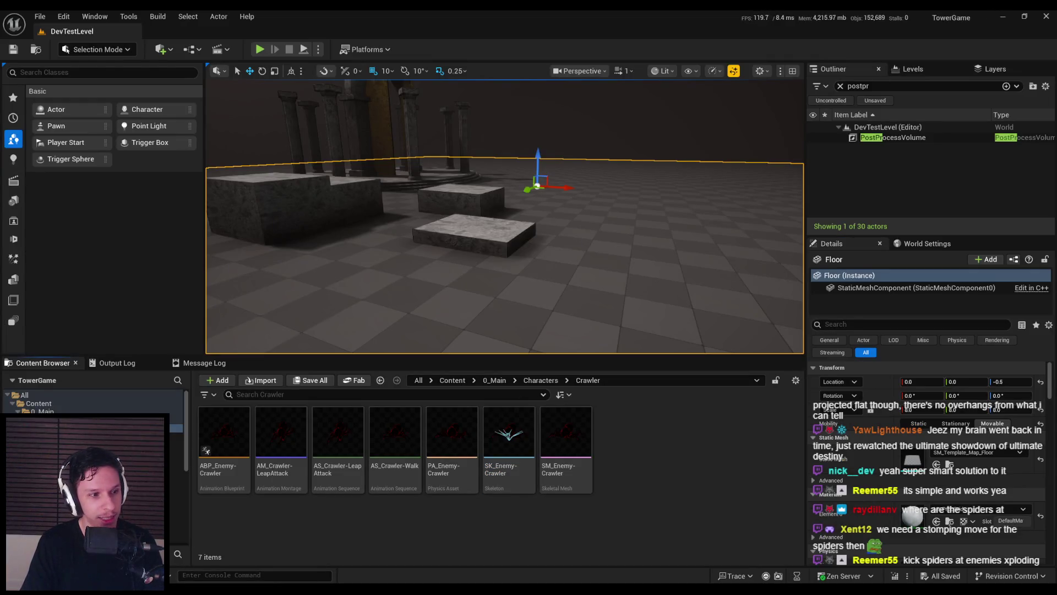
Open SK_Enemy-Grunt from the Characters > Grunt folder
click(541, 380)
double_click(337, 433)
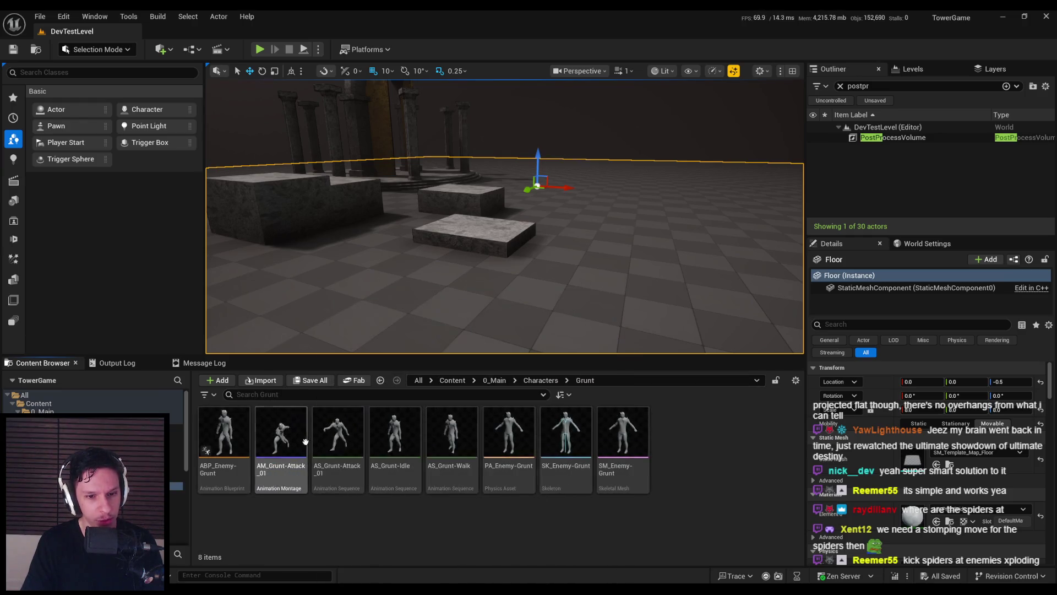
double_click(566, 435)
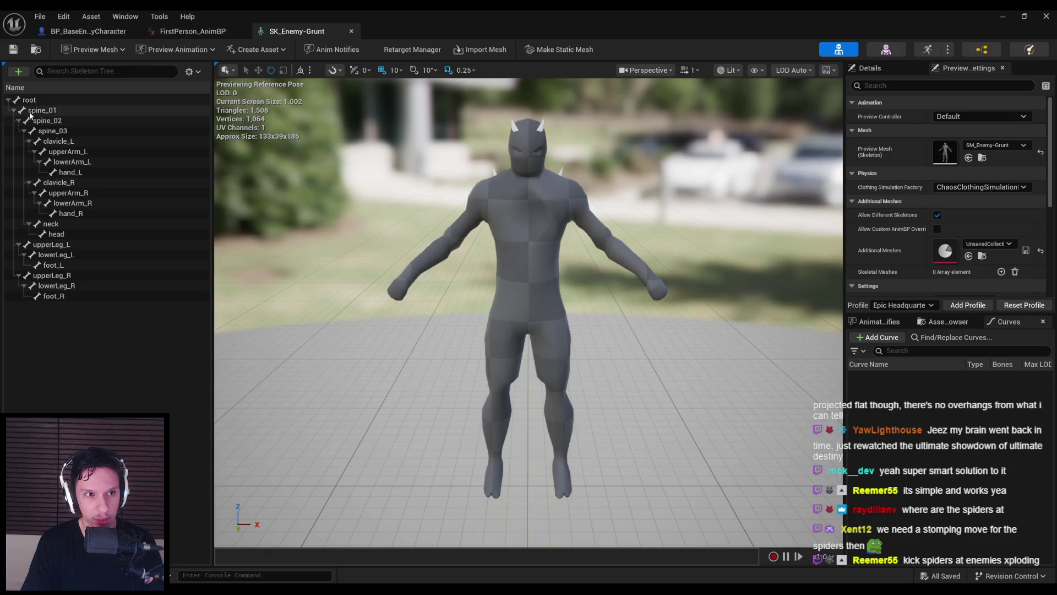
Locate spine_01, spine_02 and spine_03 on the Grunt's body via the Skeleton Tree
click(31, 113)
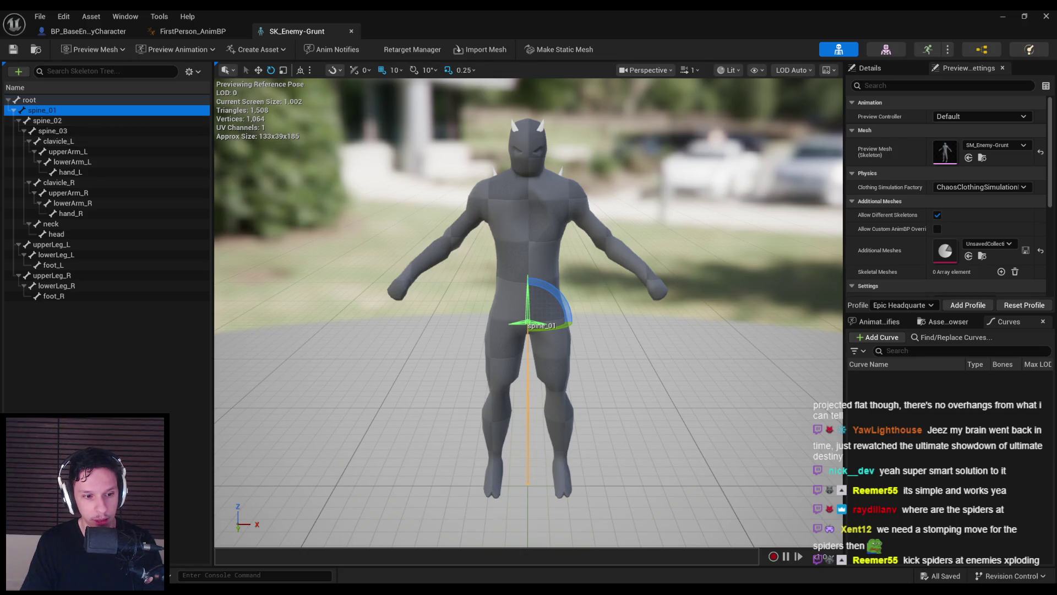
click(78, 346)
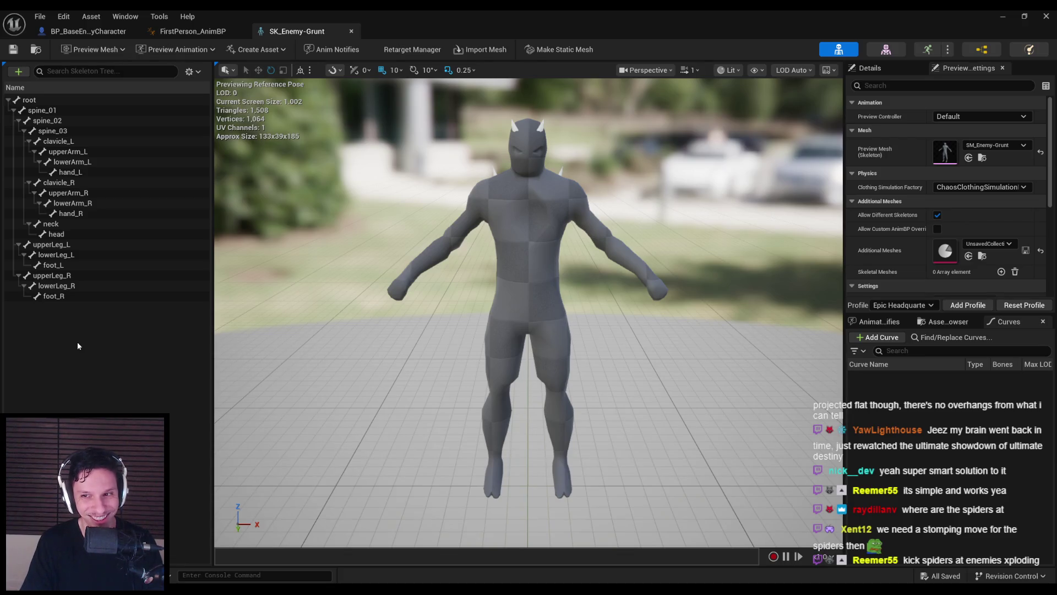
click(47, 132)
click(44, 110)
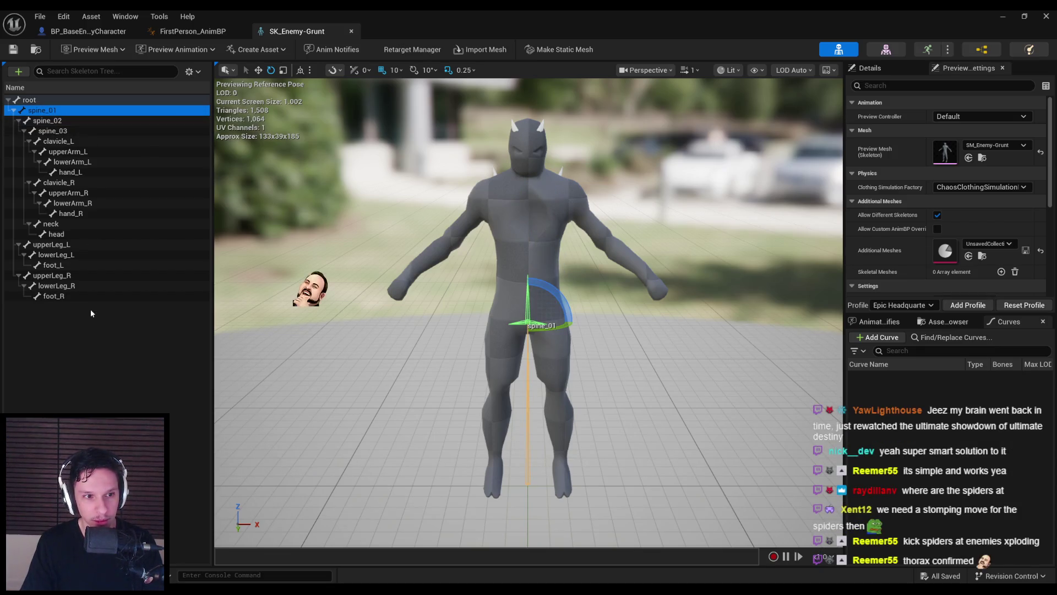
click(45, 121)
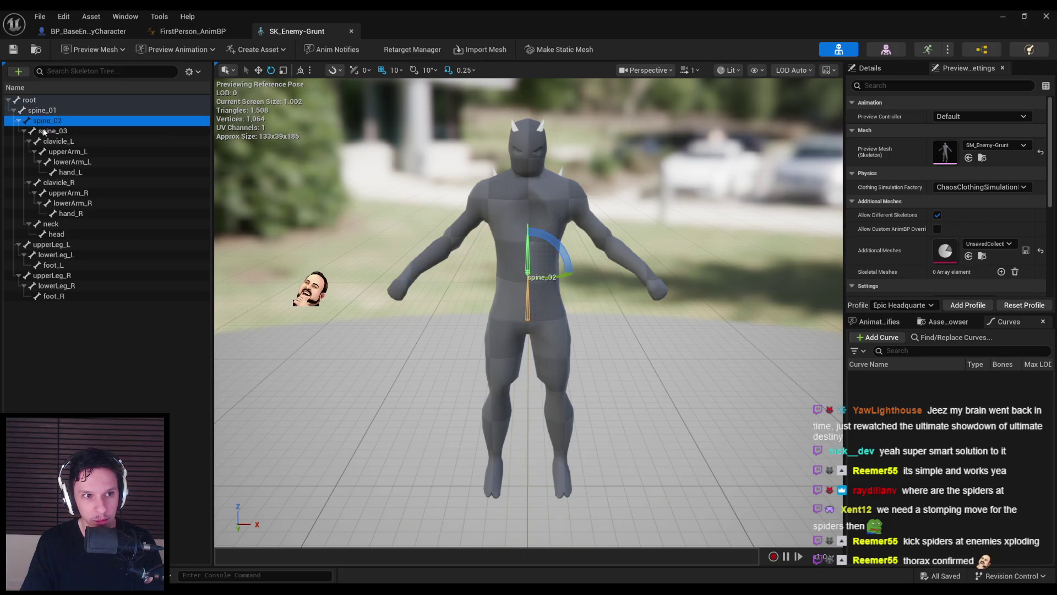
click(82, 336)
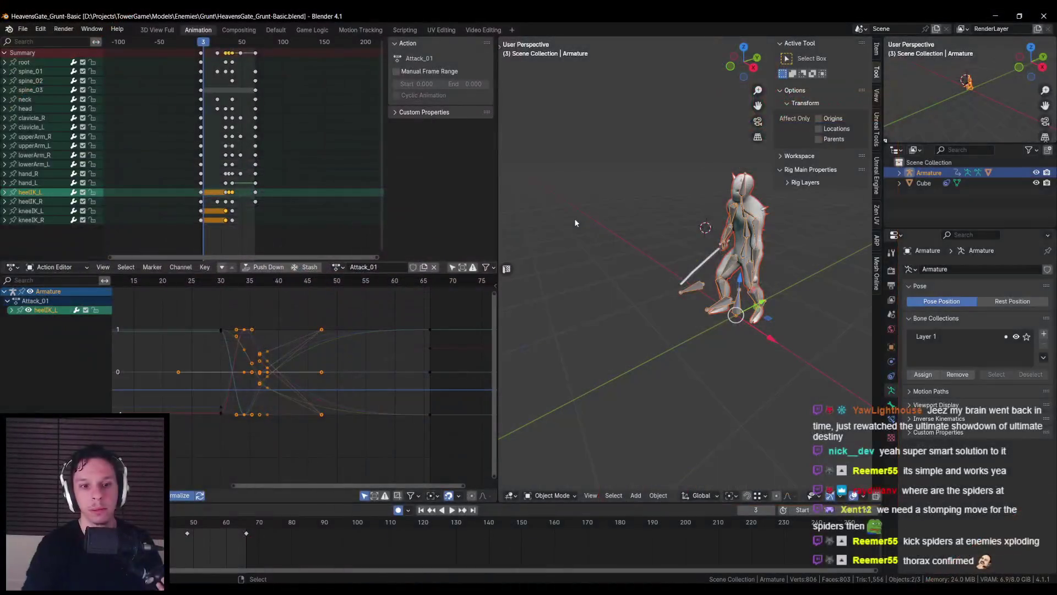
mouse_move(574, 218)
mouse_down()
mouse_move(635, 256)
mouse_move(639, 271)
mouse_move(610, 260)
mouse_move(767, 281)
mouse_up()
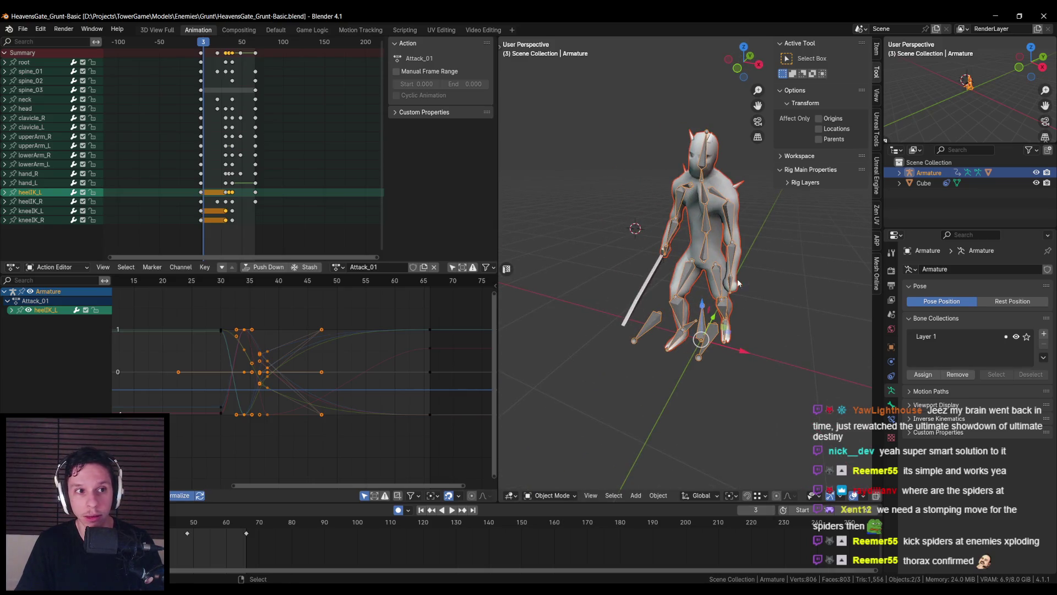
Scrub to frame 27 and play the Grunt's Attack_01 animation, stopping at the rest pose
mouse_move(207, 46)
mouse_down()
mouse_move(263, 48)
mouse_move(201, 55)
mouse_move(232, 58)
mouse_up()
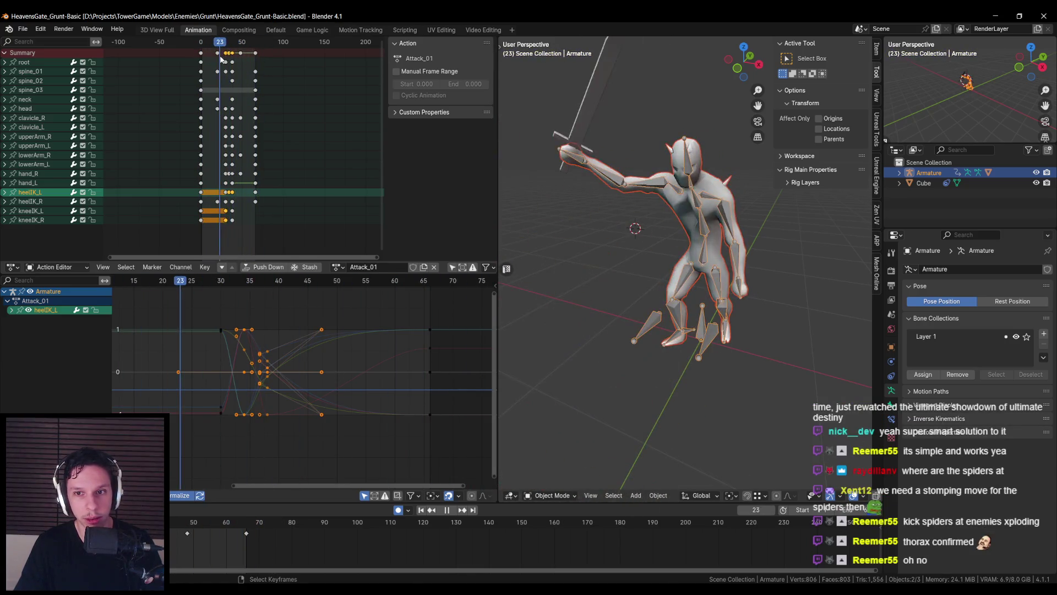
key(Escape)
key(space)
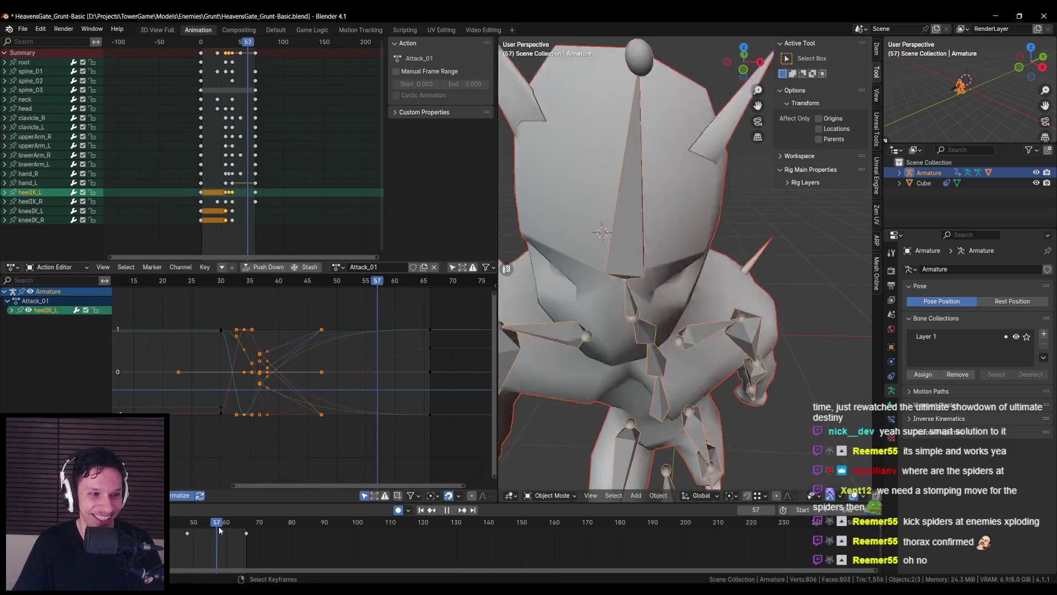
key(Escape)
Close Blender and answer its save prompt
scroll(719, 334, up, 3)
mouse_move(727, 333)
mouse_down()
mouse_move(742, 335)
mouse_move(696, 313)
mouse_up()
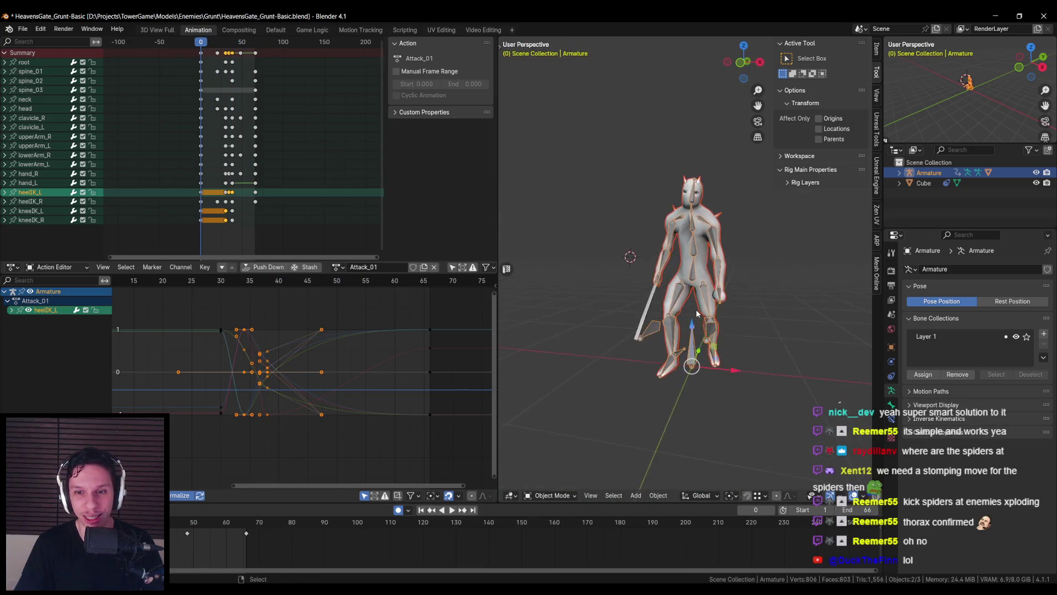
scroll(696, 313, up, 2)
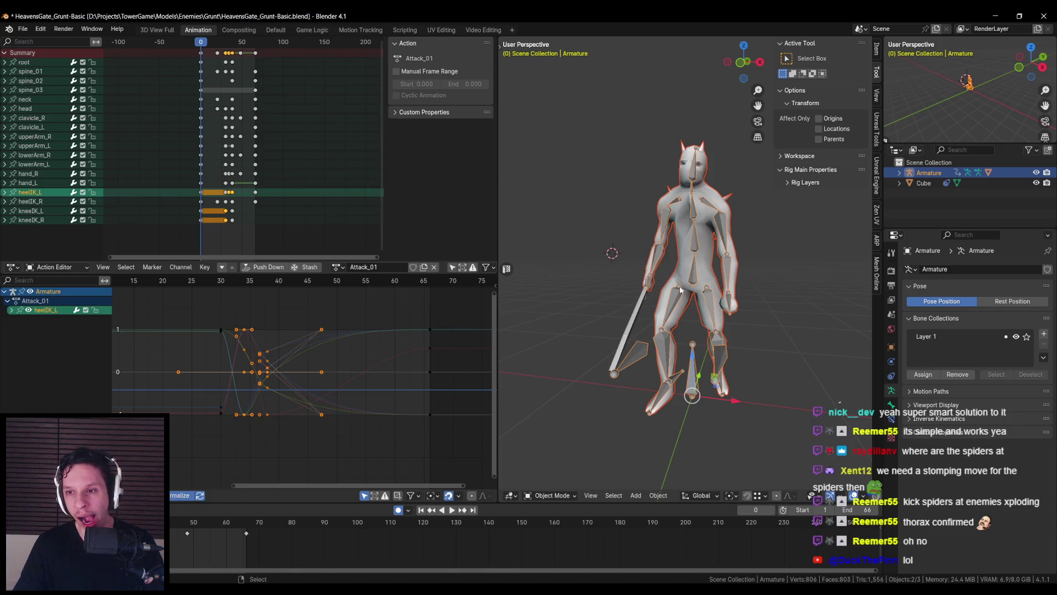
click(1053, 13)
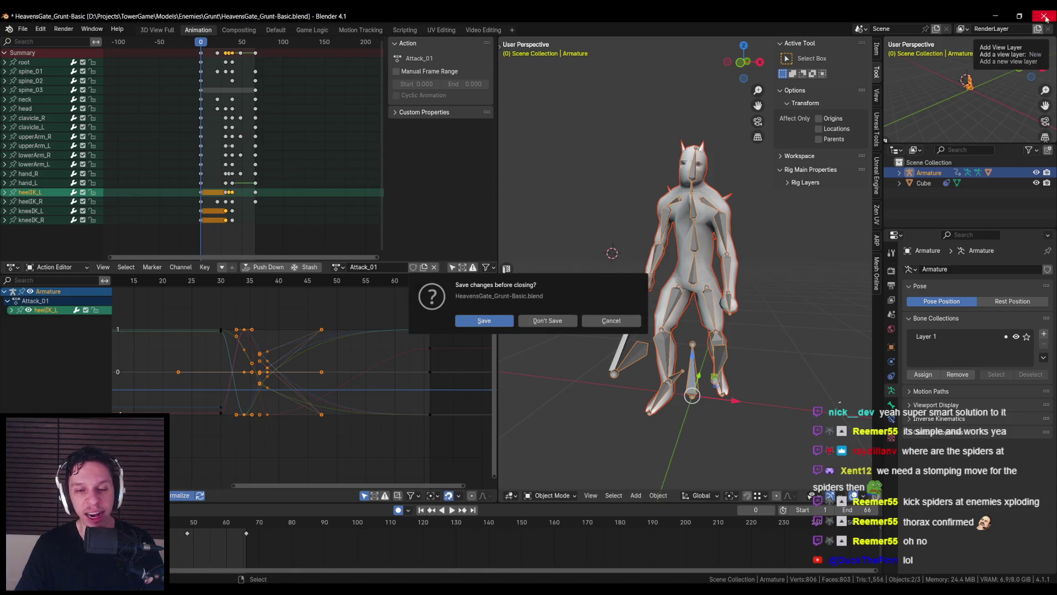
click(542, 320)
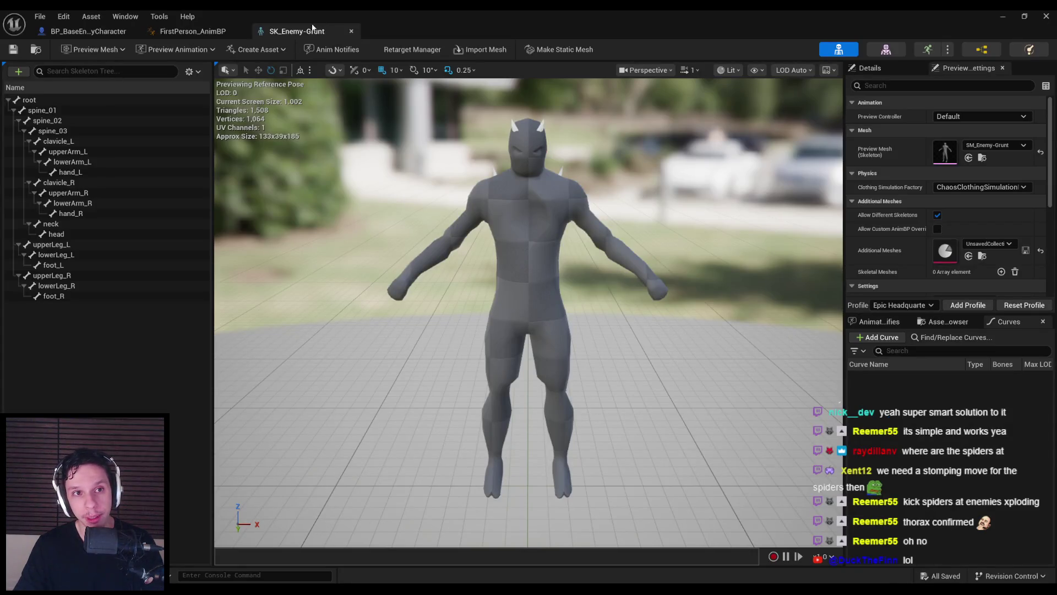
Browse the Grunt animation assets and cycle through FirstPerson_AnimBP, the enemy blueprint and the level editor
click(945, 322)
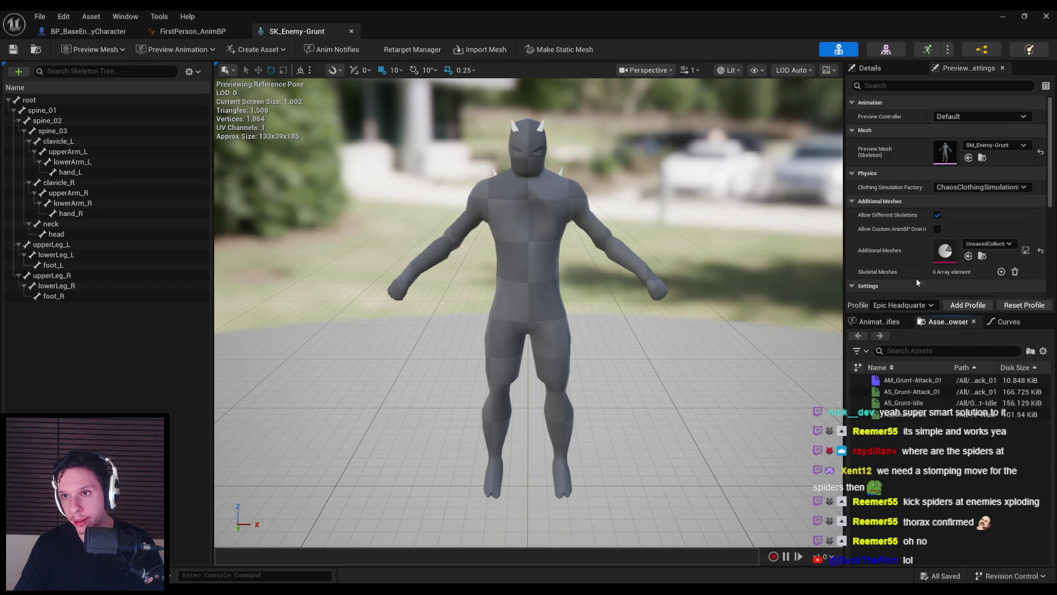
click(1022, 145)
click(880, 68)
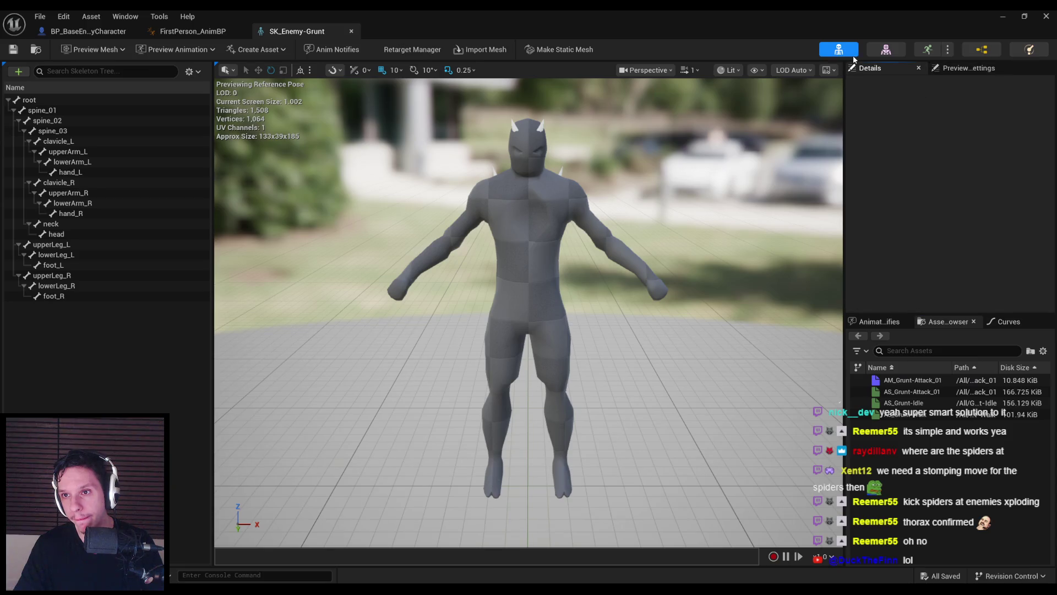
click(218, 36)
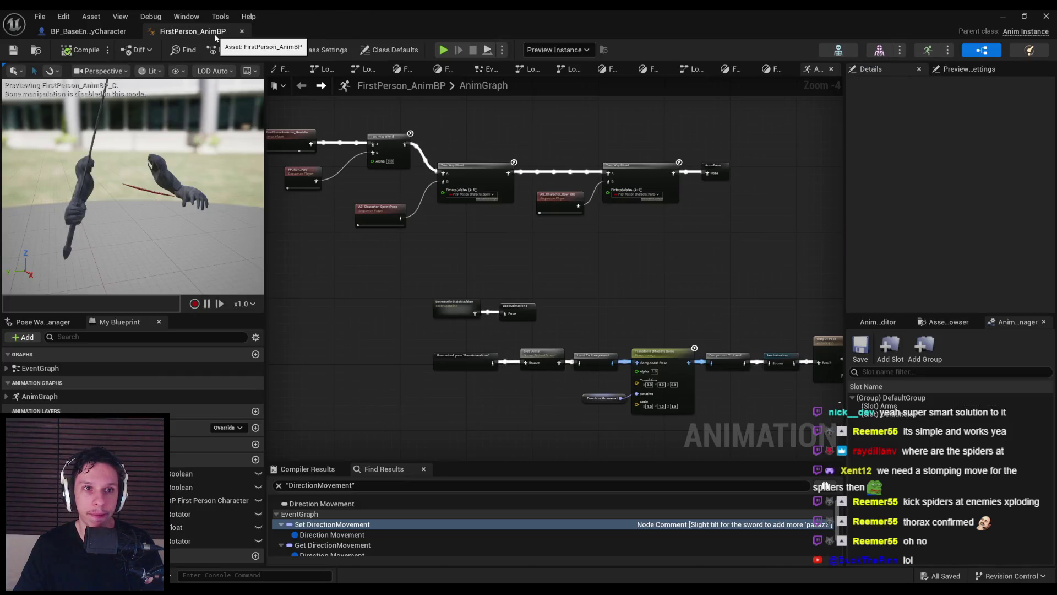
key(ctrl+Tab)
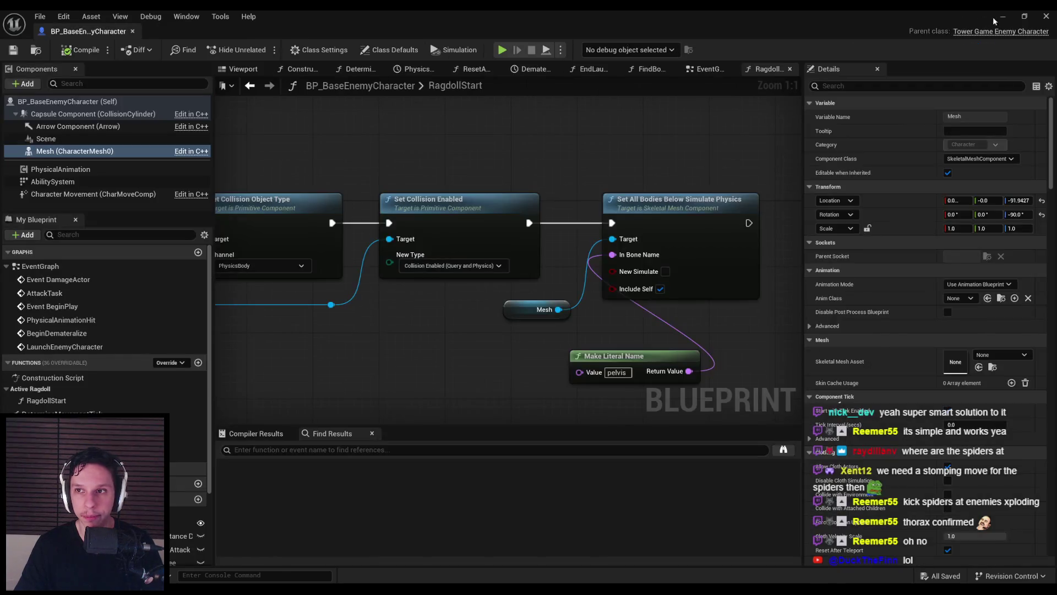
key(alt+Tab)
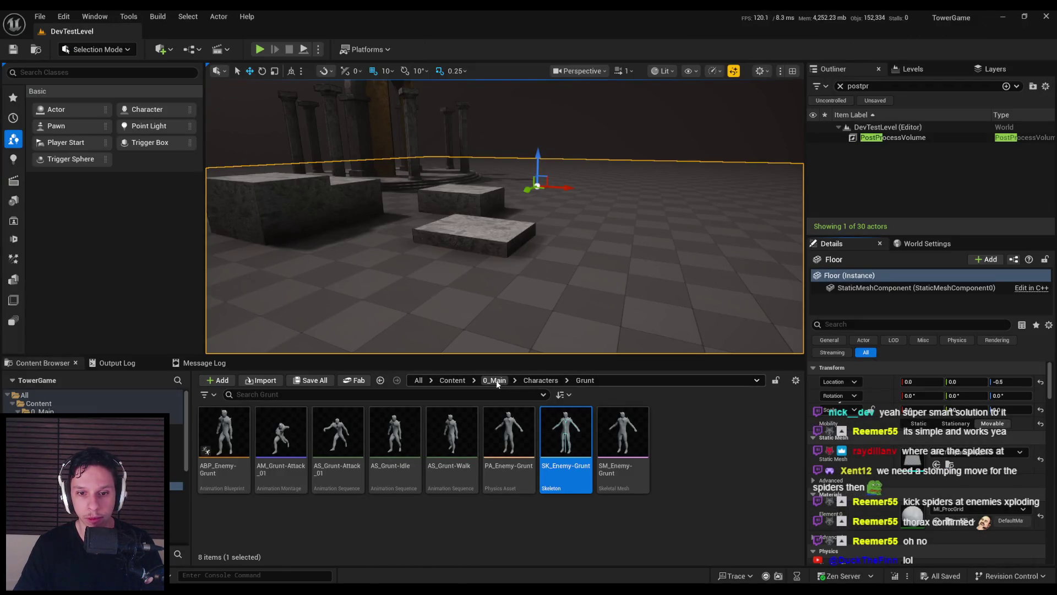
Open FirstPerson_AnimBP from the FirstPersonArms > Animations folder
key(alt+Left)
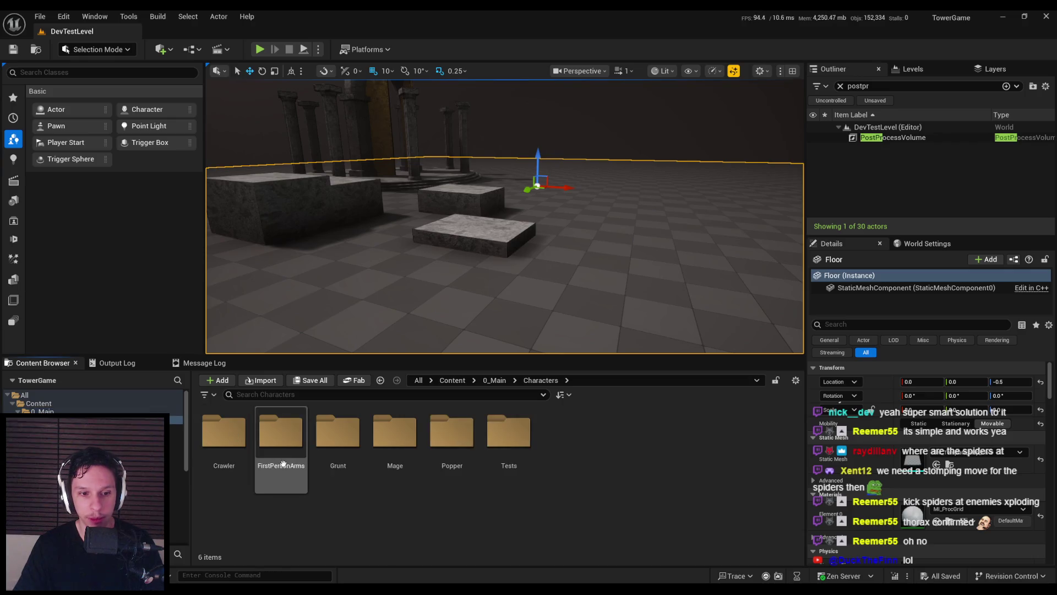
double_click(281, 464)
click(243, 443)
double_click(244, 443)
scroll(578, 464, down, 3)
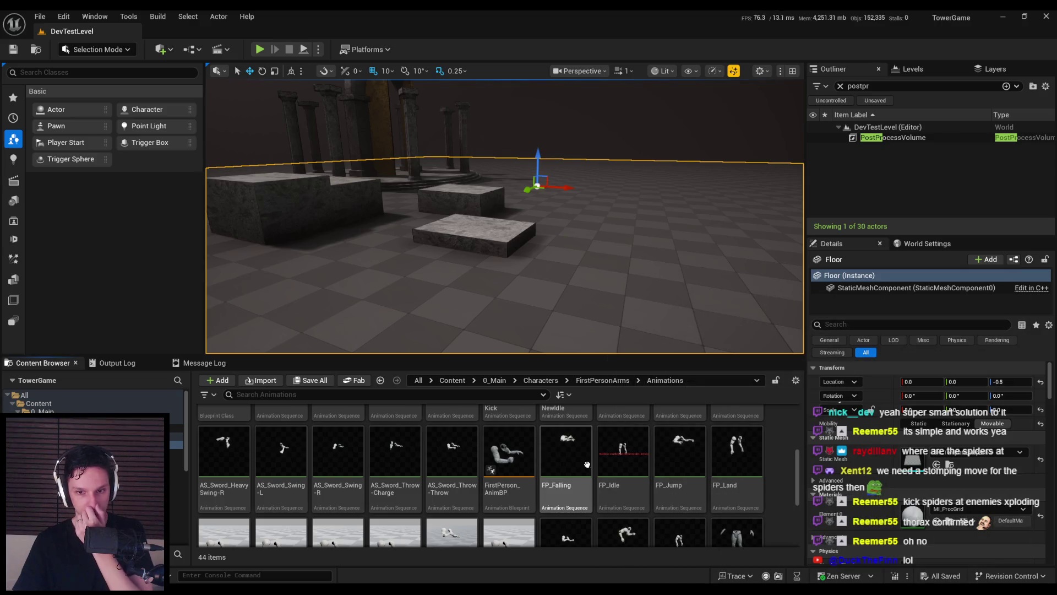
double_click(509, 452)
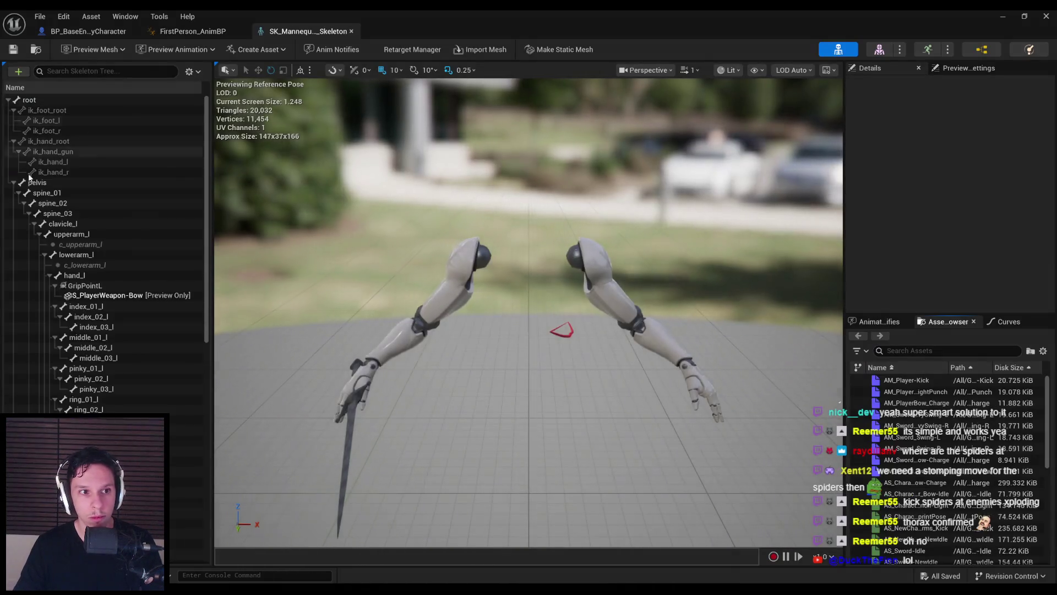
Inspect the arms skeleton's spine_01 bones, then return to RagdollStart and edit the pelvis bone name
click(37, 182)
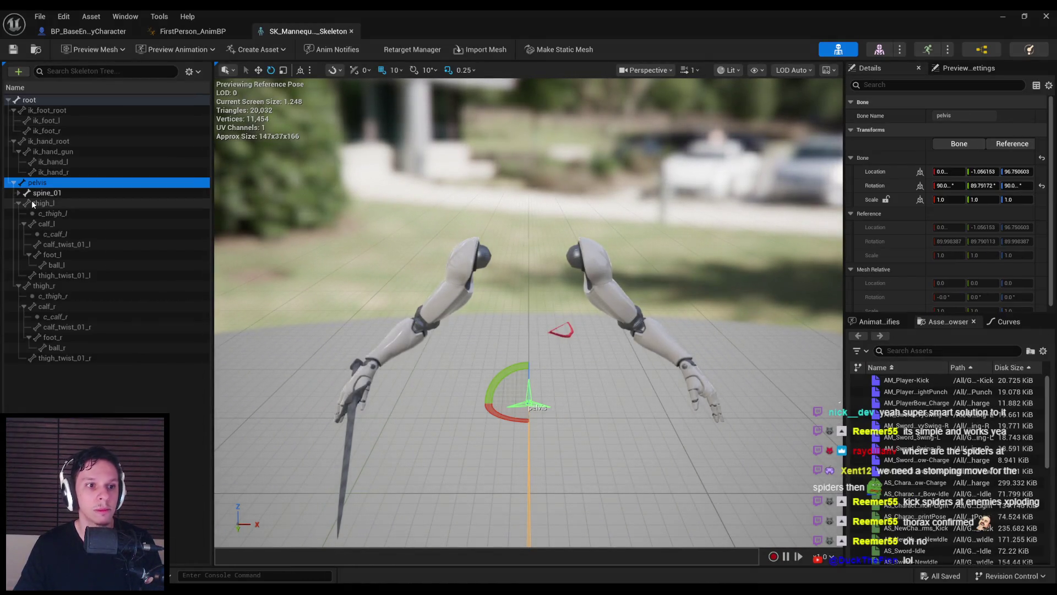
click(19, 203)
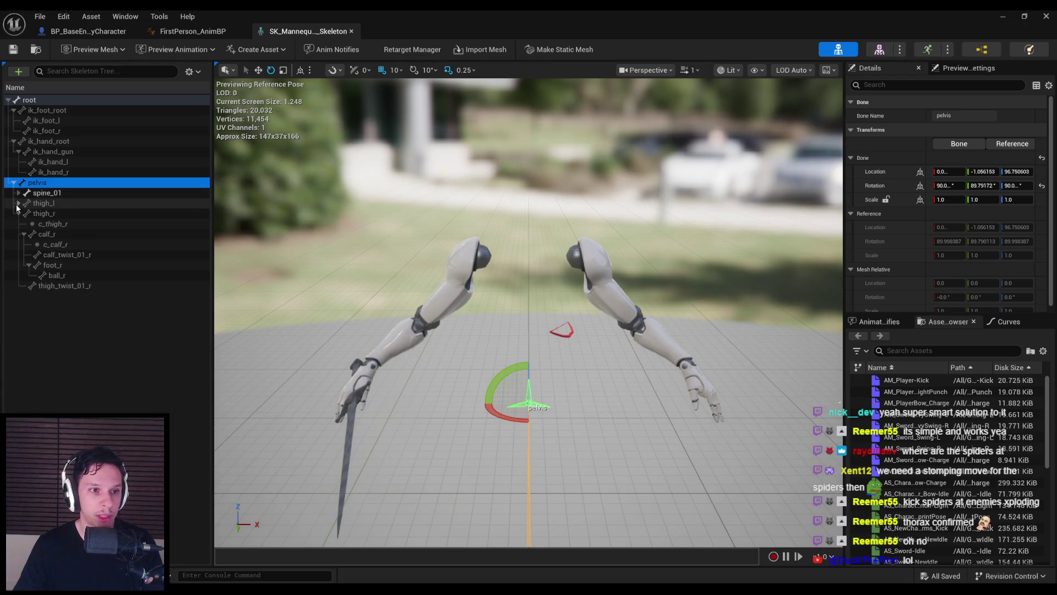
click(18, 193)
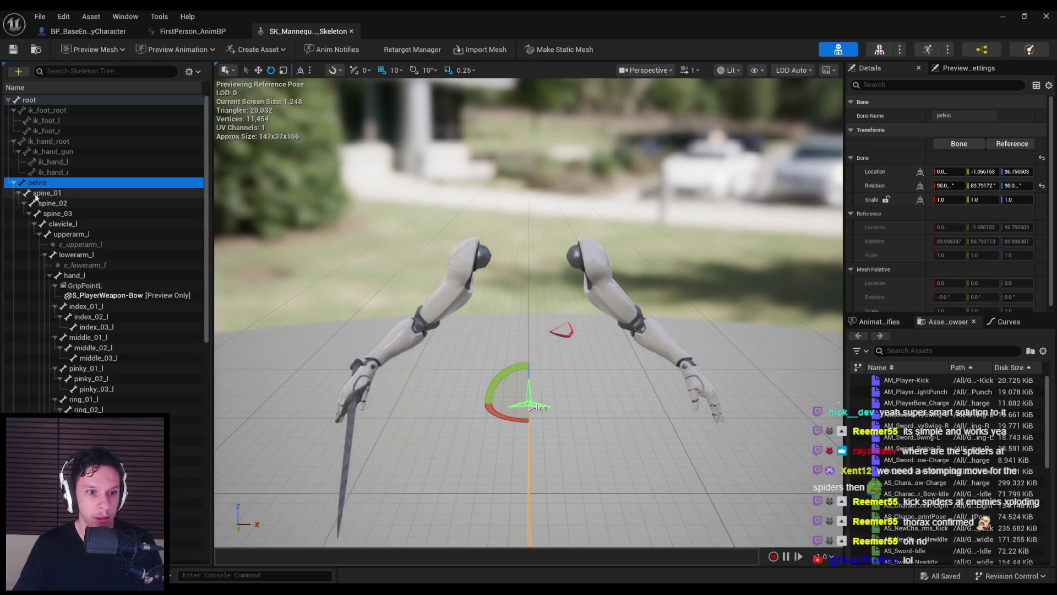
click(192, 31)
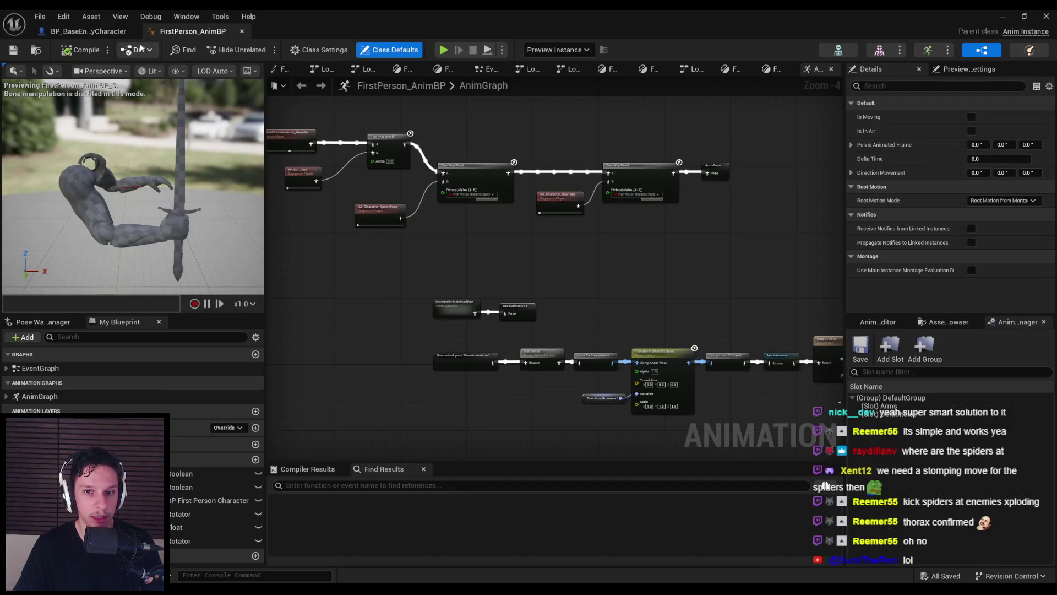
click(88, 32)
double_click(616, 372)
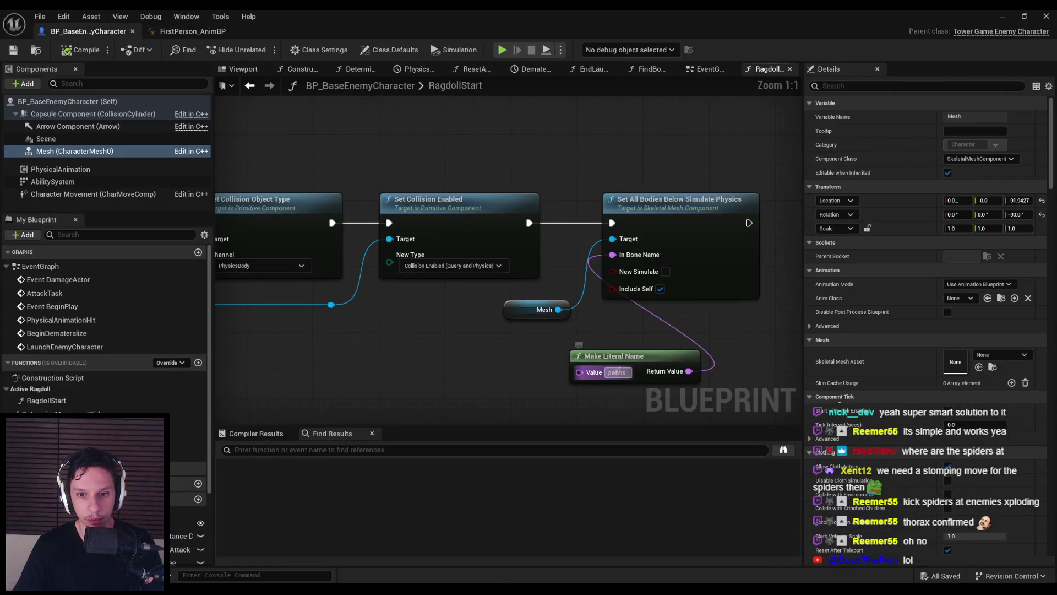
Change the bone name to spine_01, compile and save, and tick New Simulate
text(spine_01)
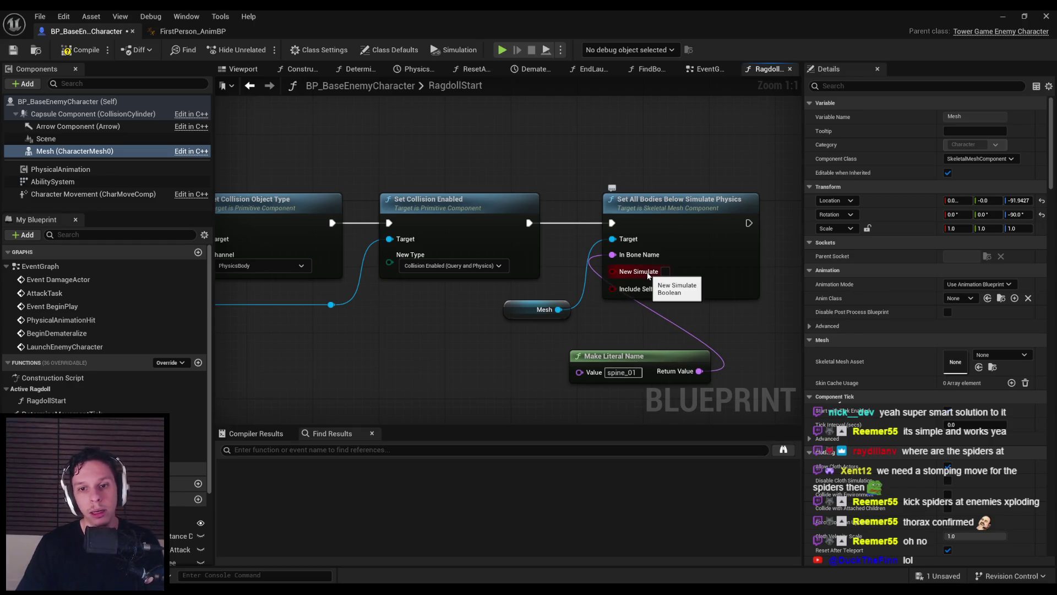
drag(617, 355, 476, 339)
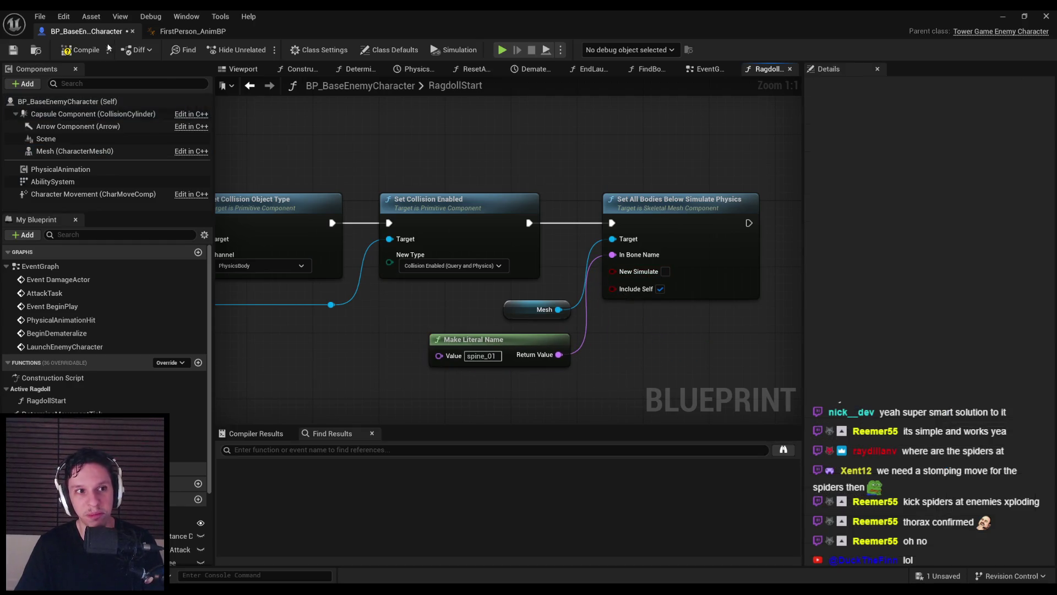
click(10, 50)
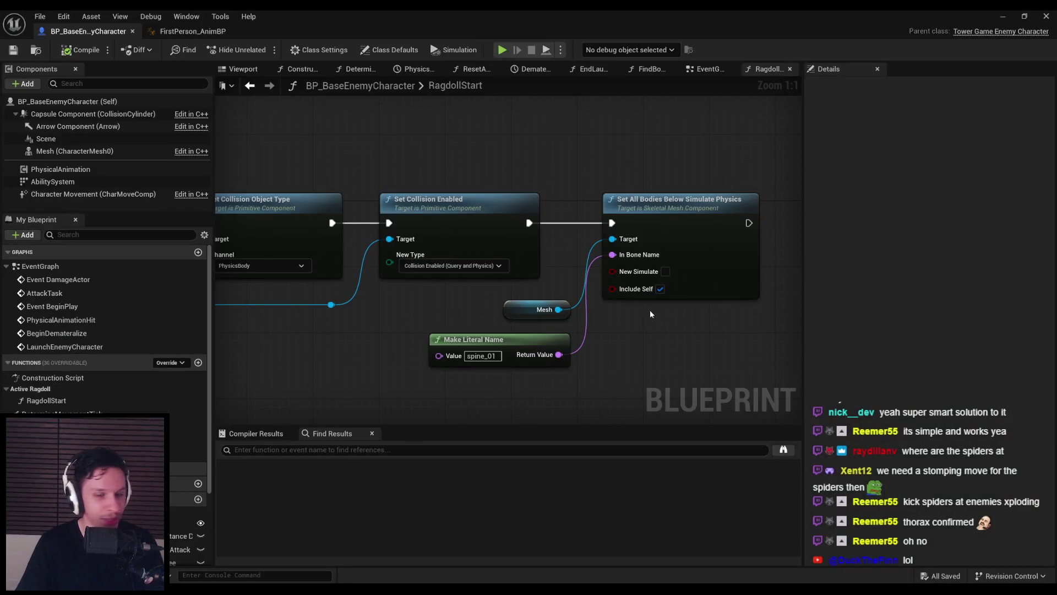
click(666, 271)
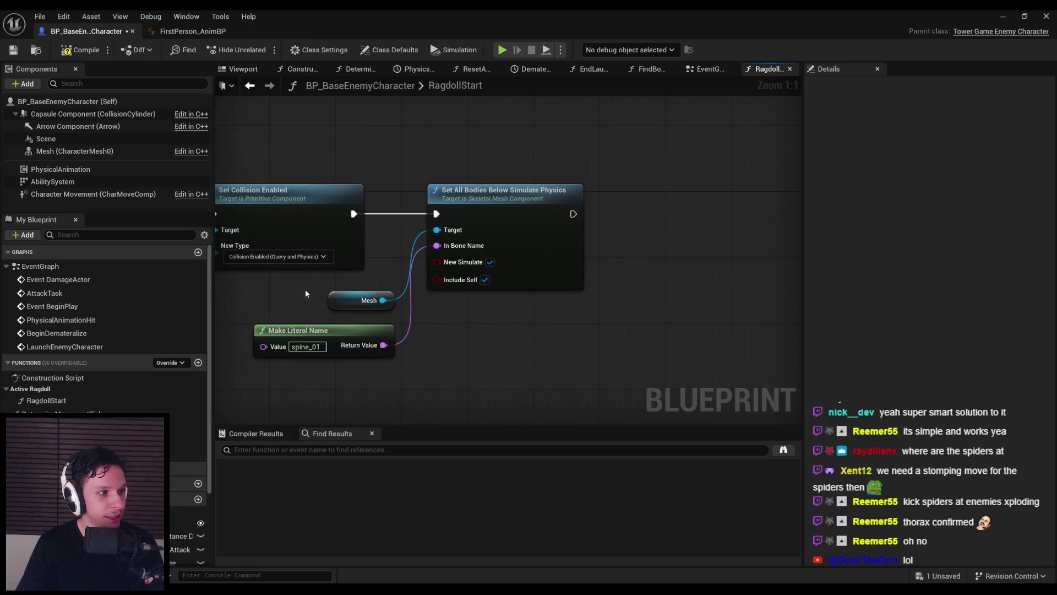
Duplicate the Mesh reference and chain Set All Bodies Below Physics Blend Weight after Simulate Physics
click(341, 305)
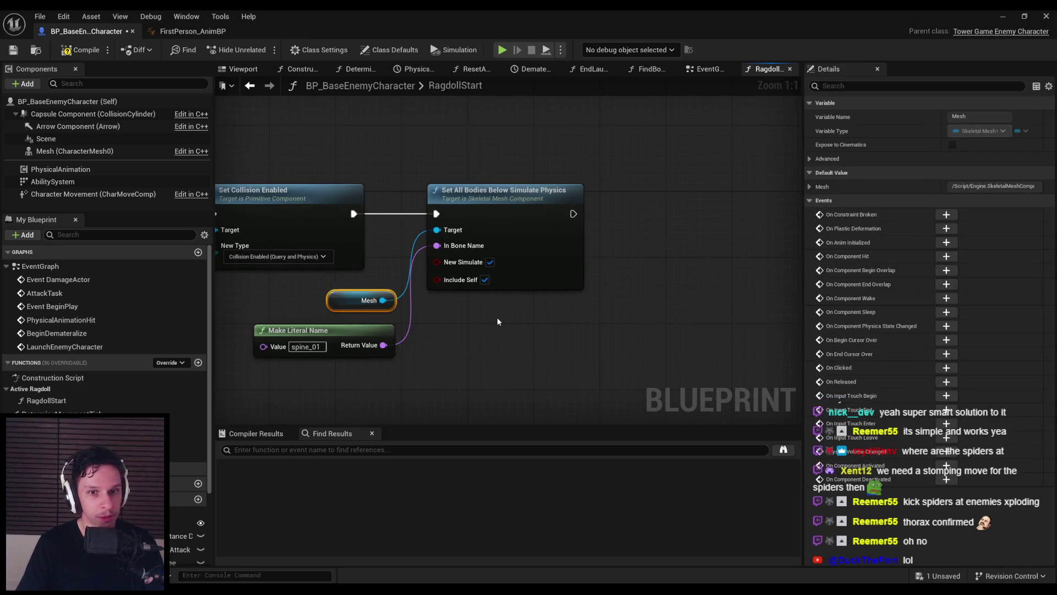
key(ctrl+c)
key(ctrl+v)
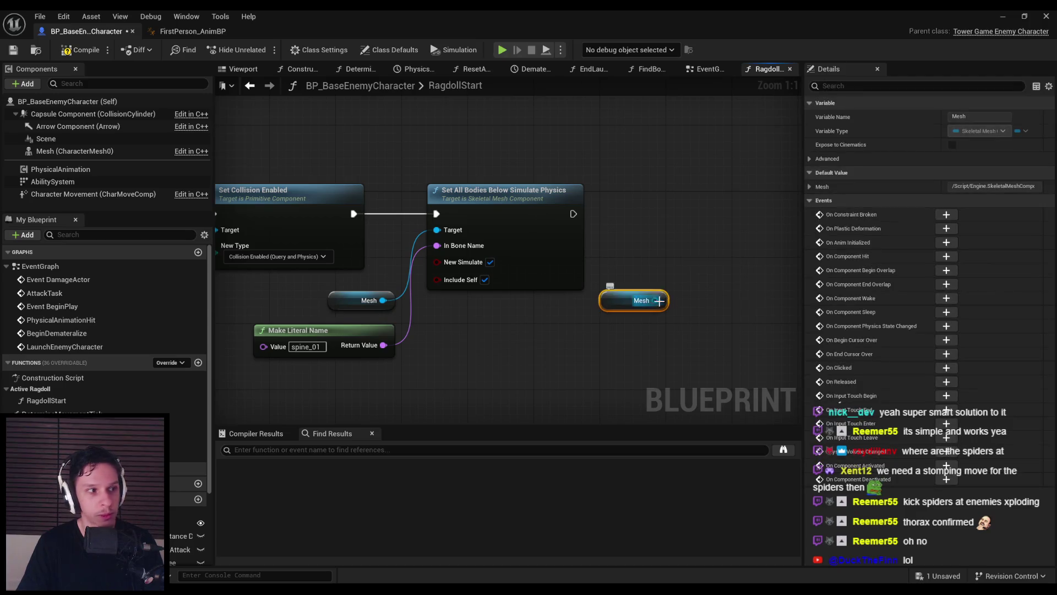
drag(655, 300, 715, 266)
text(set all bodies below physics)
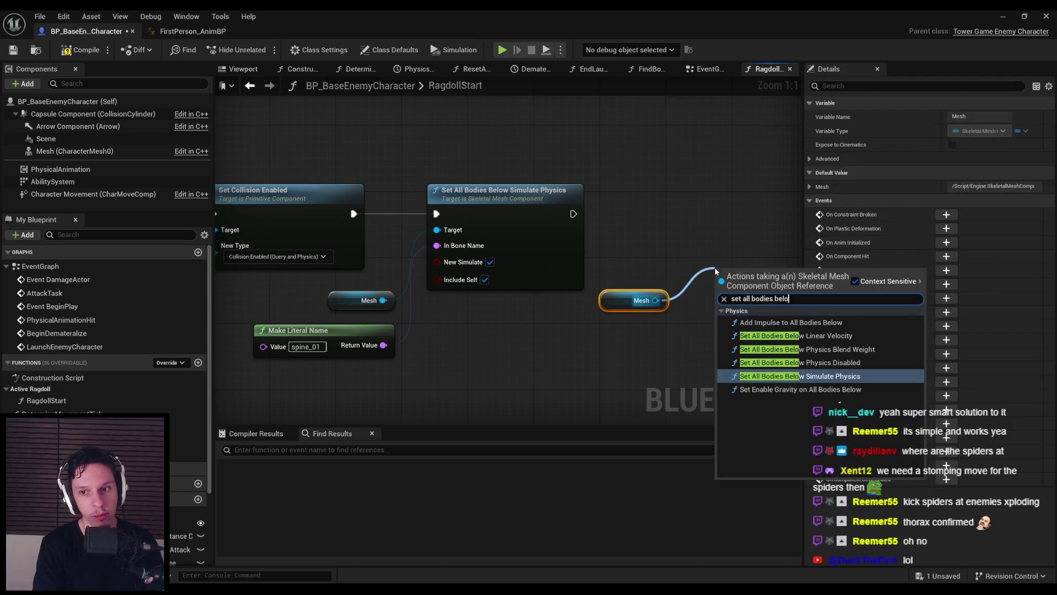
key(Up)
key(Return)
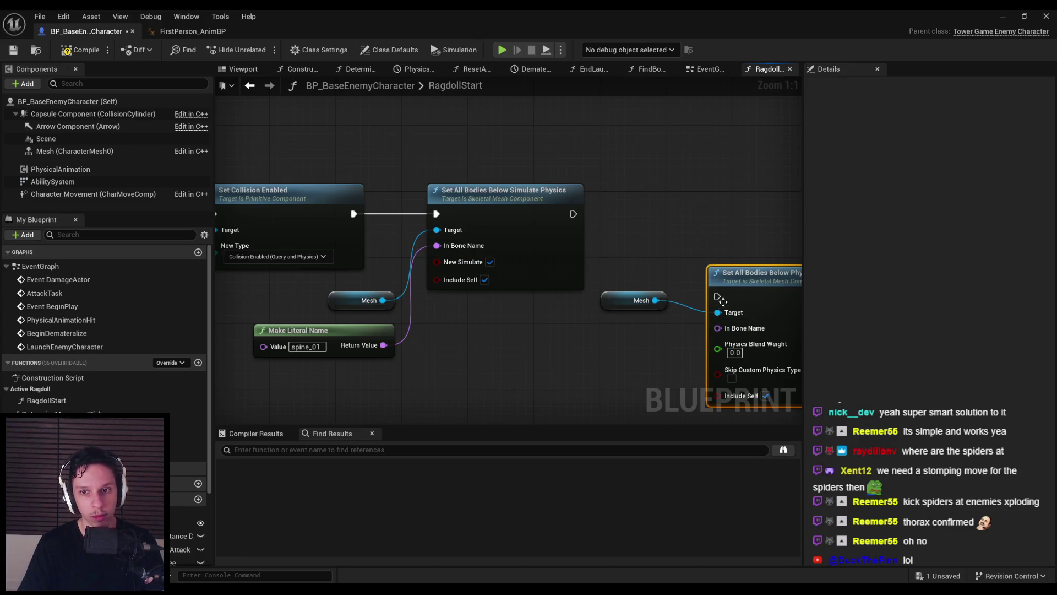
mouse_move(573, 213)
mouse_down()
mouse_move(717, 296)
mouse_move(748, 272)
mouse_move(747, 211)
mouse_up()
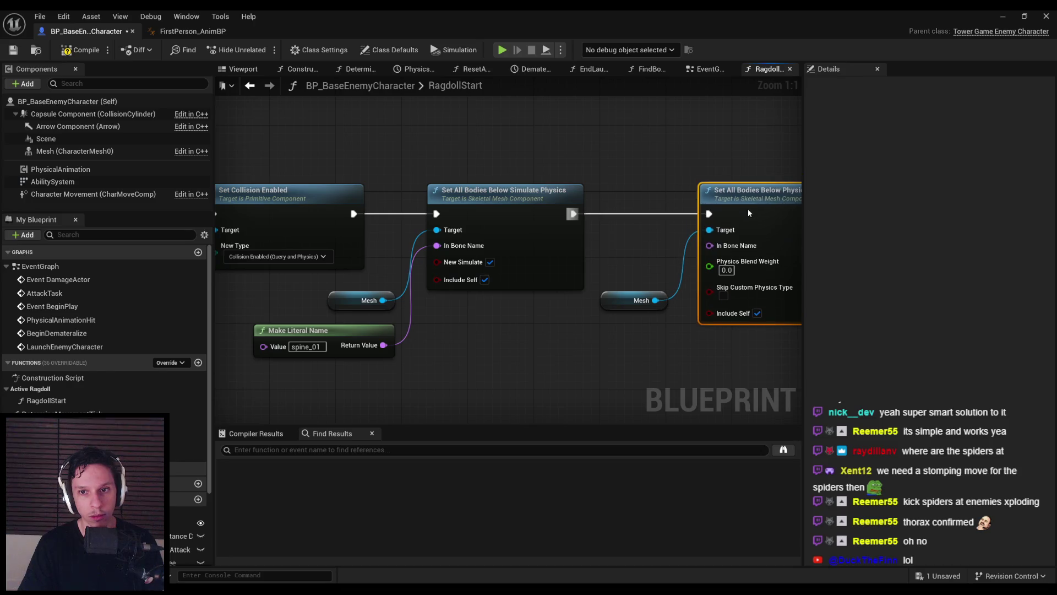
Wire spine_01 into the blend weight node's bone name through a reroute and select its weight value
drag(634, 300, 631, 244)
drag(710, 245, 384, 344)
double_click(471, 322)
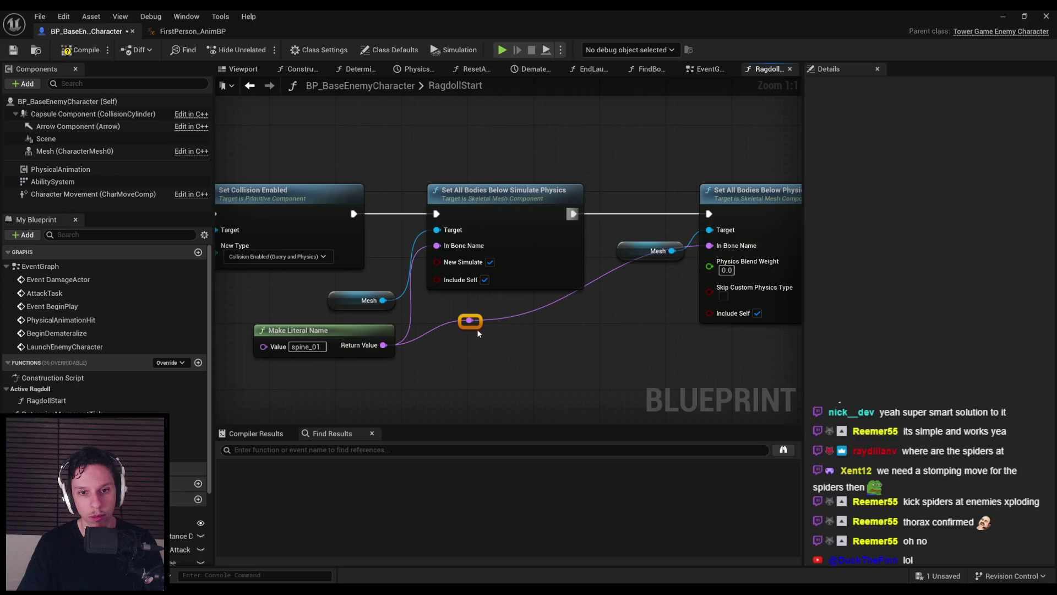
click(478, 329)
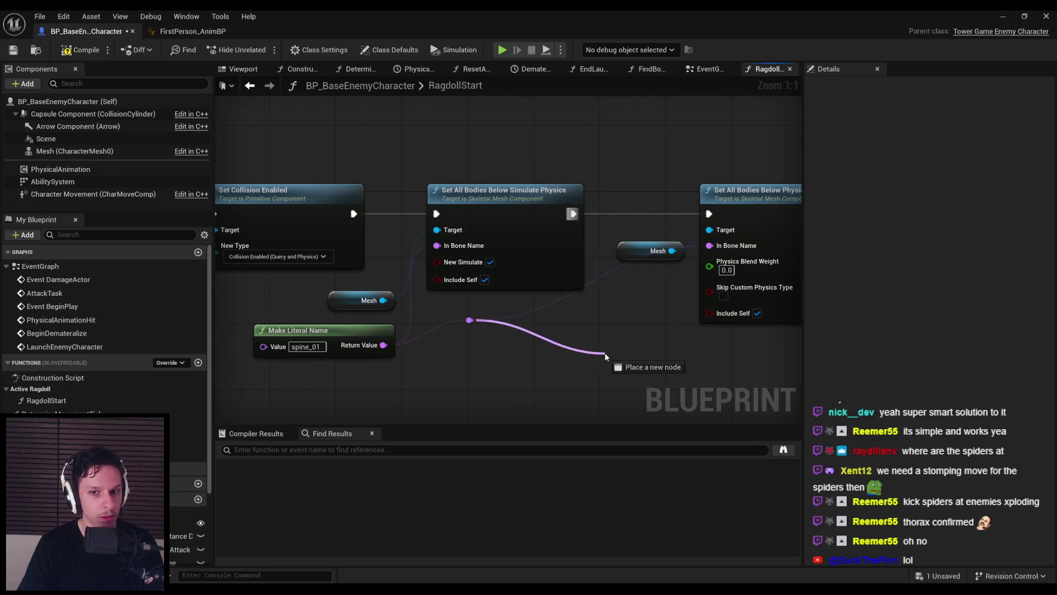
drag(477, 325, 653, 356)
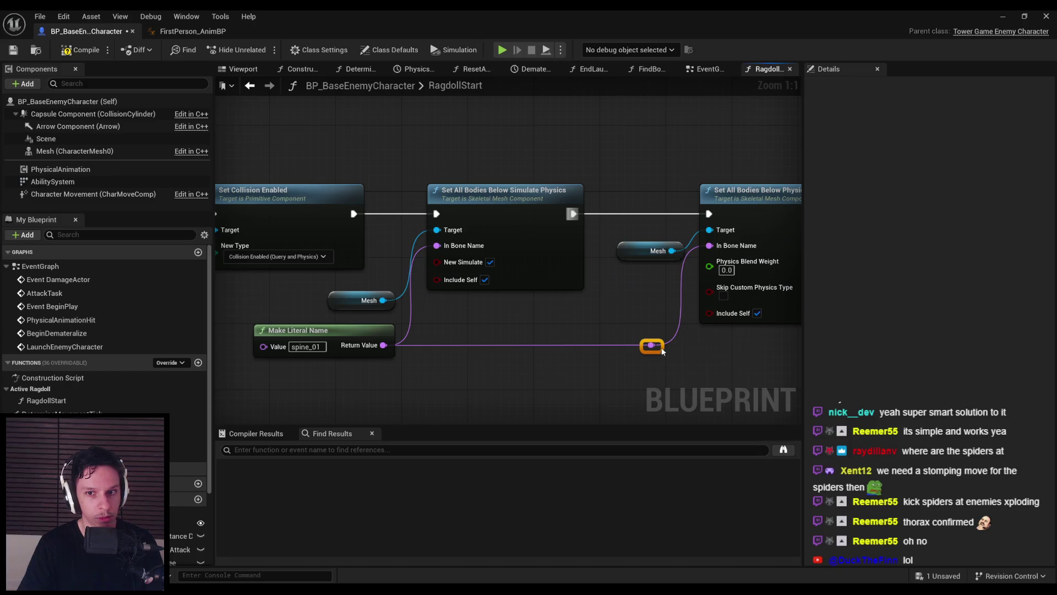
drag(617, 285, 542, 285)
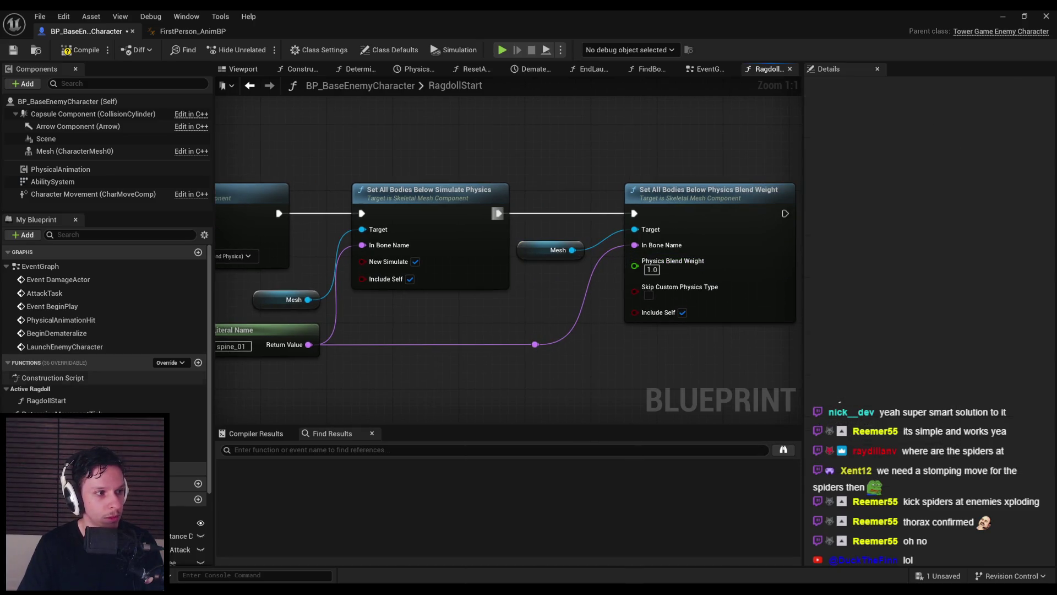
key(alt+Tab)
Maximize the browser and scrub the ragdoll tutorial through its Building the Ragdoll Blueprint chapter
double_click(582, 233)
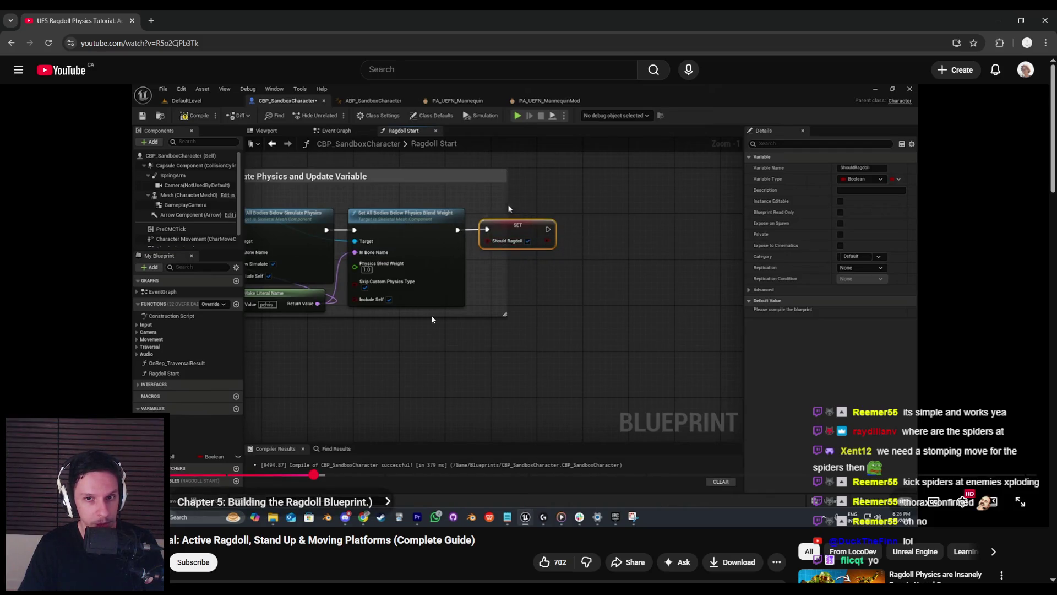
drag(312, 467, 320, 475)
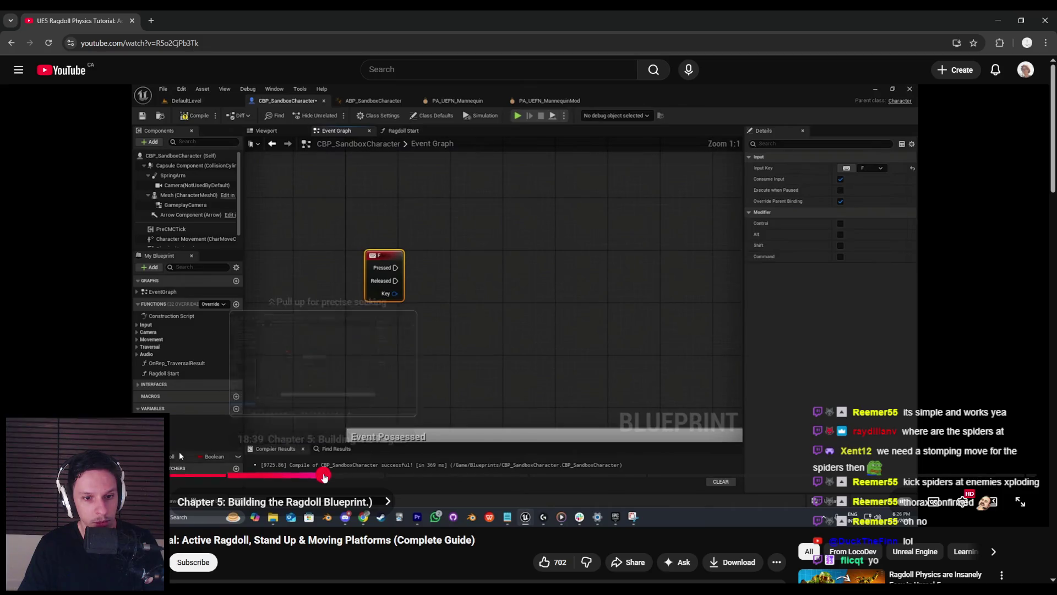
drag(322, 475, 332, 475)
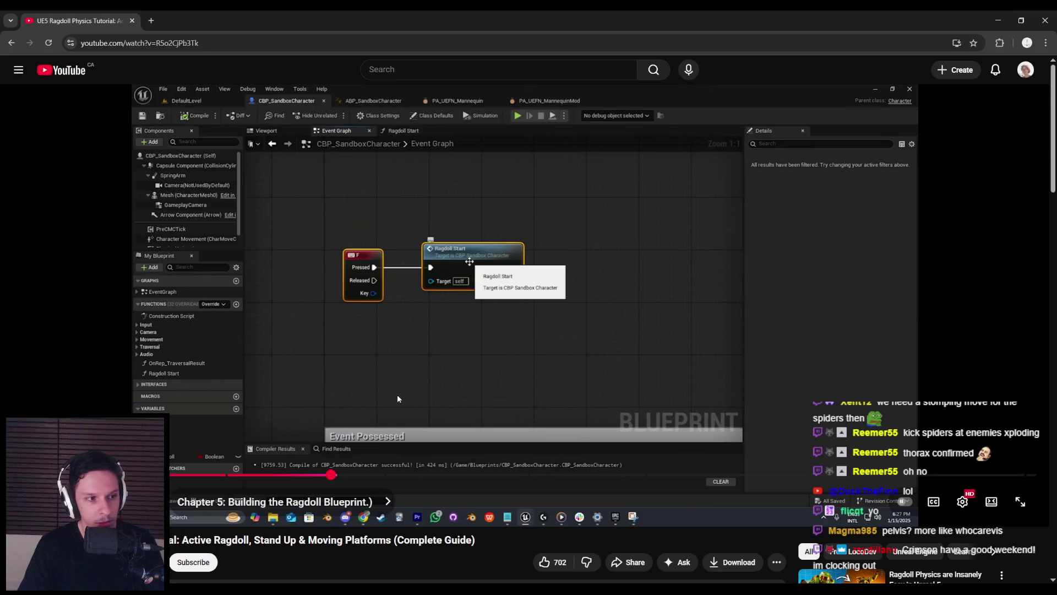
drag(338, 473, 342, 474)
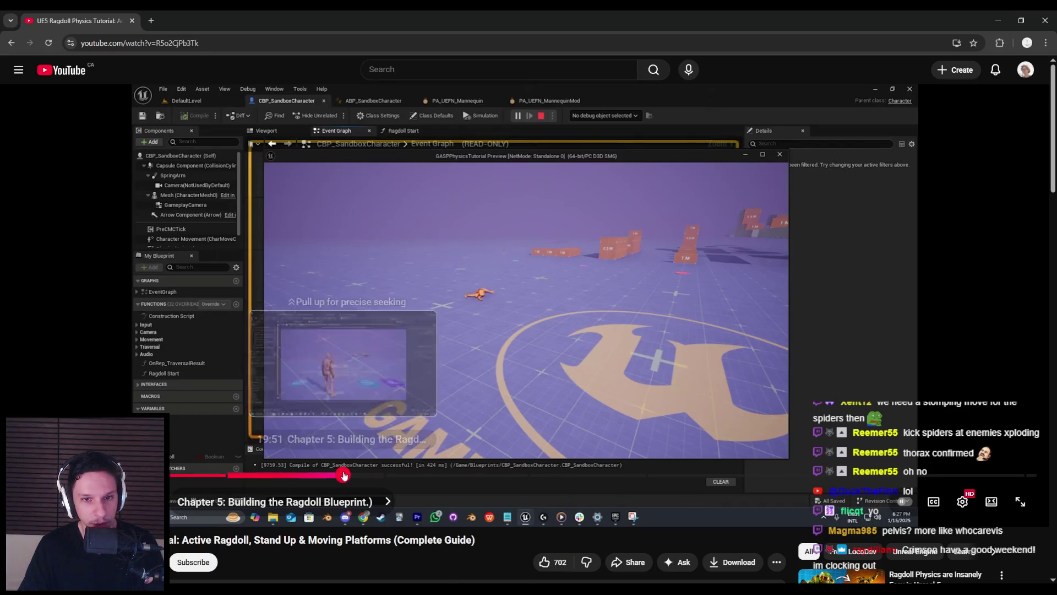
Scrub through the real-time ragdoll updates chapter toward Chapter 7, then switch back to Unreal
click(343, 476)
drag(347, 475, 506, 477)
click(501, 477)
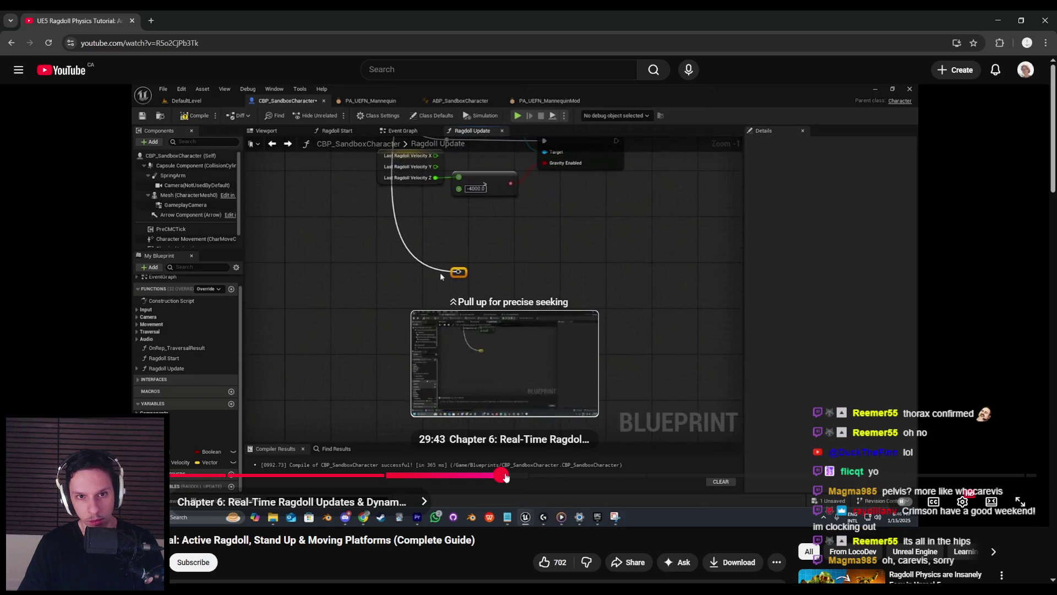
drag(505, 477, 506, 477)
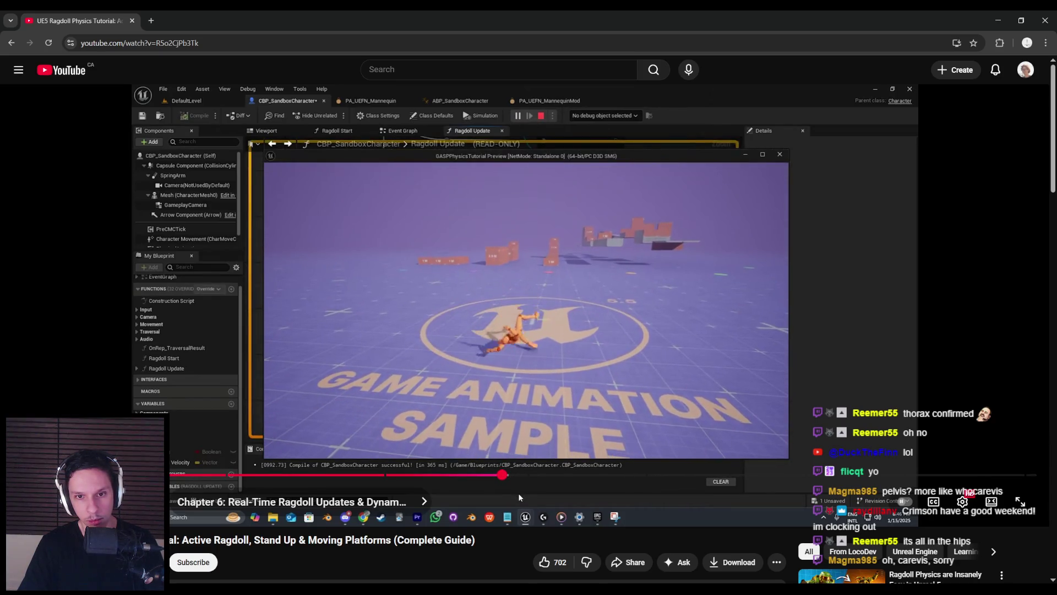
mouse_move(510, 487)
mouse_down()
mouse_move(503, 480)
mouse_move(586, 479)
mouse_up()
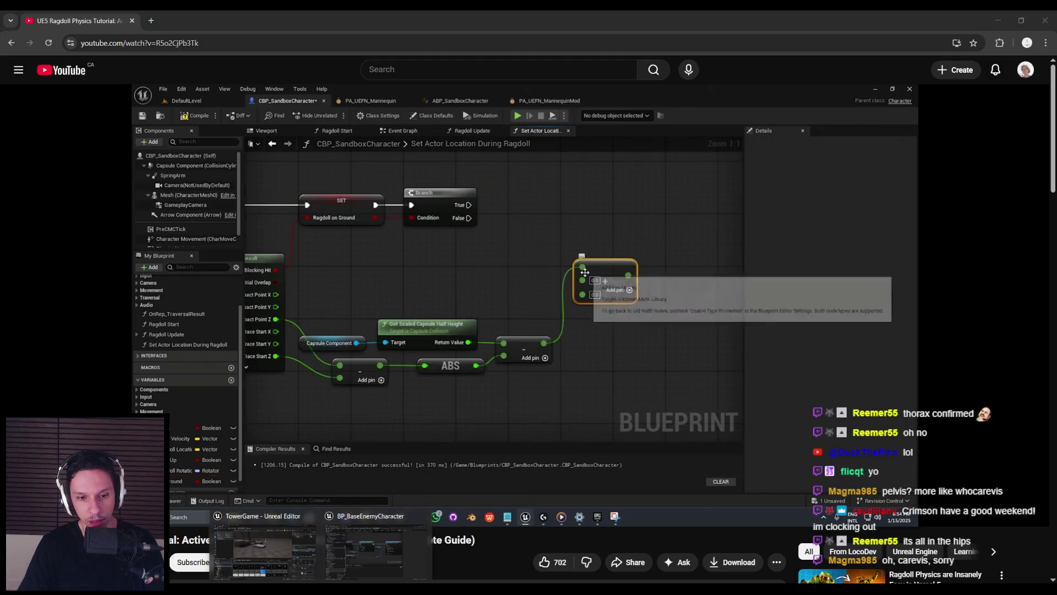
key(alt+Tab)
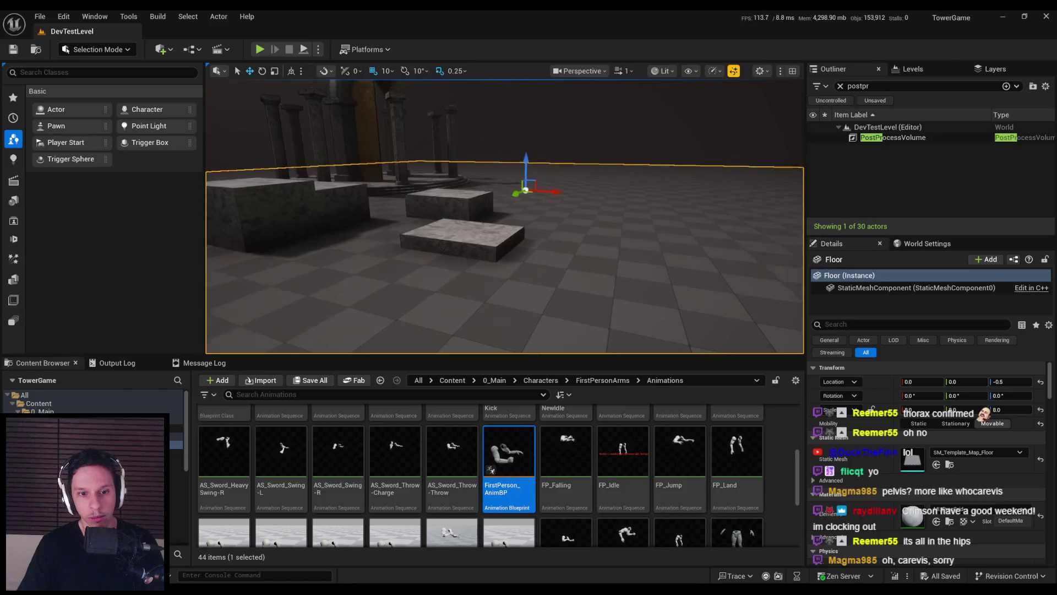
Open BP_FirstPersonCharacter from 0_Main/Core and go to its Kick graph
click(494, 380)
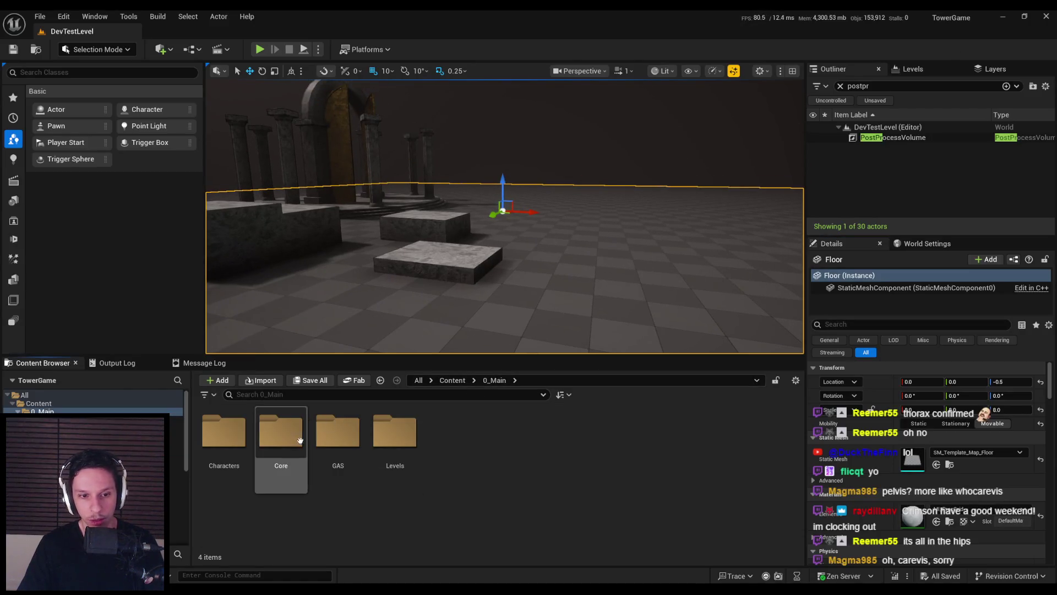
double_click(280, 435)
double_click(610, 450)
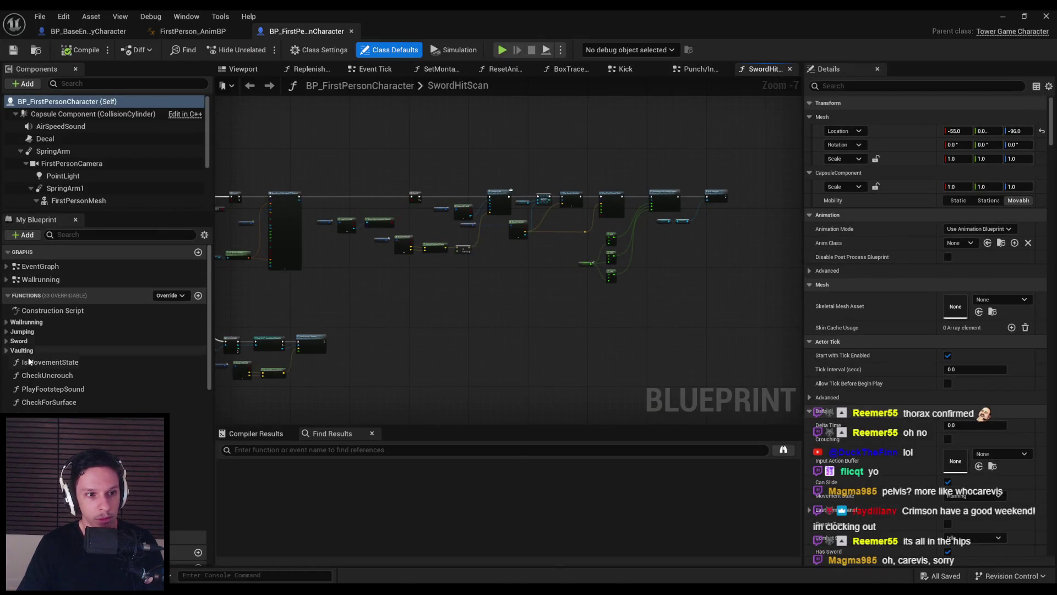
click(628, 70)
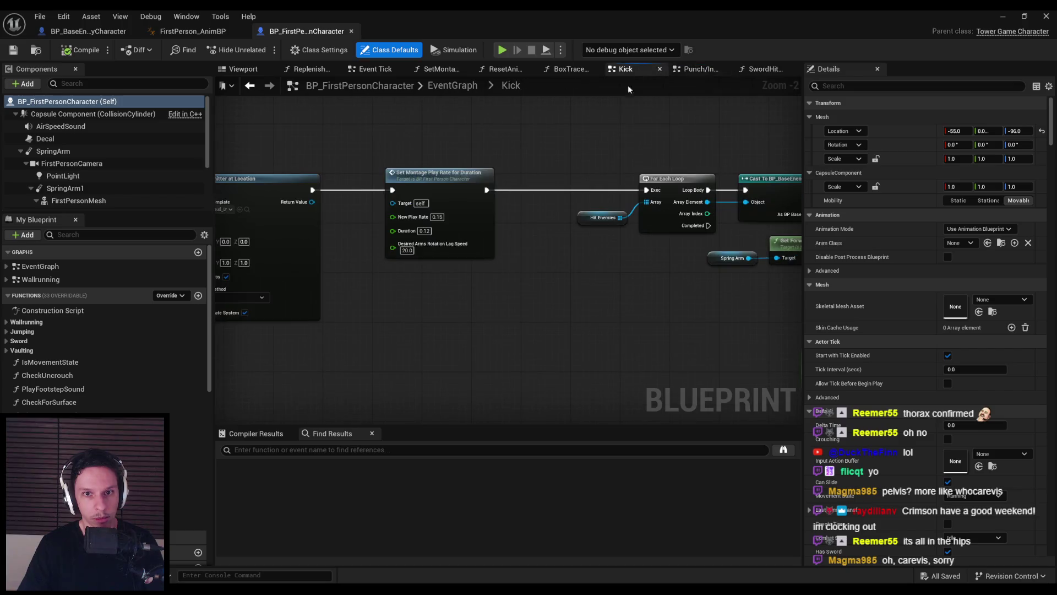
scroll(433, 286, down, 5)
scroll(551, 220, up, 3)
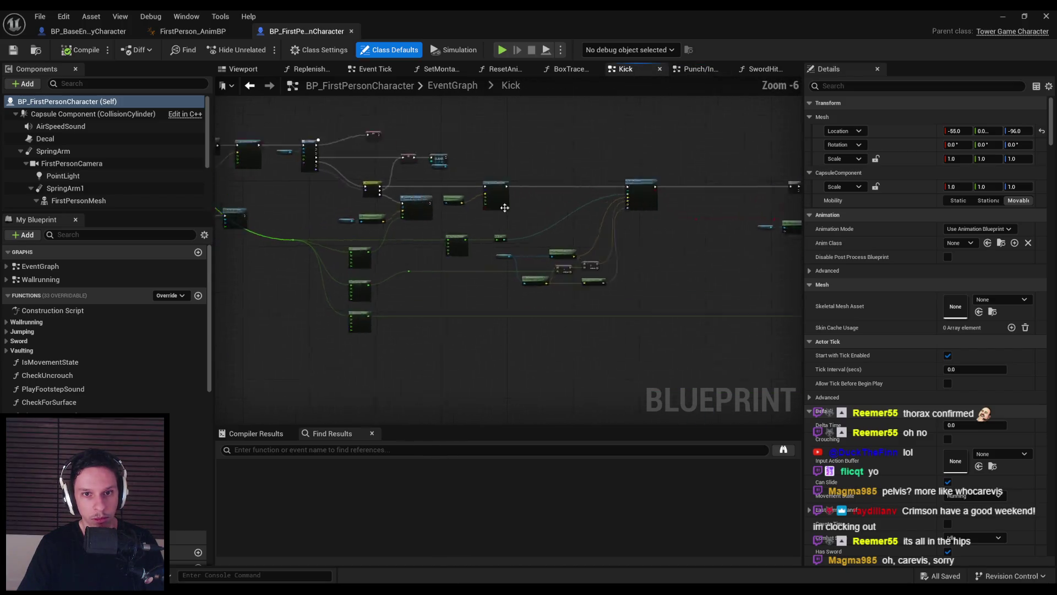
scroll(564, 221, down, 3)
scroll(662, 240, up, 5)
scroll(452, 300, down, 1)
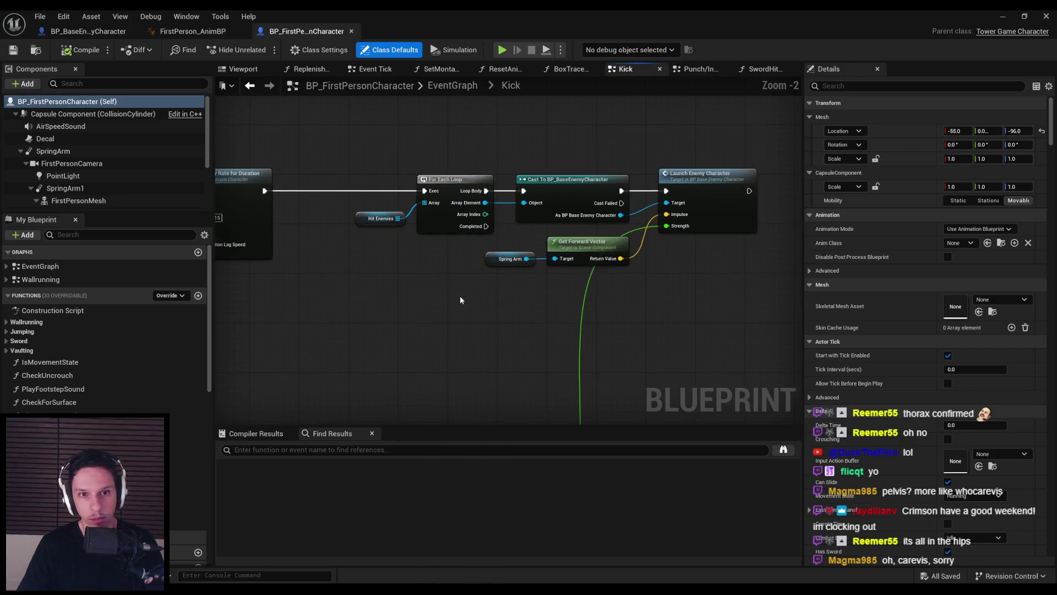
scroll(537, 304, up, 2)
Call Ragdoll Start on the cast enemy after Launch Enemy Character, then compile and save
mouse_move(442, 217)
mouse_down()
mouse_move(529, 303)
mouse_move(632, 177)
mouse_up()
text(ragdoll)
key(Return)
key(F7)
key(ctrl+s)
key(alt+Tab)
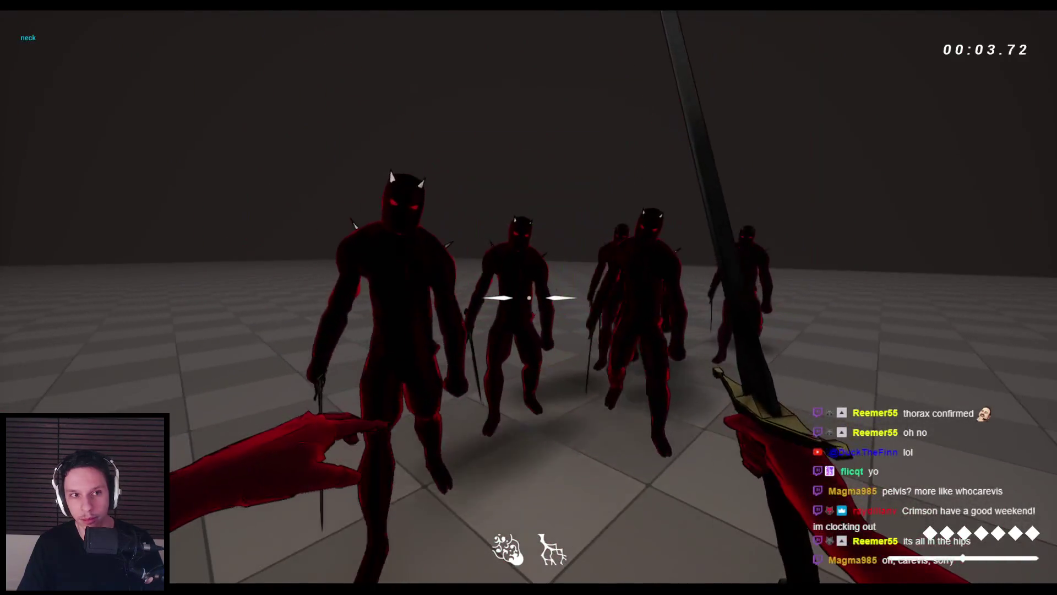
Swing the sword at the enemies until one collapses as a ragdoll, then stop the playtest
click(528, 297)
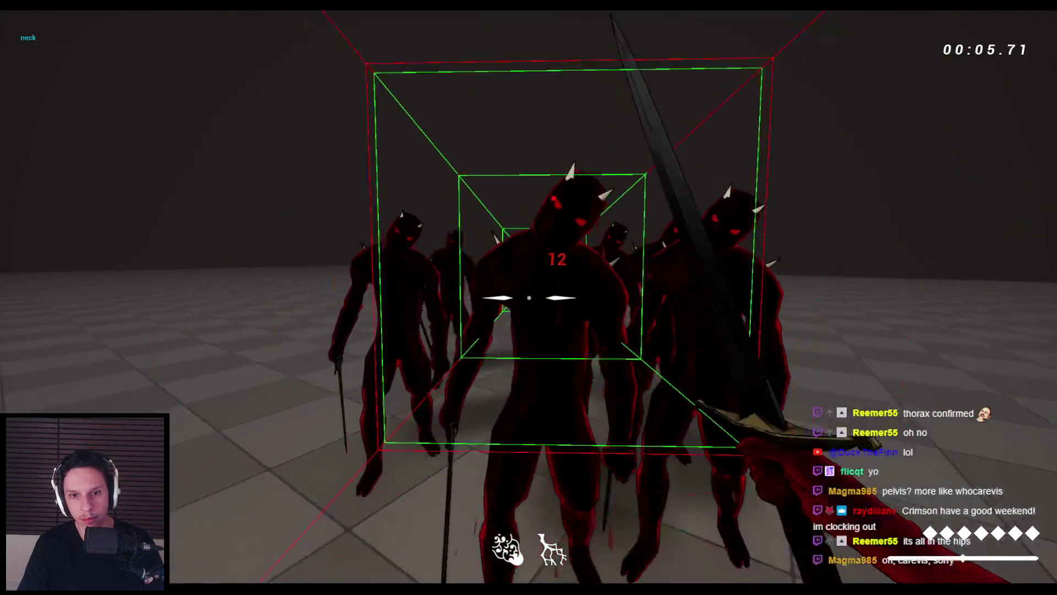
click(528, 297)
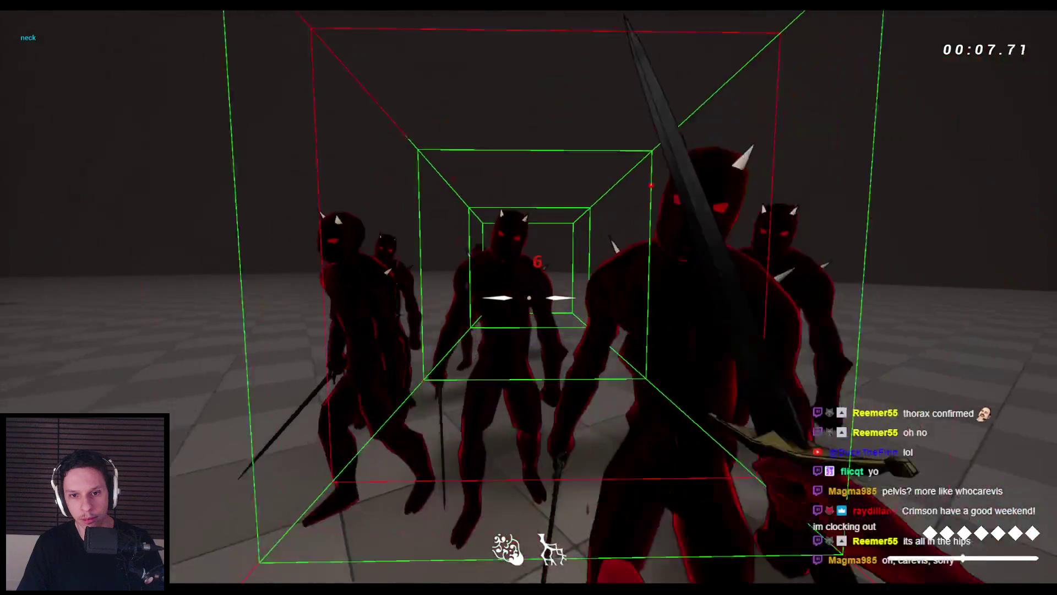
click(529, 297)
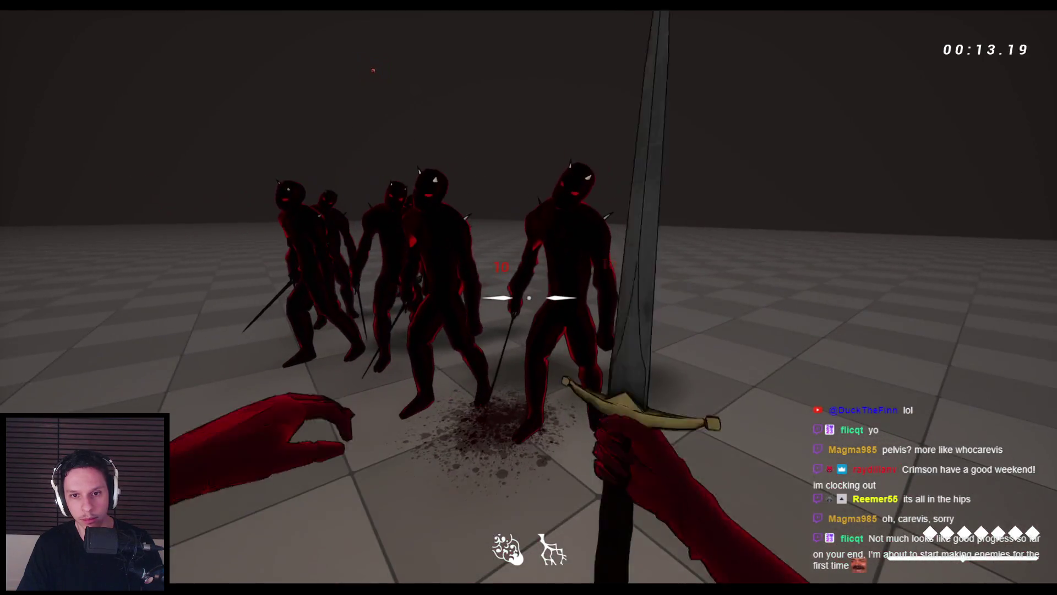
click(529, 297)
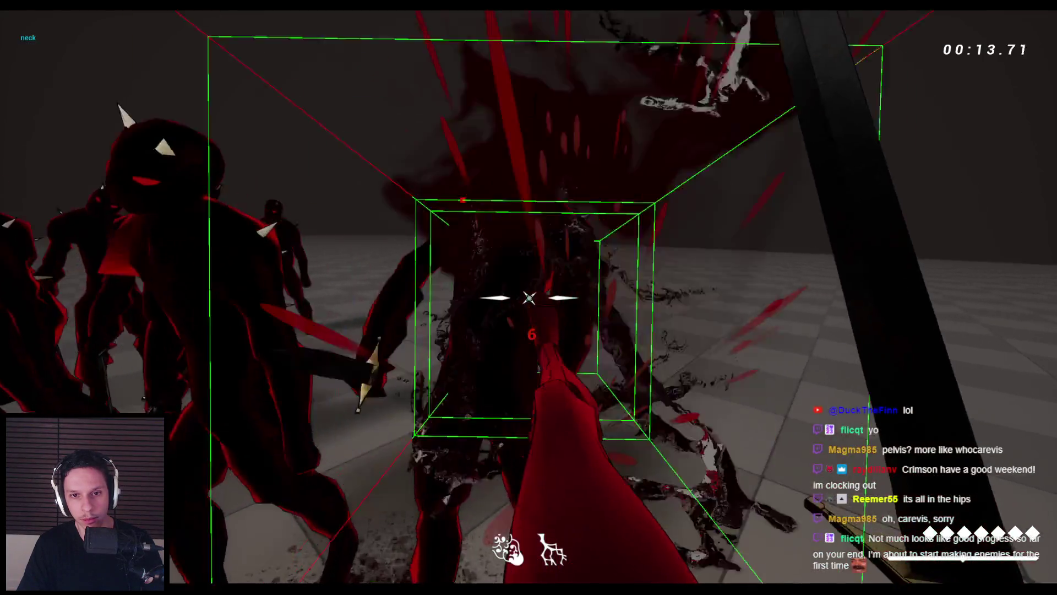
click(528, 297)
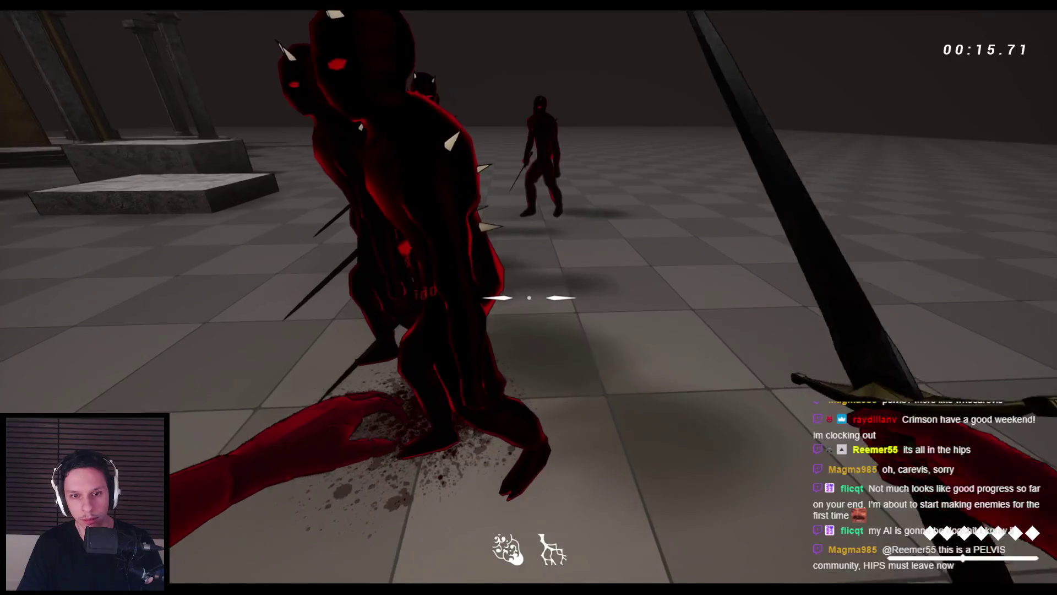
click(528, 297)
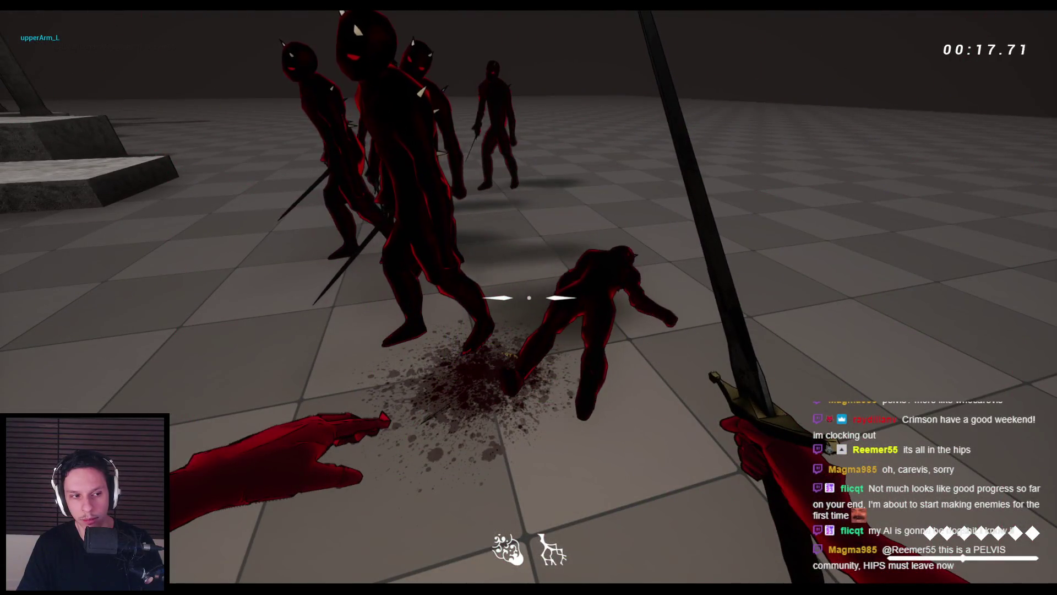
key(Escape)
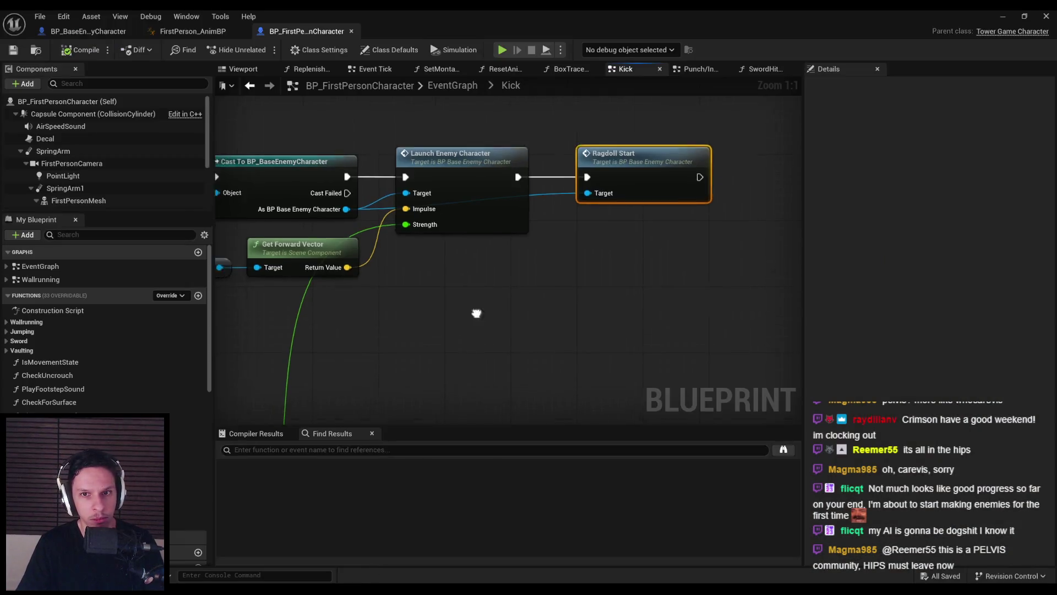
Pan and zoom the Kick graph to bring Launch Enemy Character and Ragdoll Start into view
mouse_move(475, 310)
mouse_down()
mouse_move(739, 266)
mouse_move(503, 297)
mouse_move(248, 297)
mouse_up()
scroll(536, 266, down, 3)
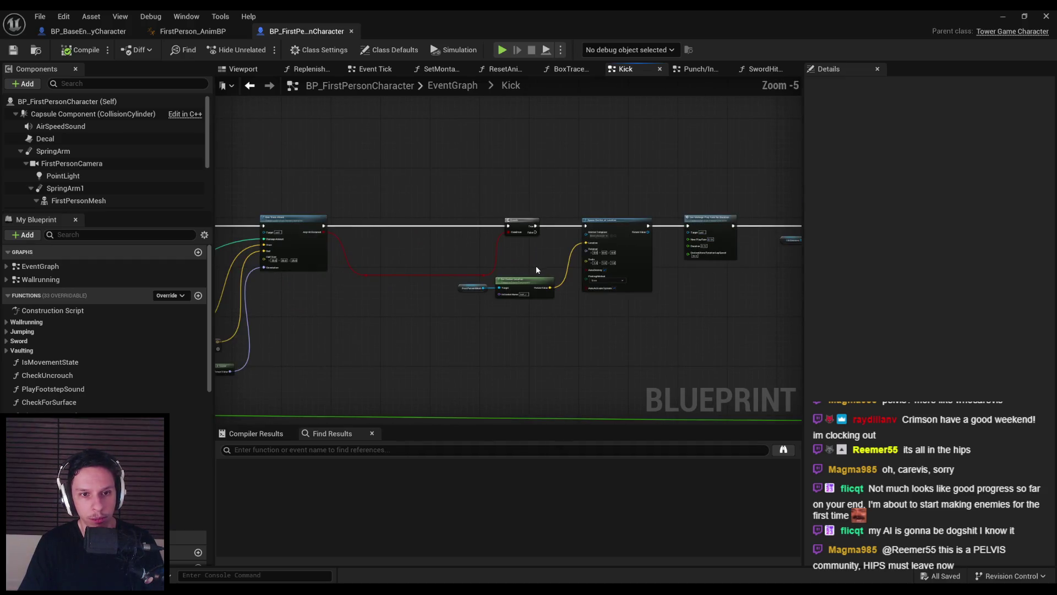
scroll(347, 238, up, 3)
scroll(347, 237, down, 3)
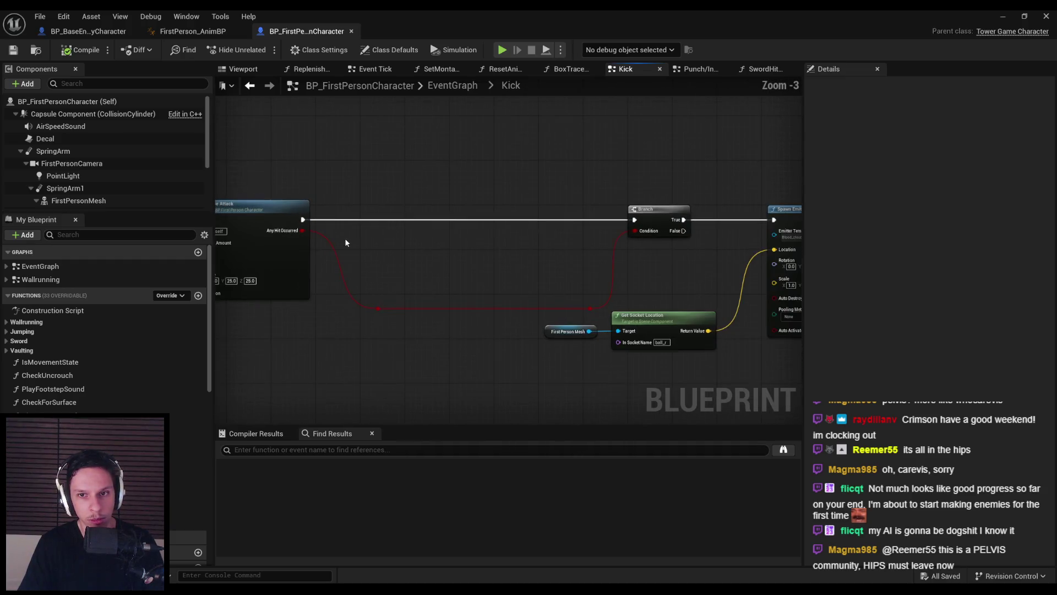
scroll(473, 261, up, 4)
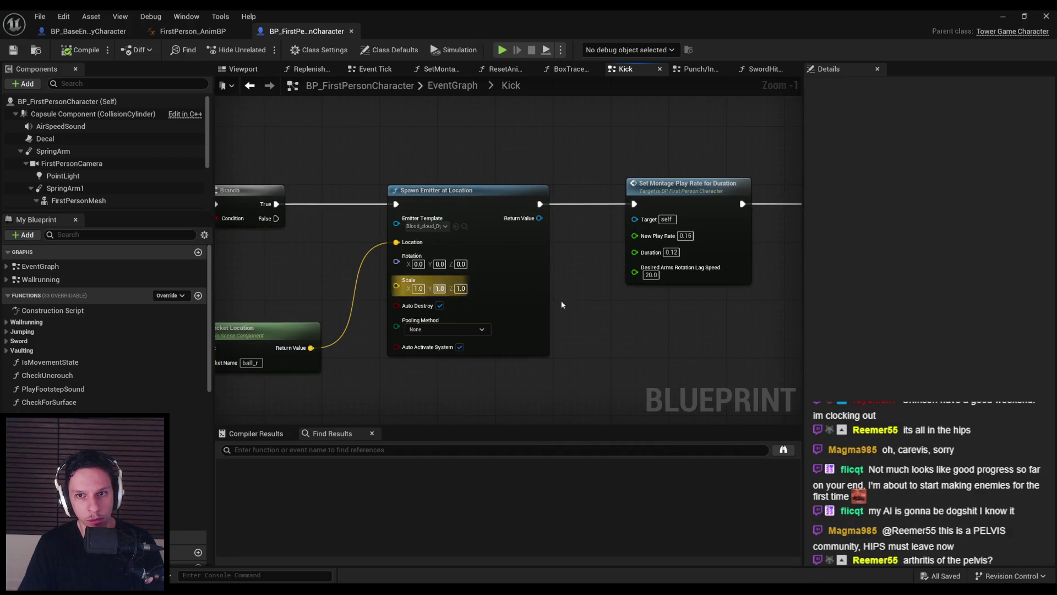
scroll(519, 298, down, 1)
mouse_move(621, 300)
mouse_down()
mouse_move(371, 271)
mouse_move(583, 267)
mouse_up()
Add a breakpoint on Ragdoll Start, then play and kick an enemy to trigger it
scroll(367, 268, down, 1)
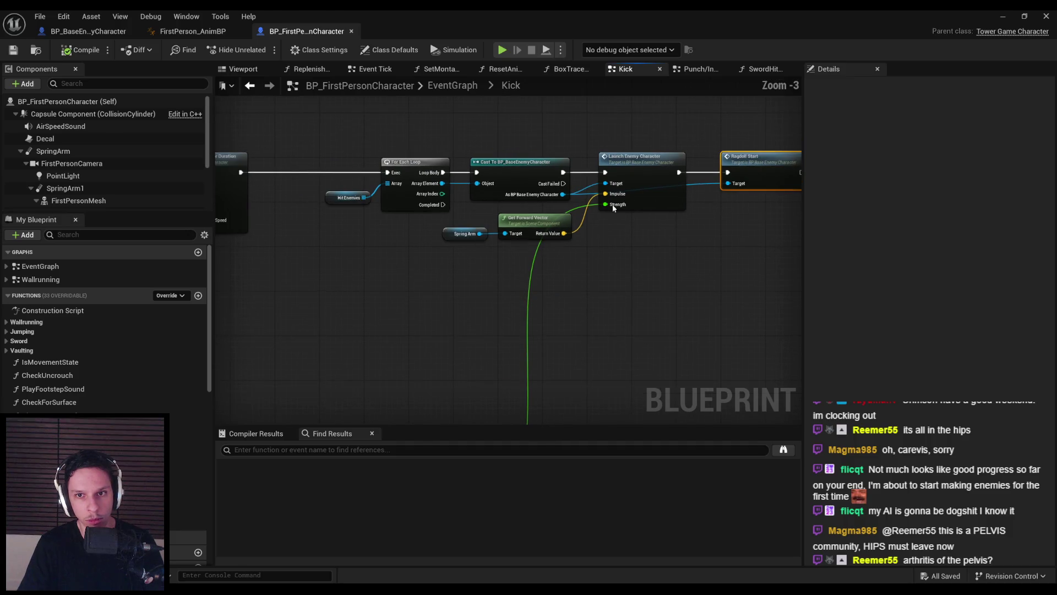
right_click(768, 170)
click(803, 446)
key(alt+p)
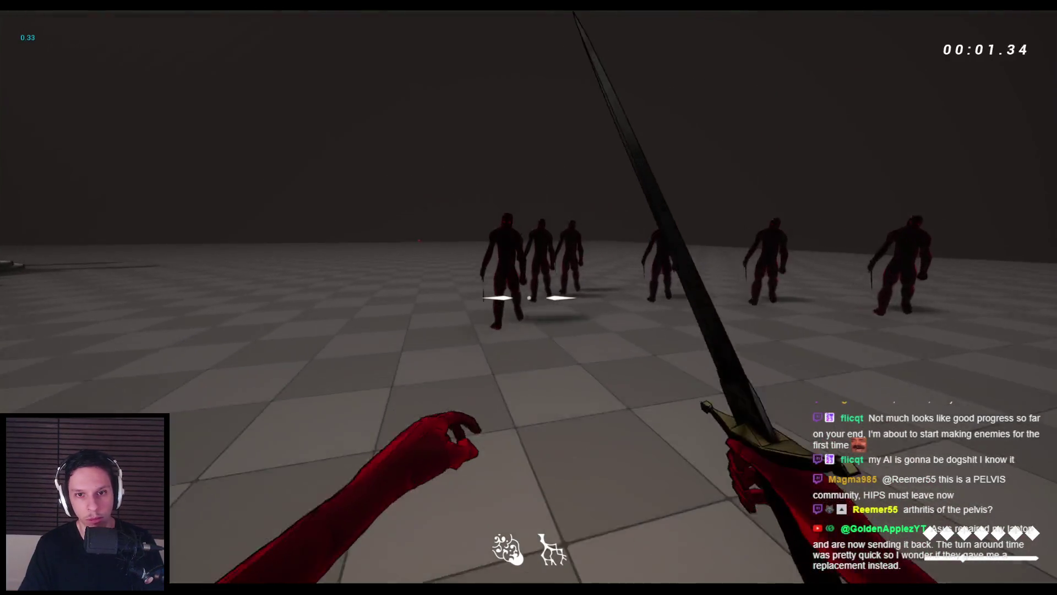
key(f)
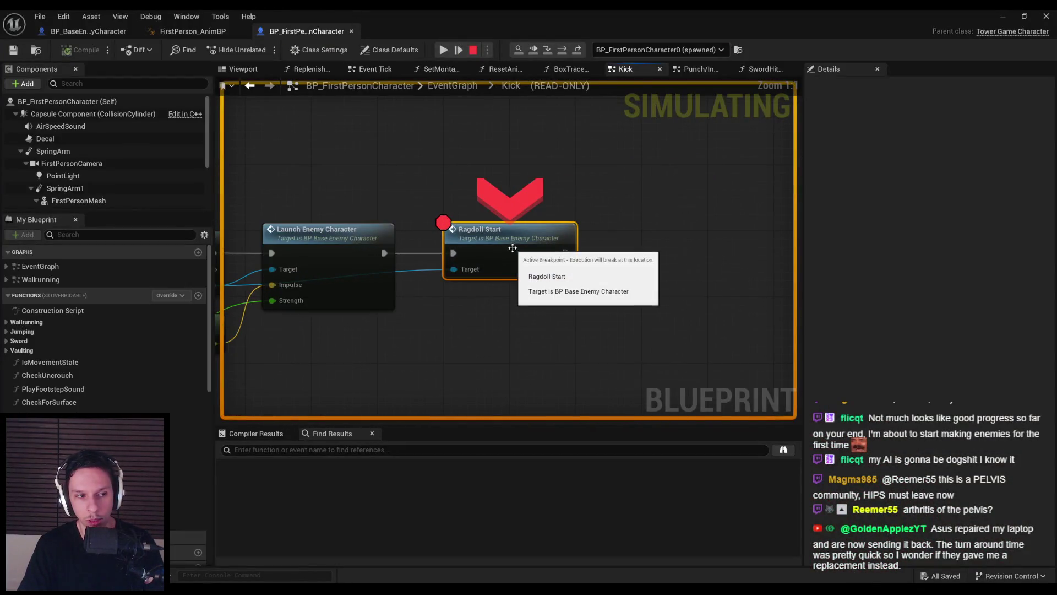
Stop the play session, remove the Ragdoll Start breakpoint, and switch to FirstPerson_AnimBP
key(Escape)
right_click(510, 254)
click(547, 483)
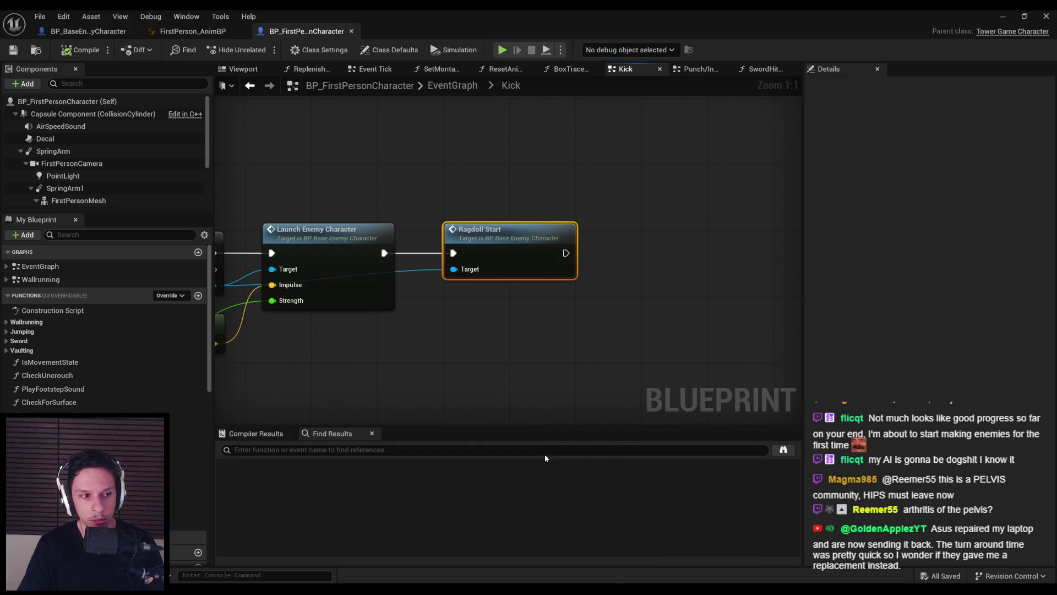
scroll(553, 281, down, 1)
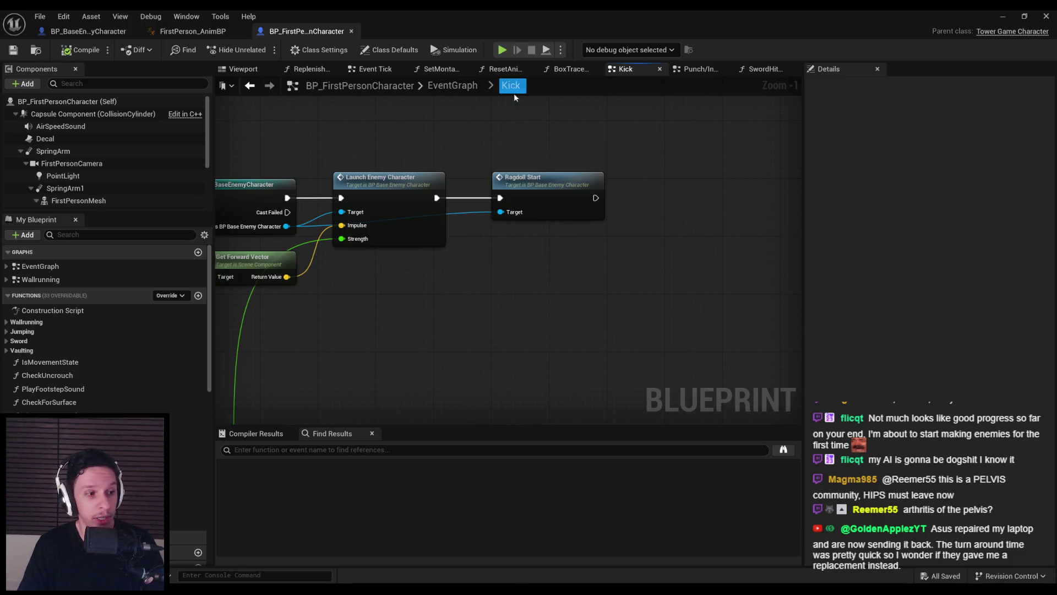
click(177, 32)
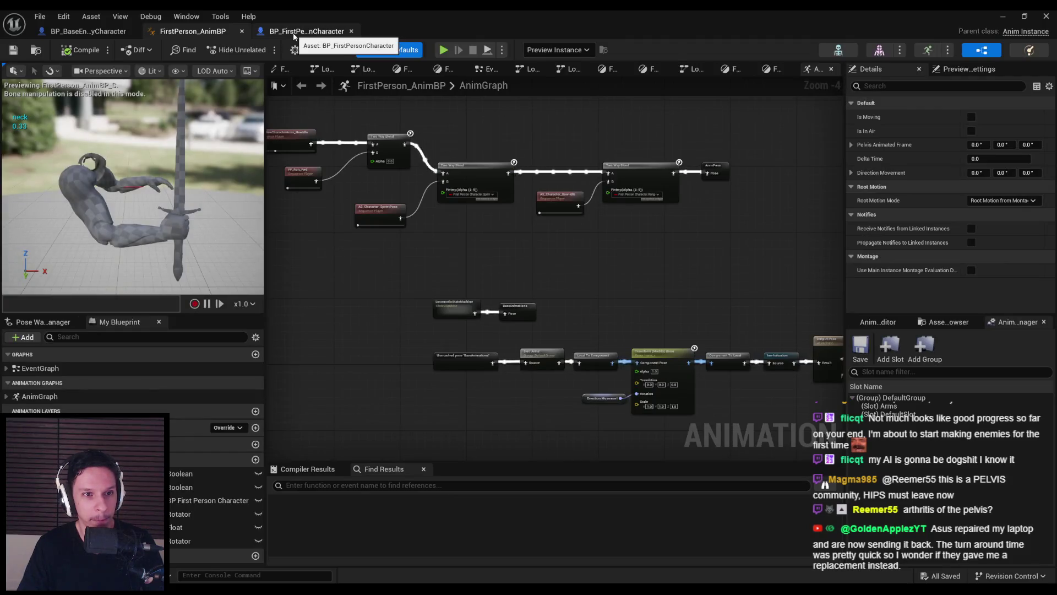
Return to the first-person character's Kick graph and locate the Ragdoll Start node
click(306, 31)
scroll(460, 148, down, 2)
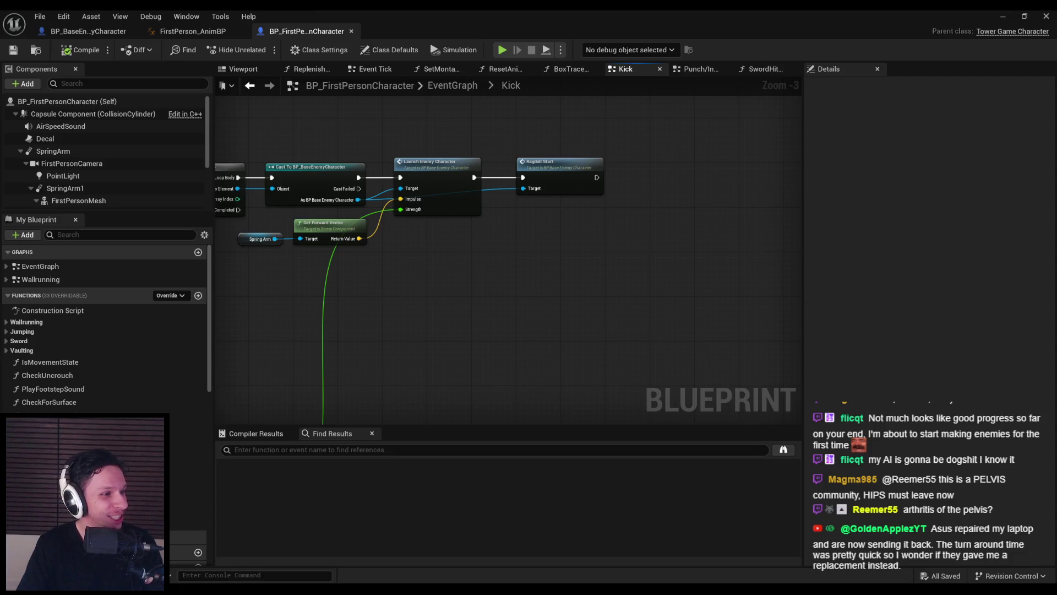
scroll(352, 297, down, 1)
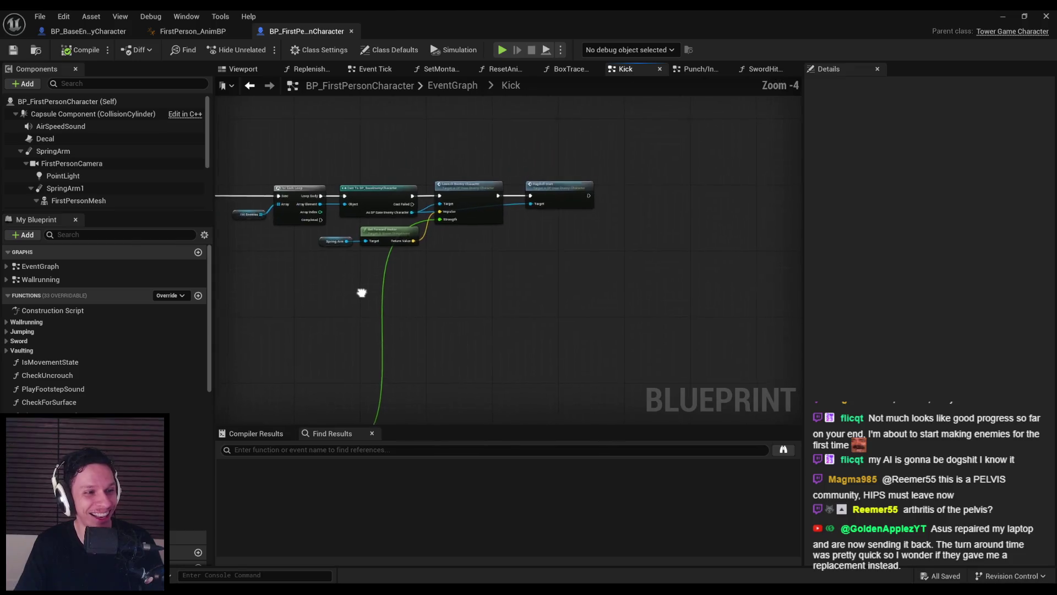
scroll(359, 313, up, 1)
scroll(359, 315, up, 1)
scroll(355, 318, down, 1)
Open BP_BaseEnemyCharacter's RagdollStart function, review its physics nodes, then minimize the Blueprint window
double_click(619, 168)
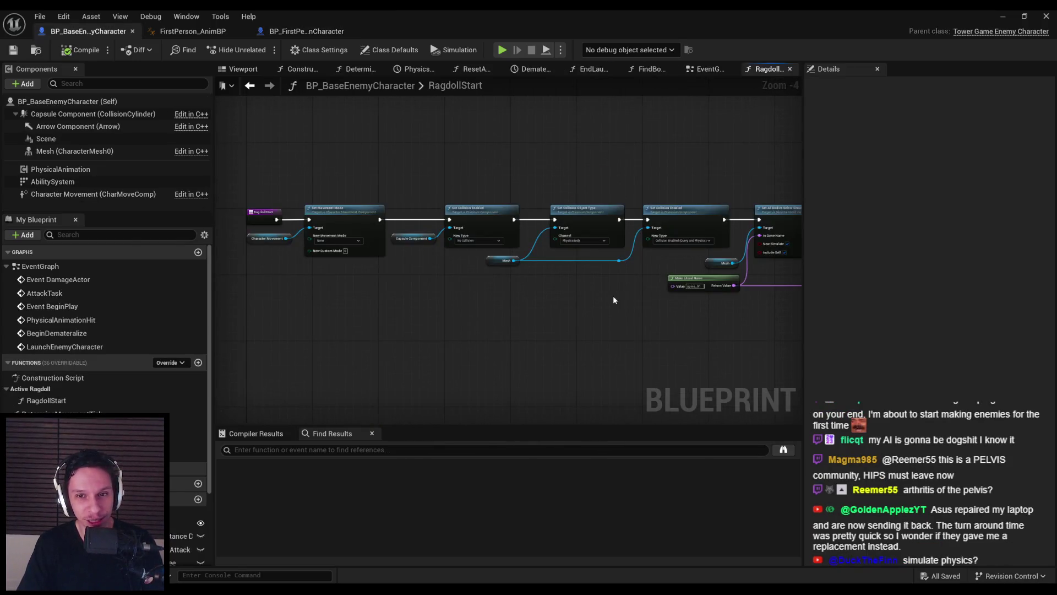
scroll(615, 300, up, 1)
drag(626, 273, 264, 282)
scroll(485, 221, up, 2)
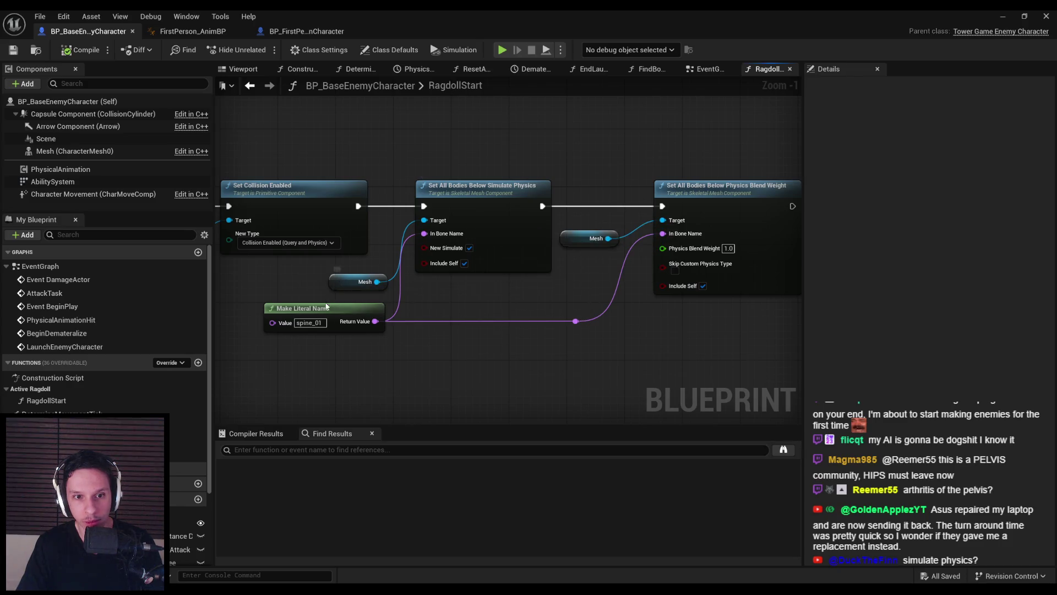
scroll(498, 335, down, 1)
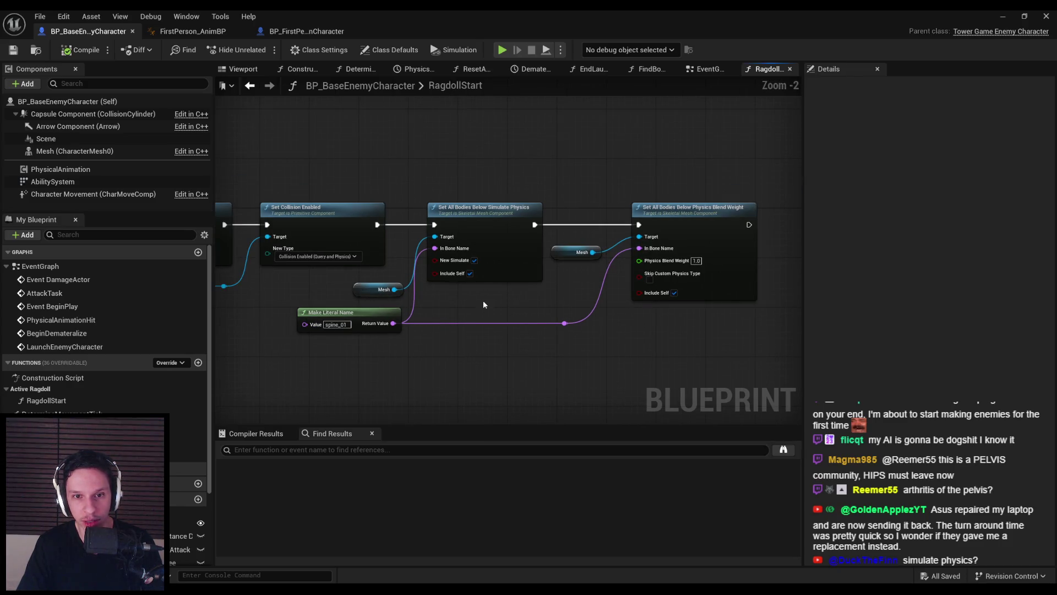
scroll(470, 324, up, 1)
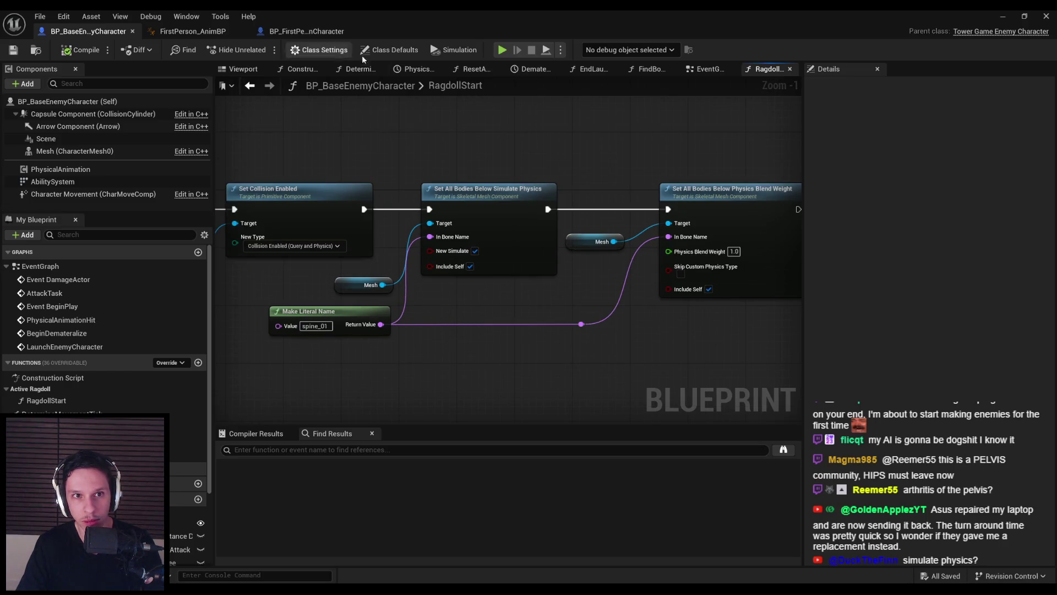
click(1003, 16)
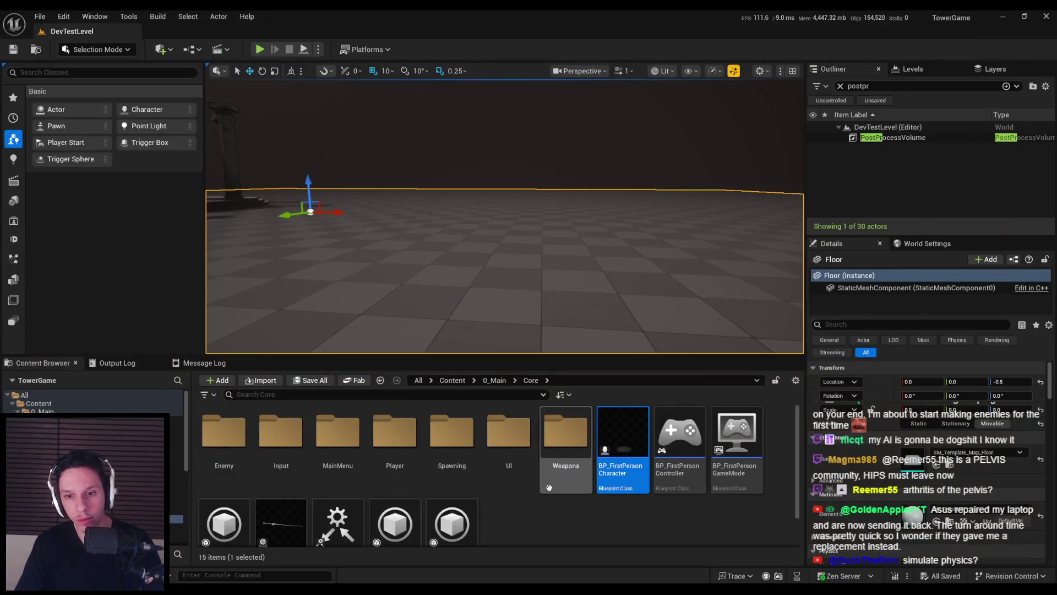
From the Enemy folder, open BP_Enemy-Grunt's mesh and SK_Enemy-Grunt skeleton, and frame spine_01
double_click(225, 440)
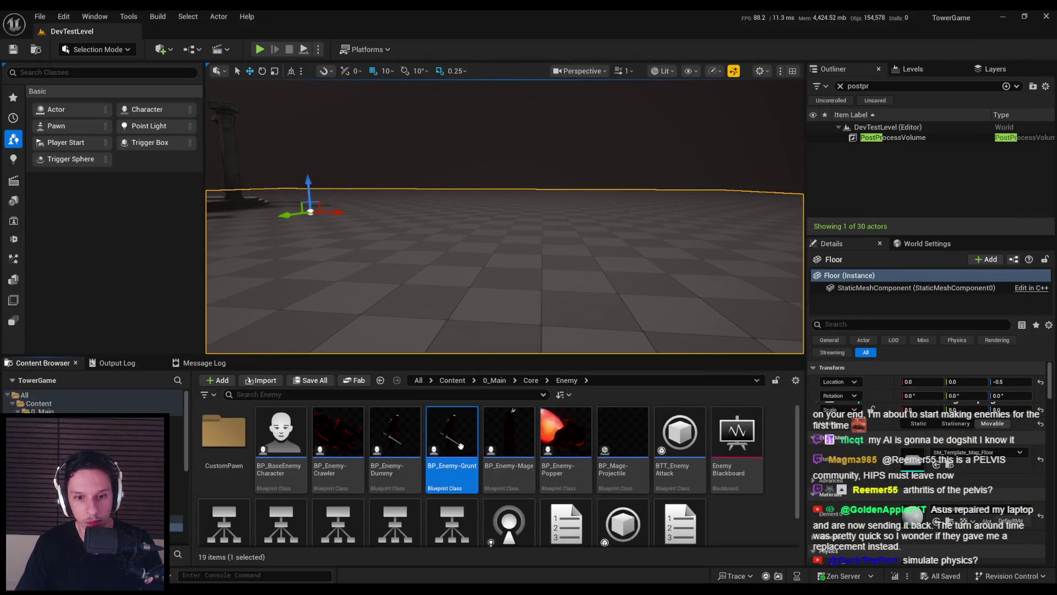
double_click(451, 441)
click(75, 138)
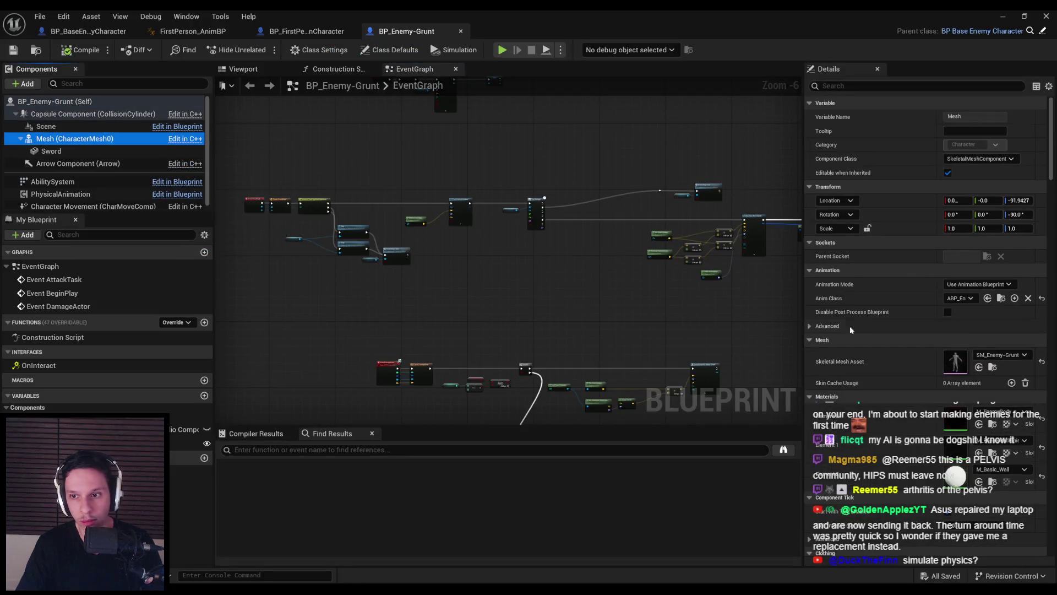
double_click(951, 363)
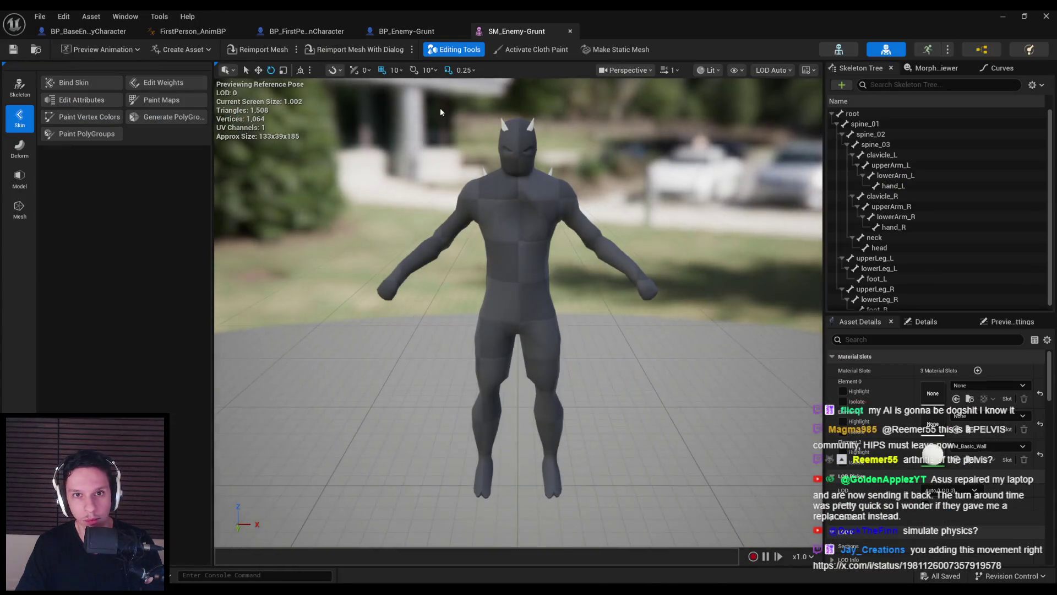
click(839, 49)
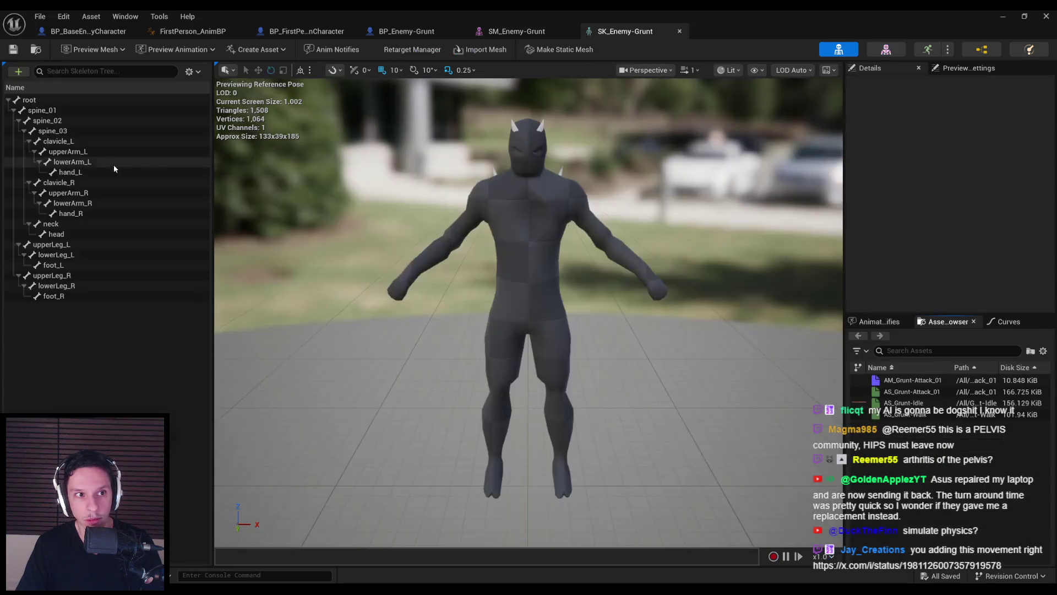
click(45, 114)
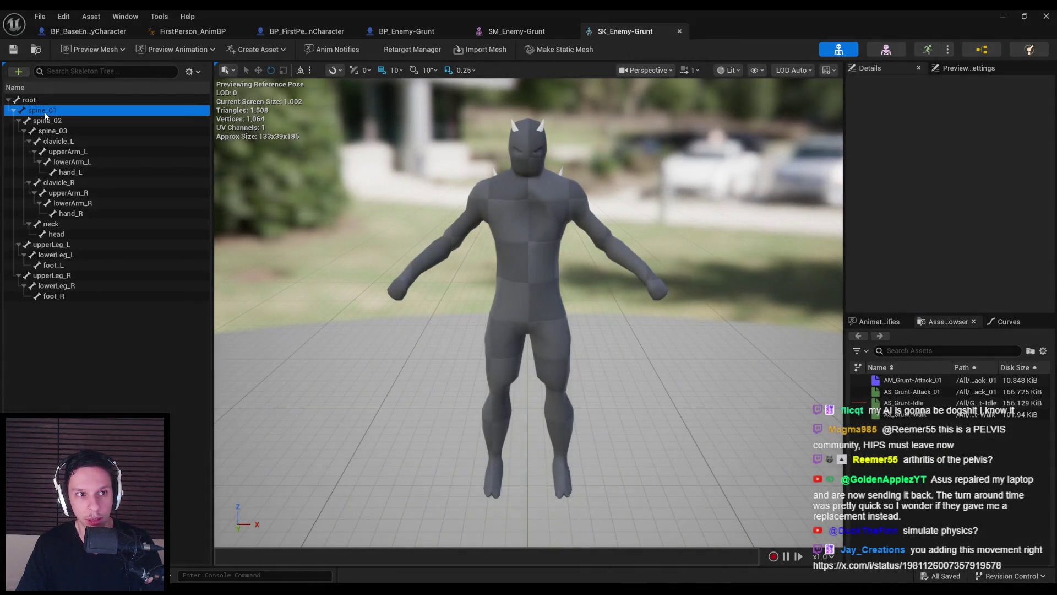
key(f)
click(296, 231)
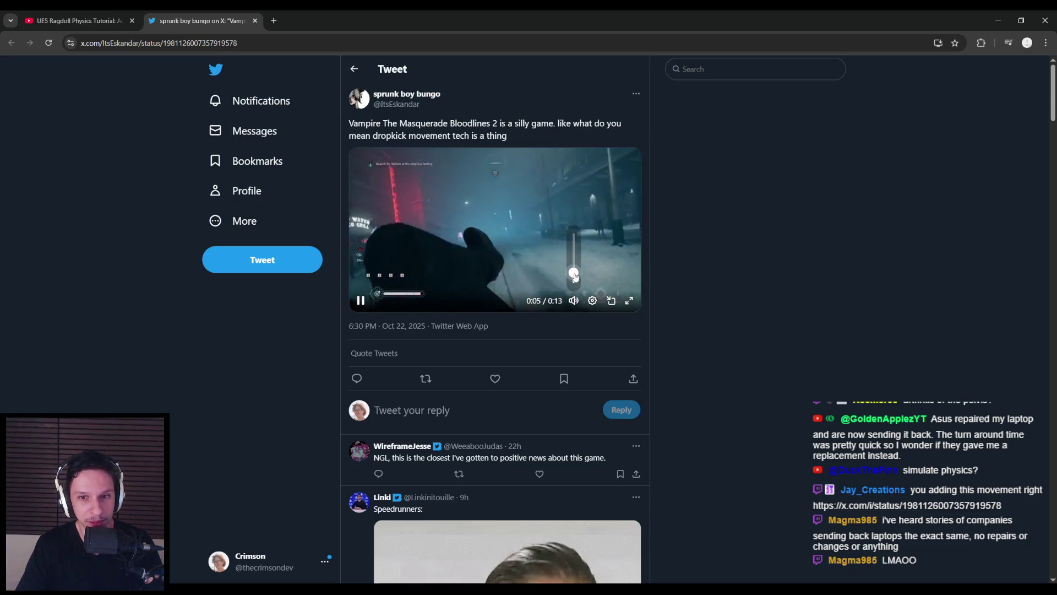
Scrub the tweet's movement clip between 0:02 and 0:04, then play and pause it
drag(435, 290, 402, 288)
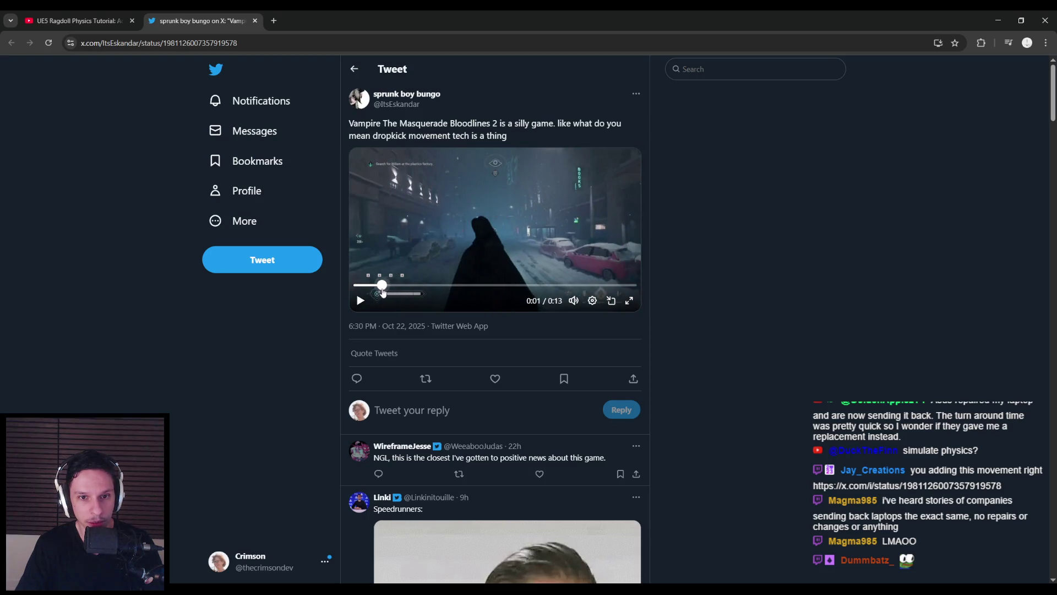
drag(437, 287, 444, 287)
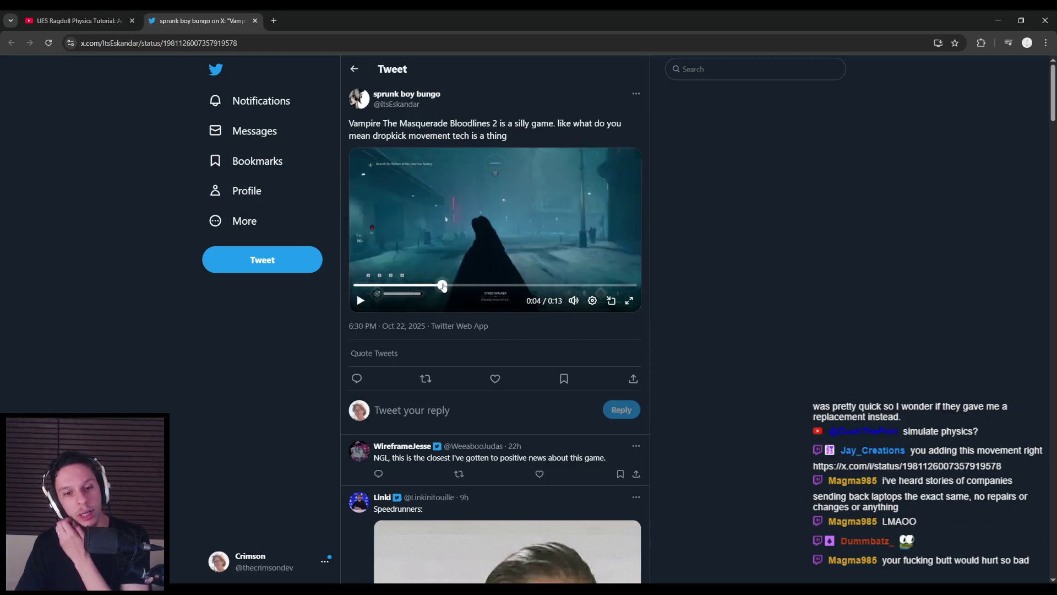
scroll(286, 345, down, 3)
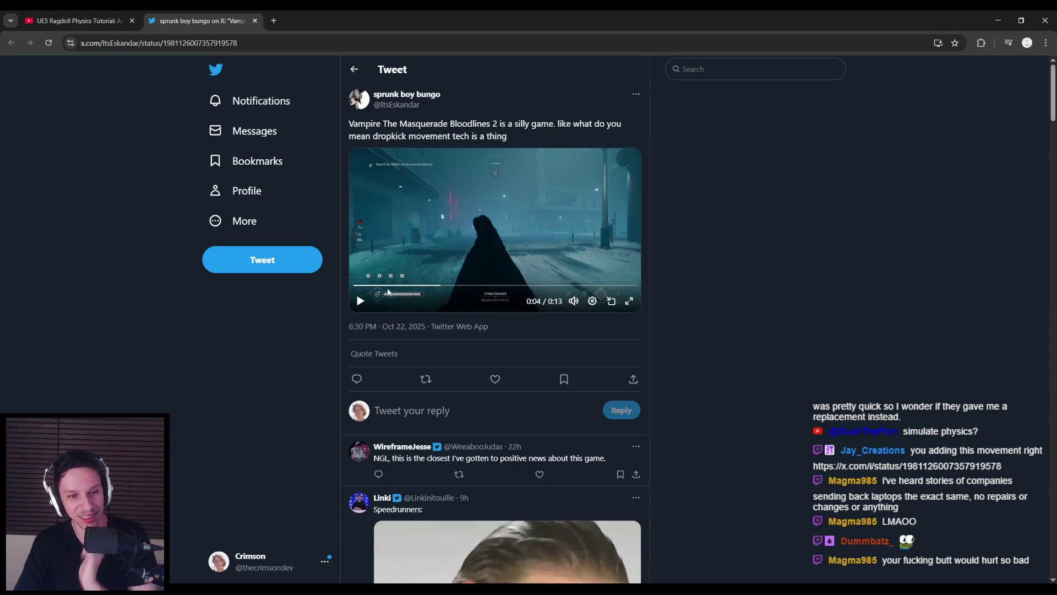
click(466, 244)
click(465, 244)
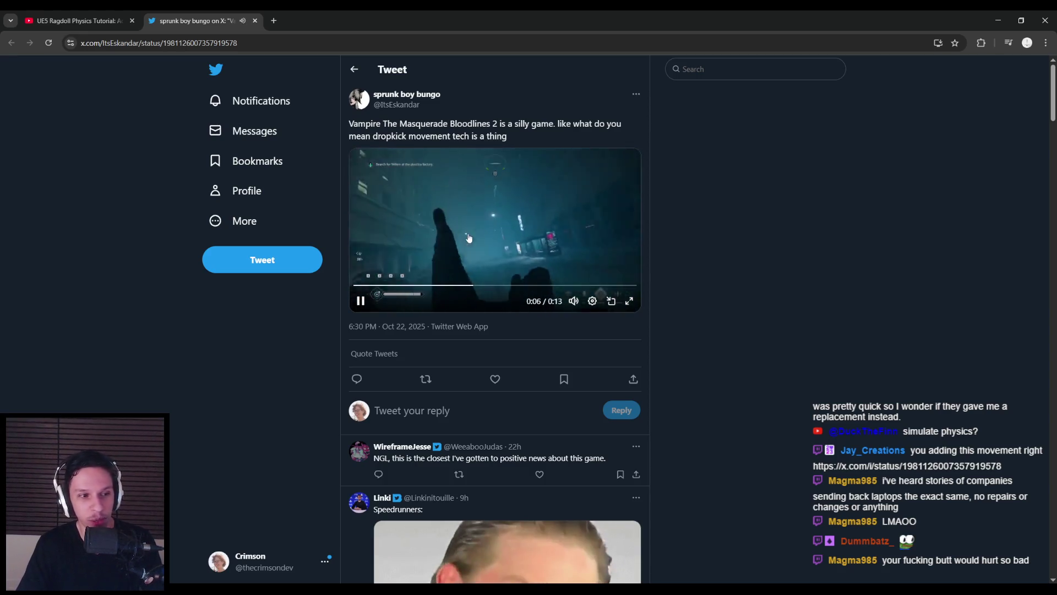
Close the tweet, minimize the browser, and reorient the SK_Enemy-Grunt skeleton view
middle_click(205, 22)
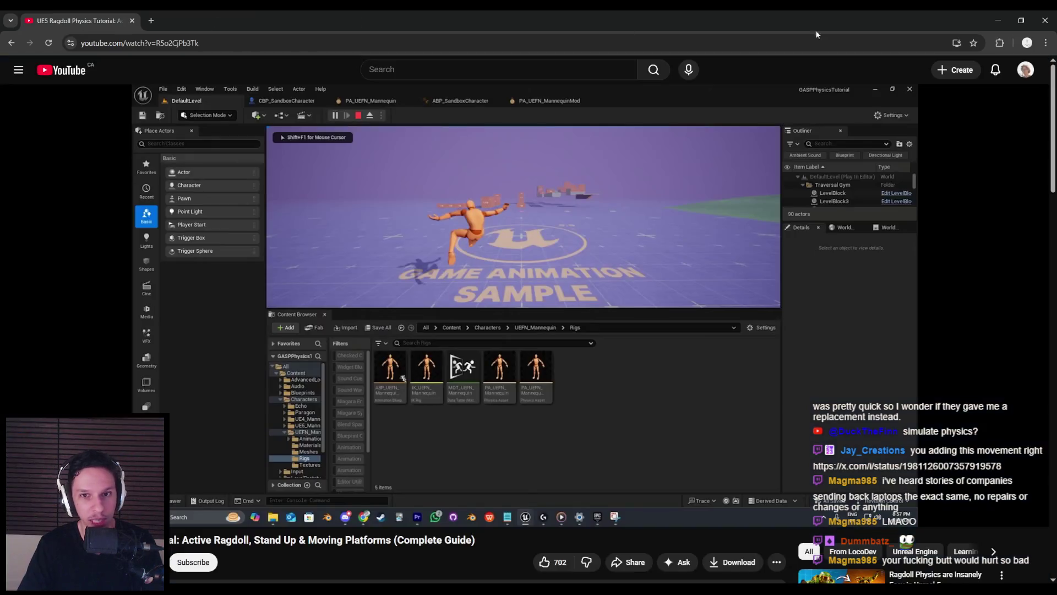
click(1003, 20)
drag(391, 304, 352, 311)
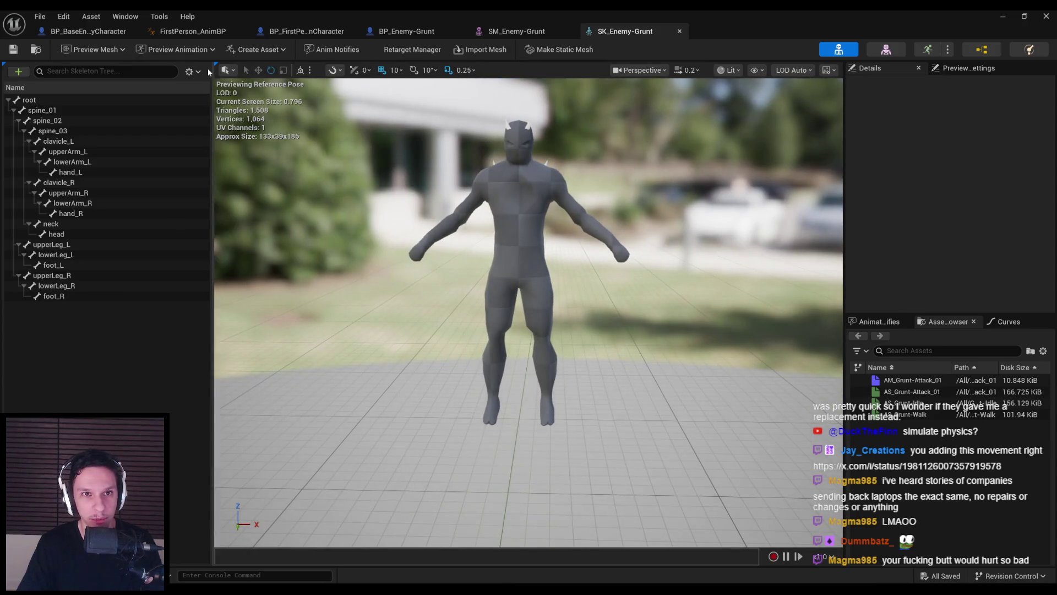
Close the SK_Enemy-Grunt skeleton and SM_Enemy-Grunt mesh editor tabs
click(187, 34)
click(620, 31)
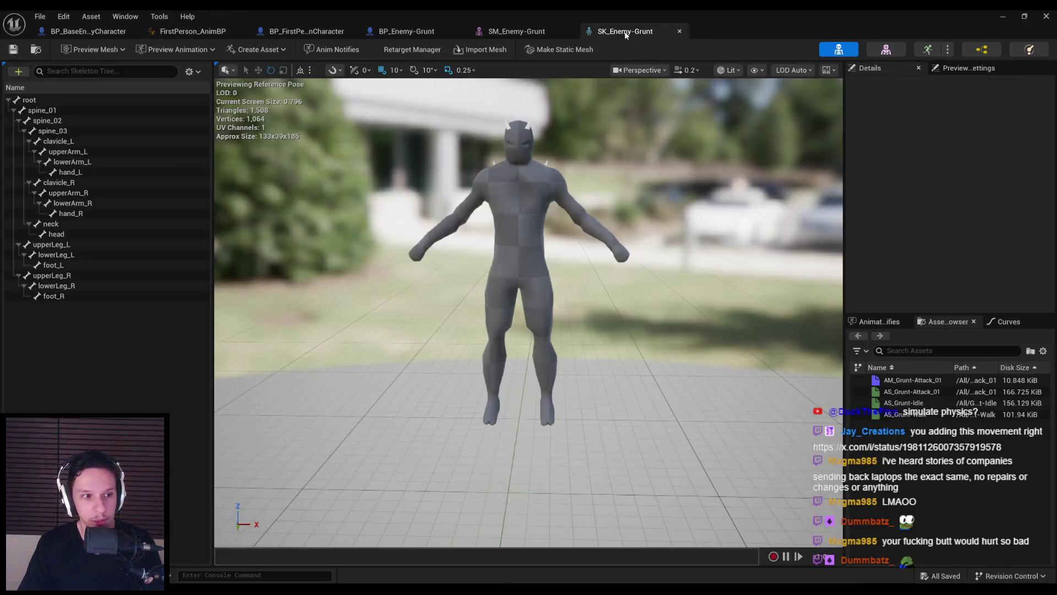
click(208, 30)
click(645, 34)
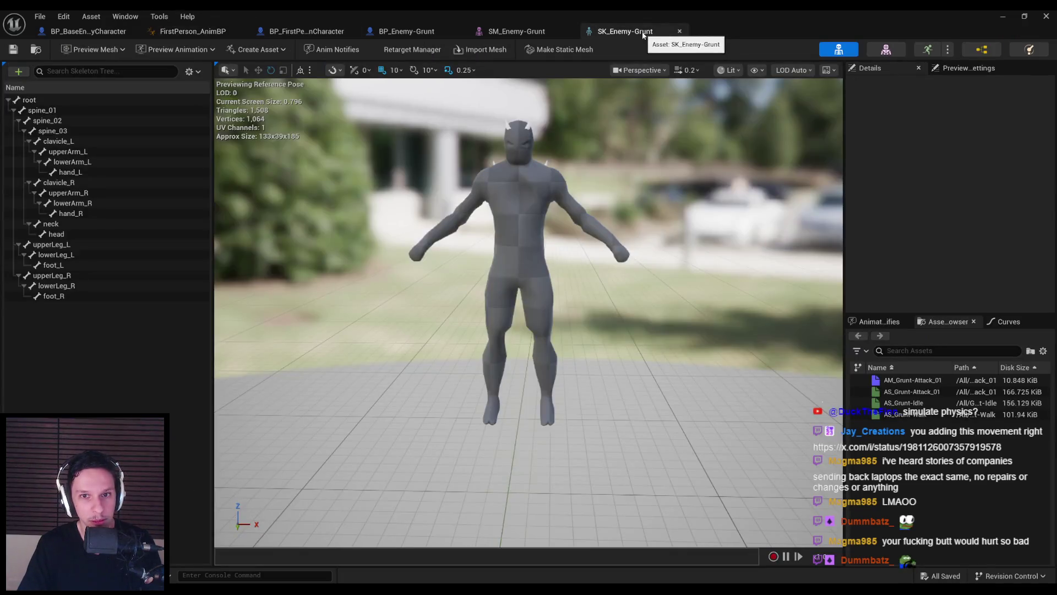
click(533, 32)
click(570, 30)
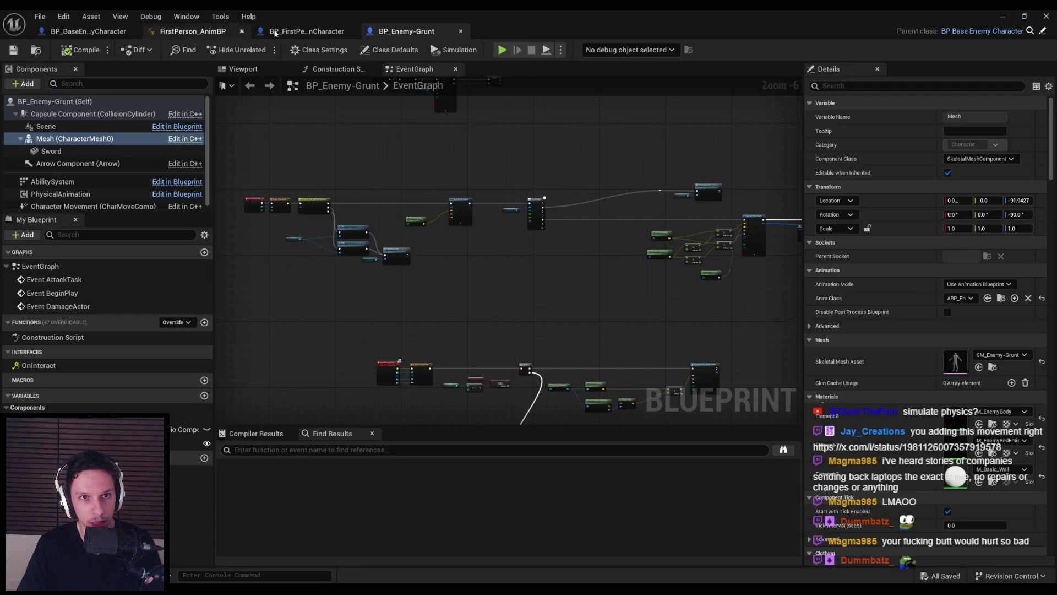
Move through the Kick graph and BP_Enemy-Grunt tabs to the base enemy's RagdollStart graph
click(267, 33)
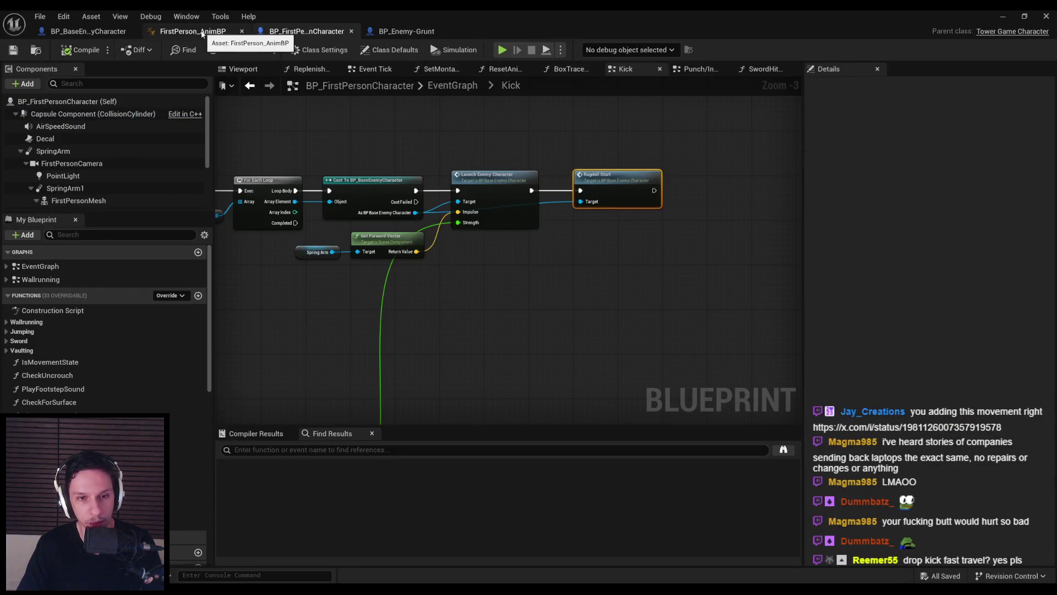
click(408, 31)
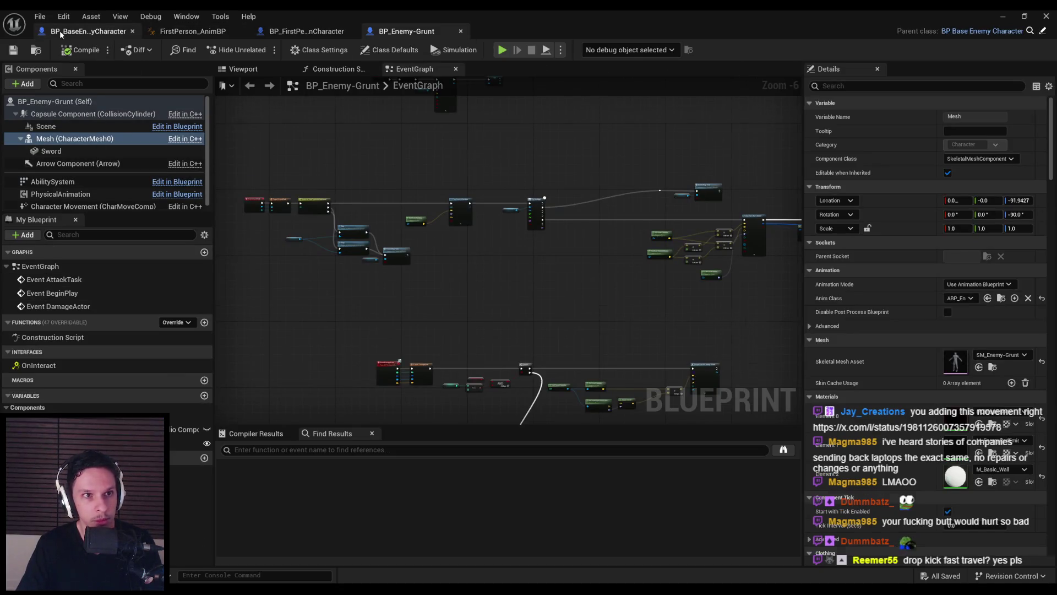
click(85, 32)
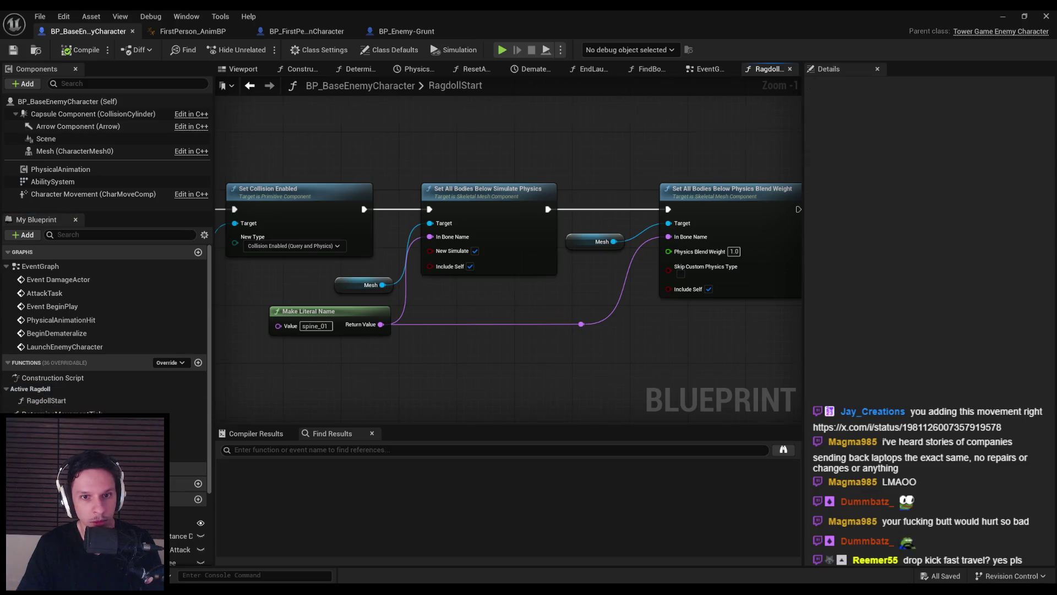
key(Home)
scroll(573, 256, up, 1)
drag(572, 255, 378, 247)
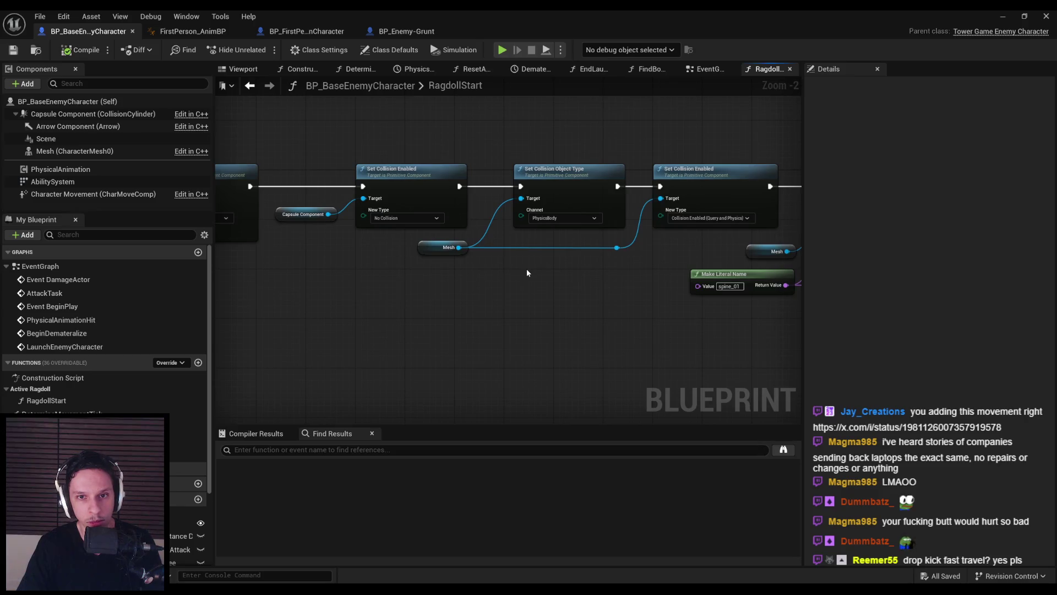
mouse_move(540, 272)
mouse_down()
mouse_move(465, 280)
mouse_move(502, 298)
mouse_move(466, 299)
mouse_up()
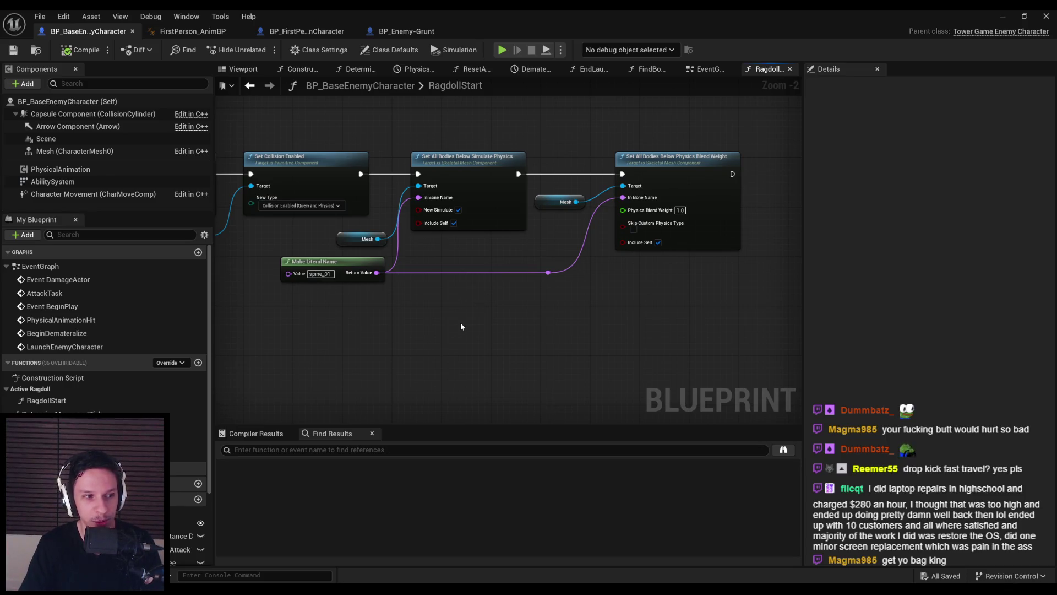
mouse_move(193, 589)
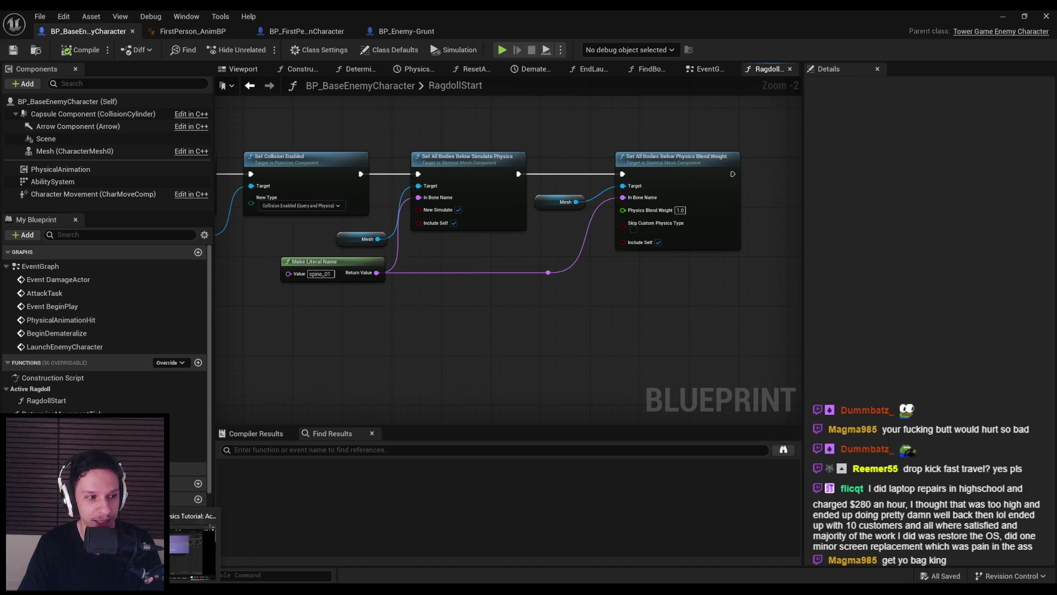
click(192, 542)
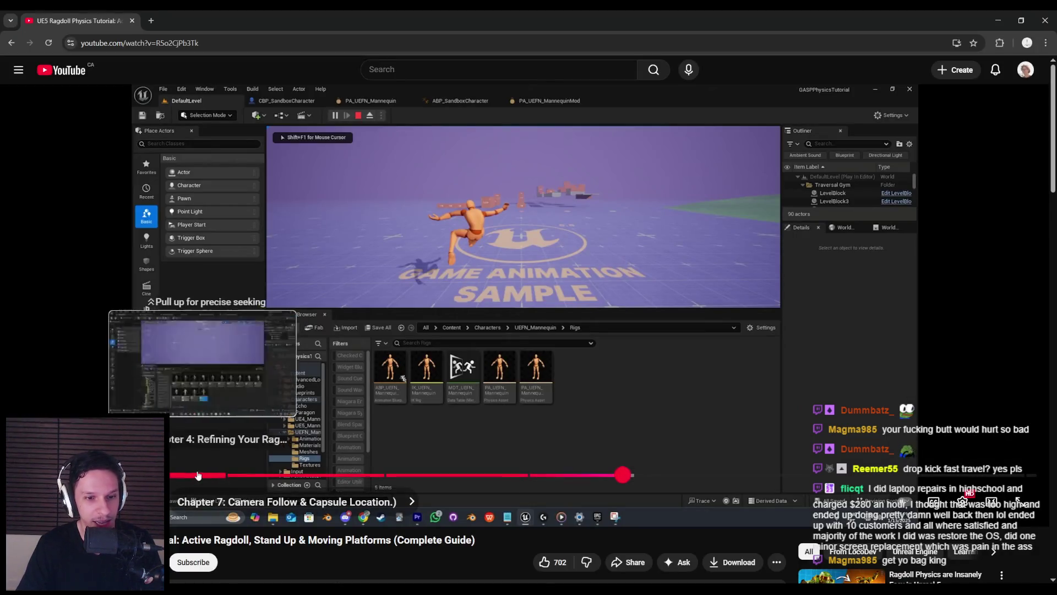
Scrub the ragdoll tutorial into its Building the Ragdoll Blueprint chapter, then return to Unreal
drag(195, 474, 235, 474)
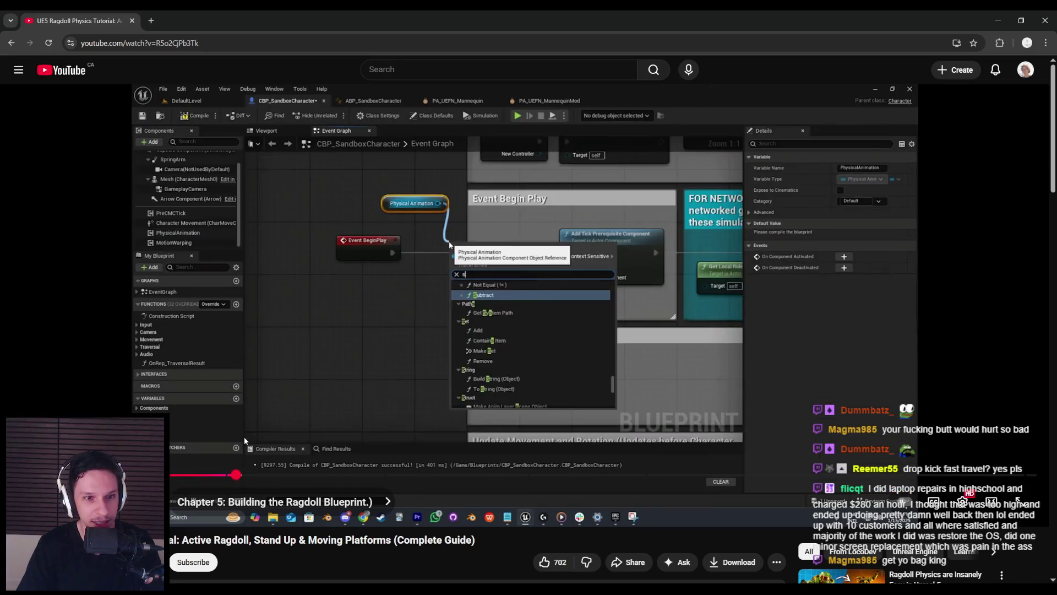
click(245, 440)
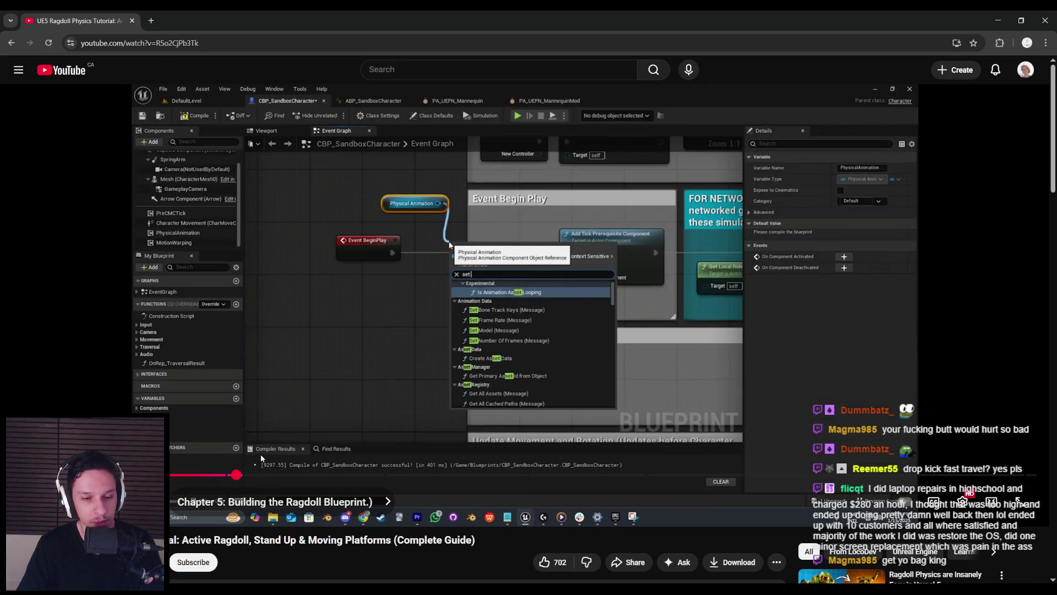
drag(235, 475, 298, 480)
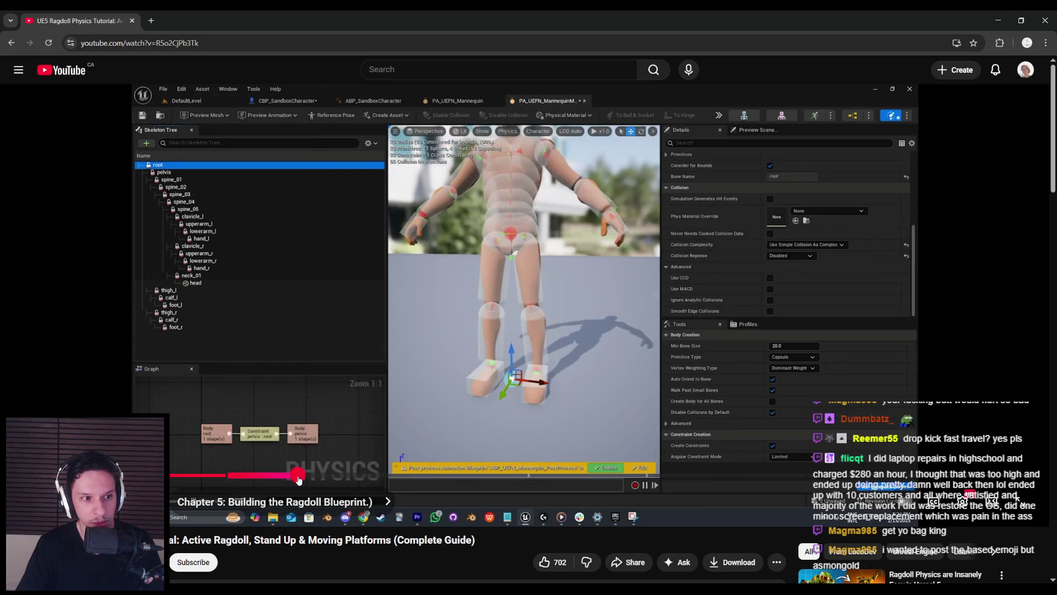
click(298, 481)
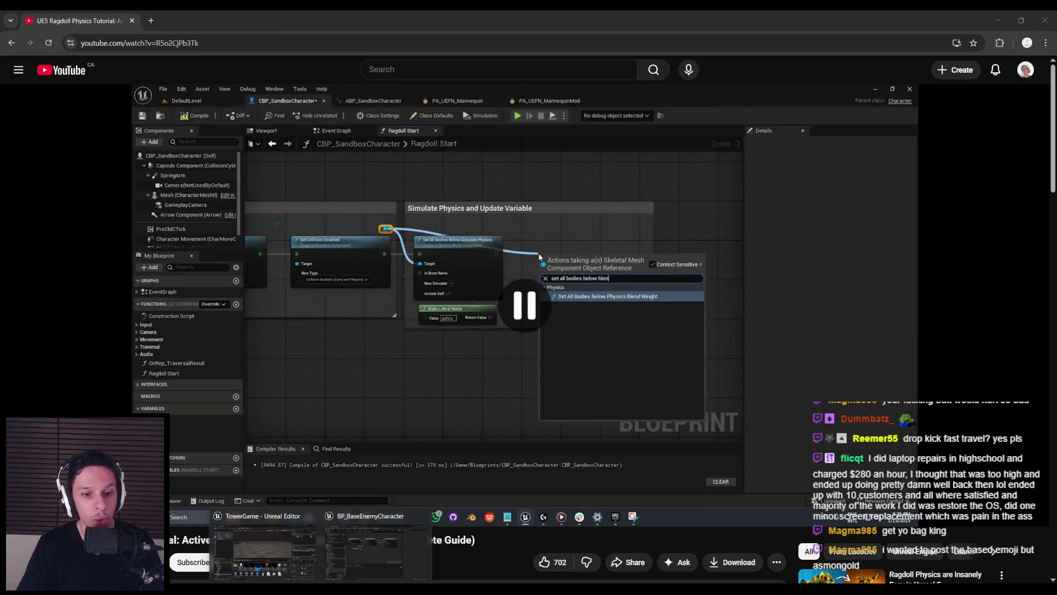
click(378, 541)
scroll(379, 234, up, 1)
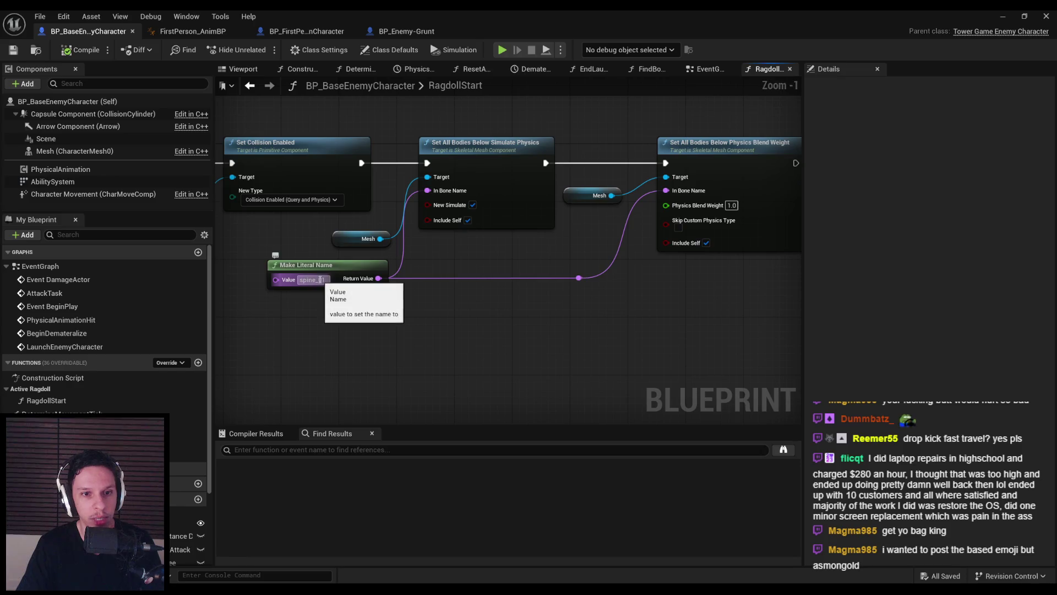
Open BP_Enemy-Grunt's skeletal mesh asset from Details, then open ABP_Enemy-Grunt
click(407, 31)
scroll(913, 411, down, 4)
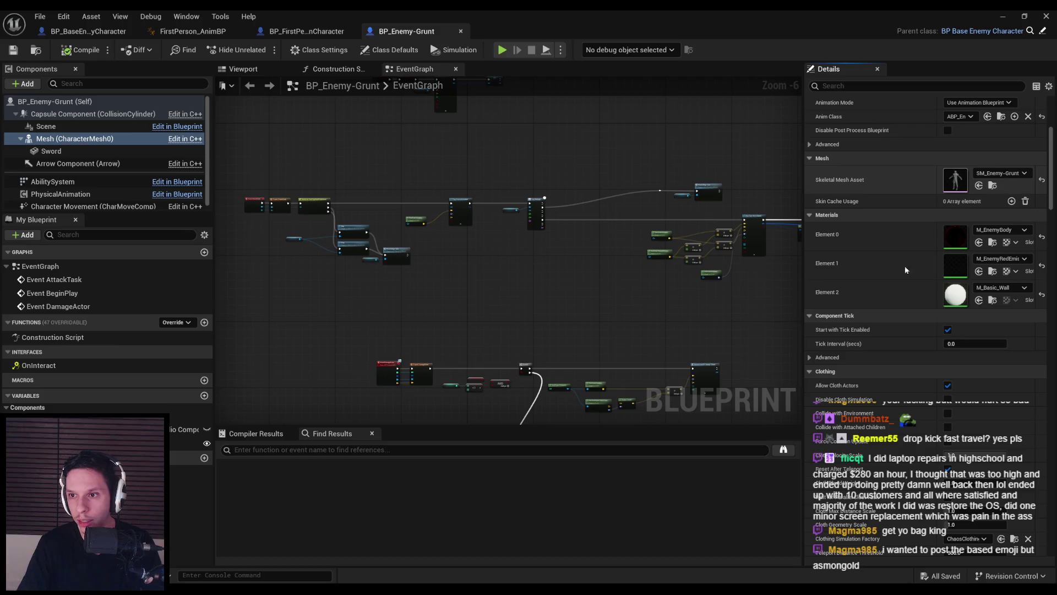
double_click(956, 179)
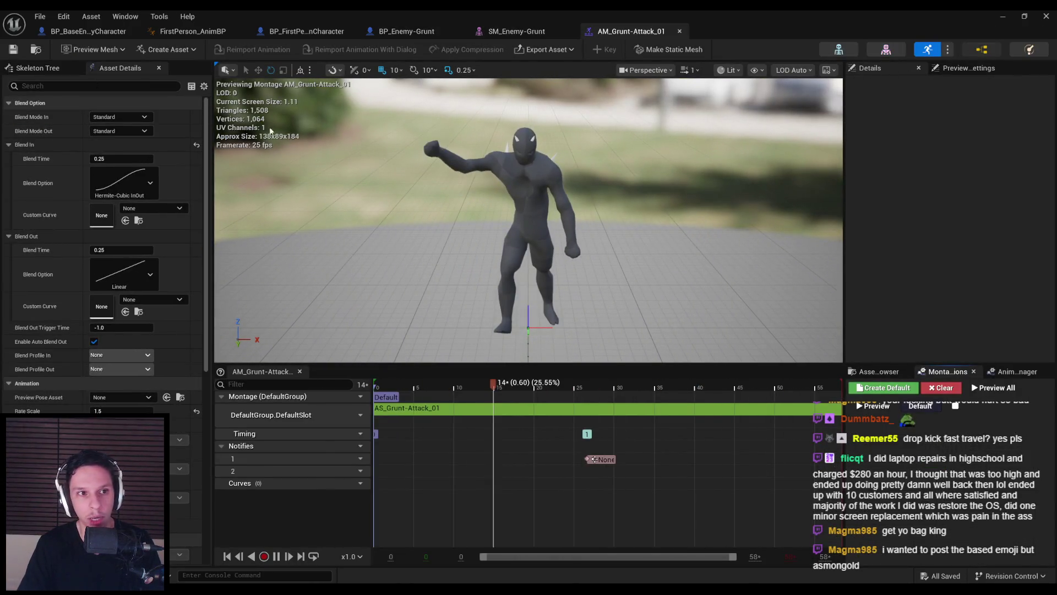
click(981, 50)
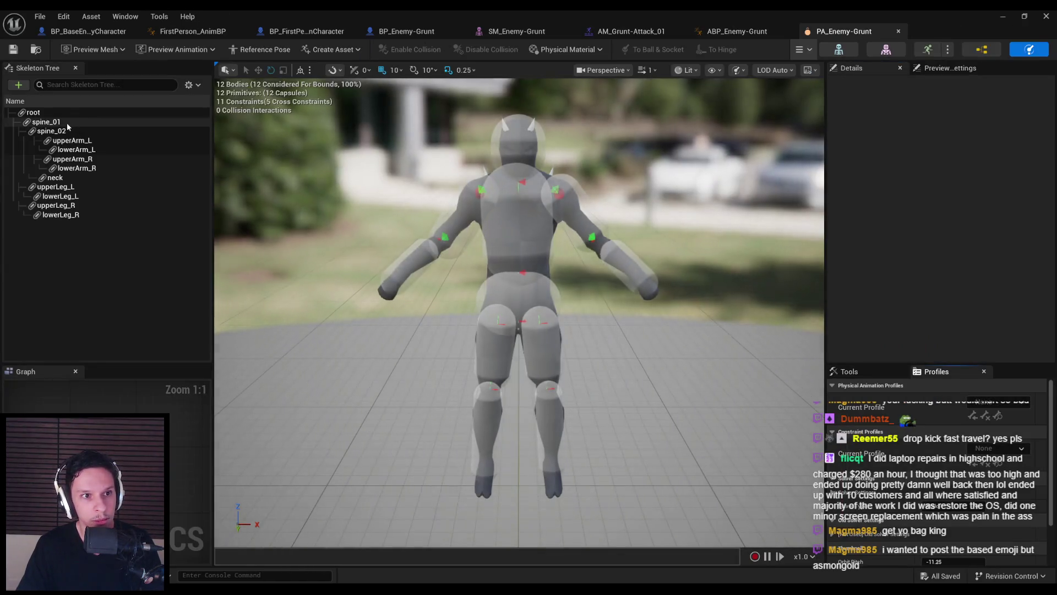
Inspect the spine_01 body in PA_Enemy-Grunt, then return to the RagdollStart graph
click(49, 121)
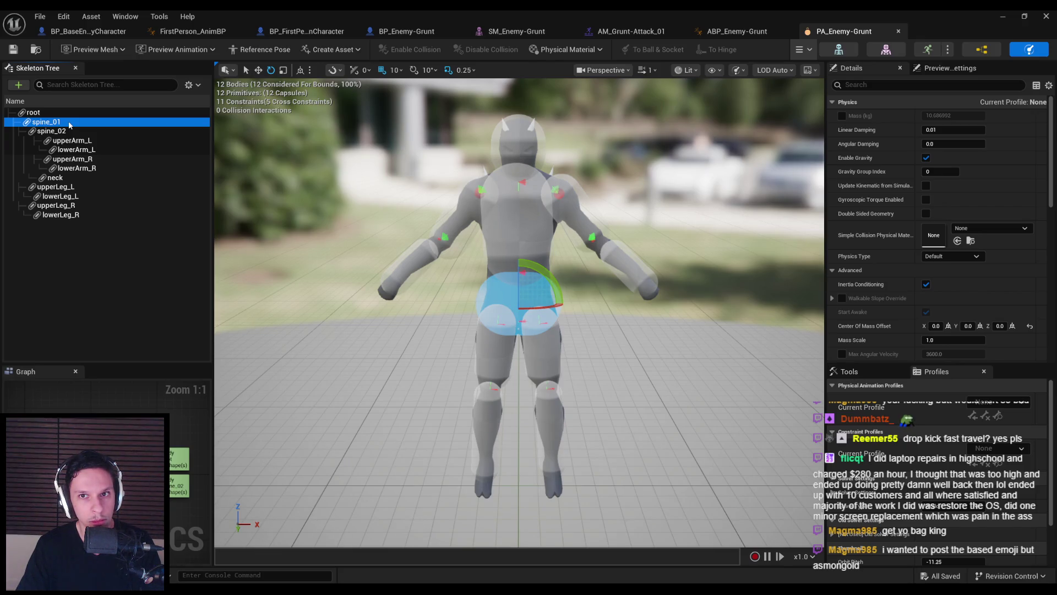
click(88, 31)
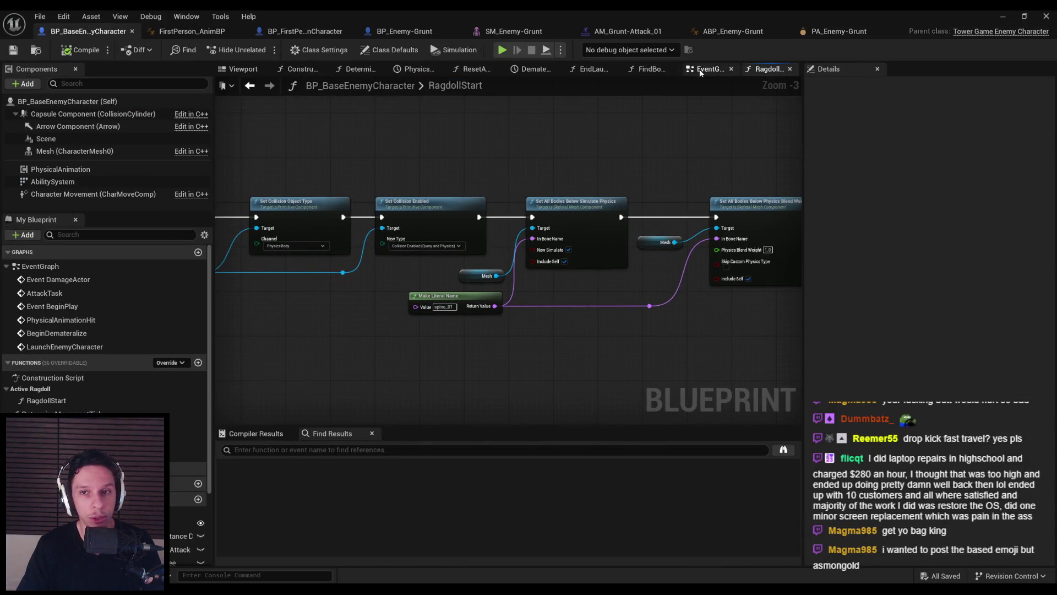
Open the base enemy's EventGraph and center the hit-reaction Branch section
click(705, 69)
drag(409, 259, 533, 203)
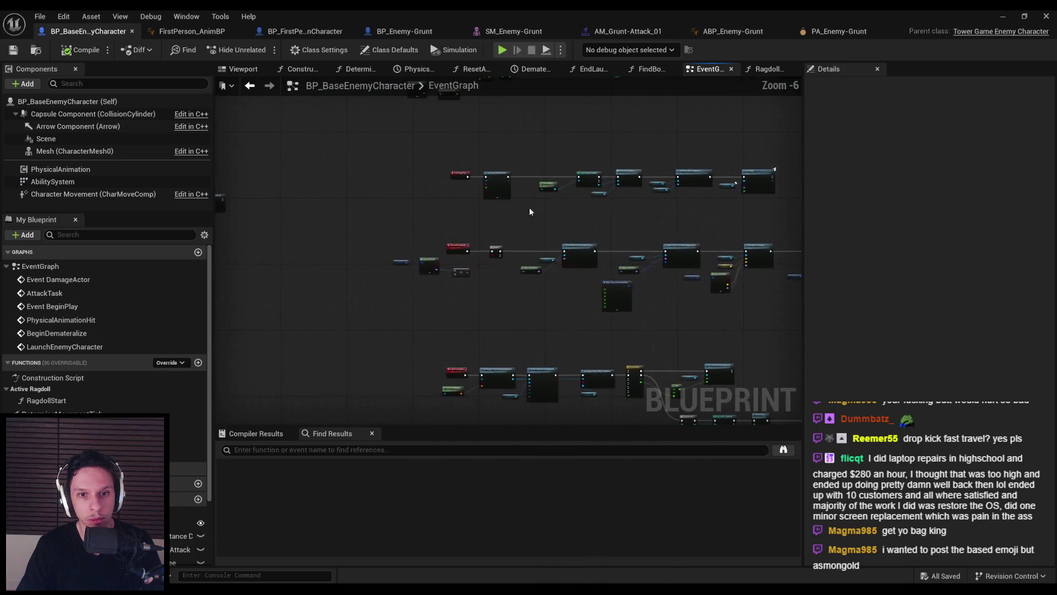
scroll(484, 264, up, 1)
mouse_move(484, 265)
mouse_down()
mouse_move(455, 276)
mouse_move(514, 263)
mouse_move(385, 265)
mouse_move(242, 283)
mouse_move(222, 267)
mouse_up()
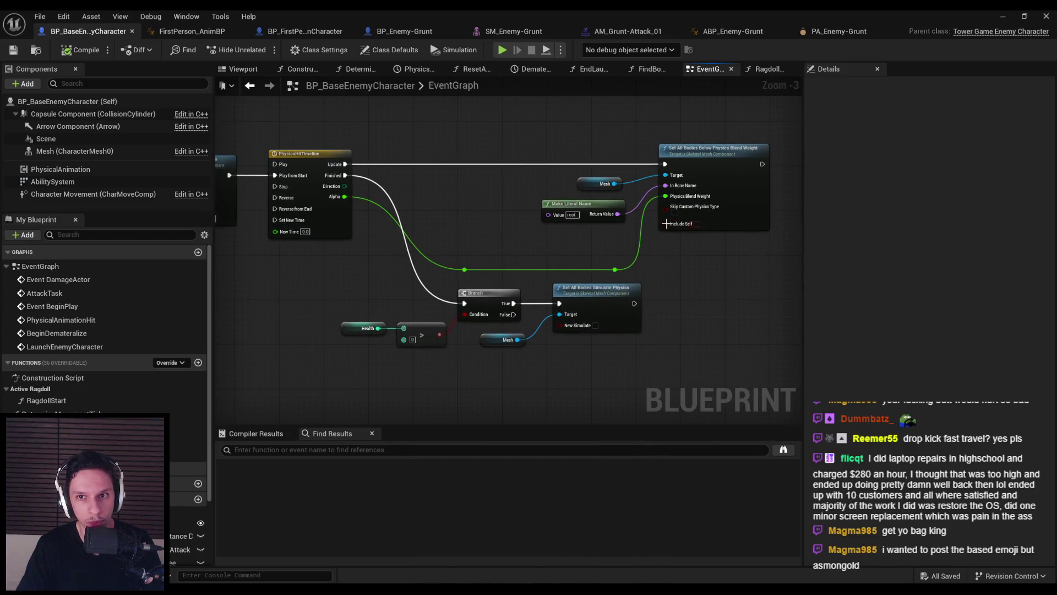
scroll(666, 227, up, 1)
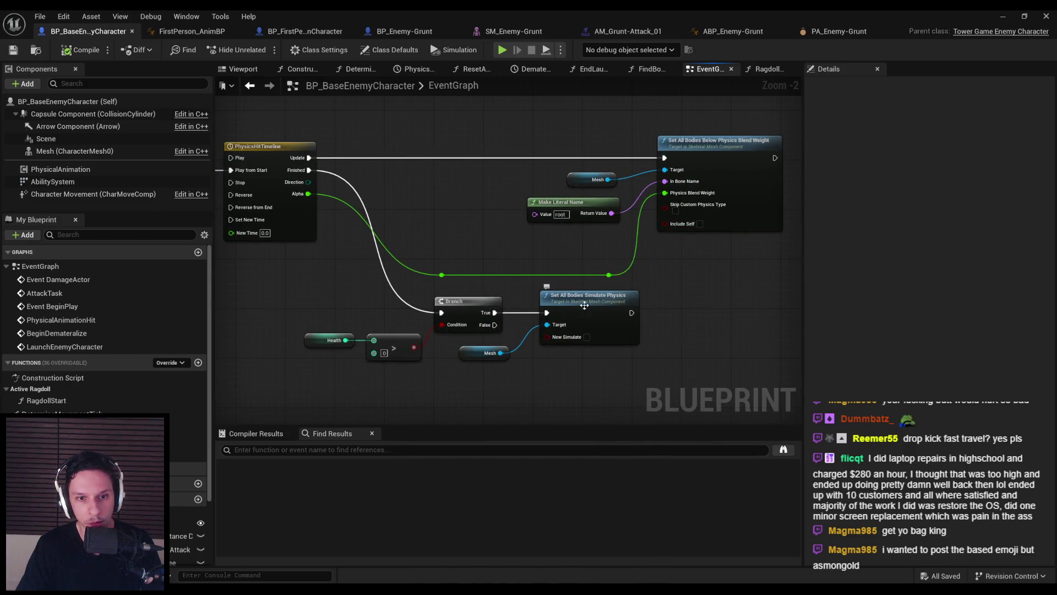
scroll(353, 305, down, 1)
drag(355, 300, 506, 255)
scroll(140, 395, down, 3)
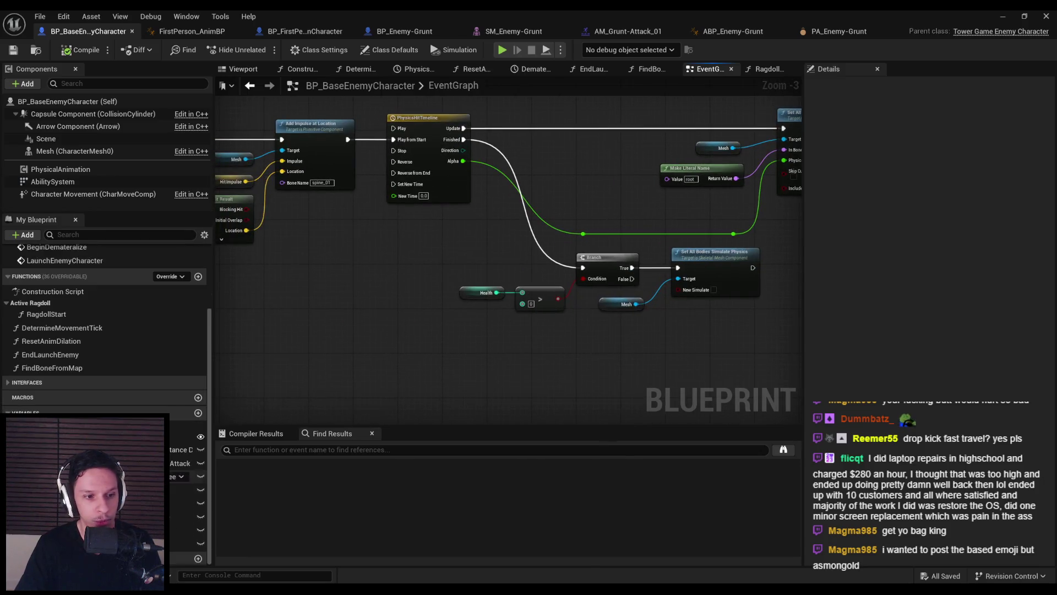
Add a Boolean variable named IsRagdolling and compile the blueprint
click(198, 412)
text(IsRagdolling)
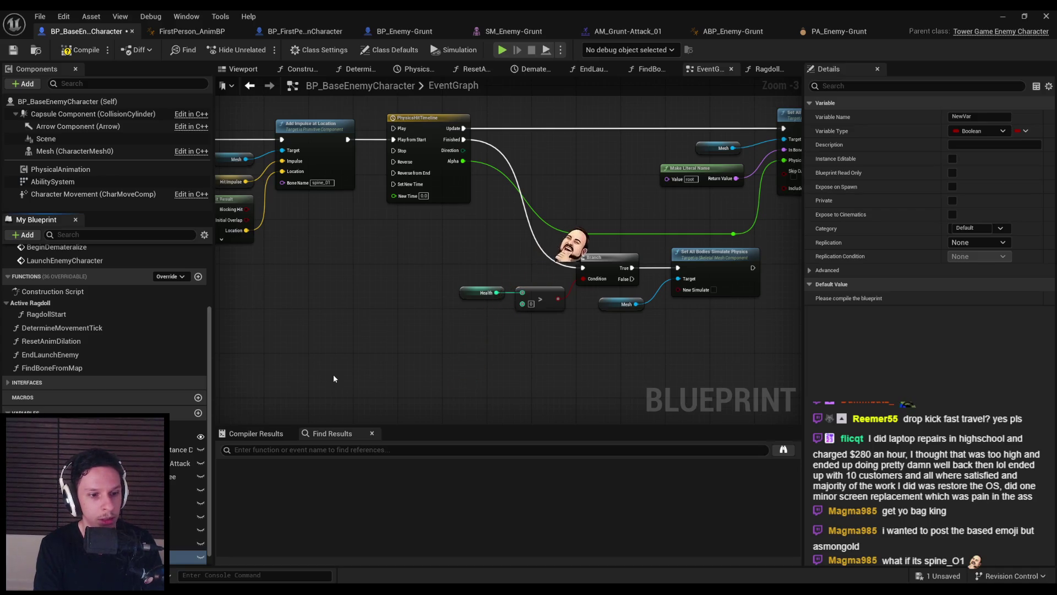
key(Return)
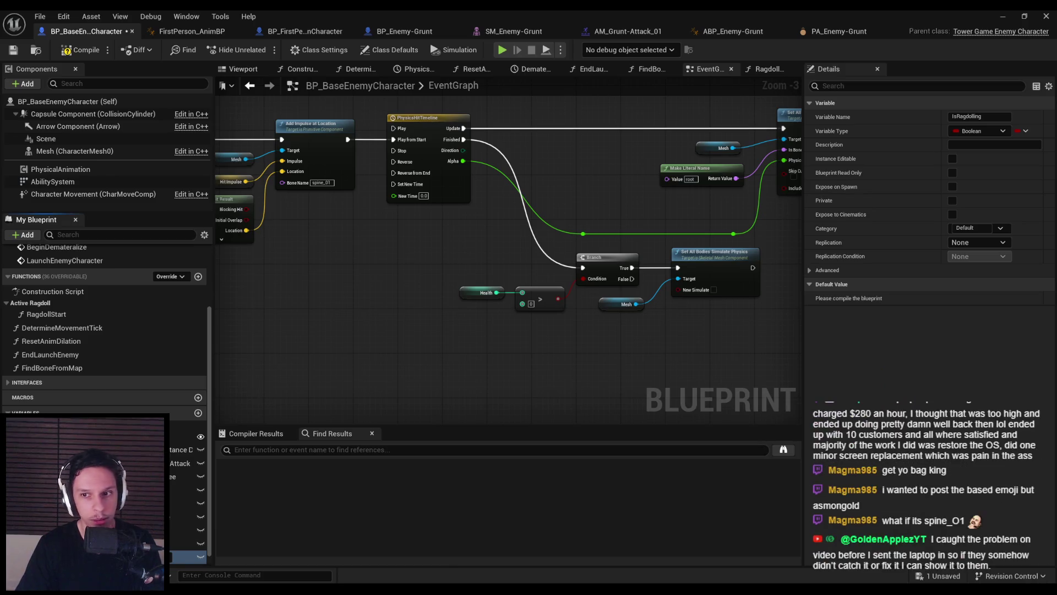
click(67, 55)
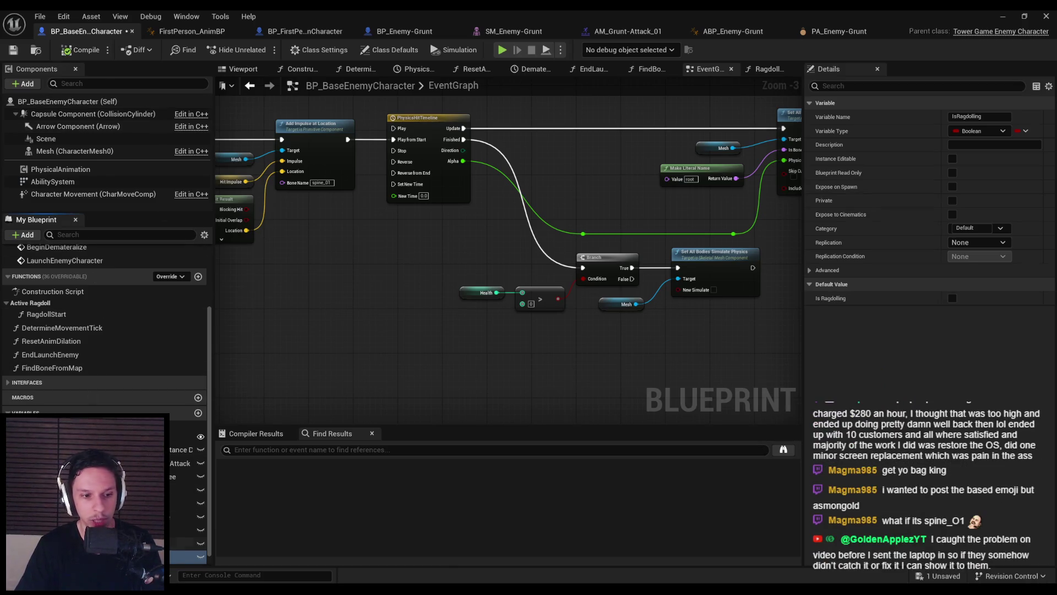
Place an IsRagdolling Get node in the graph beside the Branch
drag(546, 352, 464, 327)
click(490, 341)
scroll(484, 341, up, 2)
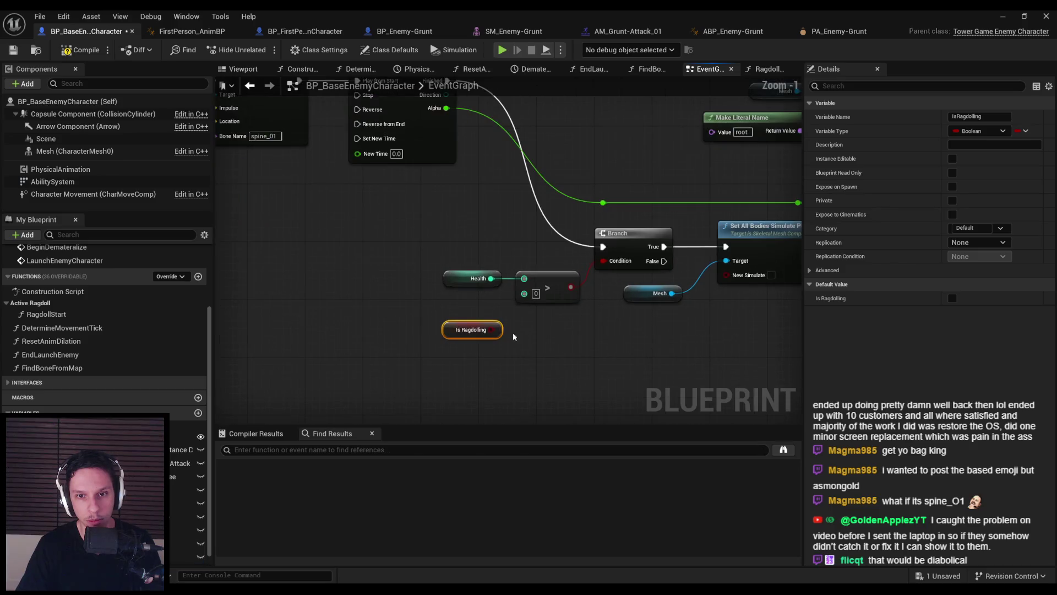
Gate the health-check Branch with an AND of the health comparison and NOT Is Ragdolling
drag(447, 269, 578, 357)
mouse_move(548, 287)
mouse_down()
mouse_move(476, 288)
mouse_move(526, 293)
mouse_up()
text(and)
key(Return)
mouse_move(476, 336)
mouse_down()
mouse_move(488, 338)
mouse_move(470, 317)
mouse_up()
text(not)
key(Return)
scroll(517, 336, up, 1)
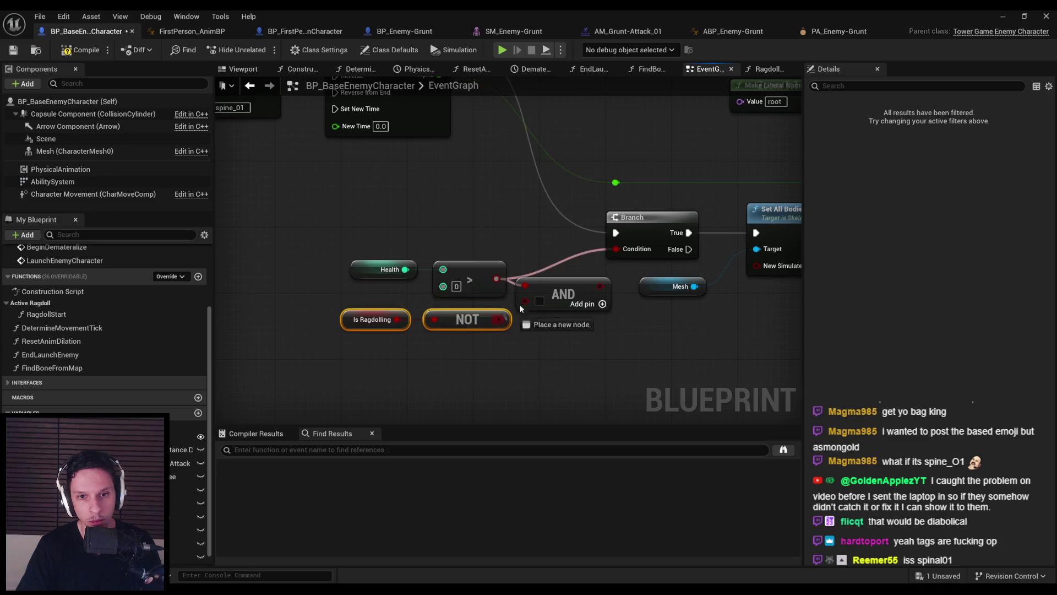
drag(361, 252, 548, 327)
drag(590, 285, 616, 249)
scroll(309, 266, down, 2)
Paste the Is Ragdolling and NOT nodes below the PhysicalAnimationHit root-bone check
drag(308, 266, 505, 238)
mouse_move(361, 259)
mouse_down()
mouse_move(488, 358)
mouse_move(482, 332)
mouse_move(499, 337)
mouse_up()
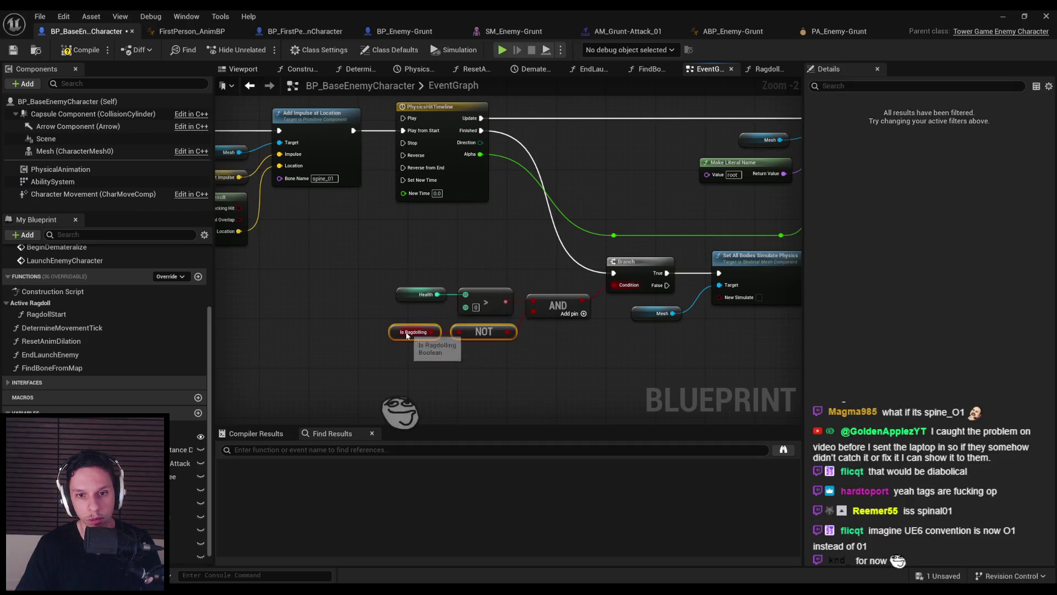
click(497, 384)
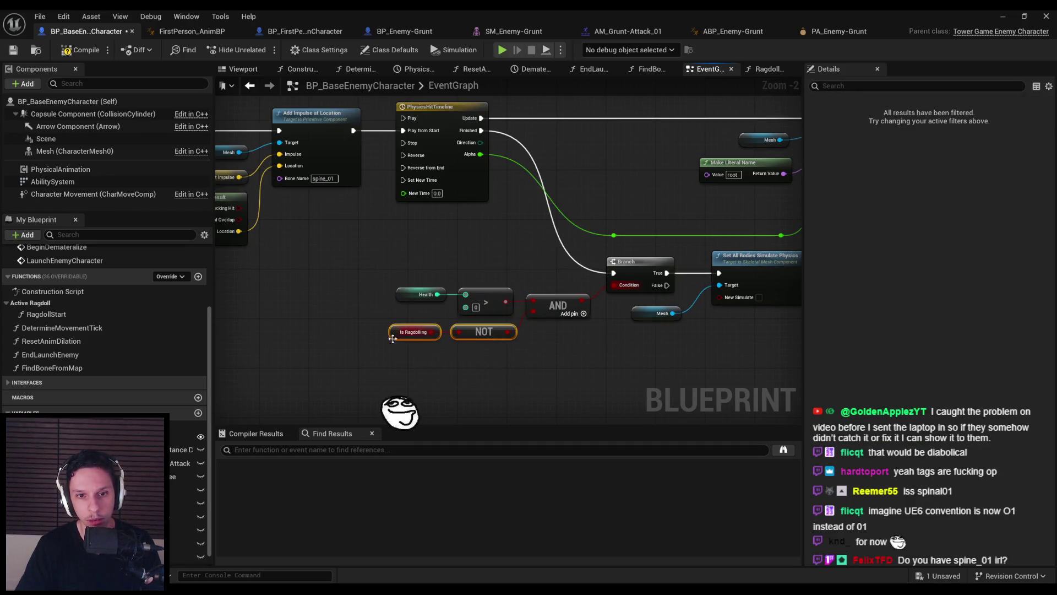
scroll(655, 288, down, 4)
scroll(402, 267, up, 2)
drag(402, 267, 583, 269)
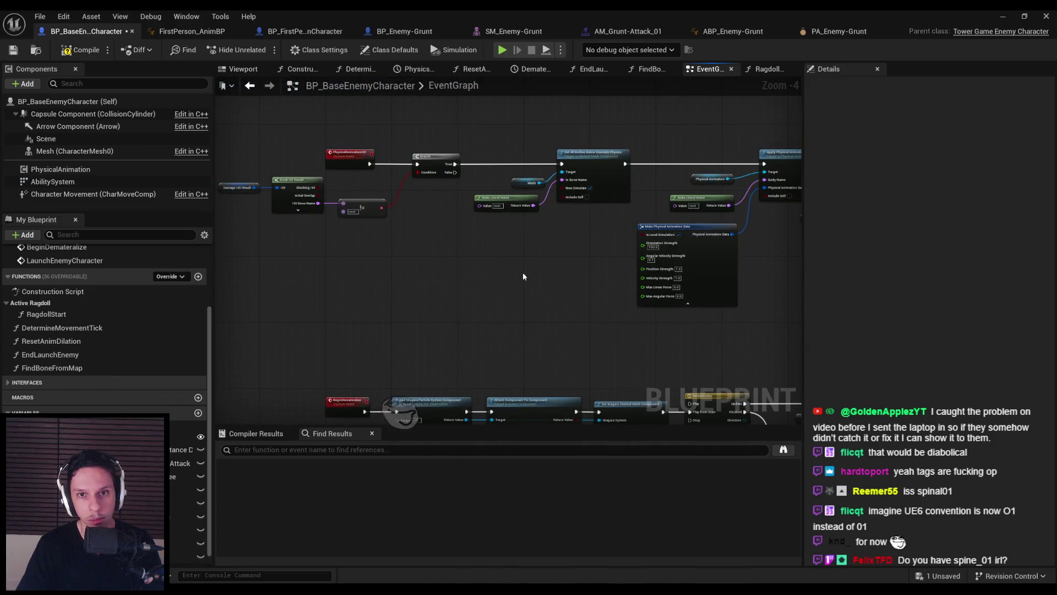
scroll(532, 297, up, 2)
scroll(530, 297, down, 1)
drag(324, 196, 544, 286)
click(448, 297)
scroll(332, 295, up, 1)
key(ctrl+v)
drag(333, 295, 406, 290)
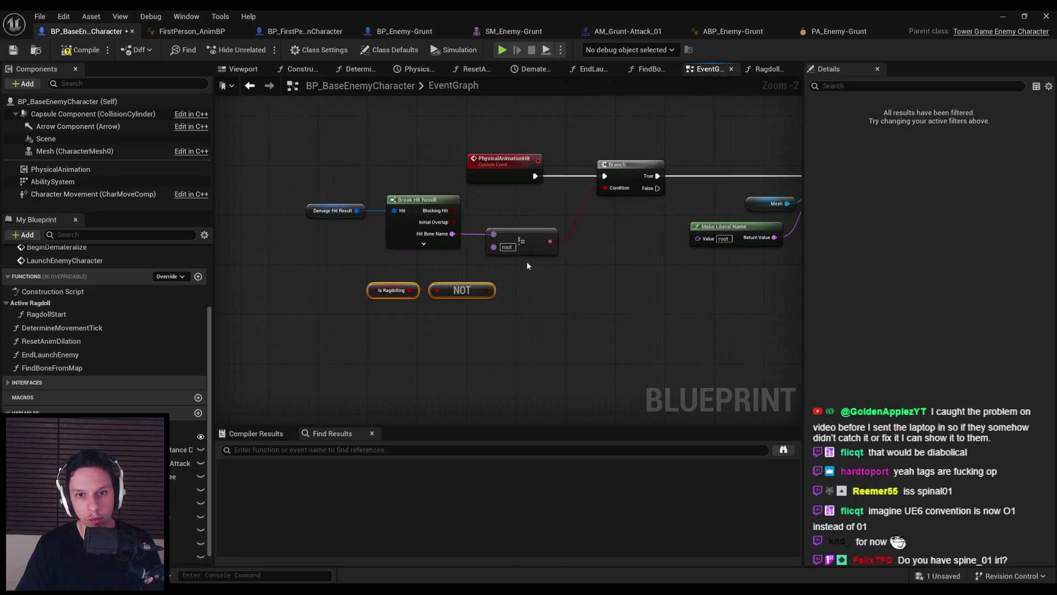
Feed the != root-bone result through a new AND into the Branch condition, then tidy the nodes
drag(571, 249, 572, 252)
text(and)
key(Return)
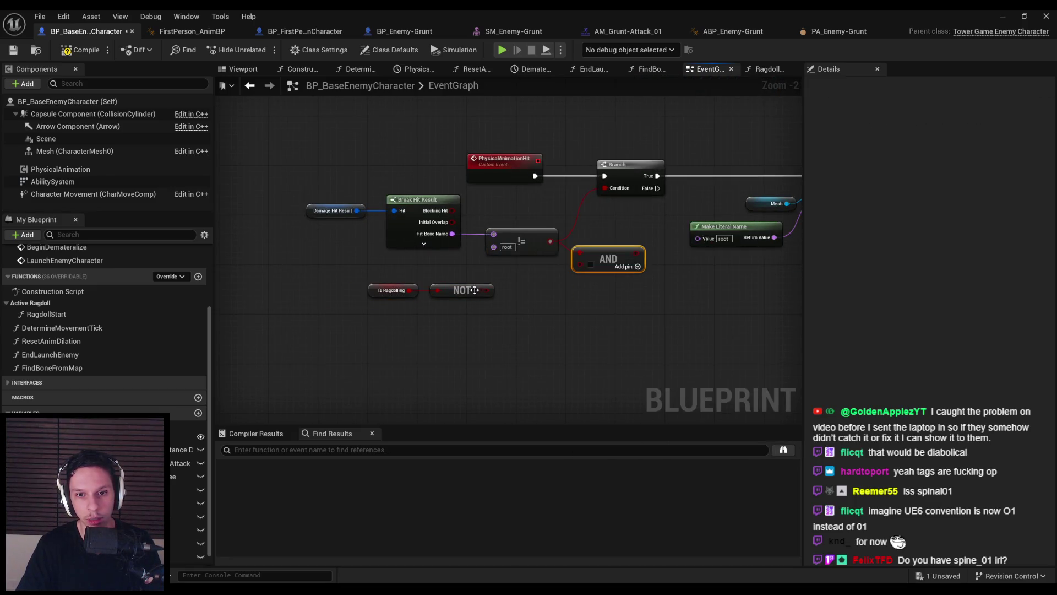
drag(637, 252, 604, 188)
drag(609, 296, 279, 215)
drag(598, 257, 511, 246)
drag(456, 315, 278, 267)
drag(376, 278, 437, 265)
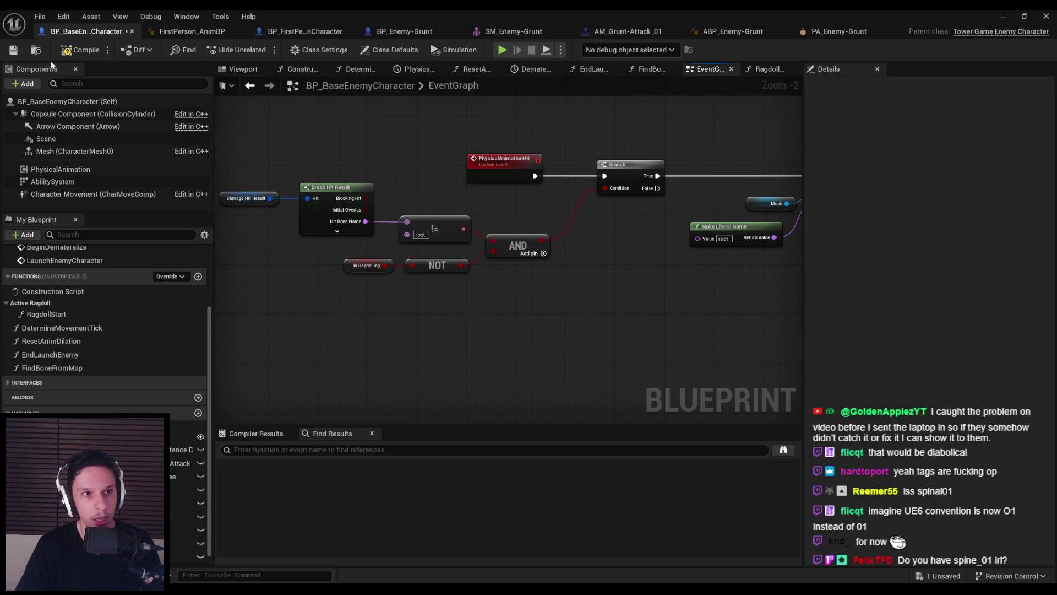
Save the blueprint and look over the hit graph down to Set All Bodies
click(16, 50)
scroll(304, 318, down, 1)
mouse_move(304, 318)
mouse_down()
mouse_move(413, 307)
mouse_move(531, 348)
mouse_up()
scroll(647, 348, up, 2)
click(463, 357)
scroll(463, 356, down, 1)
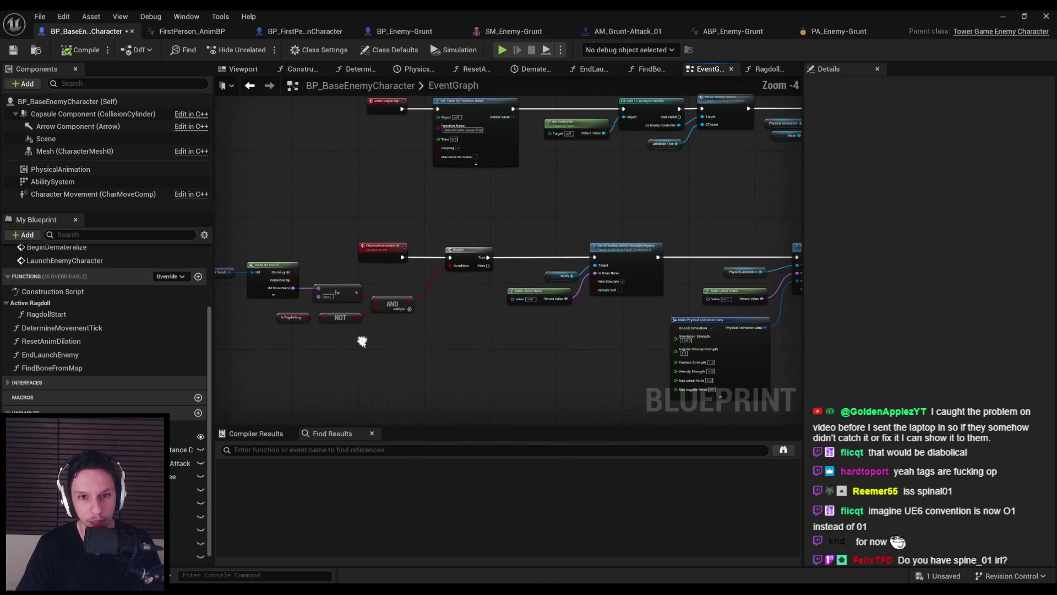
drag(464, 356, 365, 347)
click(23, 50)
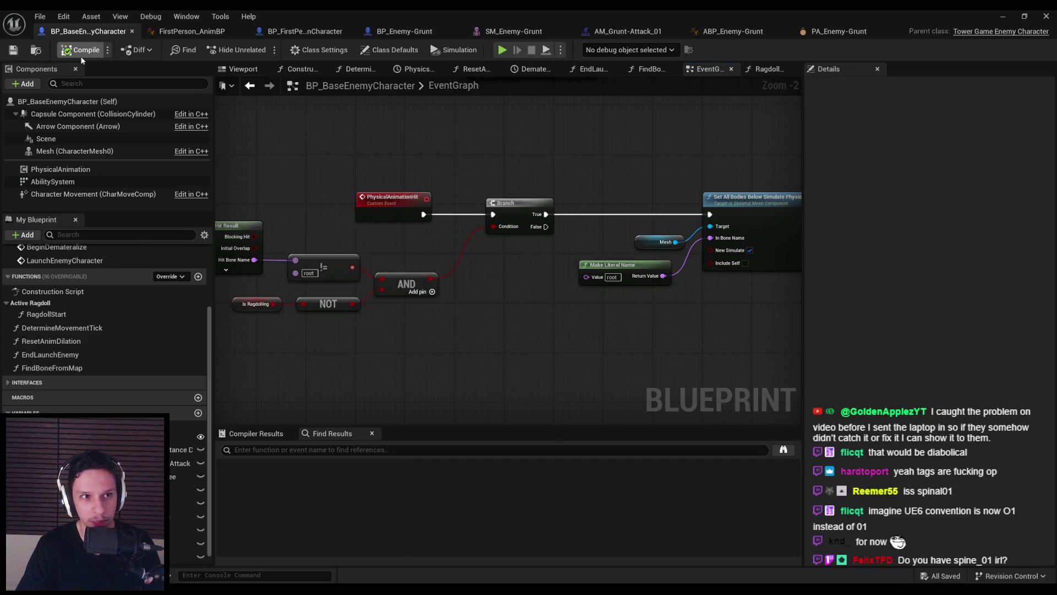
mouse_move(368, 257)
mouse_down()
mouse_move(572, 267)
mouse_move(455, 223)
mouse_move(422, 181)
mouse_move(589, 258)
mouse_move(518, 274)
mouse_move(451, 197)
mouse_move(406, 189)
mouse_move(347, 295)
mouse_move(353, 254)
mouse_up()
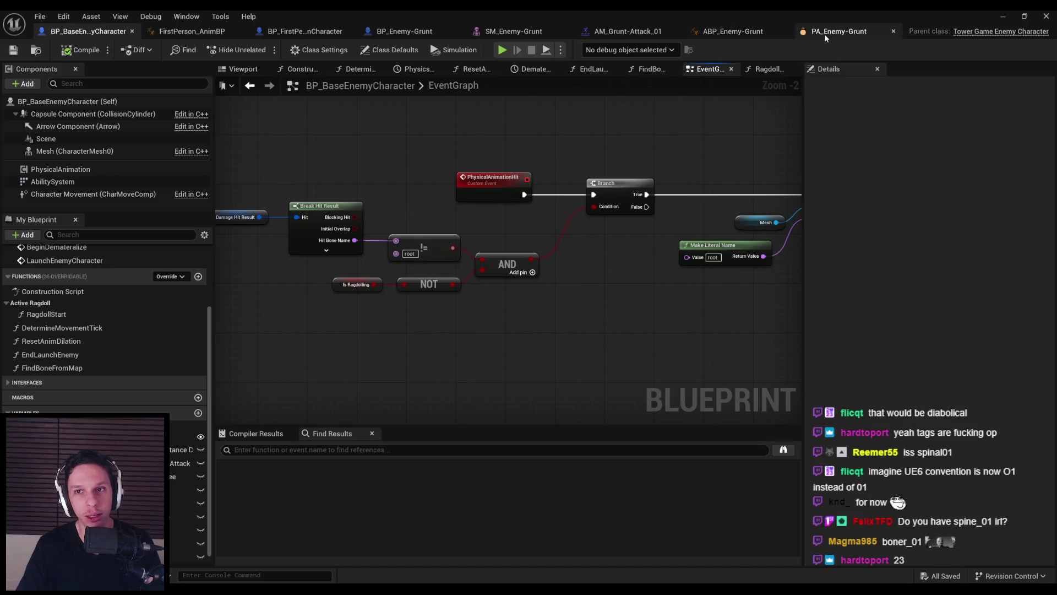
click(825, 36)
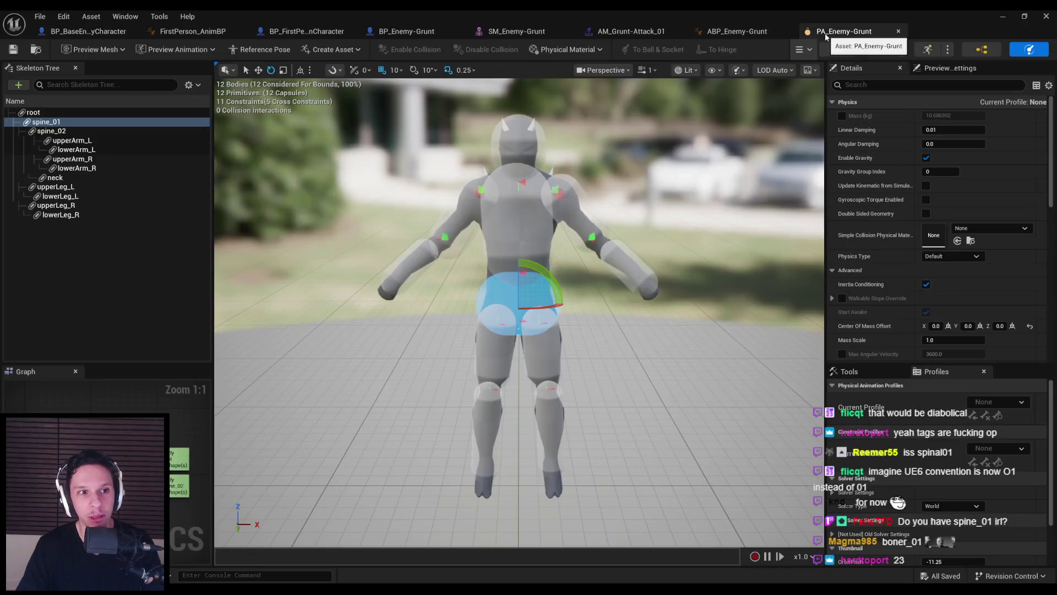
click(111, 33)
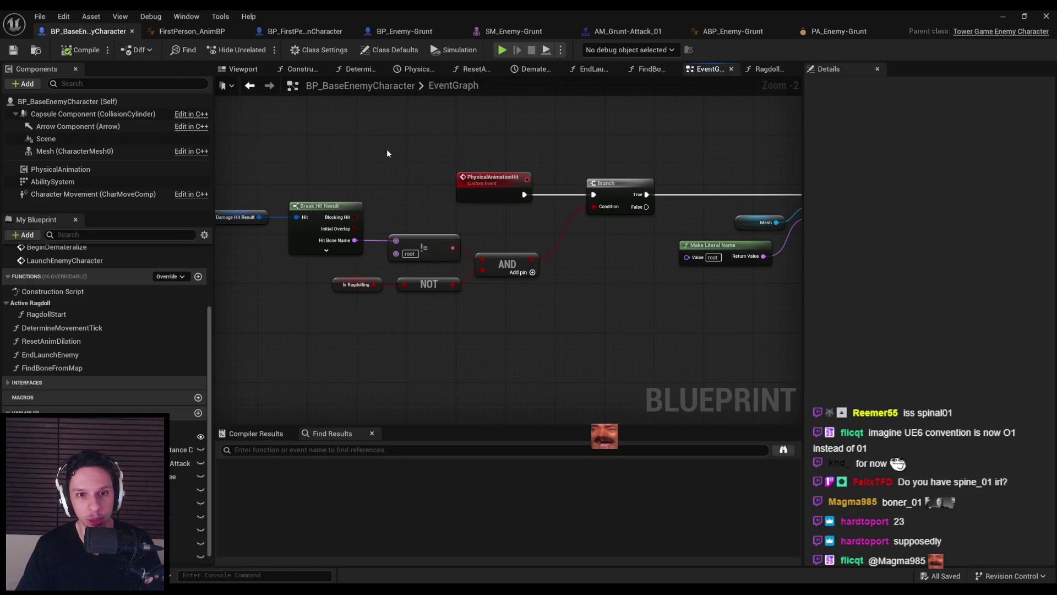
scroll(501, 330, down, 2)
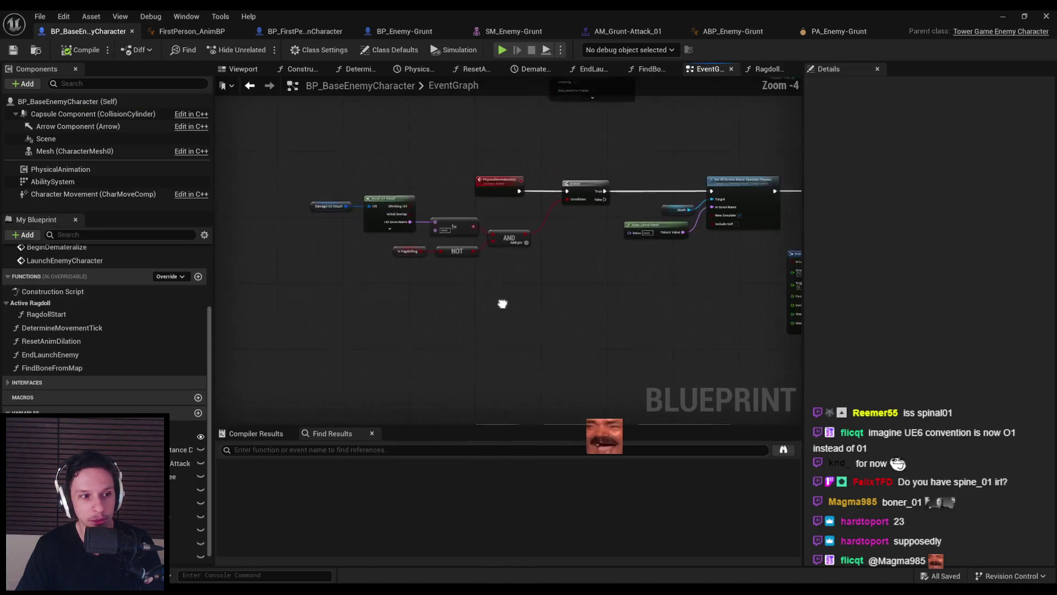
scroll(661, 299, up, 4)
scroll(338, 297, down, 4)
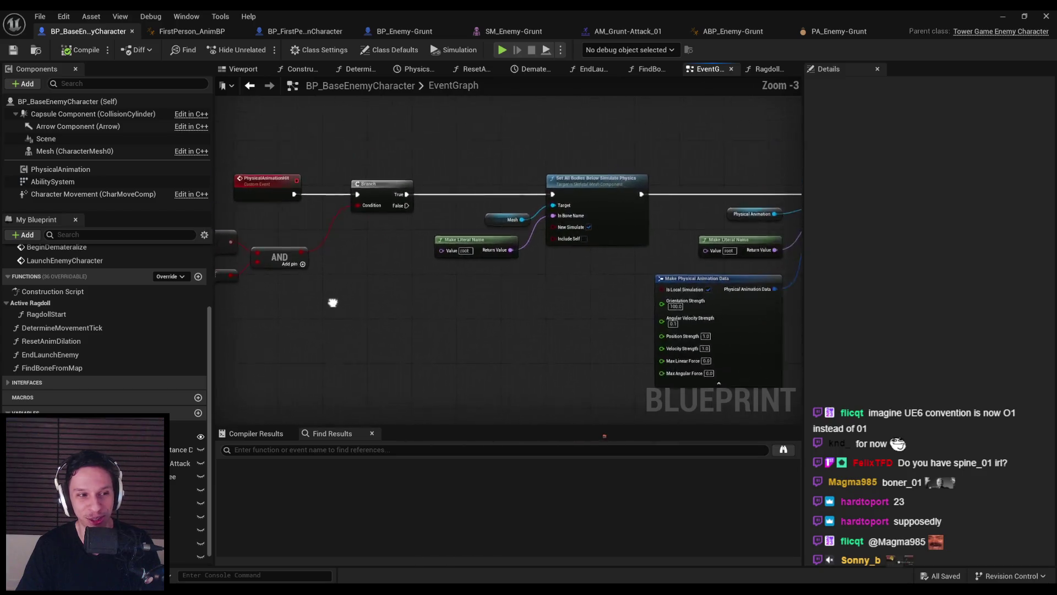
scroll(547, 345, up, 3)
scroll(547, 346, down, 2)
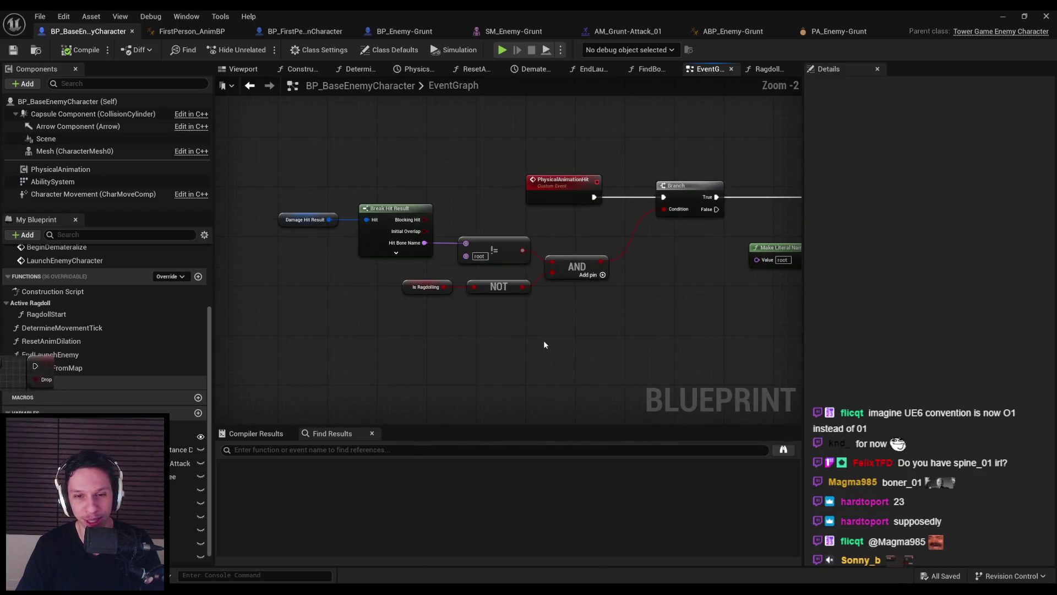
drag(49, 258, 69, 186)
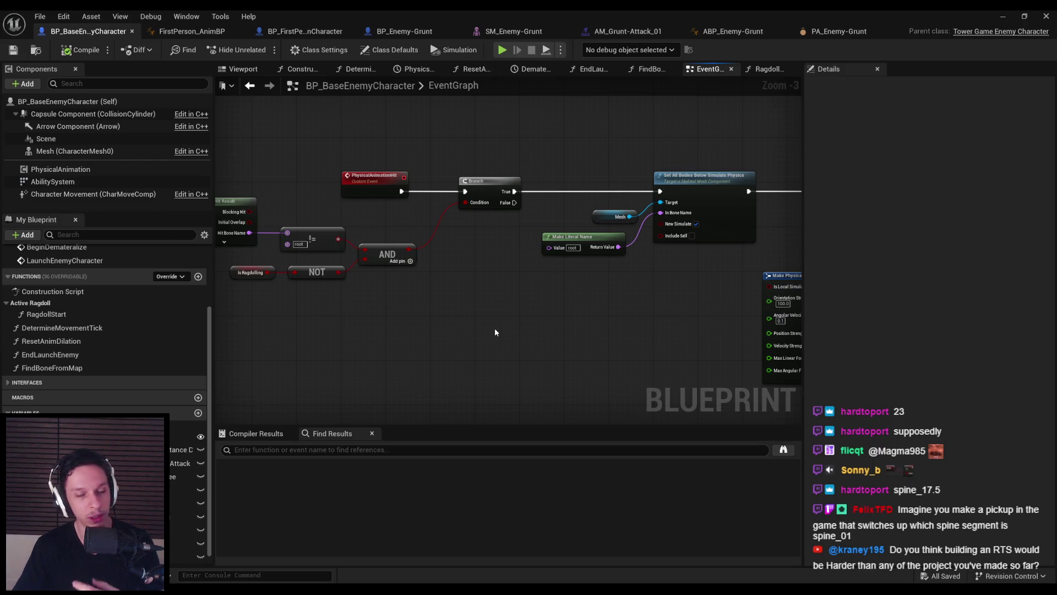
scroll(429, 252, up, 2)
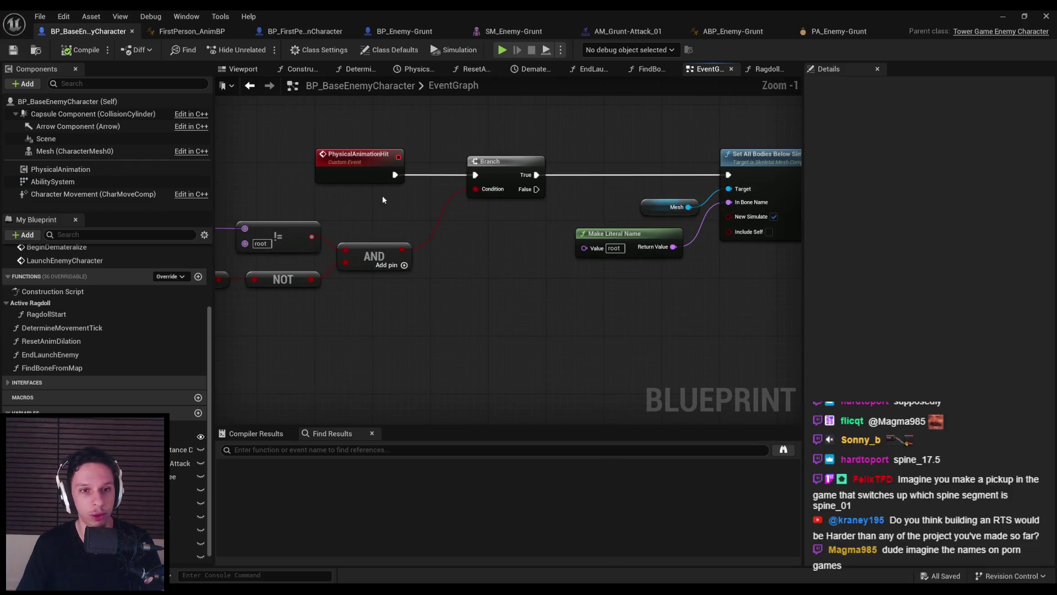
scroll(635, 276, down, 2)
drag(635, 276, 628, 276)
scroll(675, 323, up, 2)
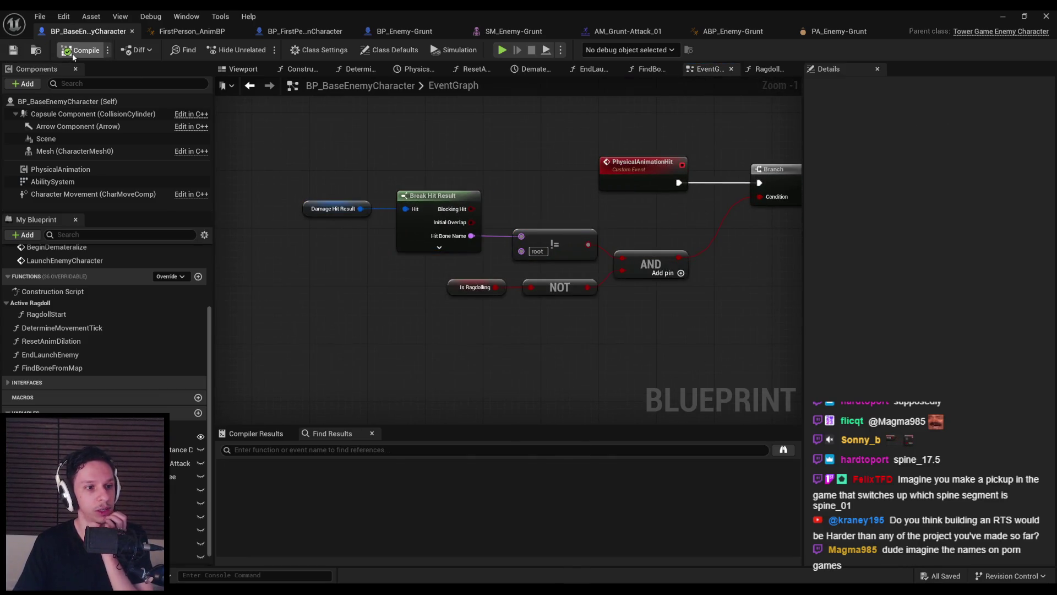
scroll(425, 322, up, 1)
drag(245, 182, 393, 273)
click(311, 275)
drag(301, 222, 309, 222)
click(91, 72)
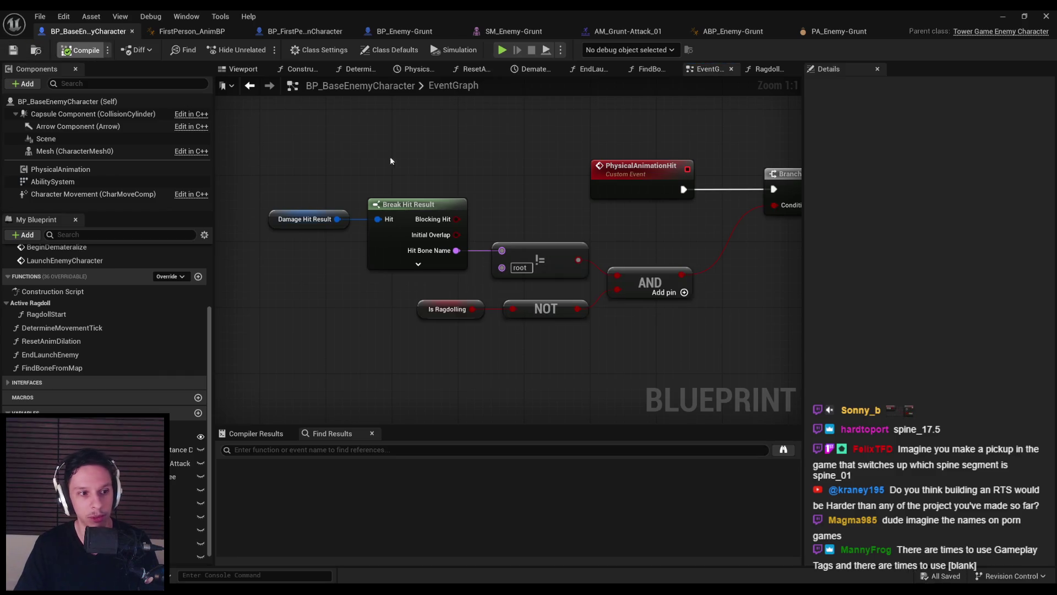
scroll(361, 176, down, 3)
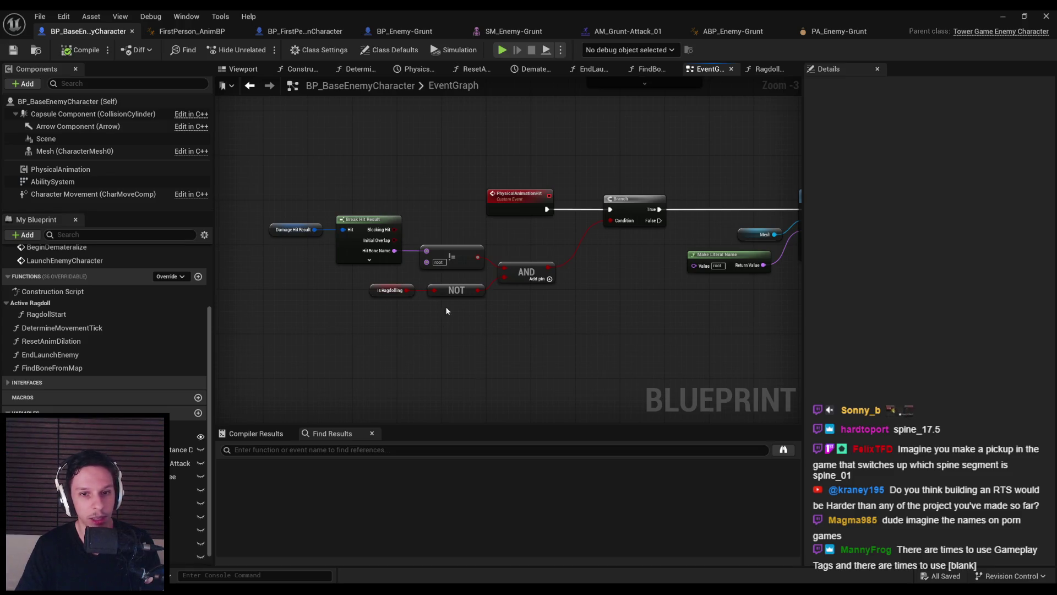
scroll(438, 315, up, 3)
scroll(380, 322, down, 3)
drag(380, 322, 340, 286)
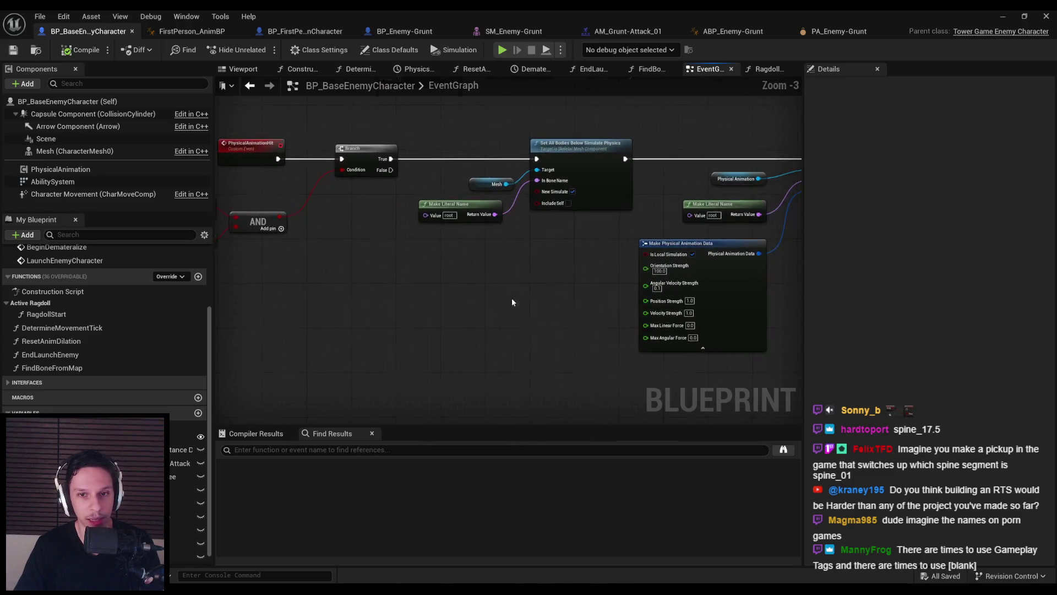
scroll(530, 301, down, 2)
scroll(676, 339, up, 1)
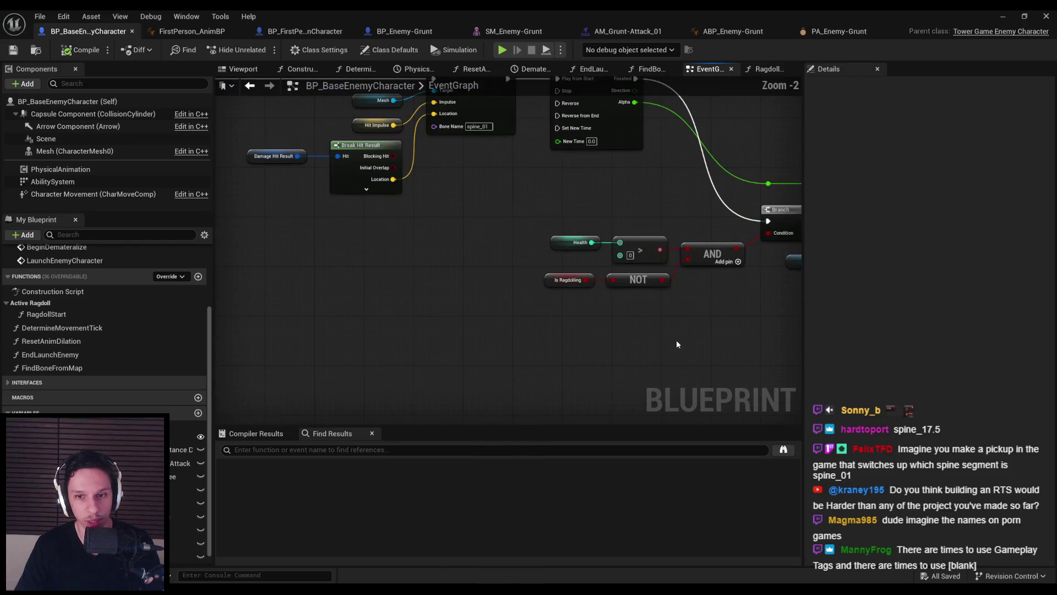
drag(676, 339, 498, 340)
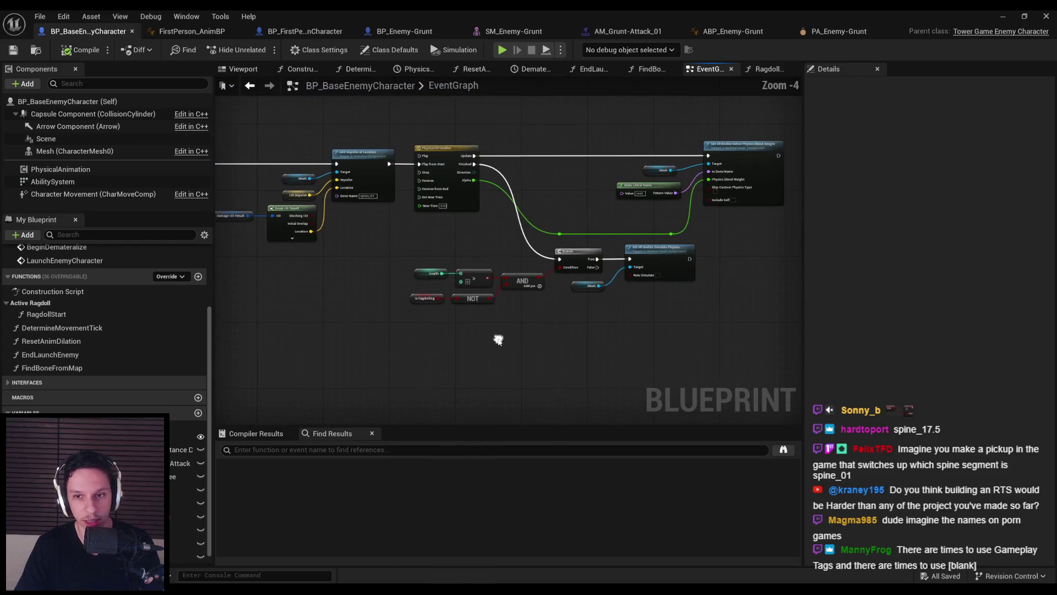
In RagdollStart, chain a SET Is Ragdolling = true after Set All Bodies Below Physics Blend Weight
double_click(47, 314)
drag(187, 557, 504, 284)
click(506, 301)
scroll(470, 261, up, 5)
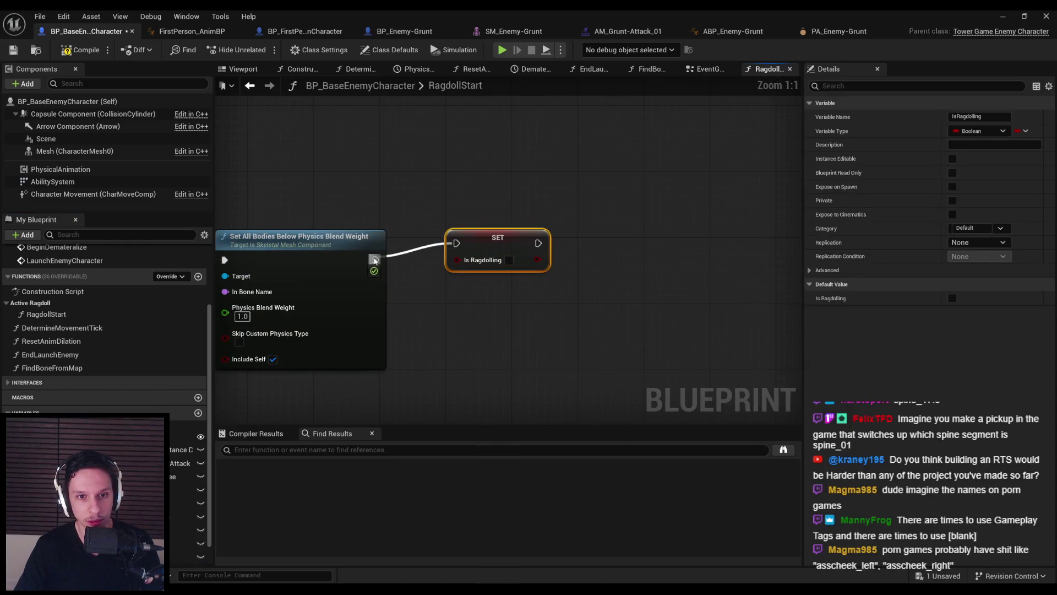
drag(375, 259, 374, 259)
drag(480, 248, 472, 264)
click(501, 276)
click(503, 329)
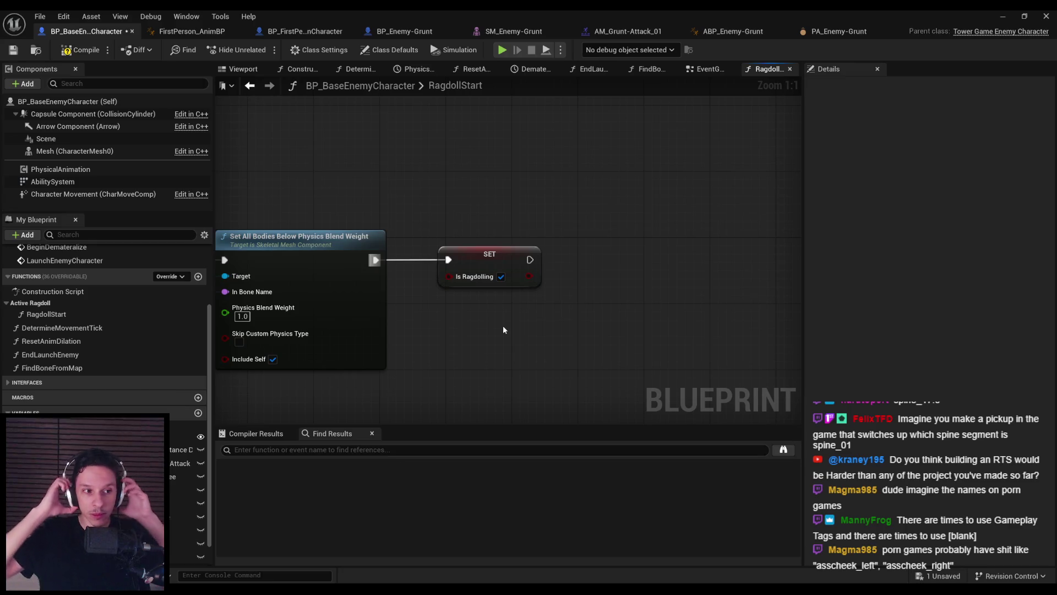
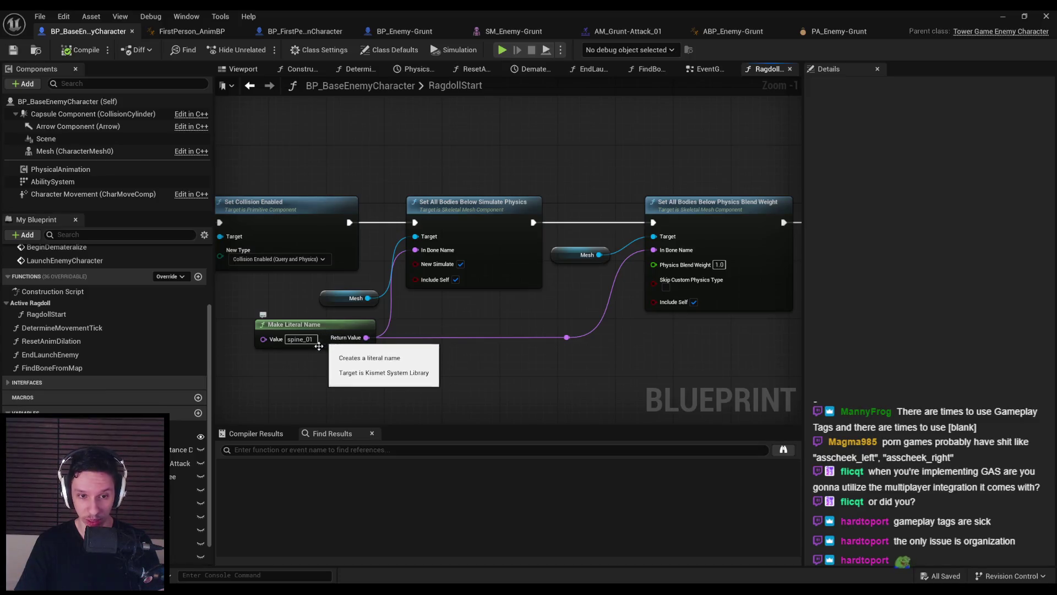
Scrub through the ragdoll tutorial, then pan the enemy graph to the Is Ragdolling setter
key(alt+Tab)
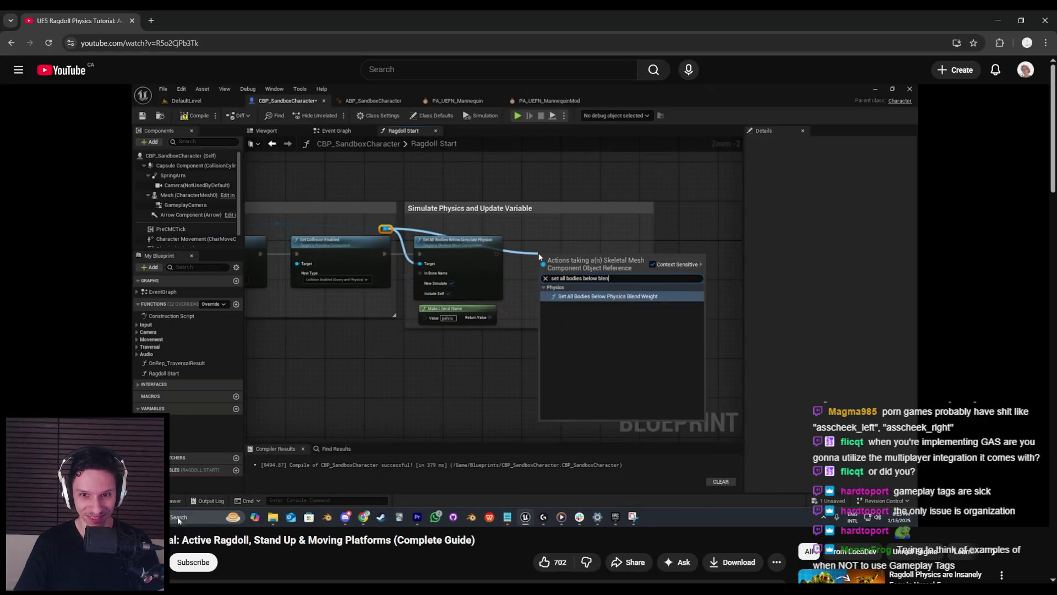
click(296, 410)
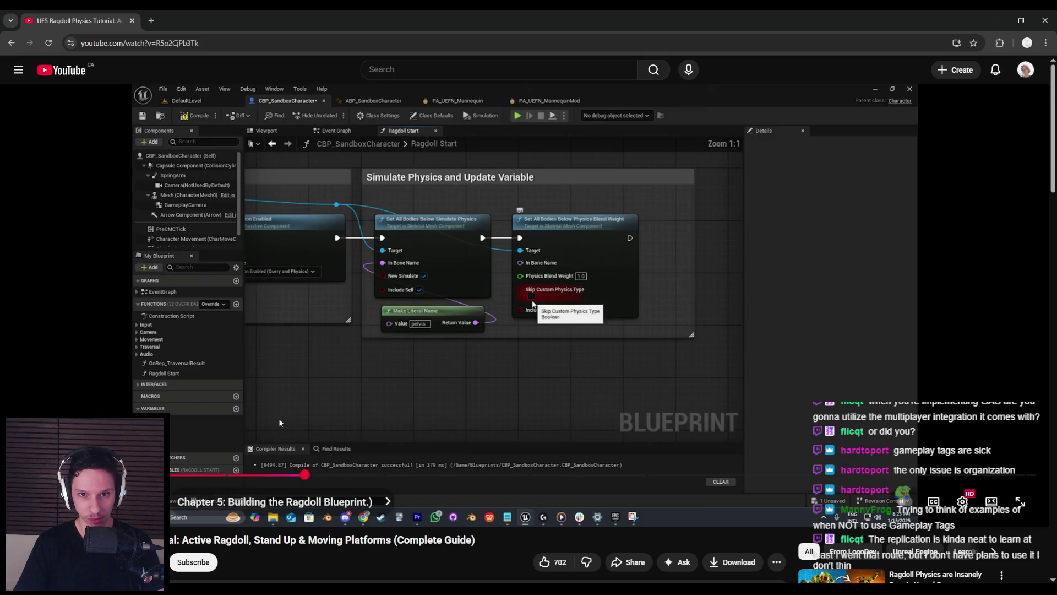
key(Right)
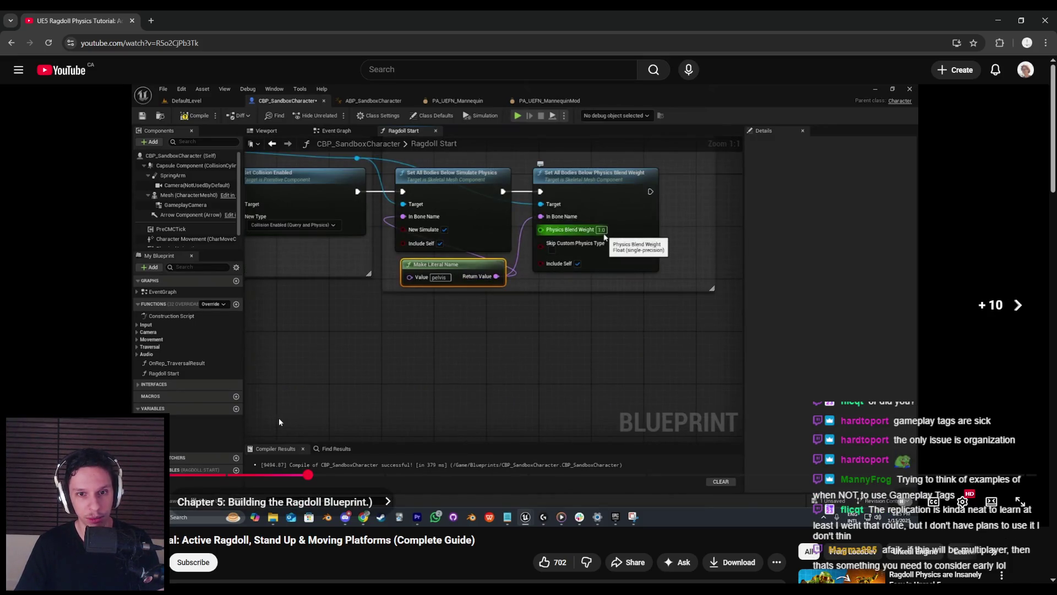
key(Right)
key(Right)
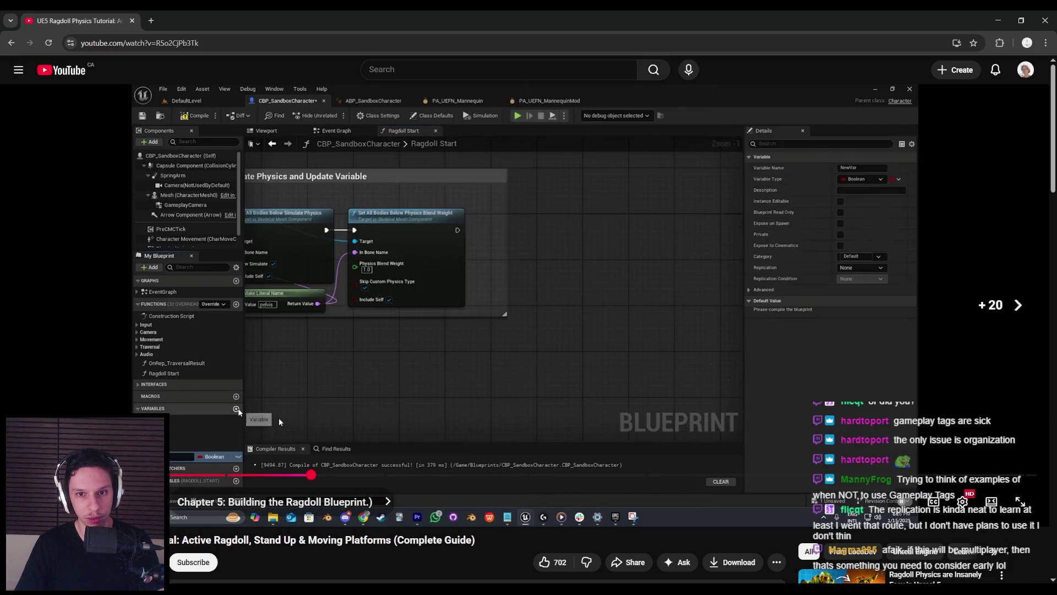
key(Left)
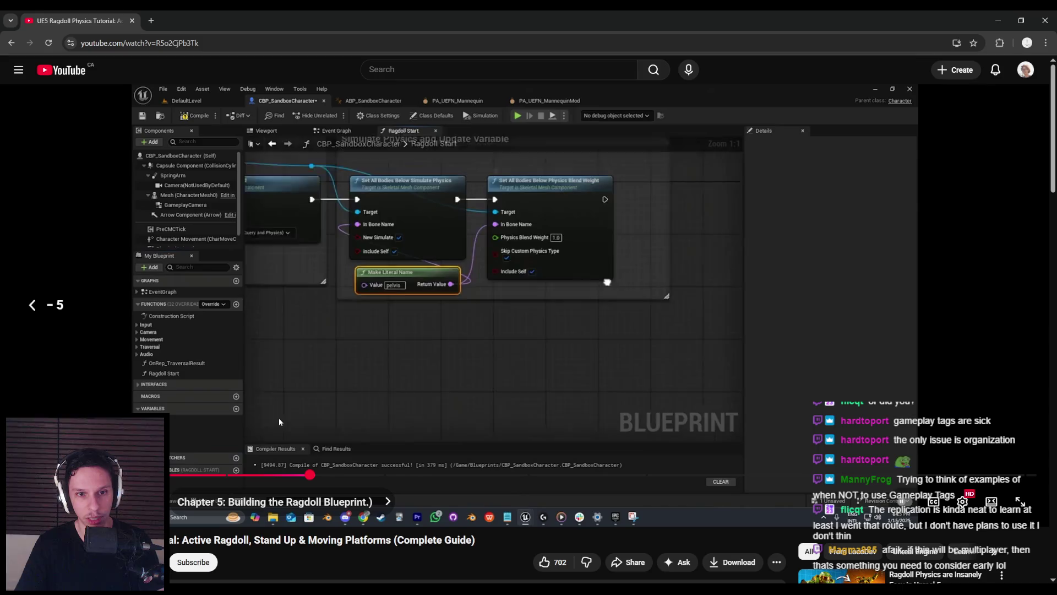
key(space)
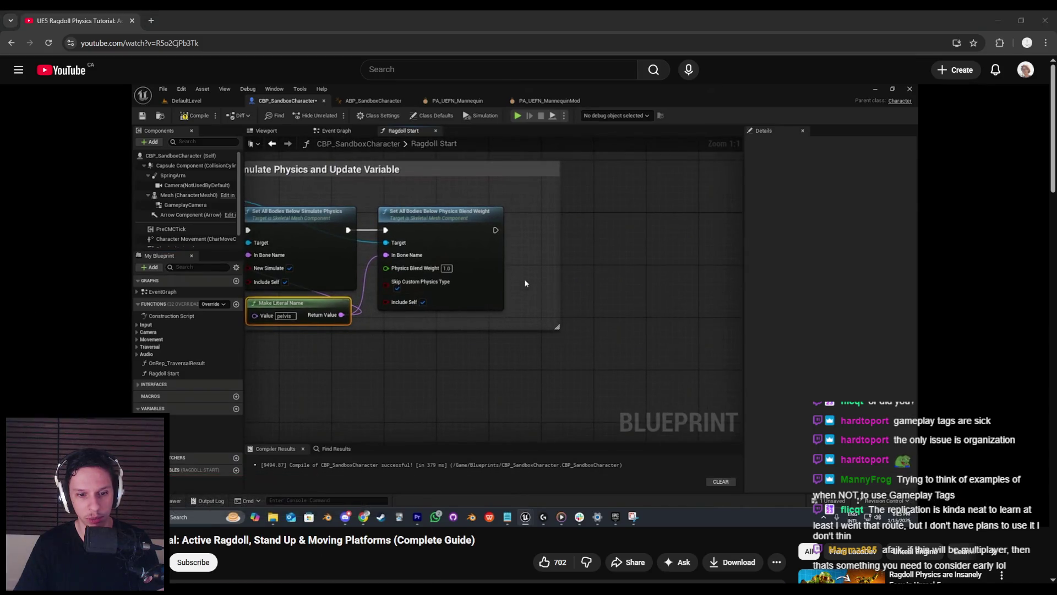
key(alt+Tab)
mouse_move(661, 306)
mouse_down()
mouse_move(603, 346)
mouse_move(501, 325)
mouse_up()
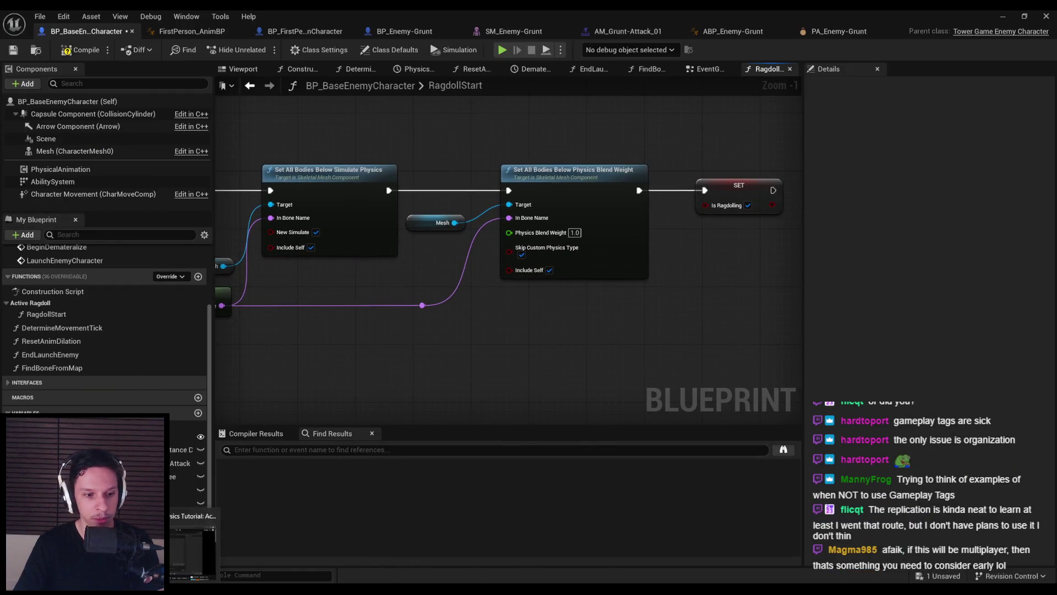
Resume the tutorial and skip ahead to its ragdoll play-test
key(alt+Tab)
key(space)
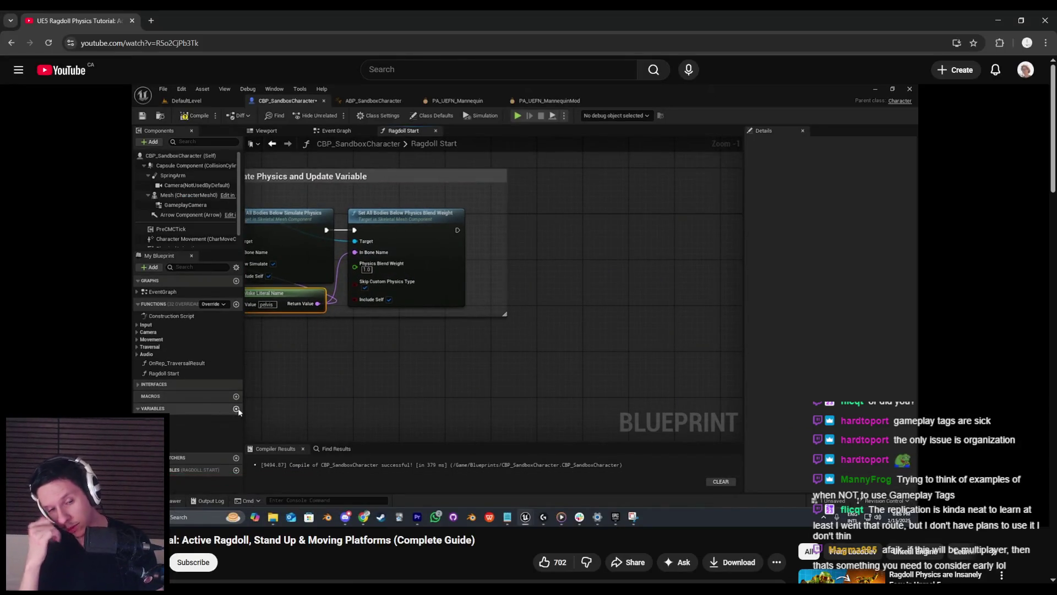
key(Right)
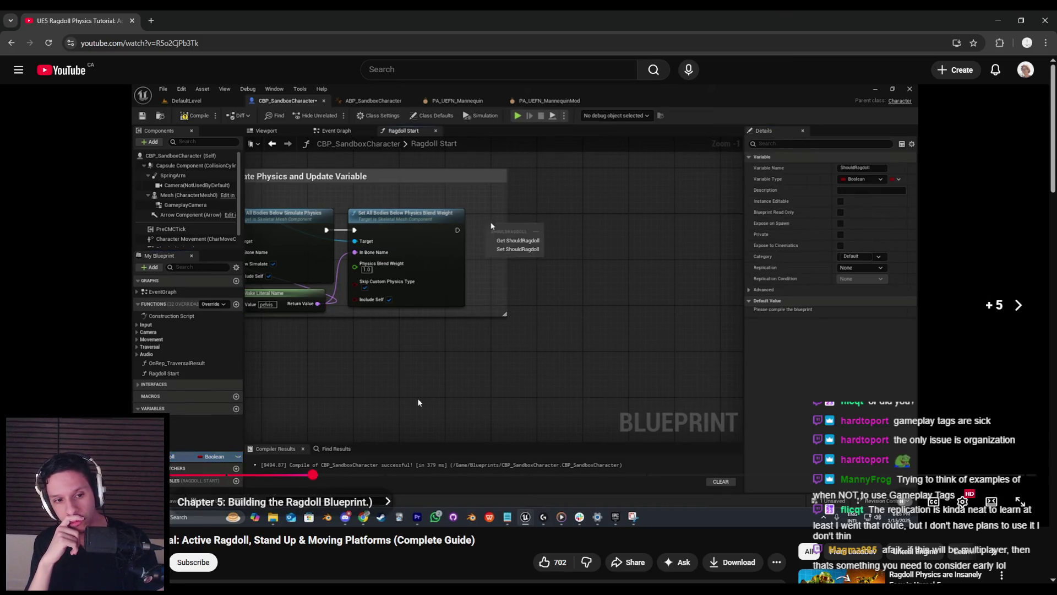
key(Right)
key(Right)
key(Right)
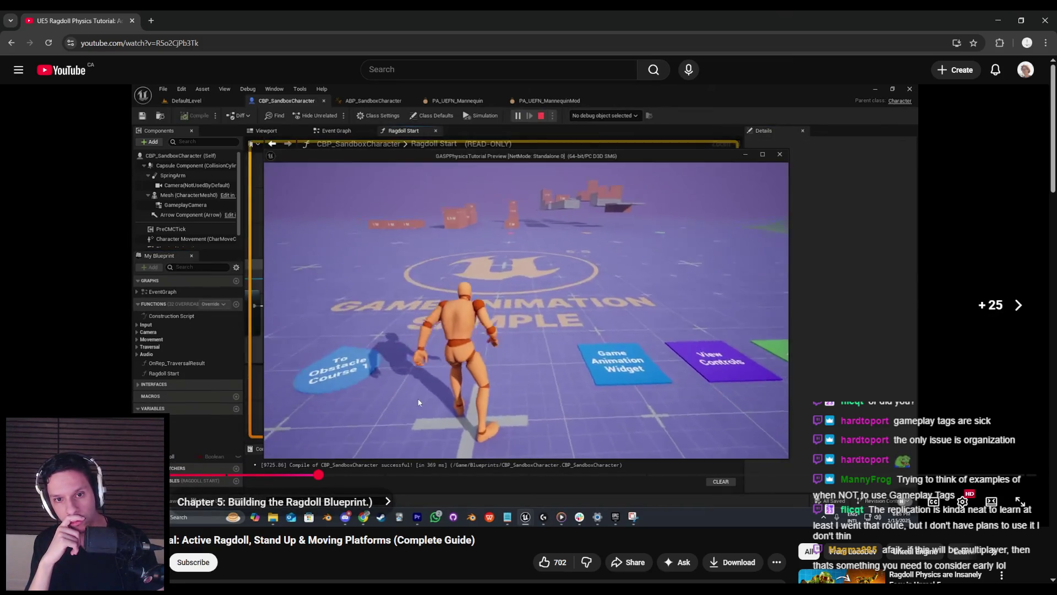
key(Left)
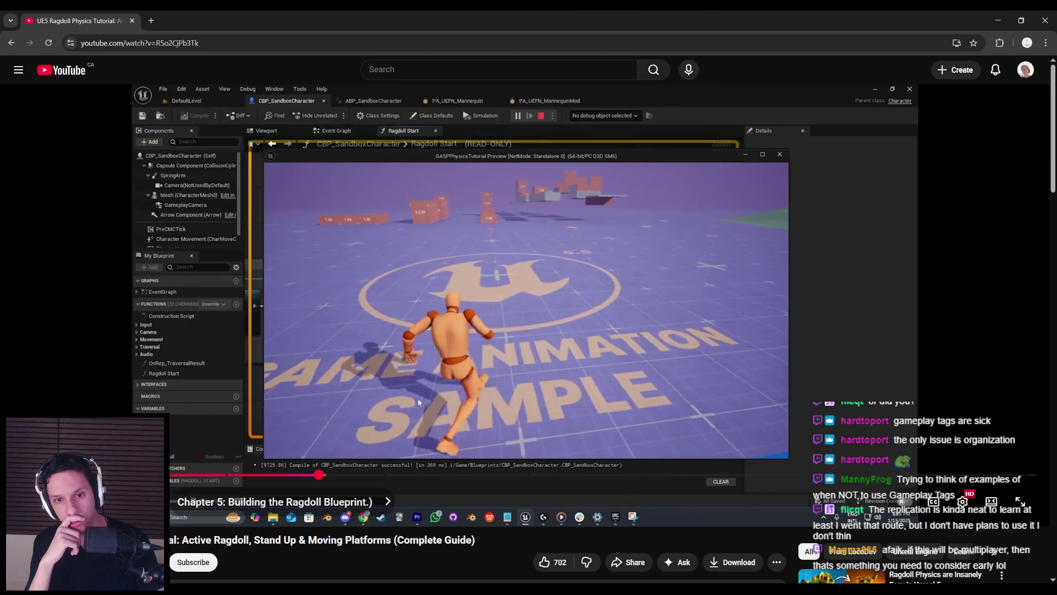
key(Right)
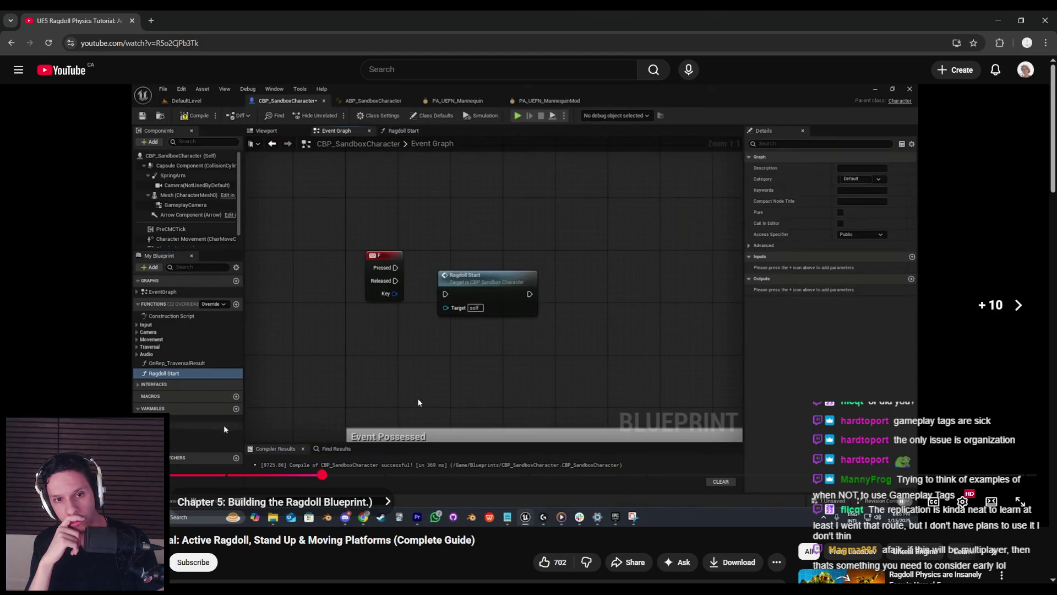
key(Right)
key(Right)
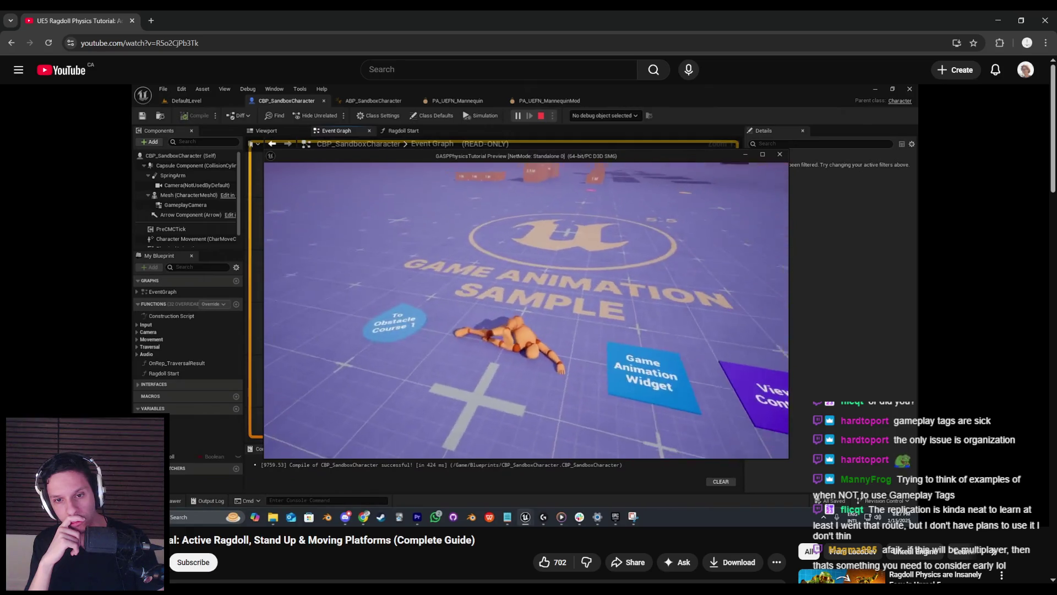
Skip further through the tutorial to its Ragdoll Update graph and pause it
key(Right)
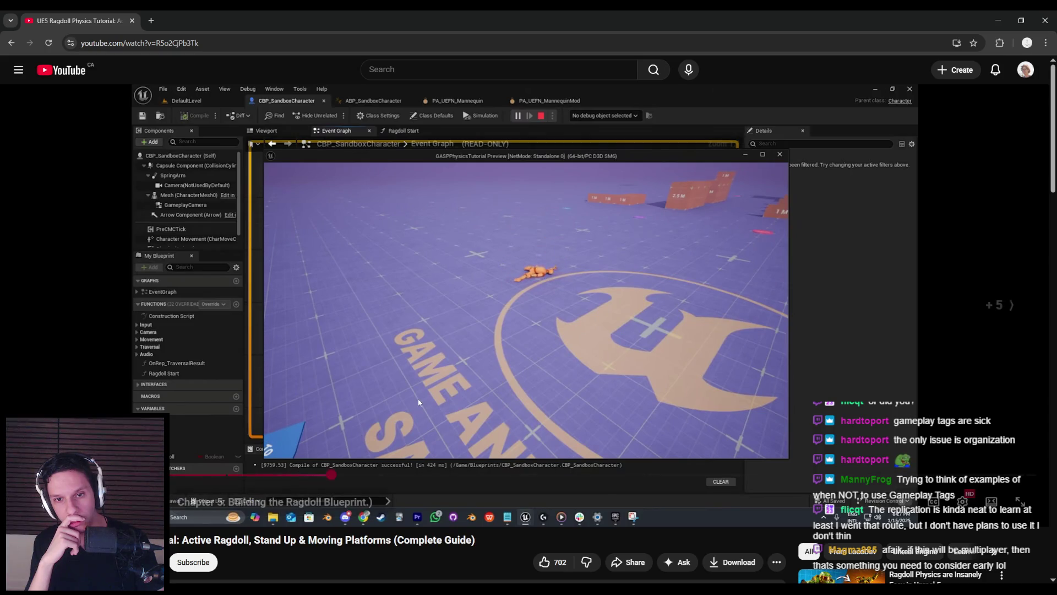
key(Right)
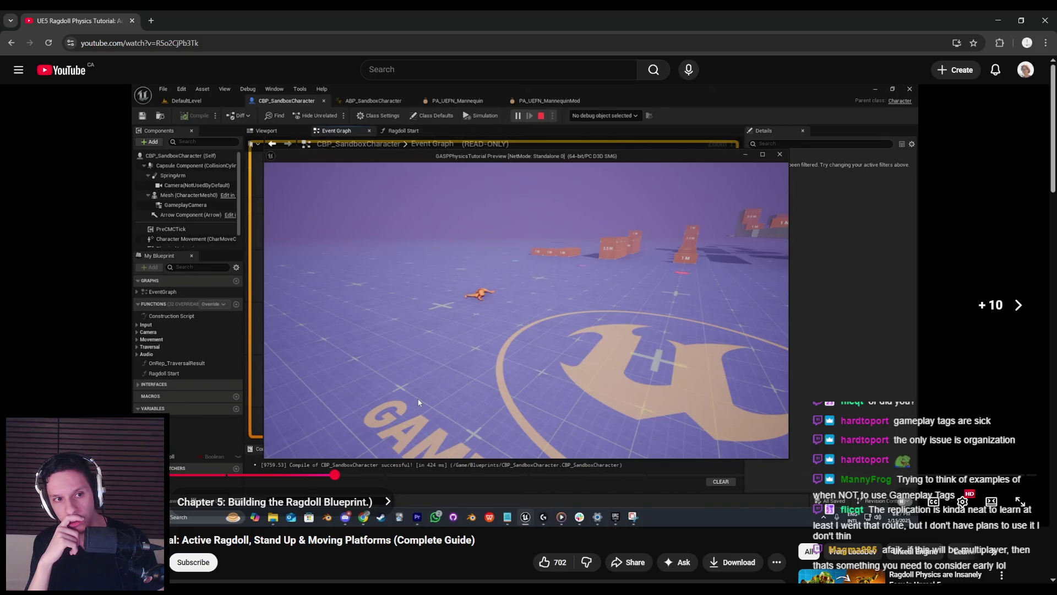
key(Right)
key(Right)
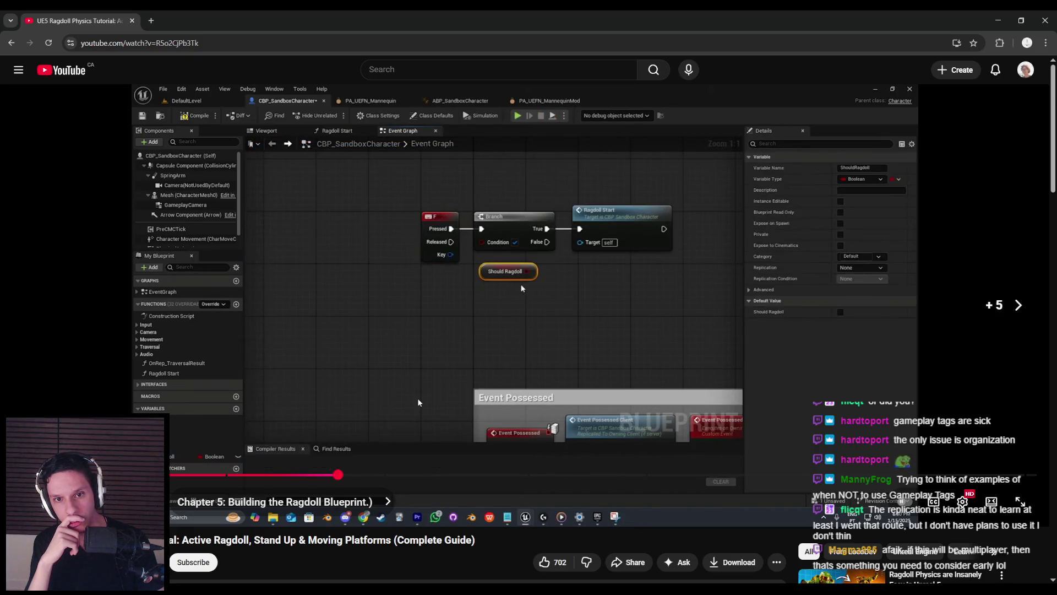
key(Right)
key(Right)
key(Right)
key(Right)
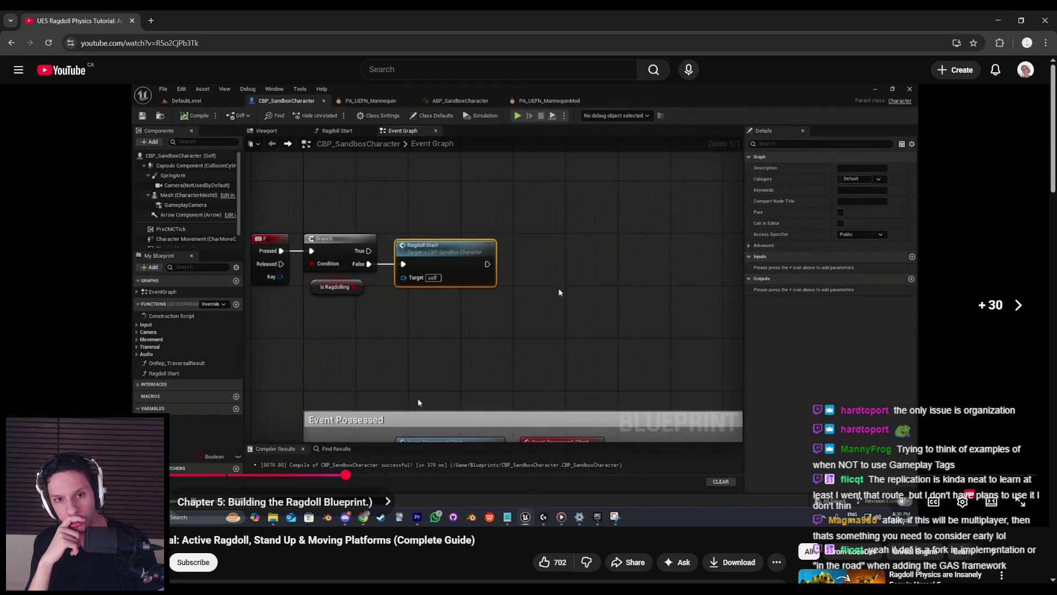
key(Right)
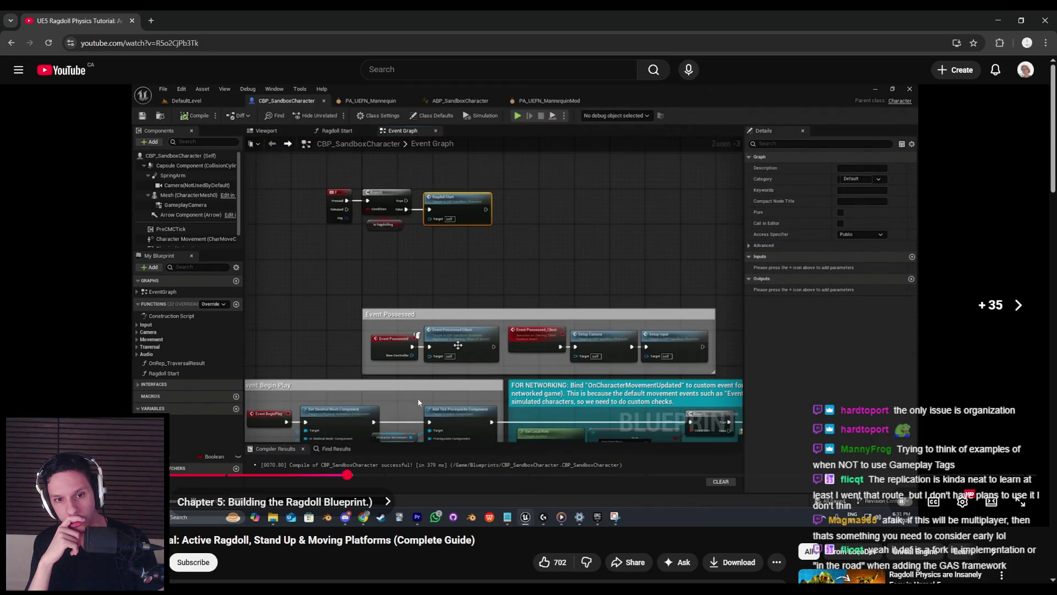
key(Right)
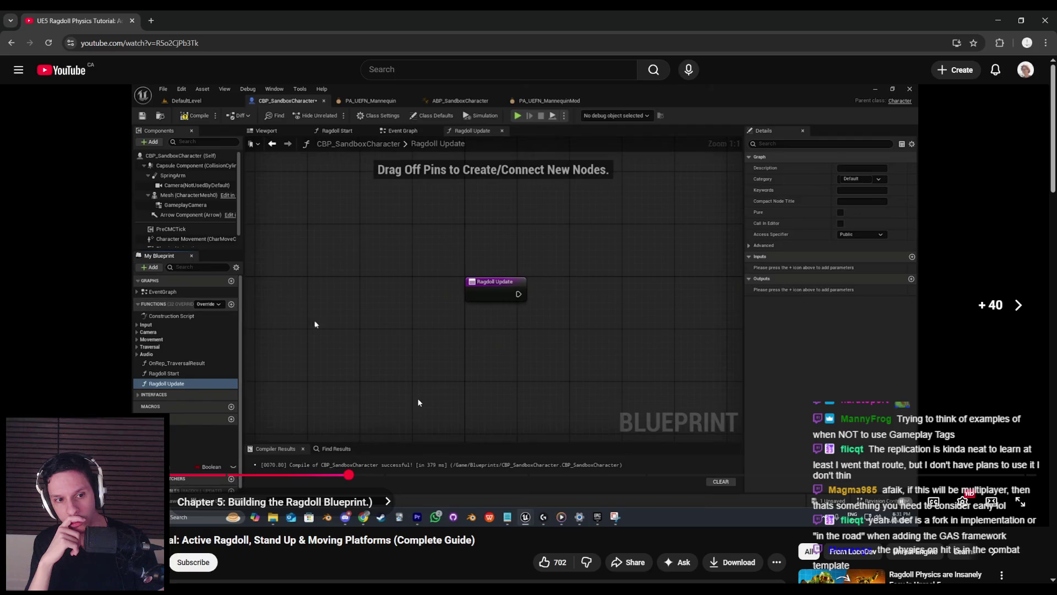
key(Right)
key(Right)
key(Right)
key(Right)
key(Right)
key(Right)
key(Right)
key(Right)
key(Right)
key(Right)
key(Right)
key(Right)
key(Right)
key(Right)
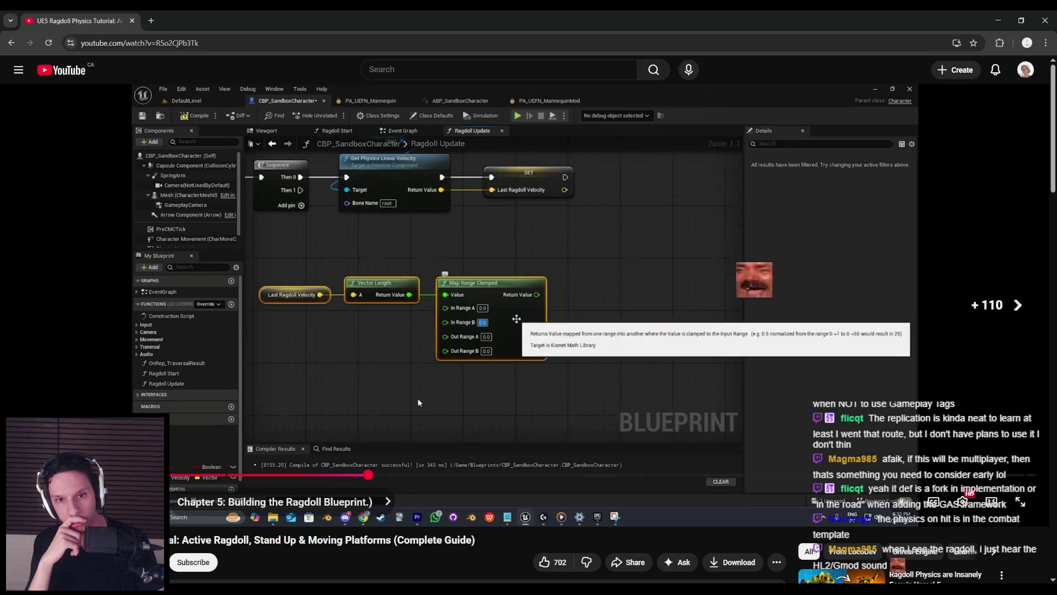
key(space)
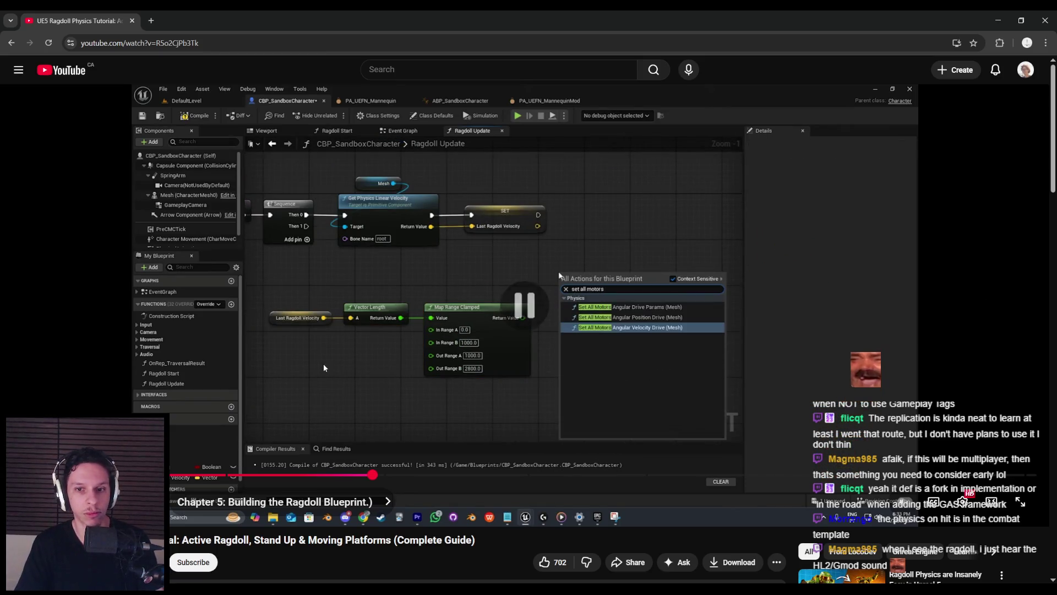
Back in BP_BaseEnemyCharacter, bring the start of the RagdollStart graph into view
click(368, 566)
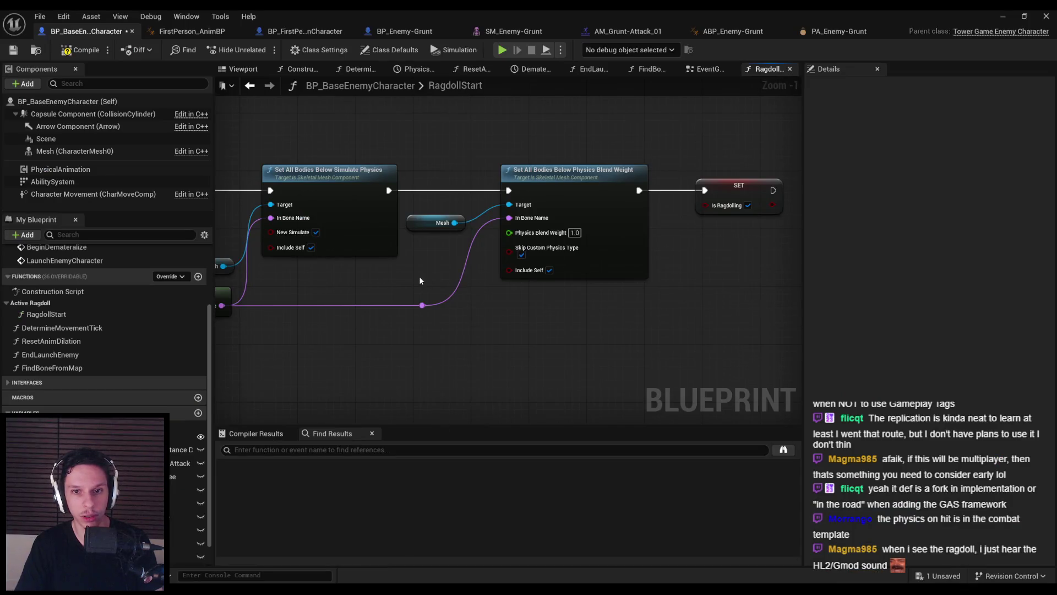
scroll(416, 281, down, 2)
mouse_move(395, 298)
mouse_down()
mouse_move(455, 259)
mouse_move(428, 281)
mouse_move(432, 293)
mouse_move(585, 219)
mouse_up()
scroll(440, 269, up, 1)
scroll(496, 286, down, 1)
Play-test the level, slashing the enemies with the sword to see them ragdoll
click(1001, 17)
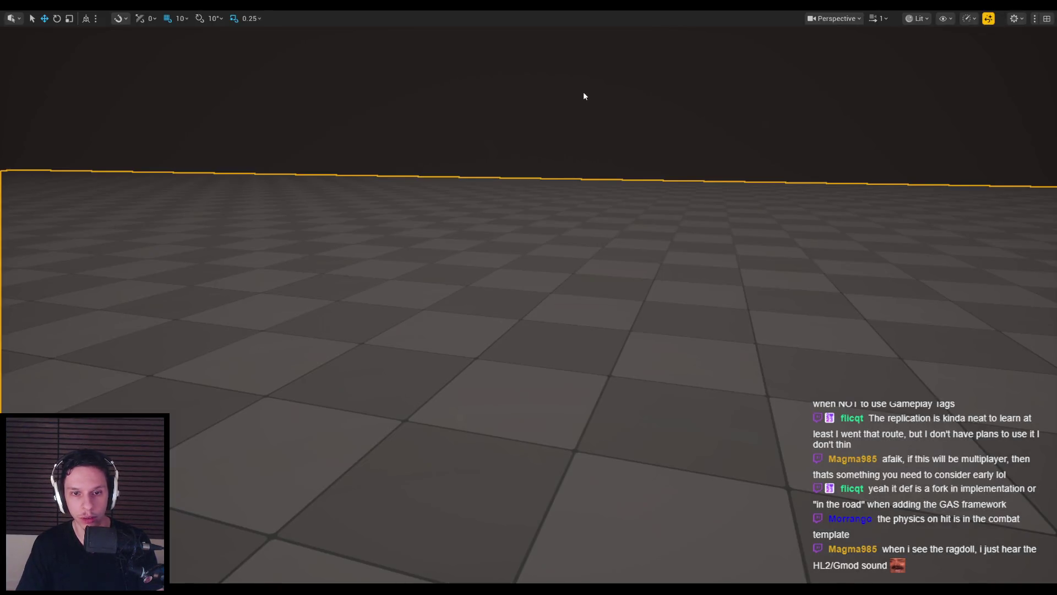
key(alt+p)
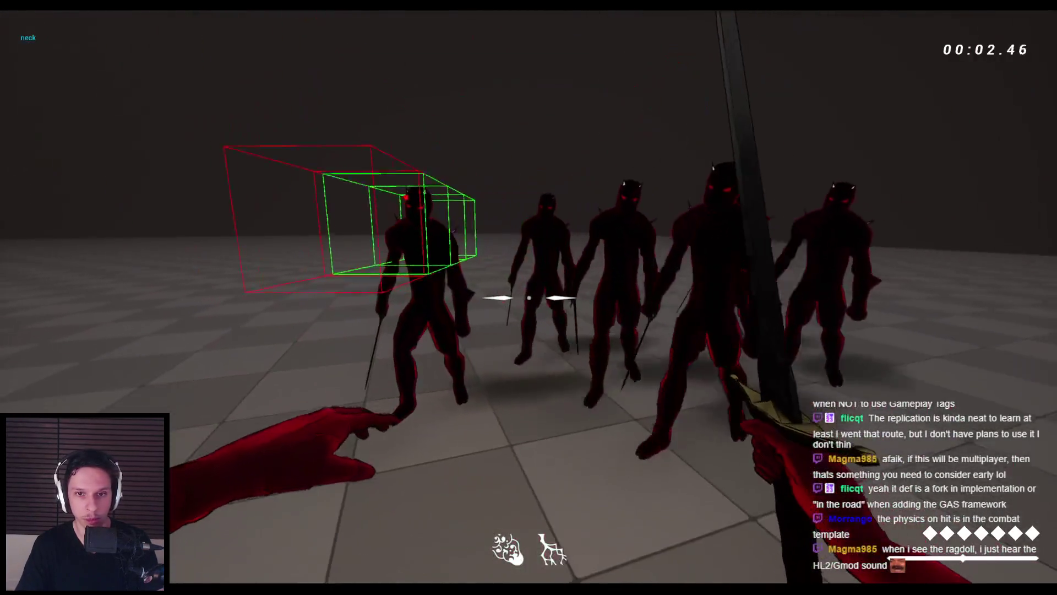
click(529, 297)
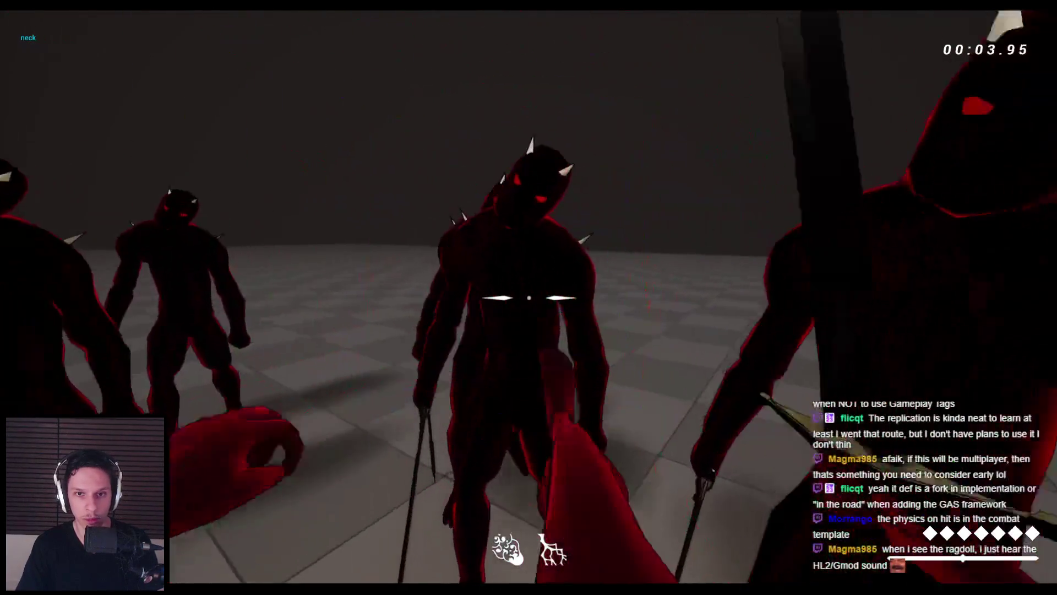
click(528, 297)
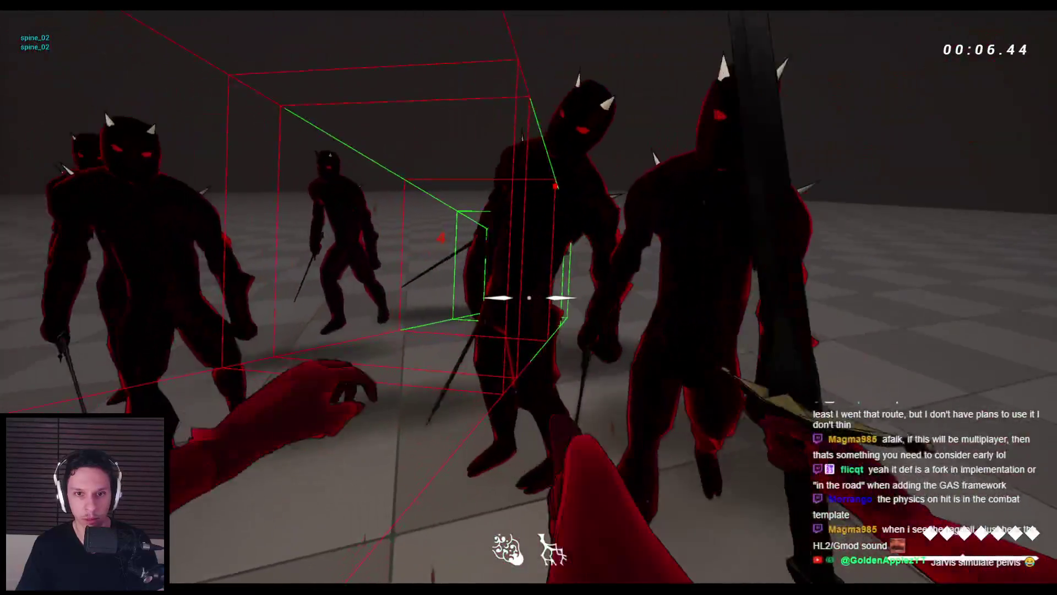
click(528, 298)
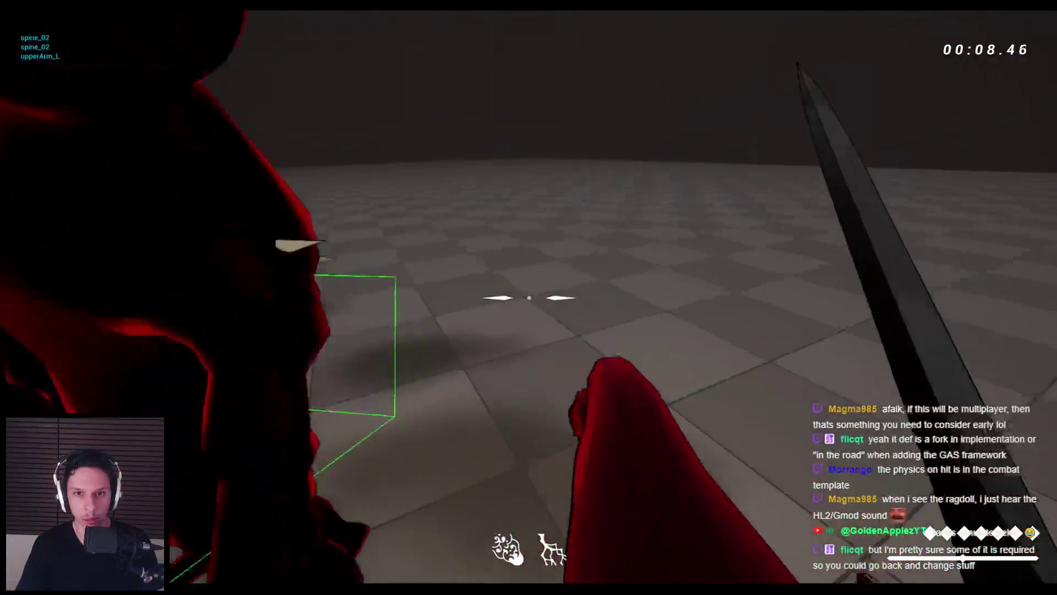
click(529, 297)
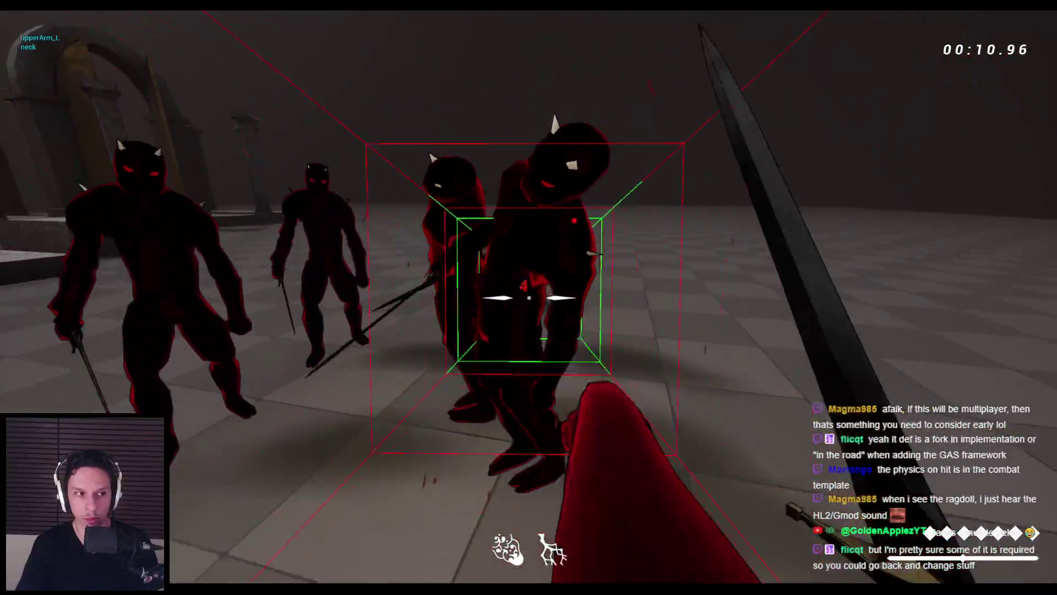
click(529, 297)
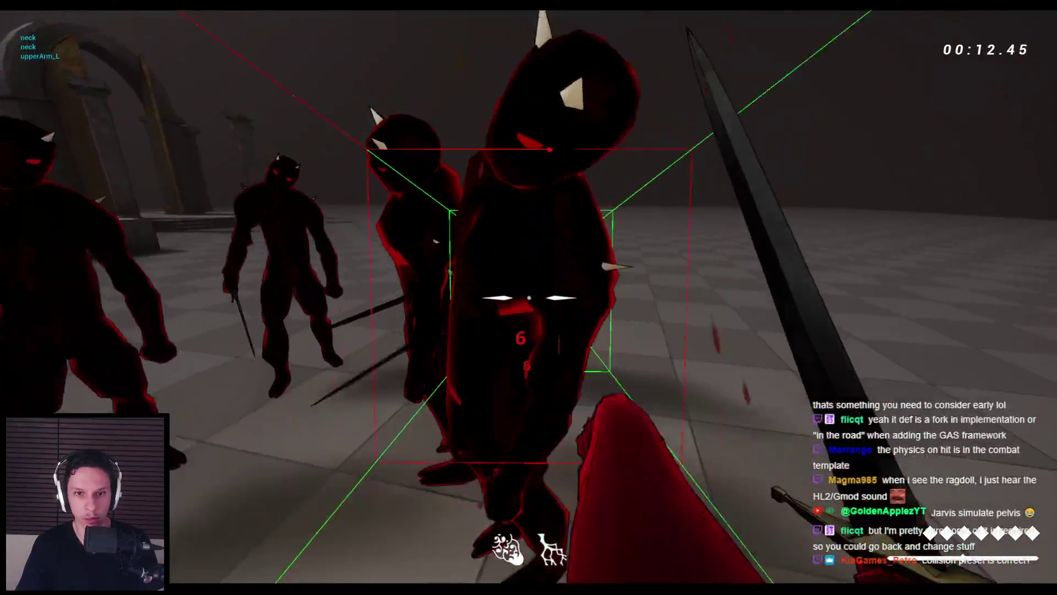
click(529, 297)
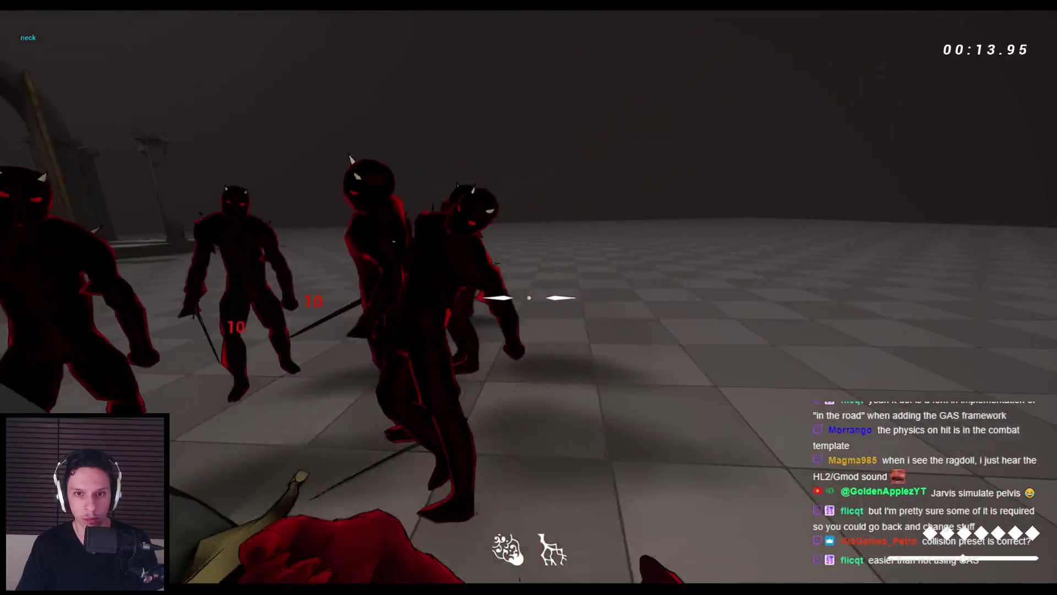
click(528, 298)
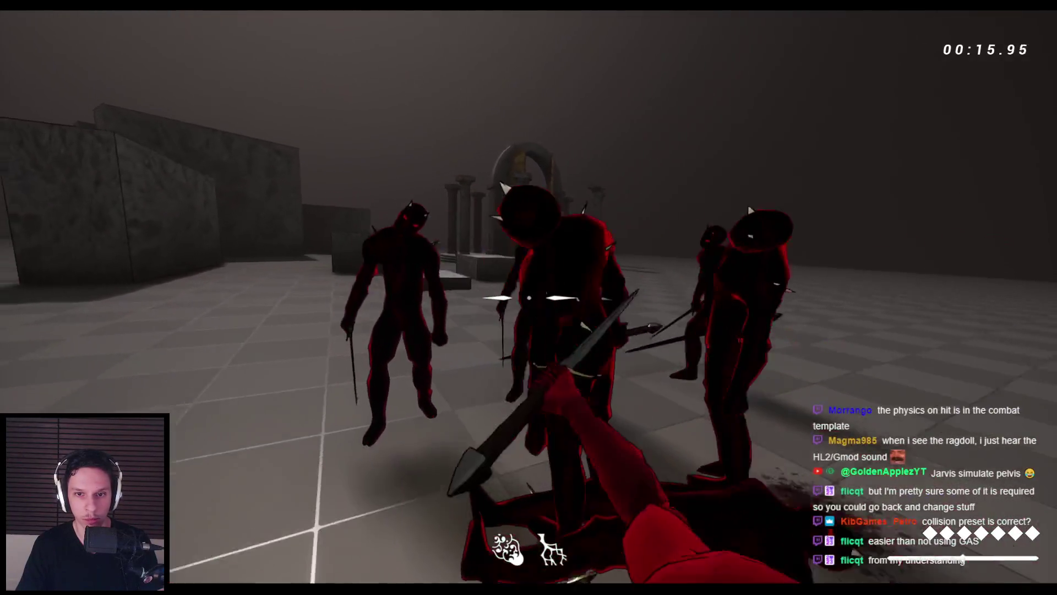
click(529, 297)
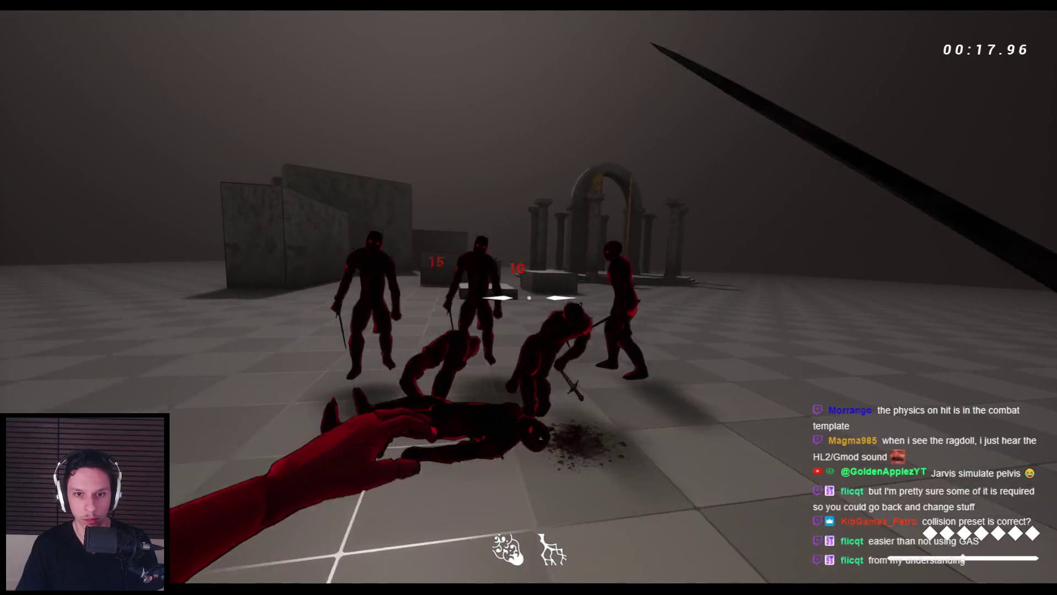
click(528, 297)
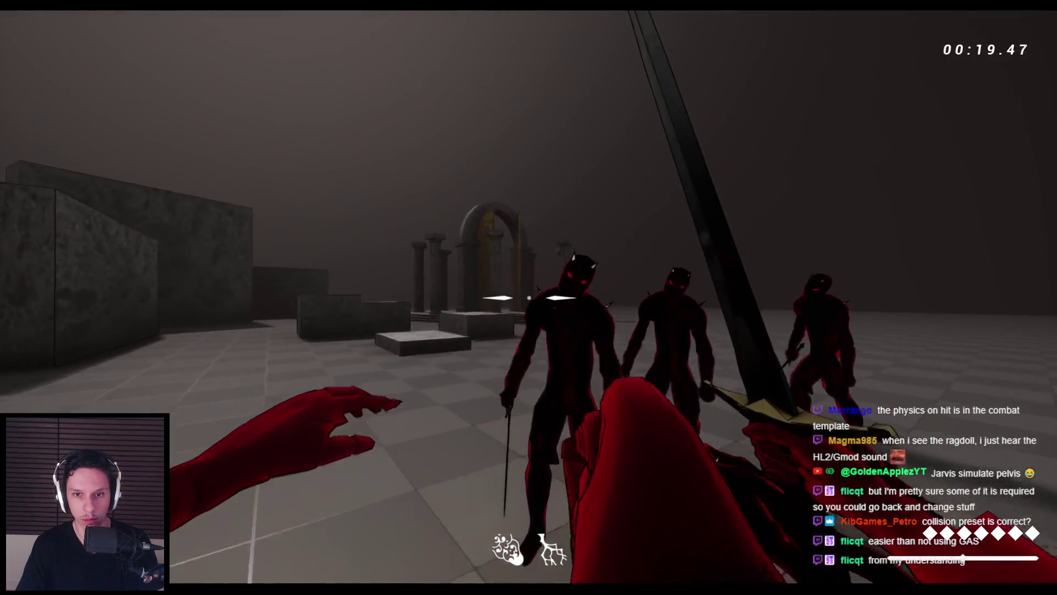
key(Escape)
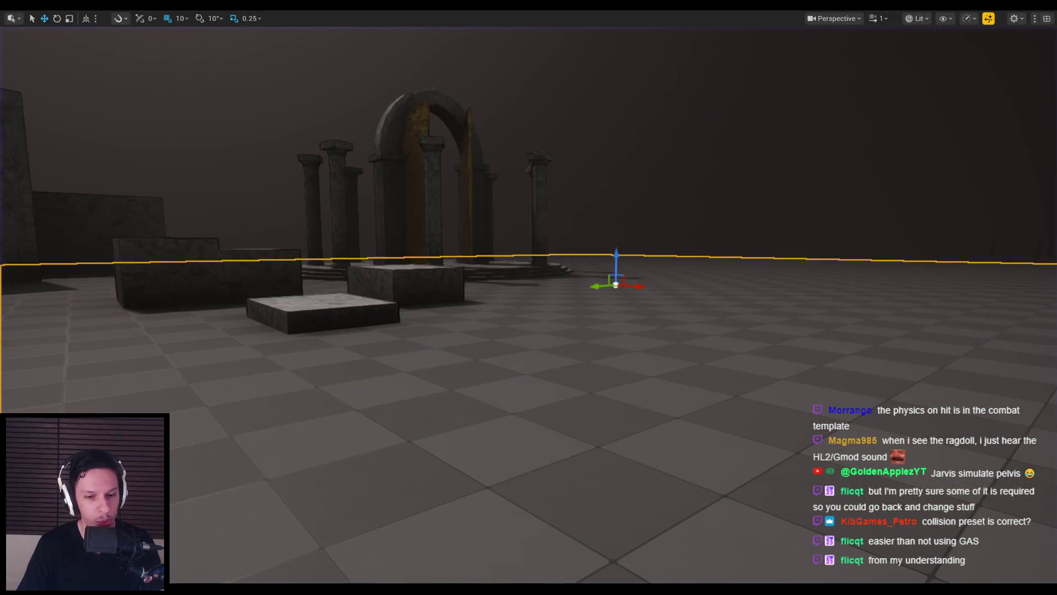
click(359, 571)
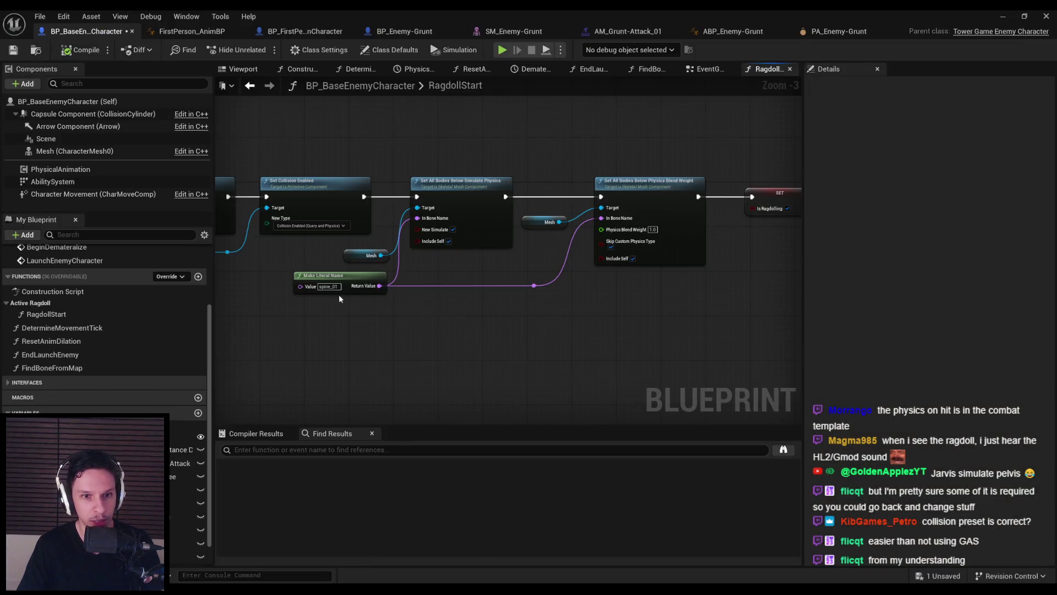
Change the Make Literal Name bone from spine_01 to root
scroll(340, 298, up, 3)
click(342, 287)
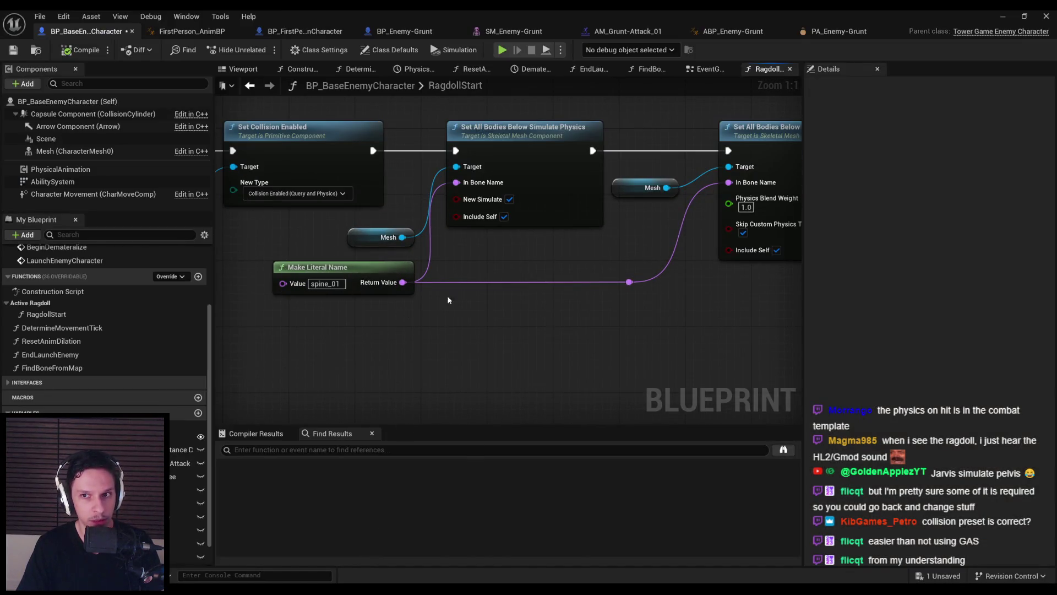
scroll(433, 301, down, 1)
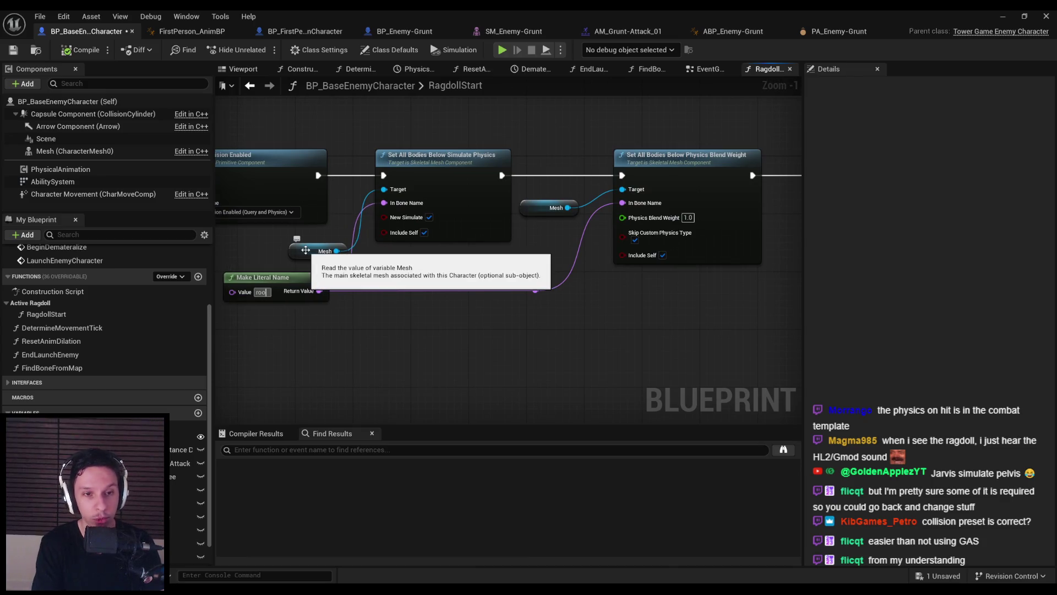
Play-test the enemies with the root bone change
key(alt+Tab)
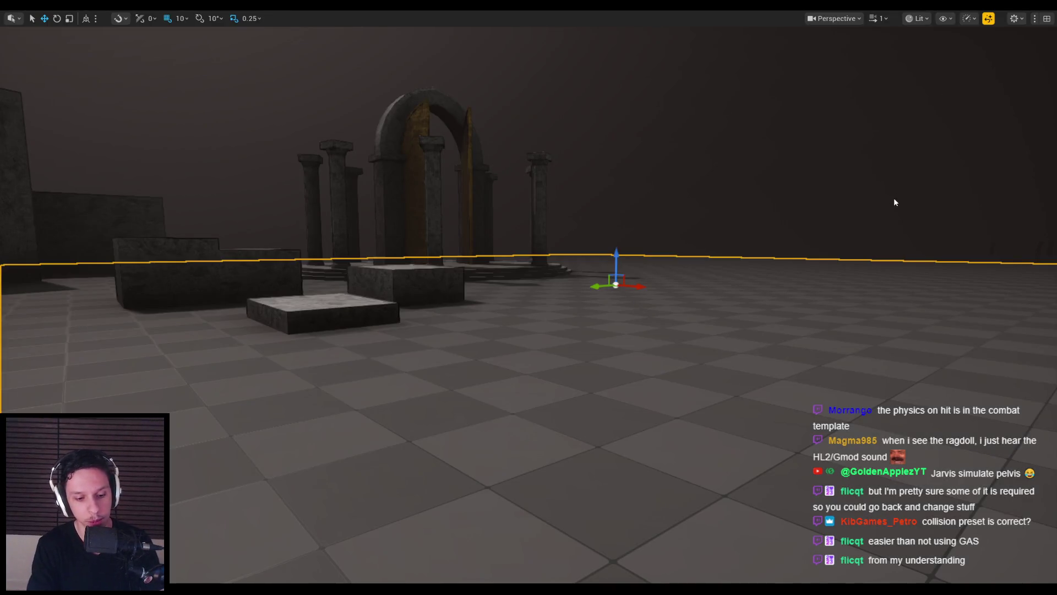
key(alt+p)
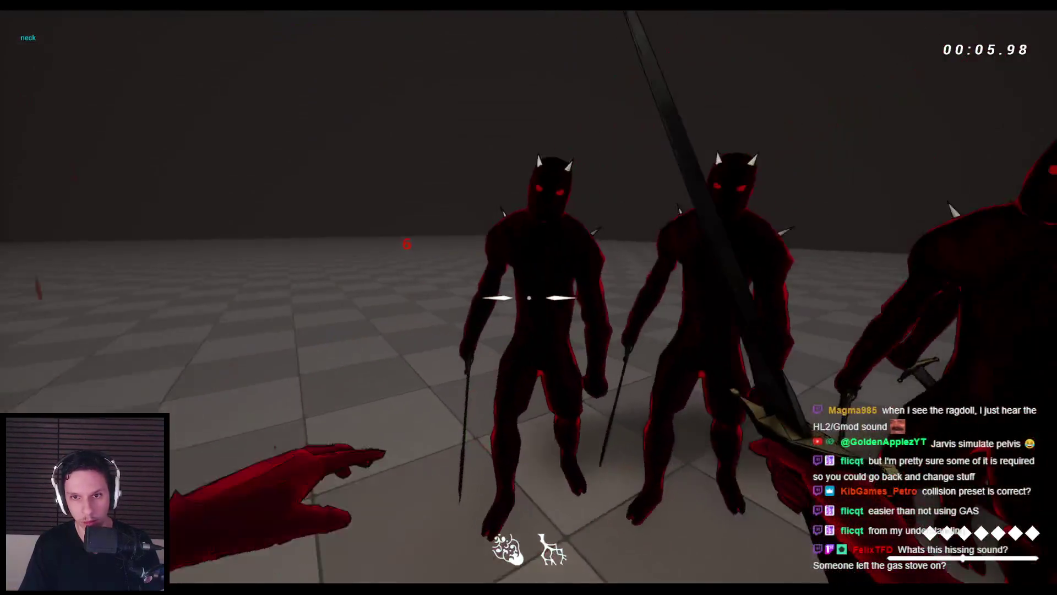
key(Escape)
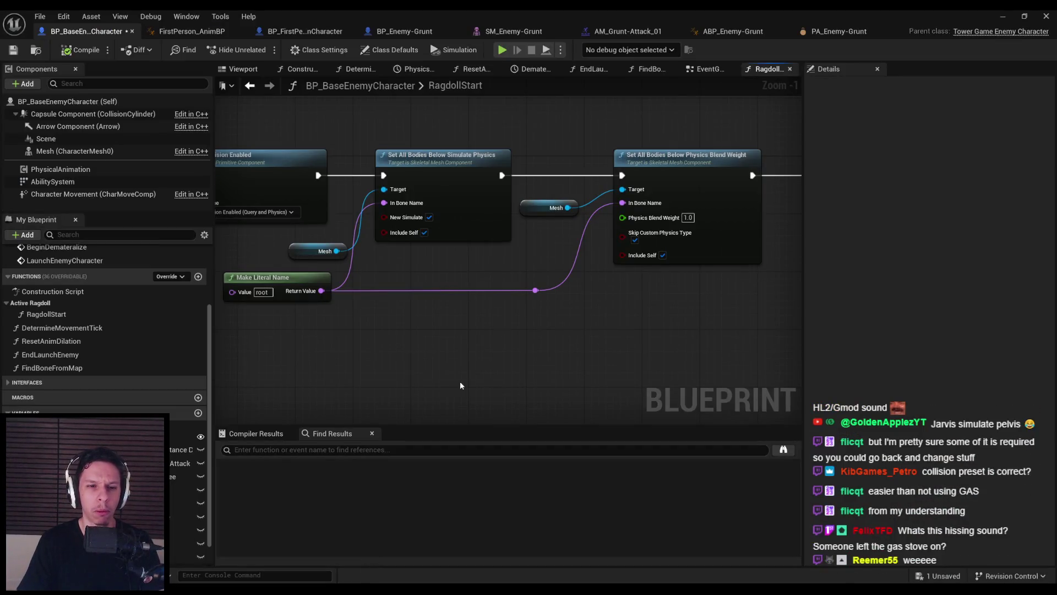
Revert the RagdollStart bone name to spine_01 and compile the enemy Blueprint
key(ctrl+z)
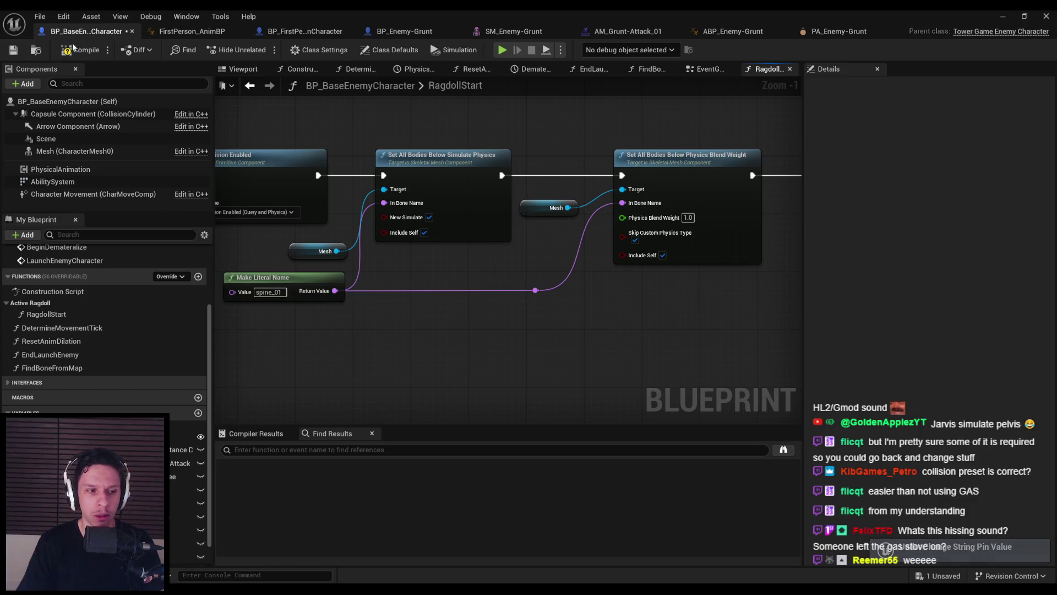
click(67, 51)
scroll(286, 224, down, 2)
mouse_move(286, 225)
mouse_down()
mouse_move(479, 241)
mouse_move(217, 252)
mouse_up()
Check the SET IsRagdolling node, then bring up FirstPerson_AnimBP and the PA_Enemy-Grunt physics asset
click(650, 217)
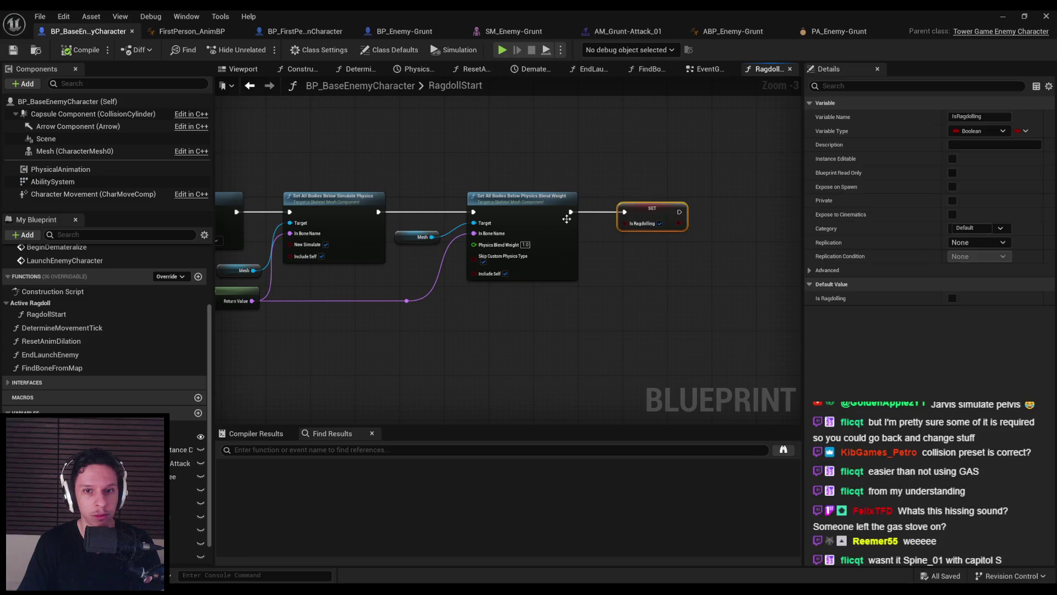
drag(382, 285, 541, 301)
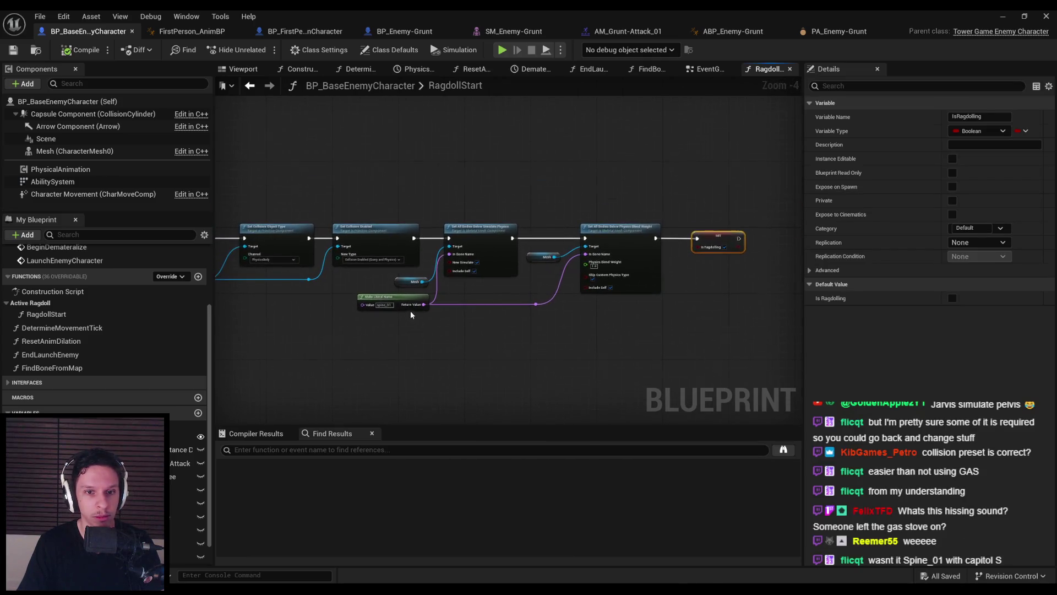
scroll(384, 331, up, 3)
click(384, 331)
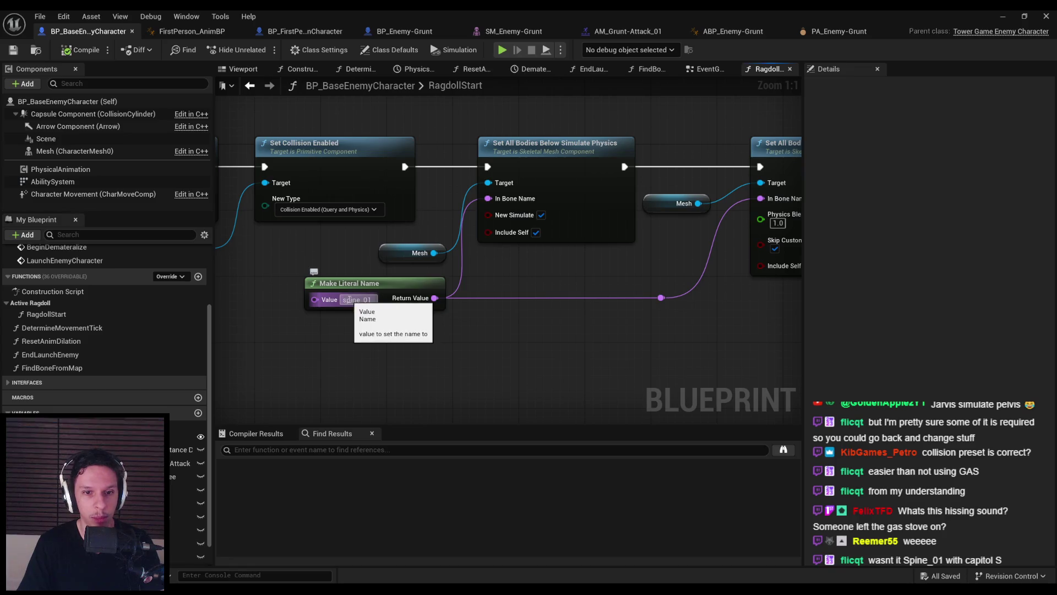
click(200, 31)
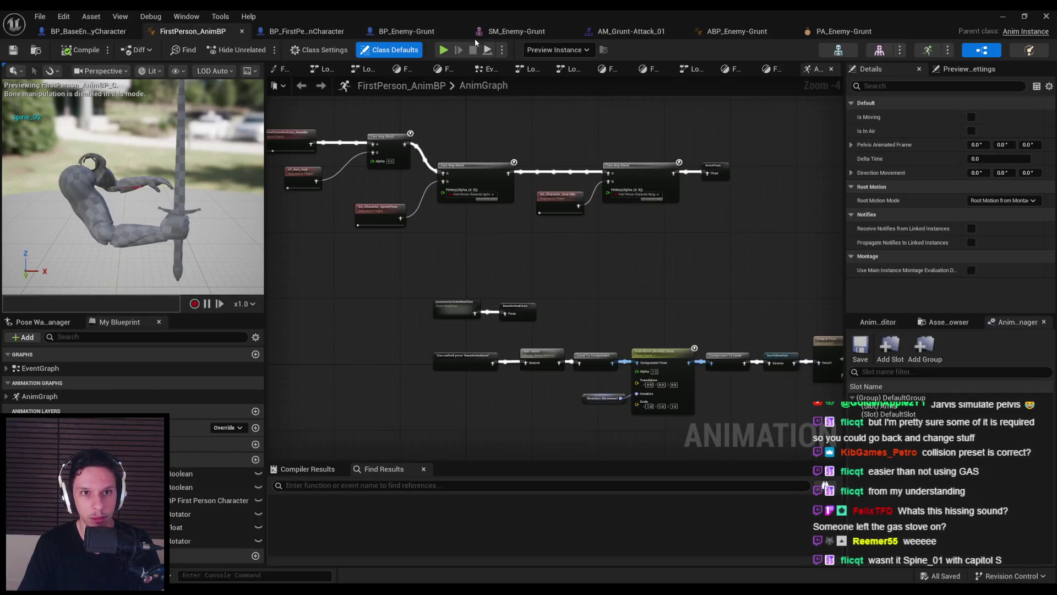
click(842, 31)
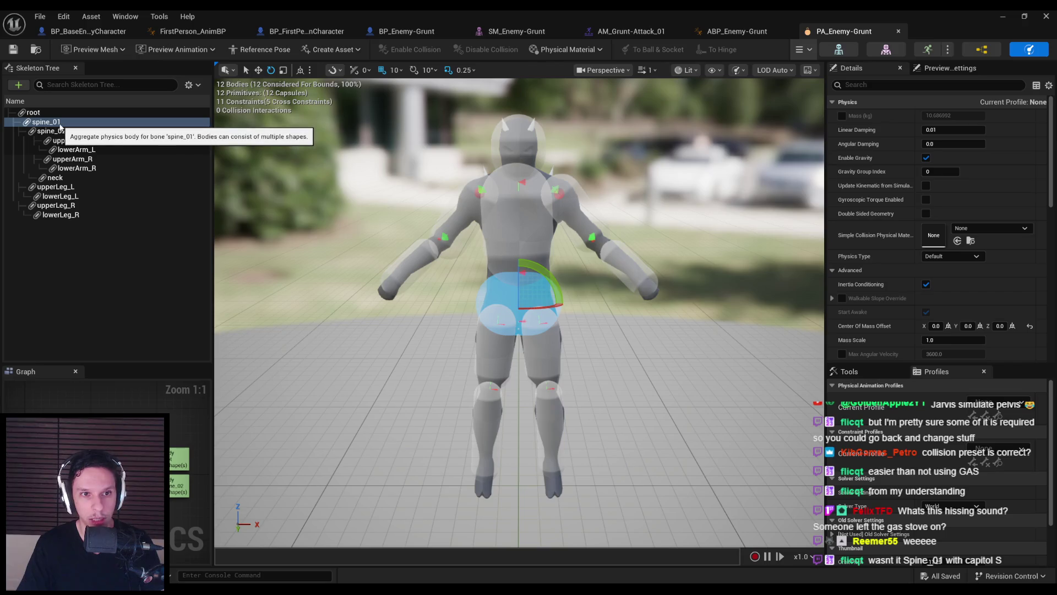
Inspect the spine_02, spine_01 and four leg bodies in the Skeleton Tree
click(51, 131)
click(46, 122)
click(53, 187)
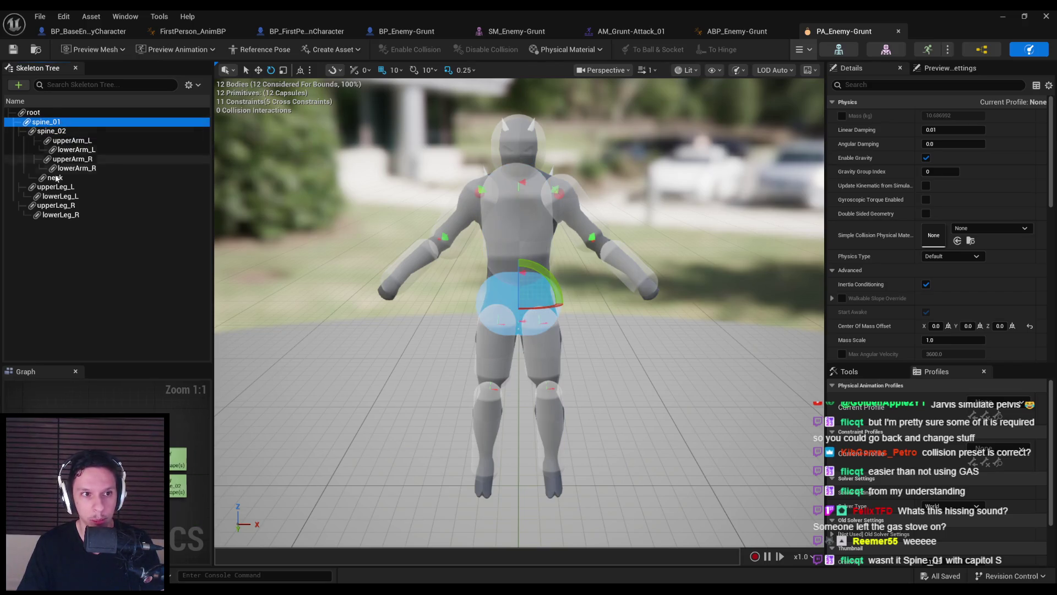
click(57, 196)
click(55, 206)
click(58, 215)
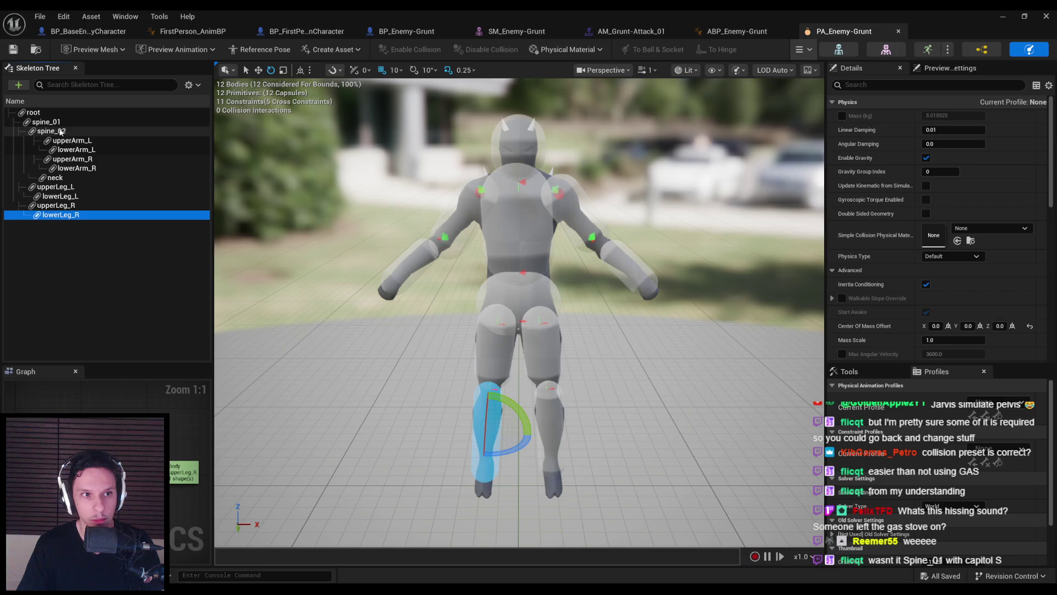
click(53, 122)
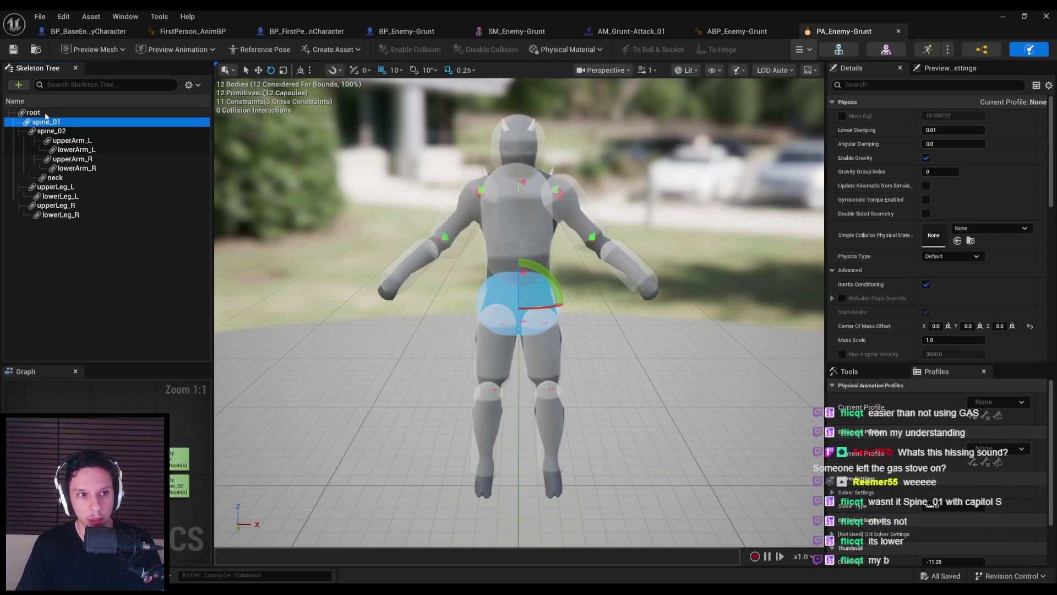
Compare the root bone's body against spine_01's, then switch to the tutorial
click(46, 114)
click(44, 122)
click(44, 113)
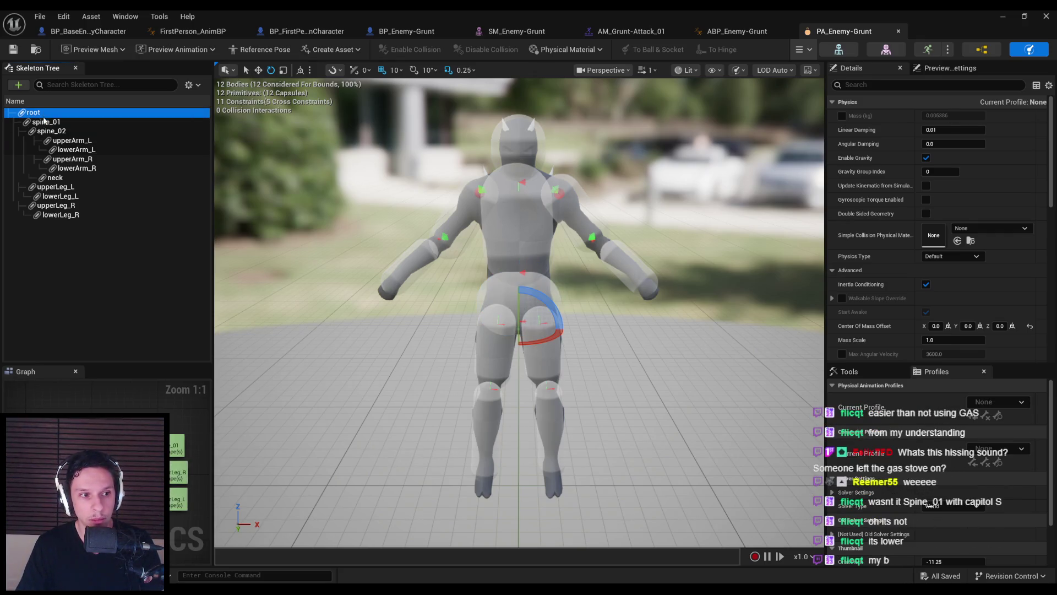
click(44, 118)
click(57, 114)
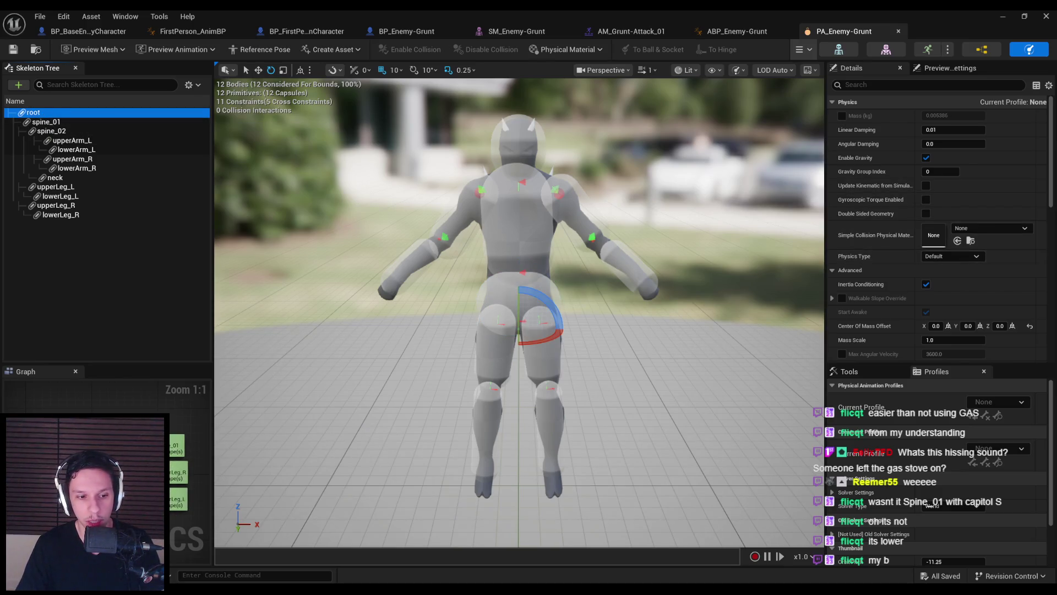
key(alt+Tab)
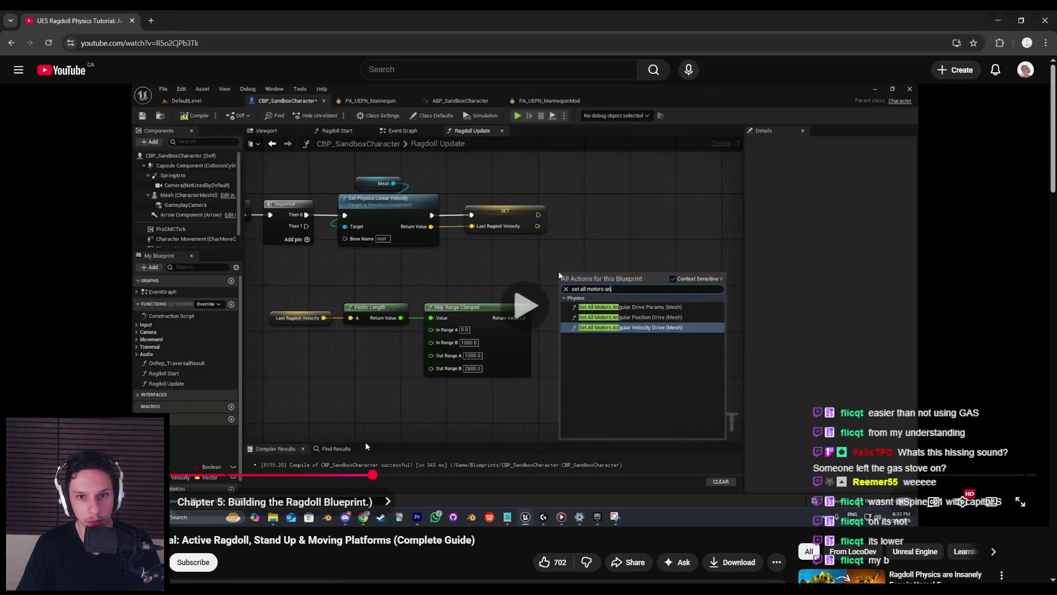
Rewind and replay the tutorial's Chapter 3 constraints and angular limits section
key(Left)
key(Left)
key(Left)
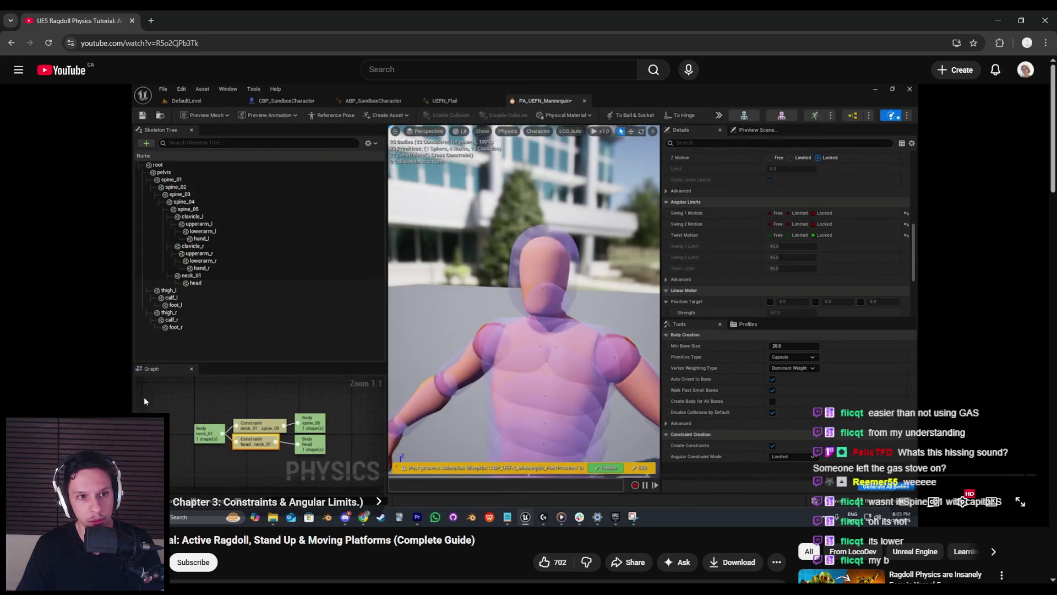
key(space)
key(space)
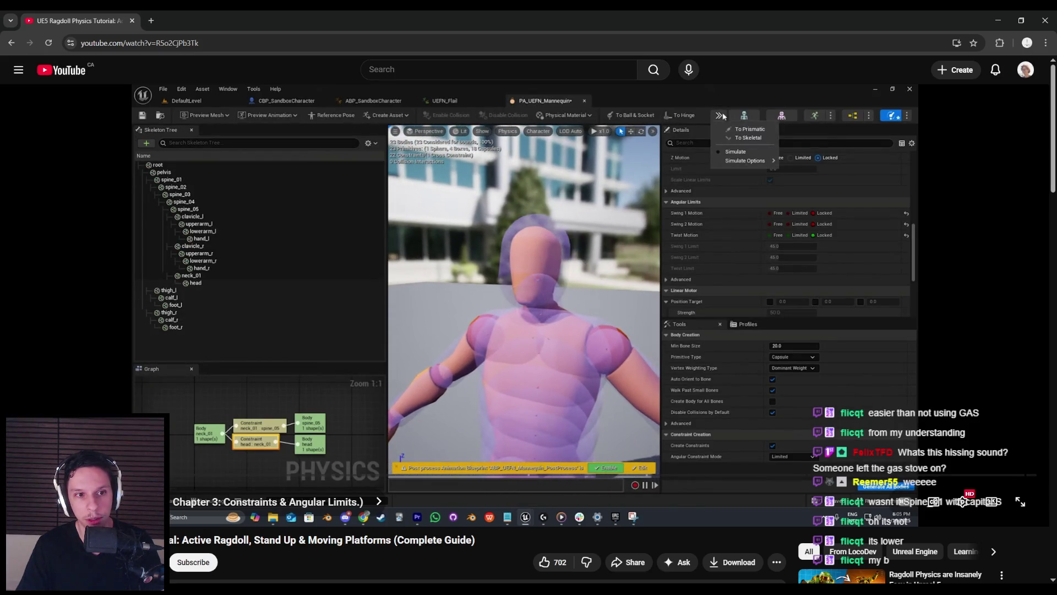
key(Right)
key(Right)
key(Right)
key(Right)
key(Right)
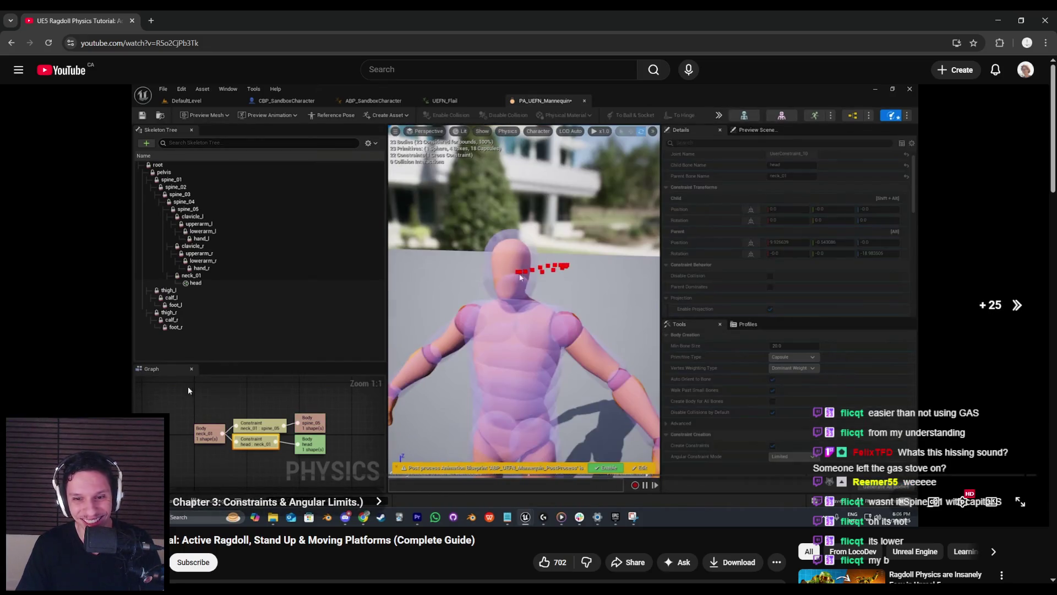
key(space)
key(alt+Tab)
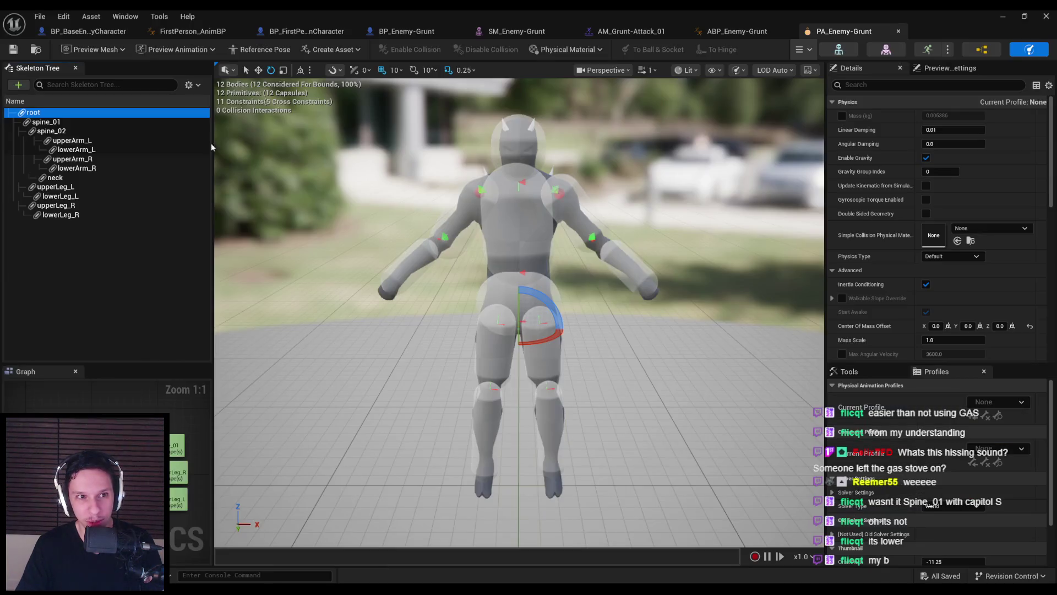
Select the root body and the pelvis constraint to review its limits
click(71, 113)
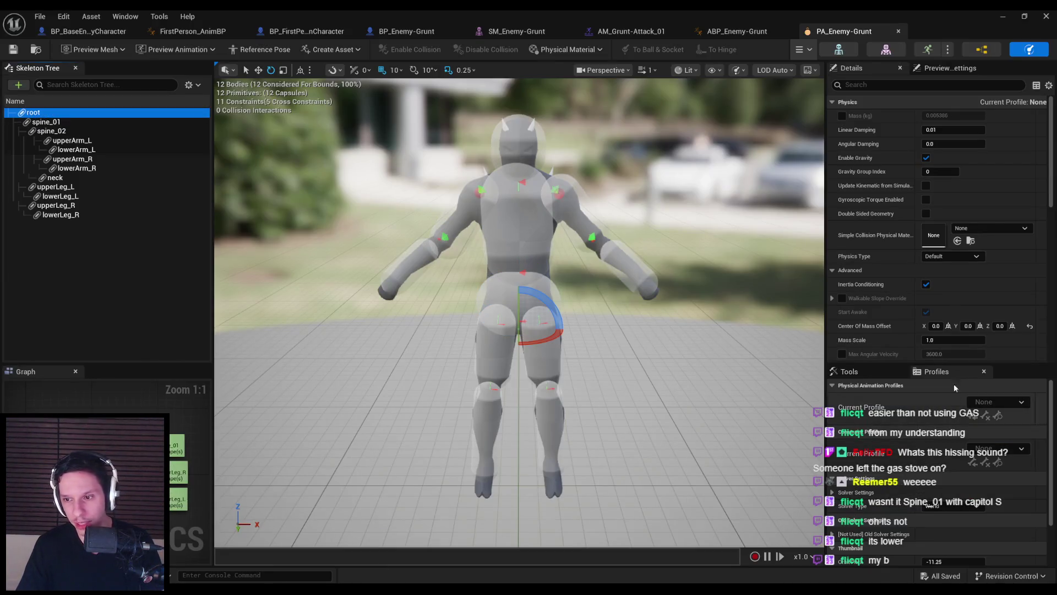
scroll(936, 293, down, 10)
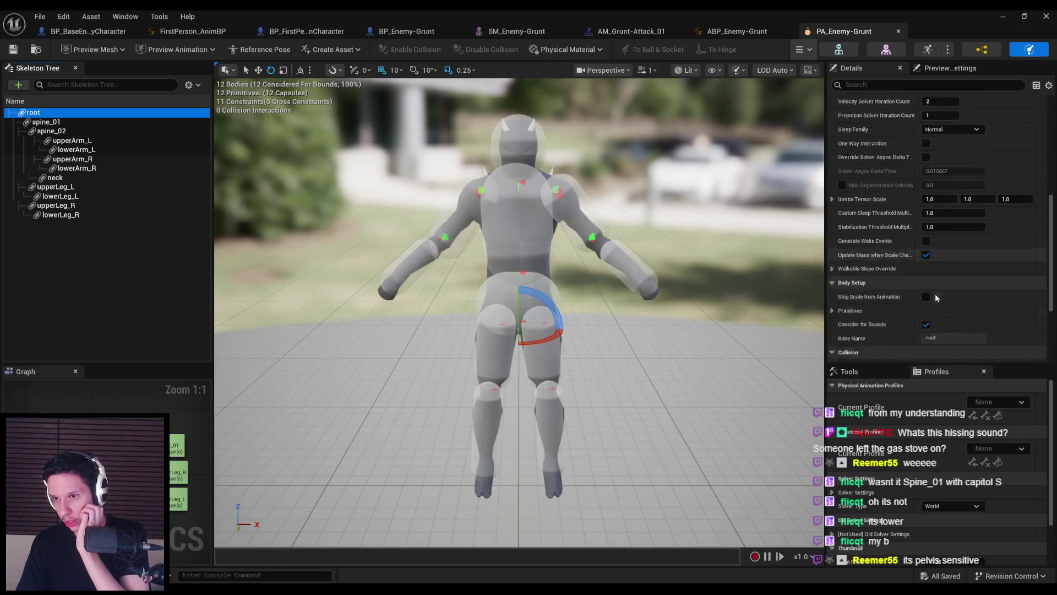
scroll(934, 293, down, 5)
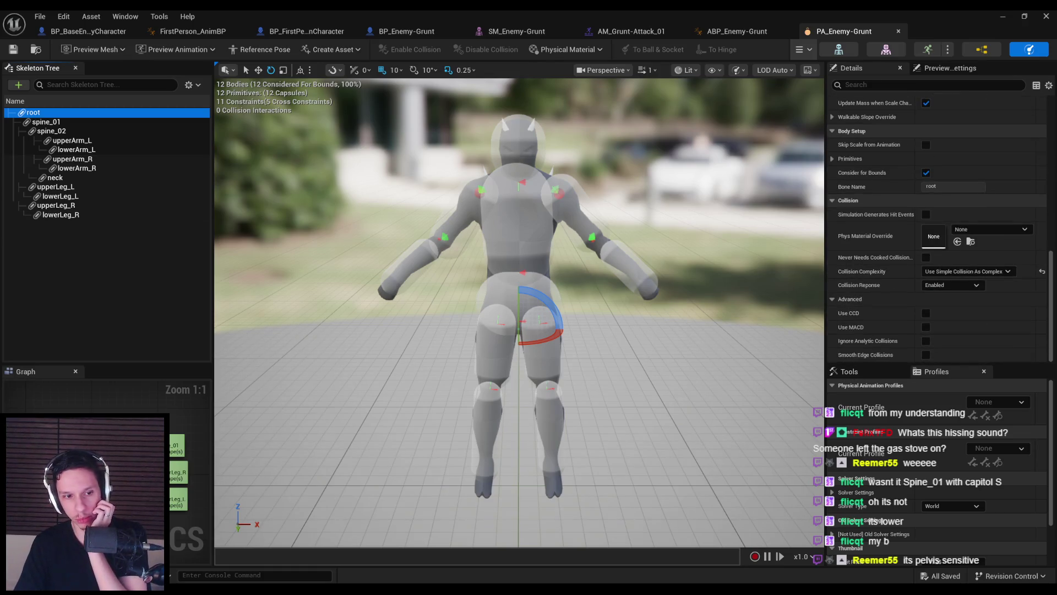
click(520, 311)
scroll(939, 302, up, 2)
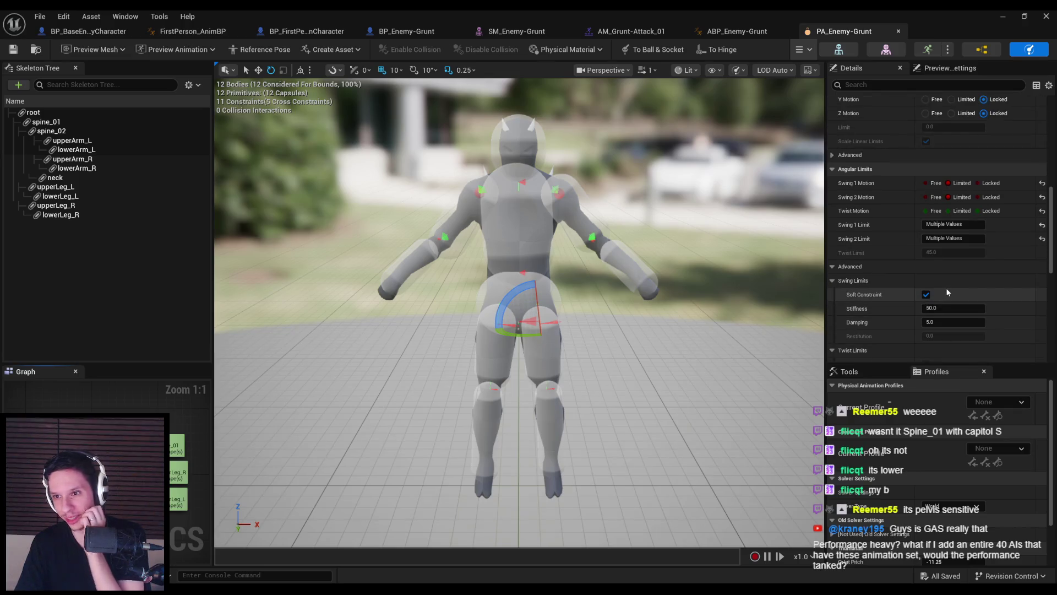
scroll(946, 292, down, 3)
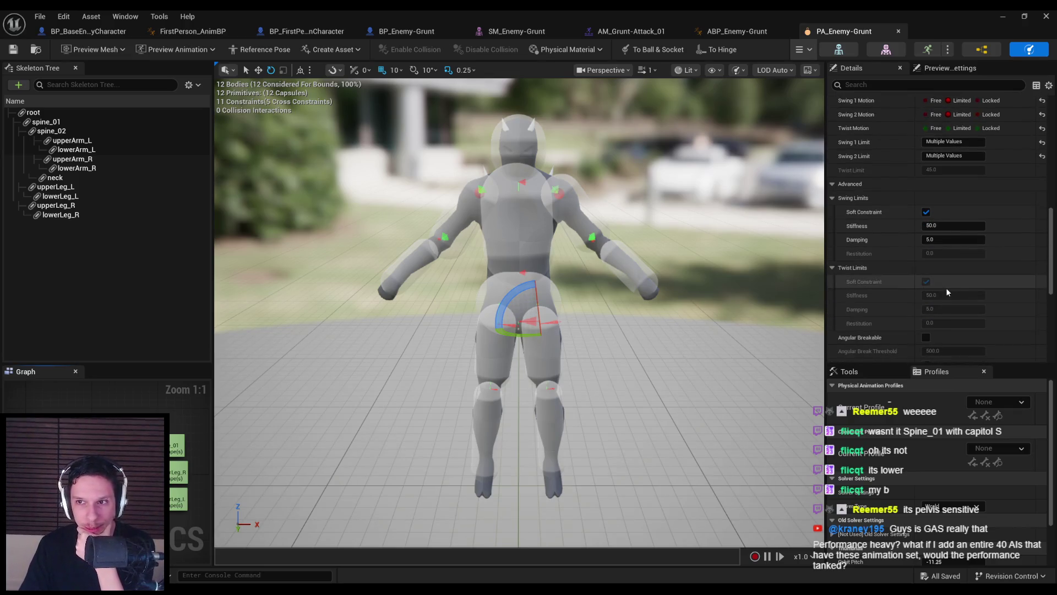
scroll(946, 291, down, 10)
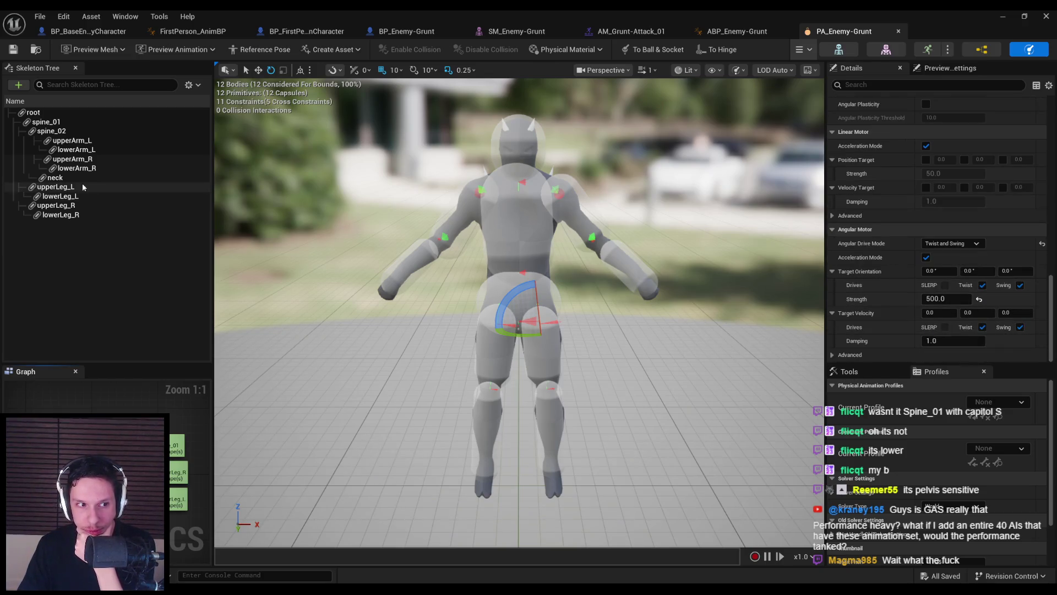
Select the spine_01 physics body, then the root body again
click(46, 122)
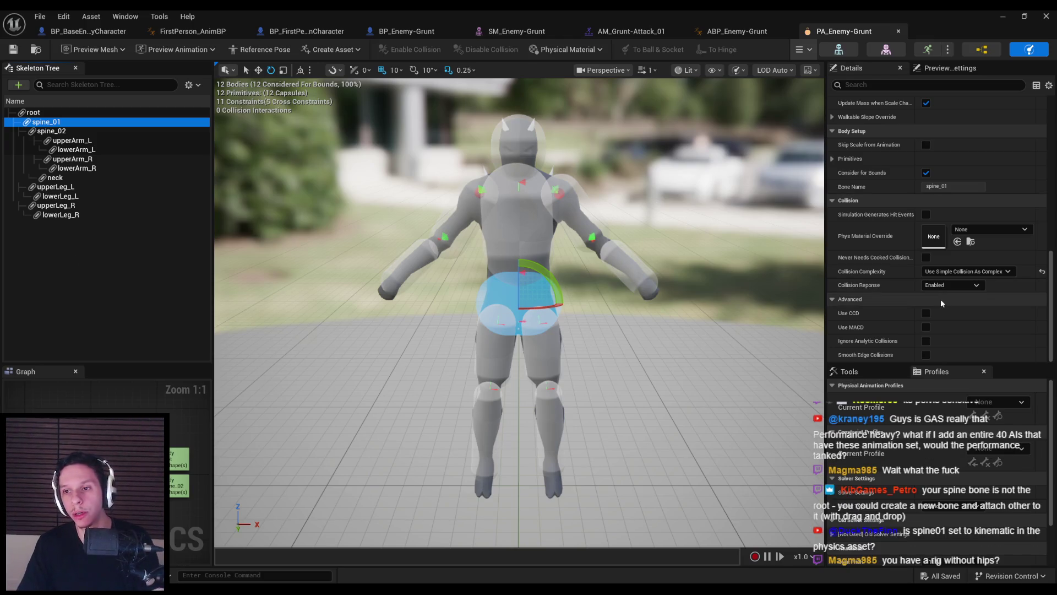
scroll(913, 290, up, 10)
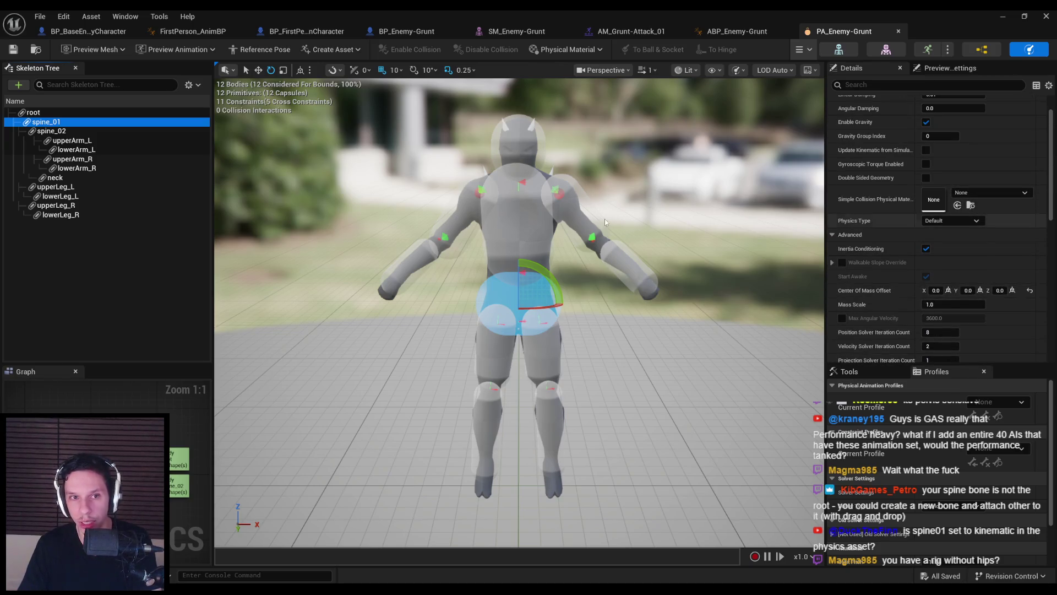
click(33, 112)
Make the root body Kinematic and preview the simulation
click(951, 220)
click(941, 237)
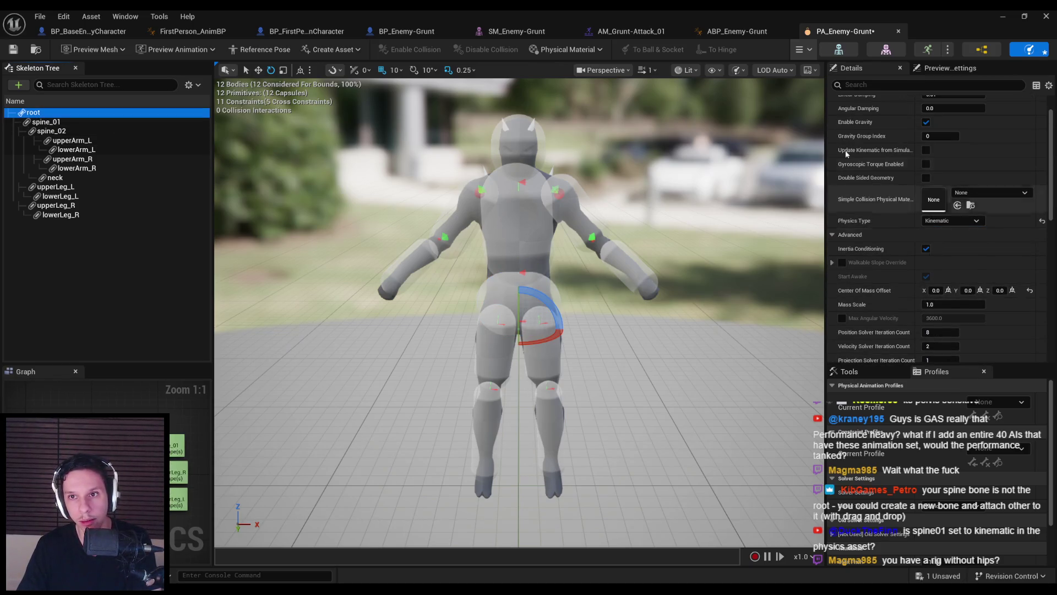
click(831, 51)
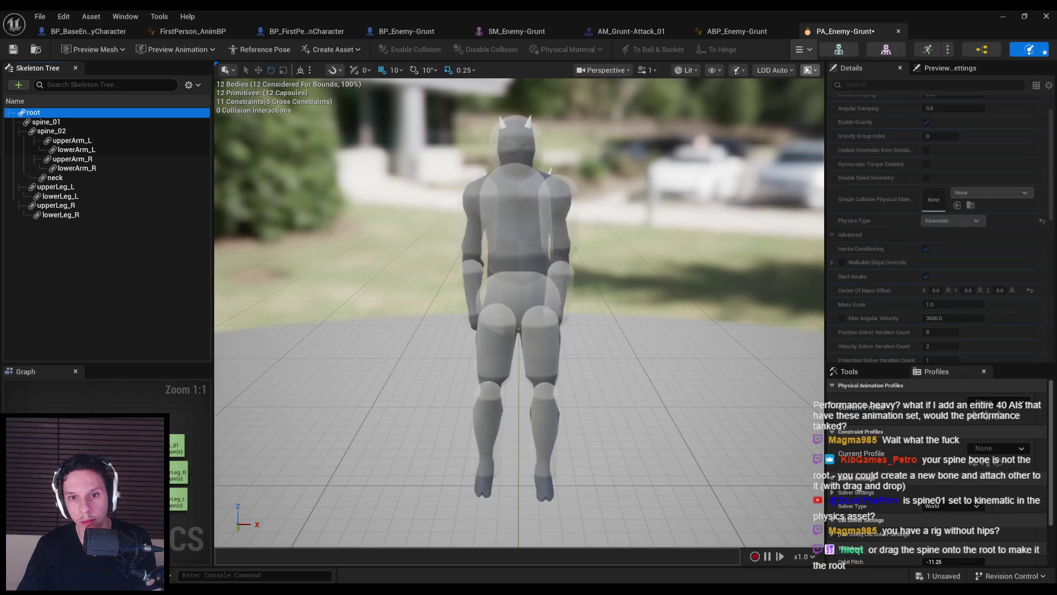
click(801, 50)
click(822, 99)
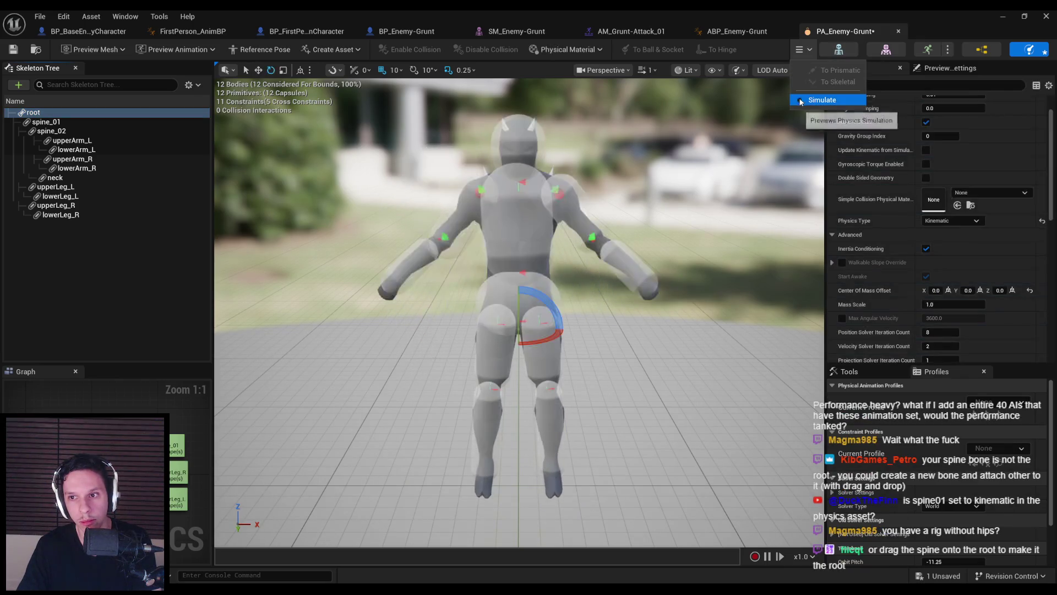
Set the root body back to Default and rerun the simulation preview
click(935, 221)
click(939, 229)
click(801, 49)
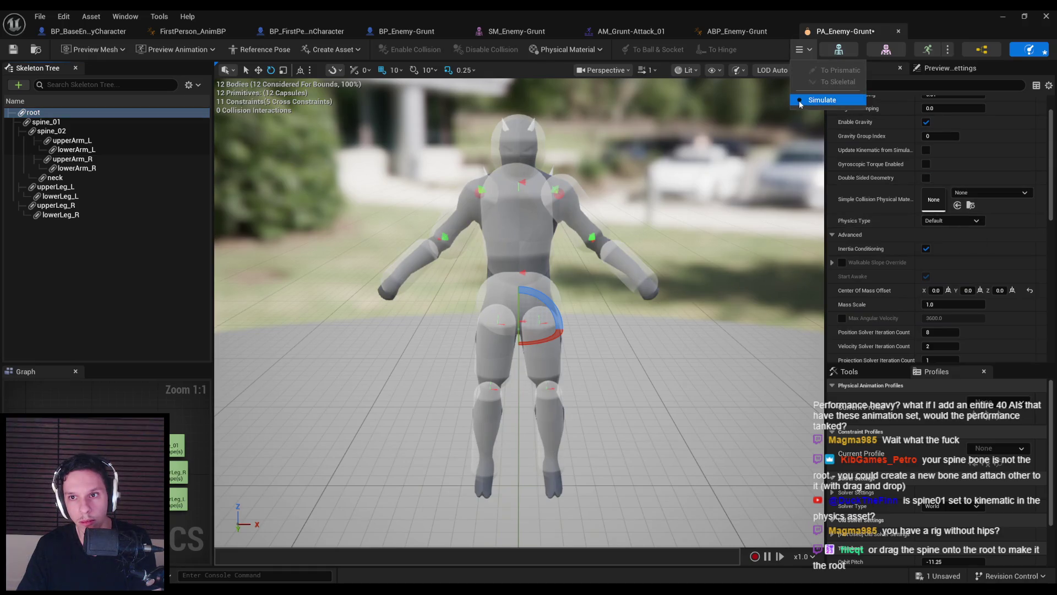
click(821, 99)
click(822, 99)
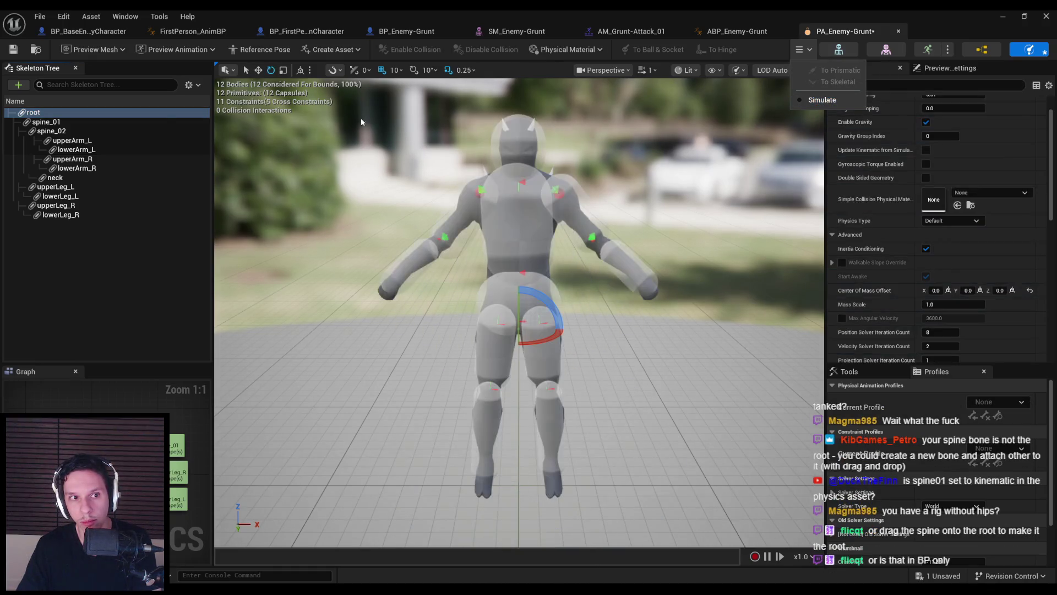
Make the spine_01 body Kinematic and preview the simulation
click(102, 114)
click(102, 121)
click(936, 240)
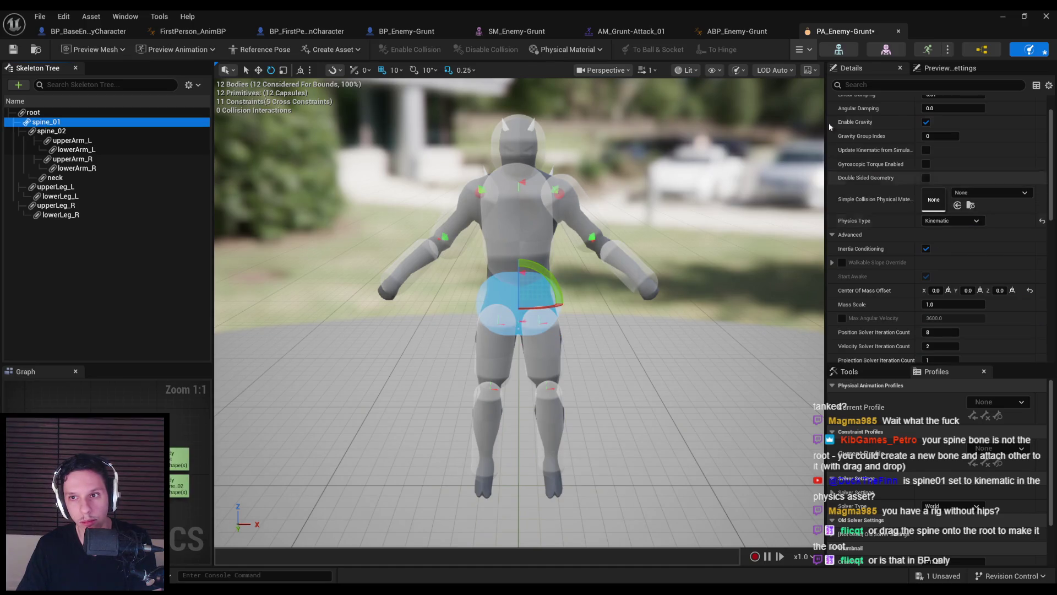
click(801, 50)
click(801, 100)
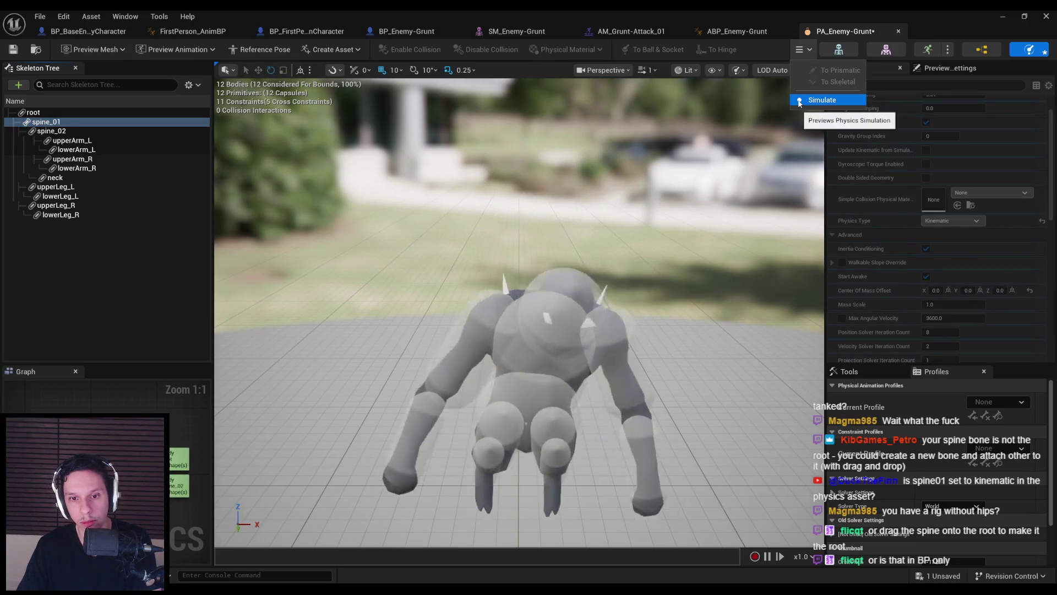
key(Escape)
key(f)
click(801, 50)
click(807, 100)
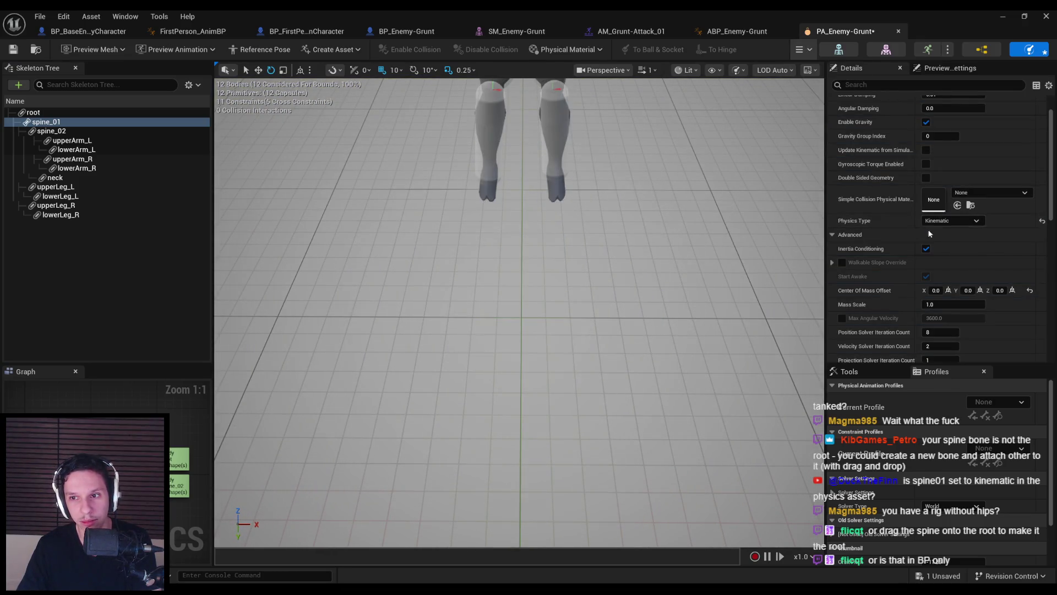
Undo spine_01's Kinematic change back to Default and return to the tutorial
key(ctrl+z)
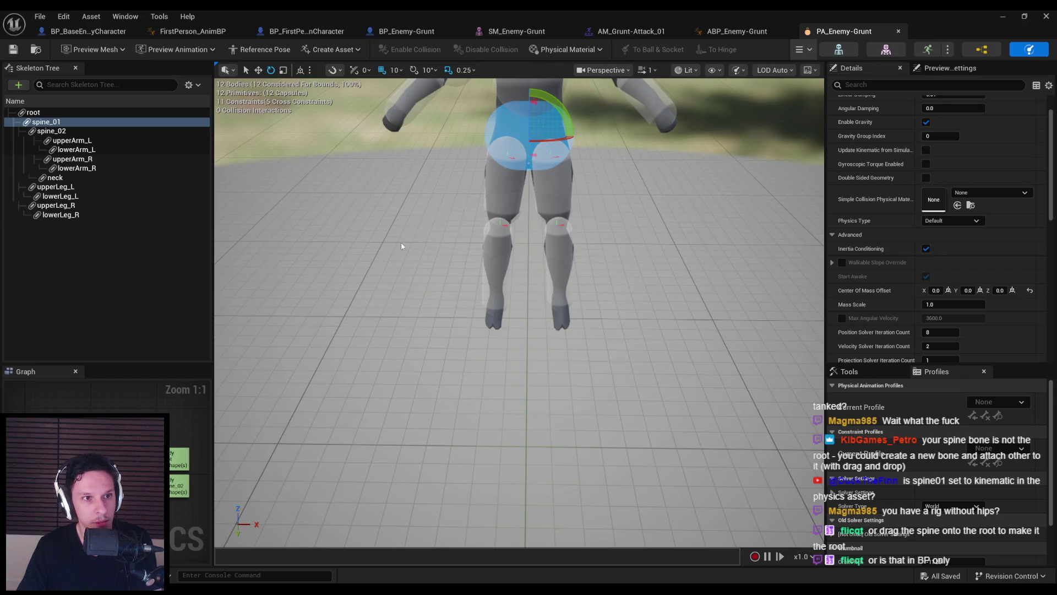
click(125, 287)
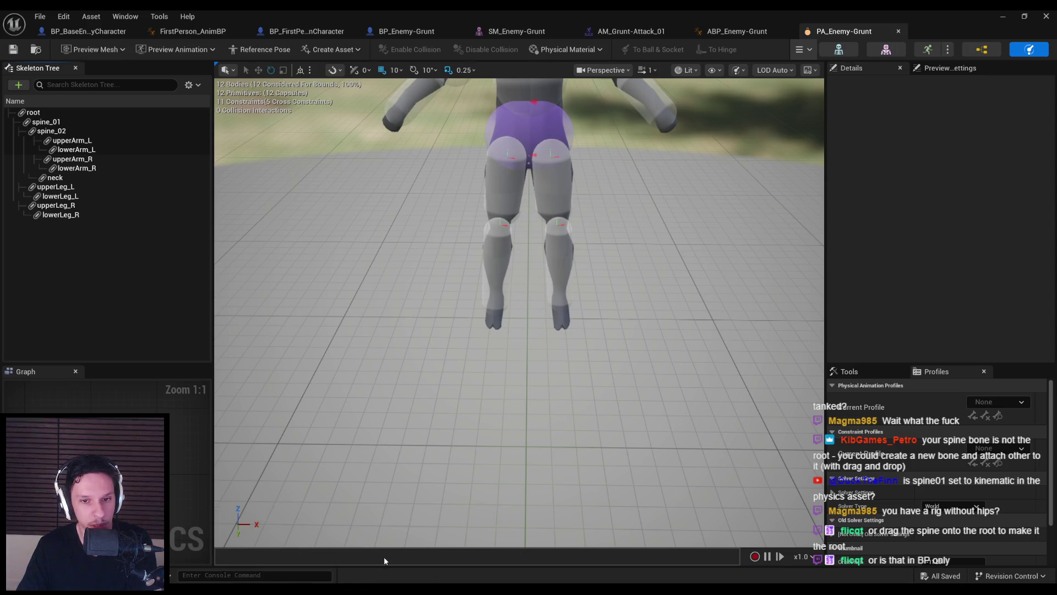
click(192, 547)
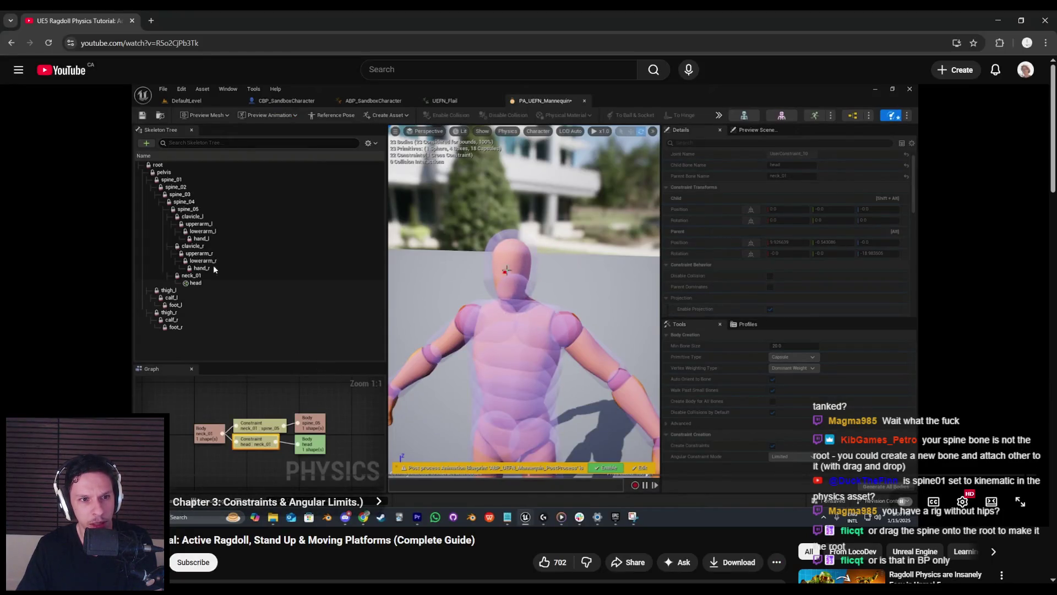
Seek the tutorial to Chapter 4: Refining Your Ragdoll Settings, then return to Unreal
drag(104, 493, 160, 493)
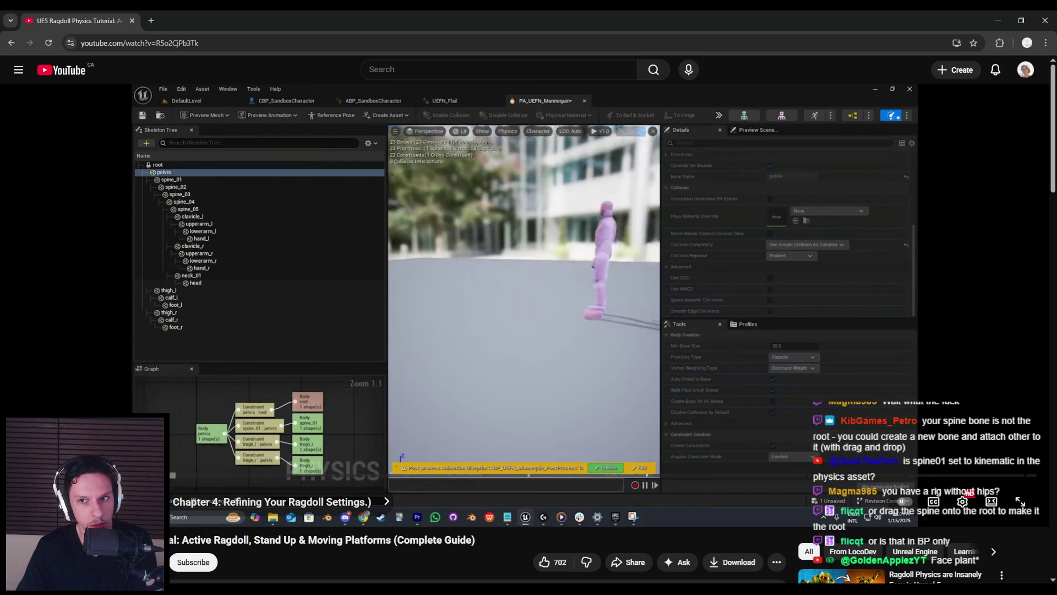
drag(171, 475, 176, 478)
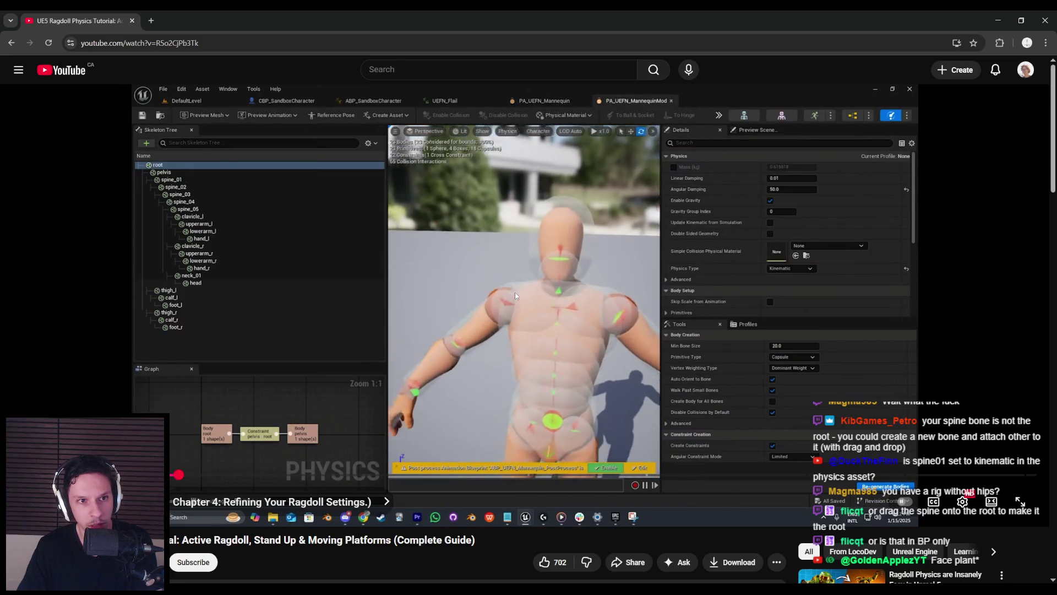
mouse_move(512, 296)
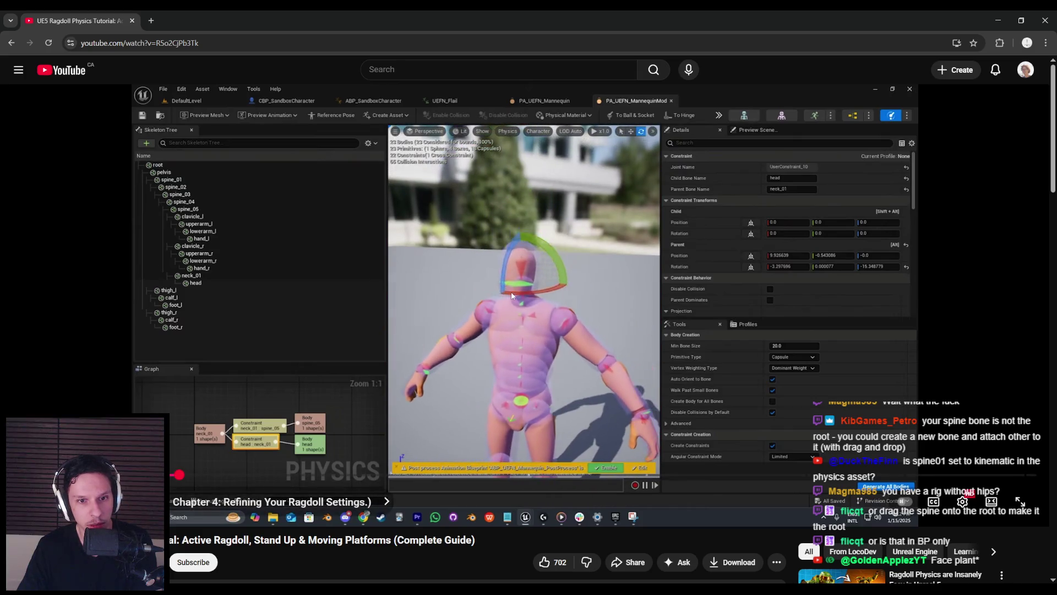
click(353, 556)
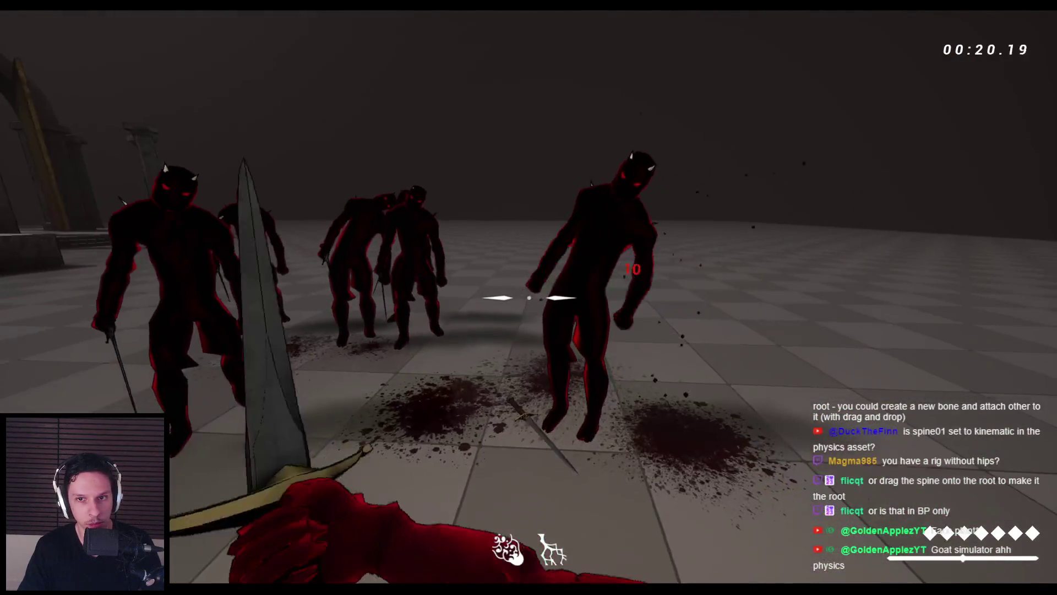
End the play-test, look over the DevTestLevel viewport, then bring up PA_Enemy-Grunt
key(Escape)
click(393, 537)
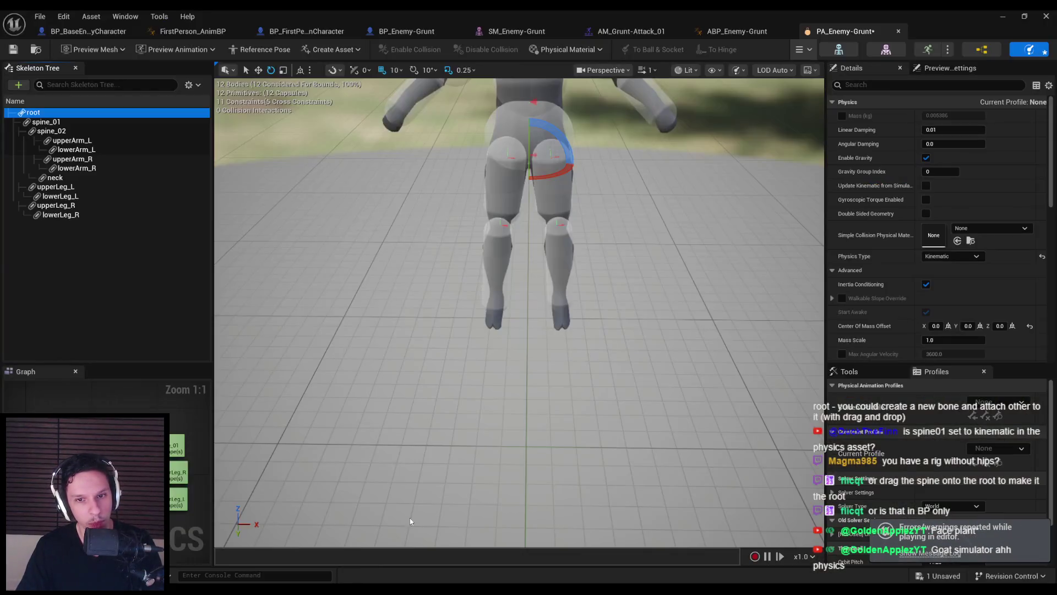
click(1002, 16)
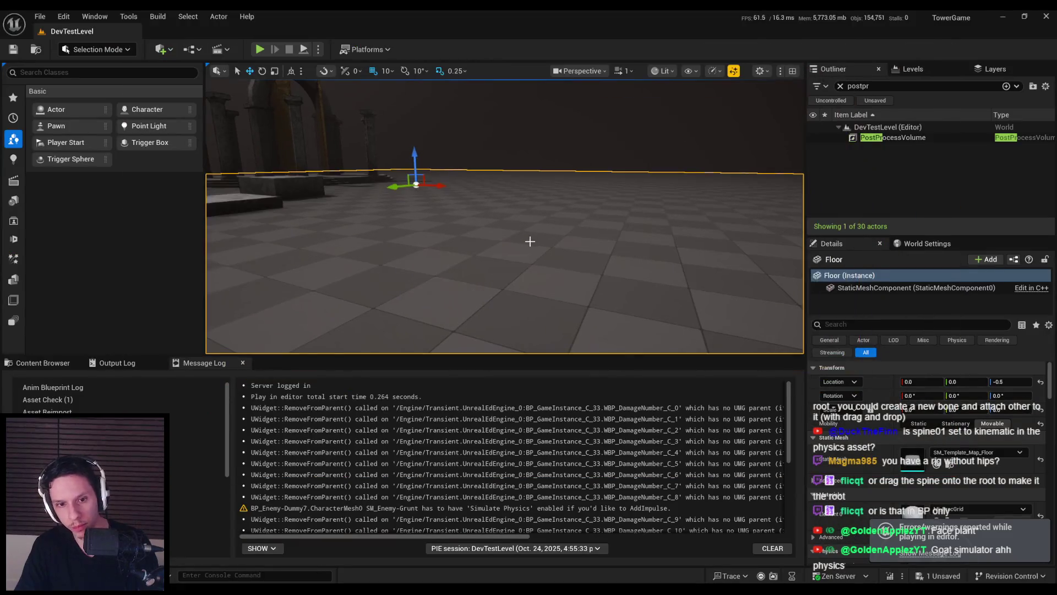
scroll(484, 446, down, 3)
drag(481, 285, 479, 257)
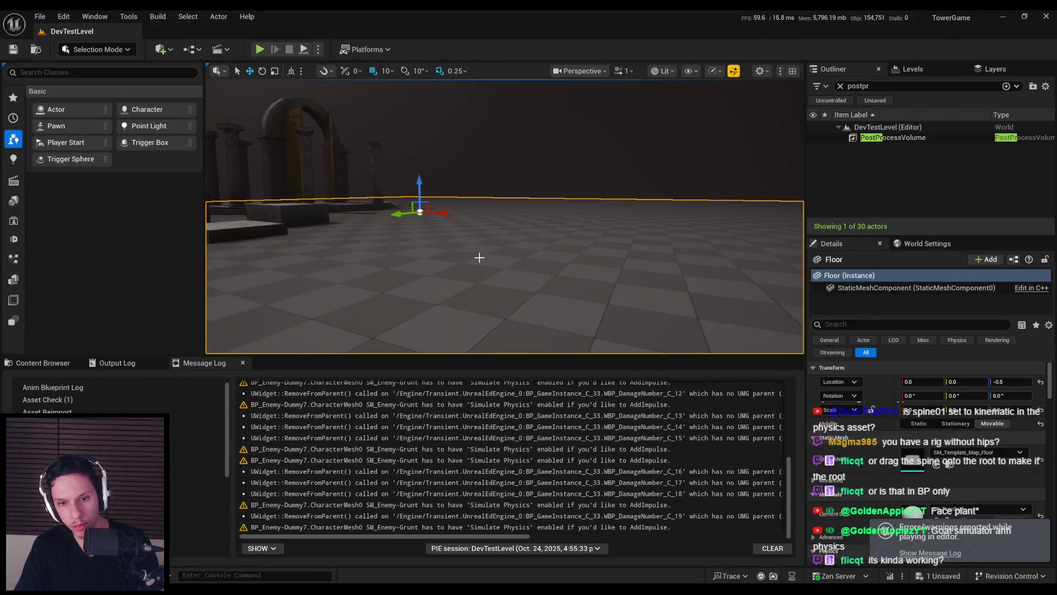
key(F11)
click(388, 555)
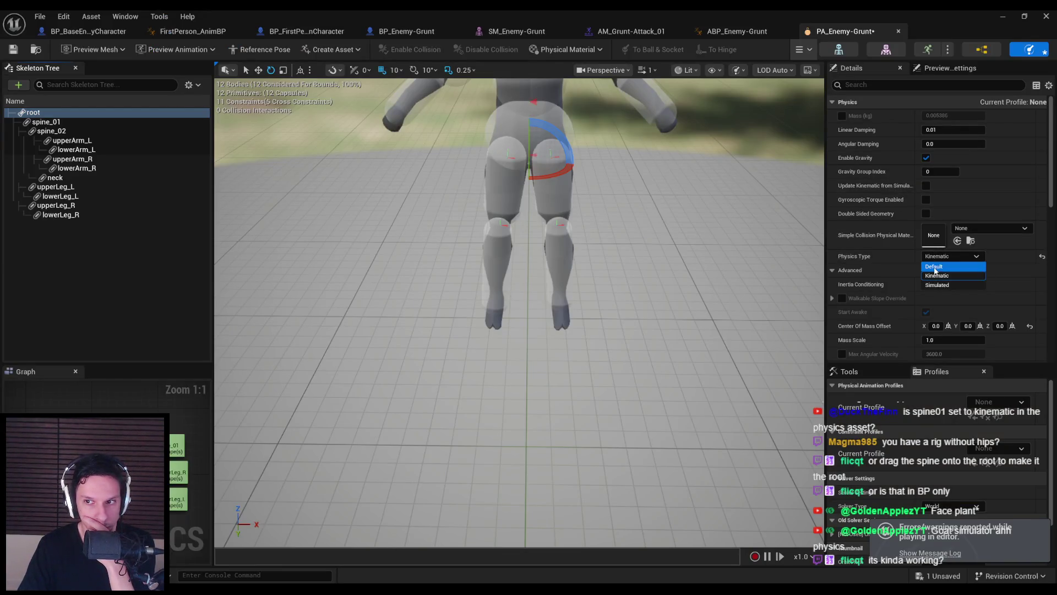
Set the root body's Physics Type to Default, then pause the ragdoll tutorial
click(934, 268)
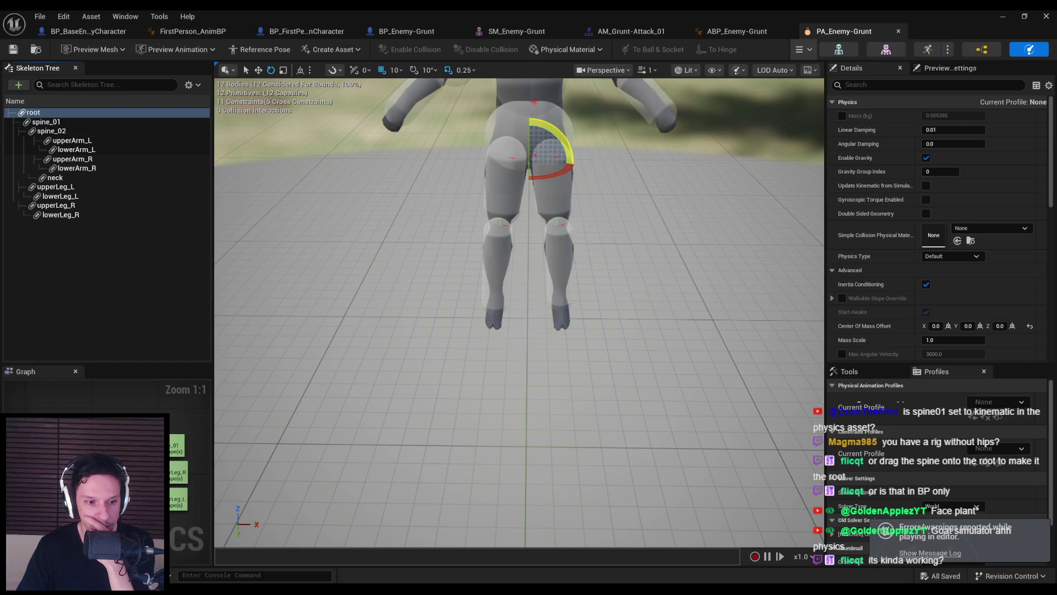
key(alt+Tab)
click(354, 406)
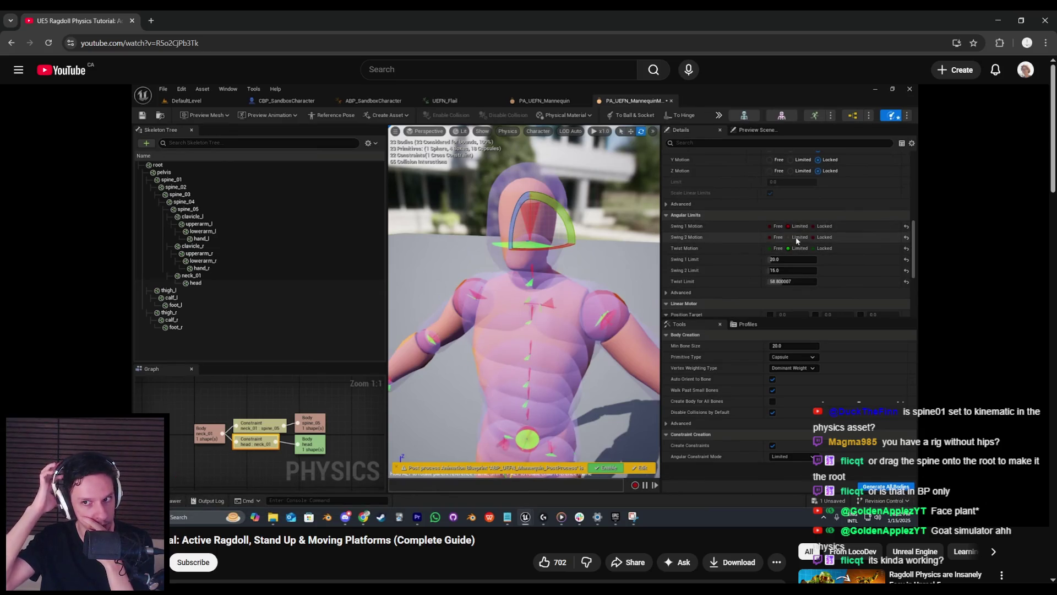
Skip the ragdoll tutorial ahead to its simulate-all-bodies demo, pause it, and return to Unreal
key(Right)
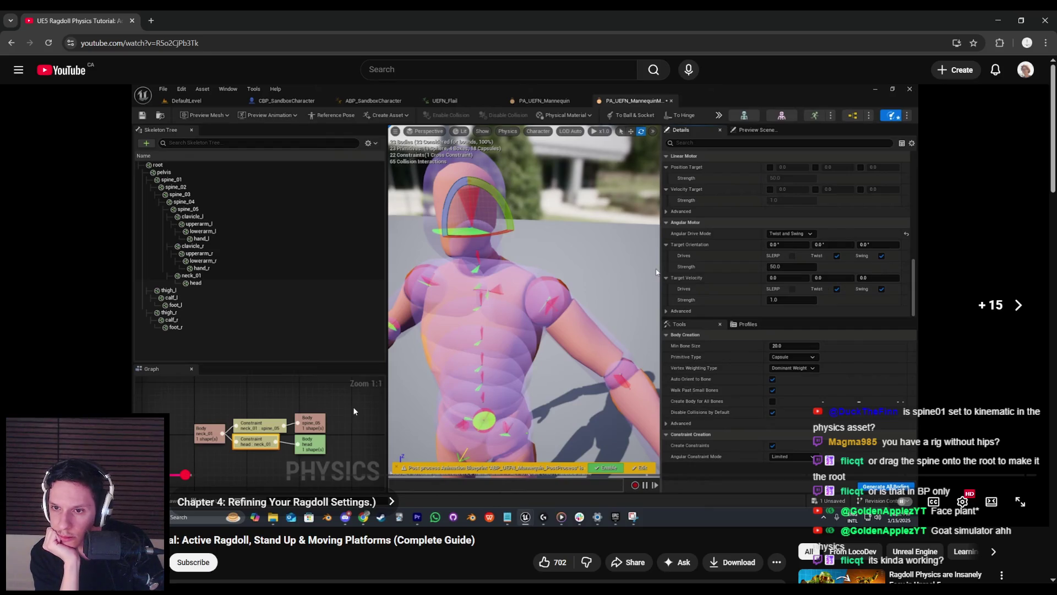
key(Right)
key(Right)
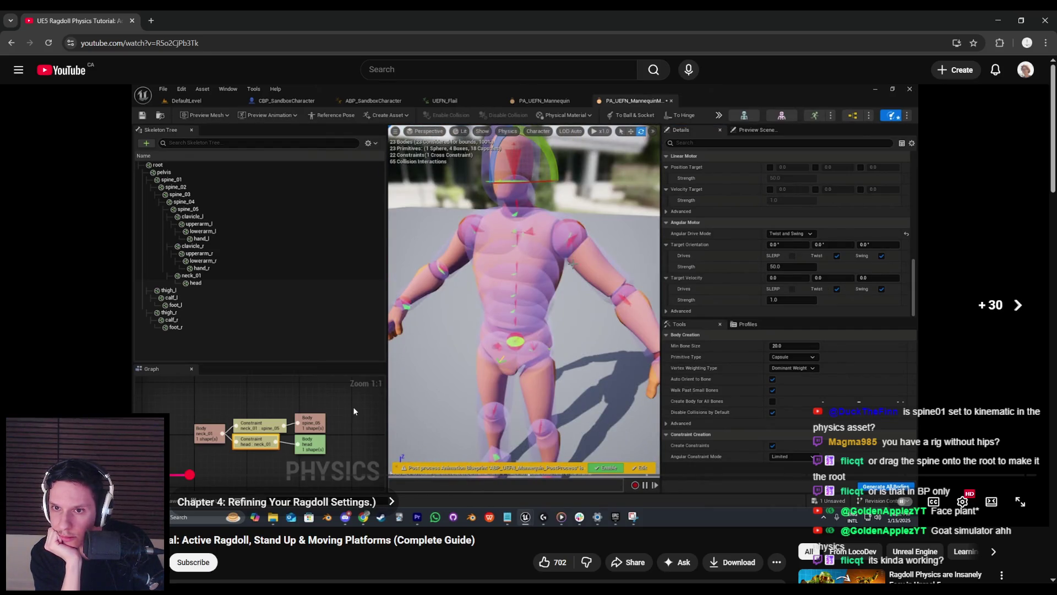
key(Right)
key(Right)
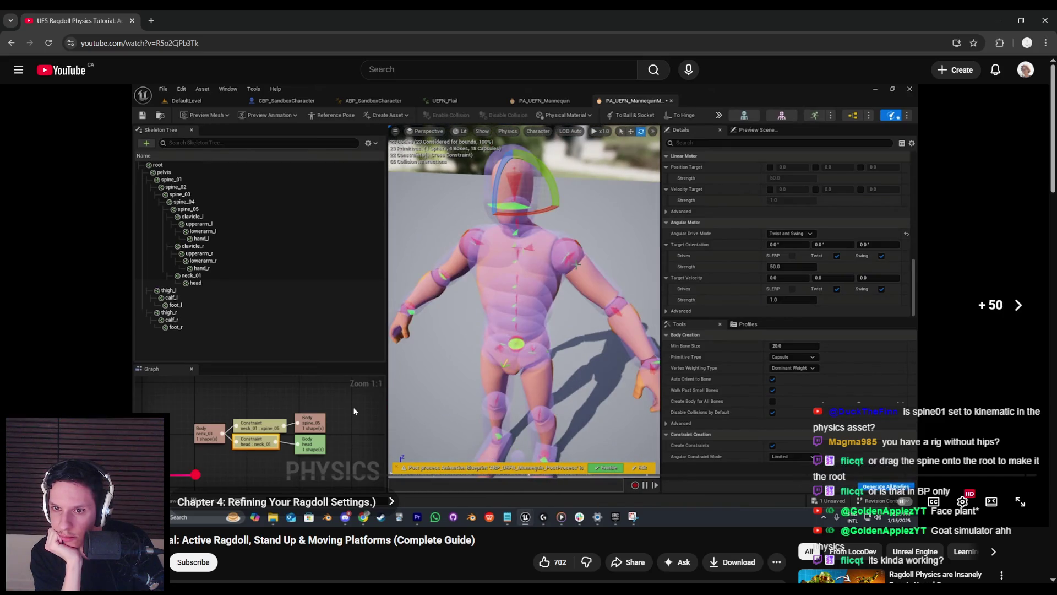
key(Right)
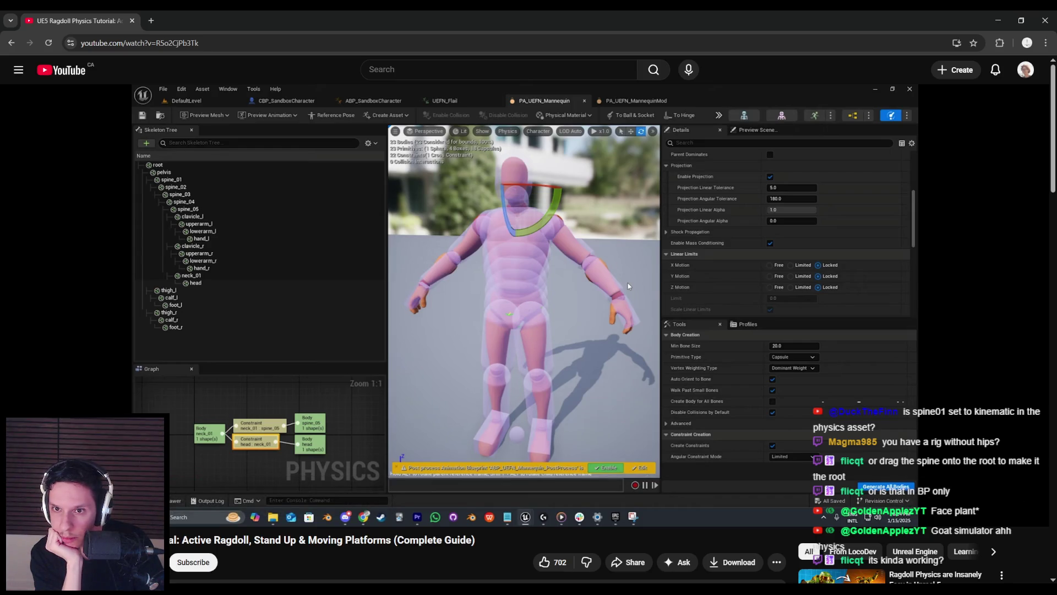
key(Right)
key(Right)
key(Right)
key(Right)
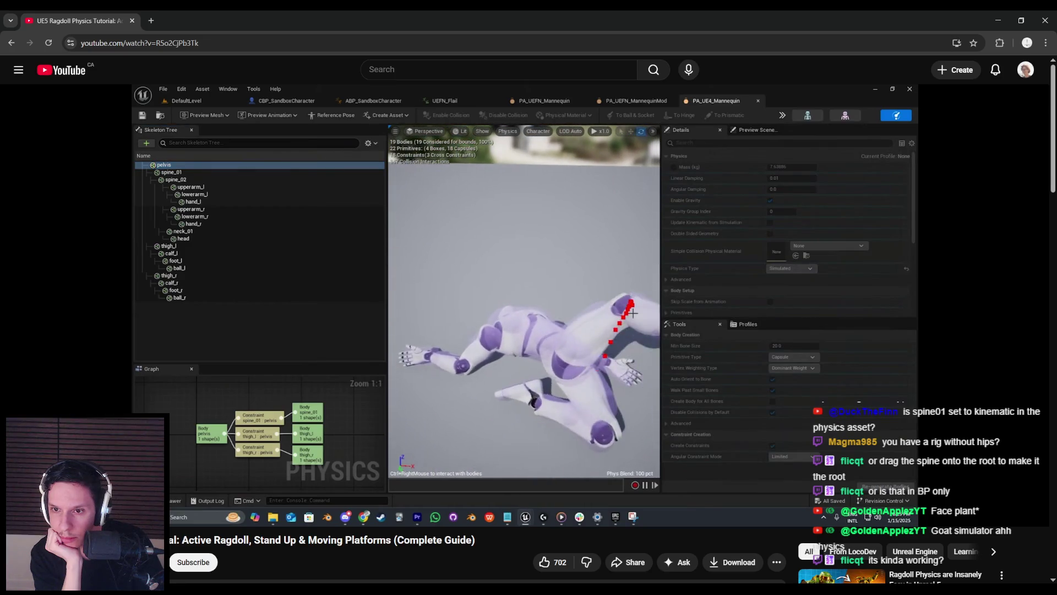
key(Right)
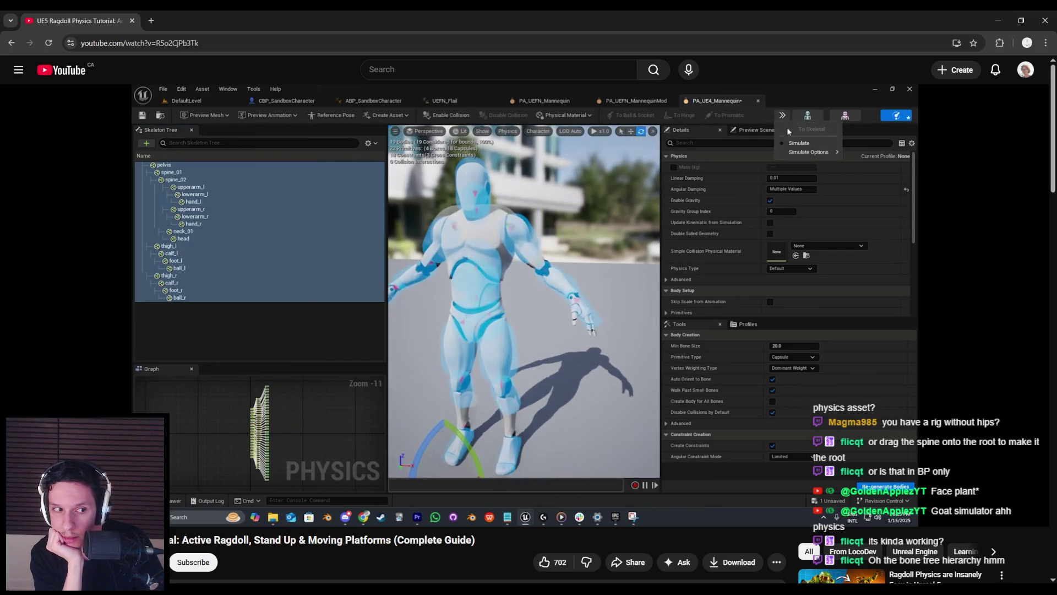
click(359, 319)
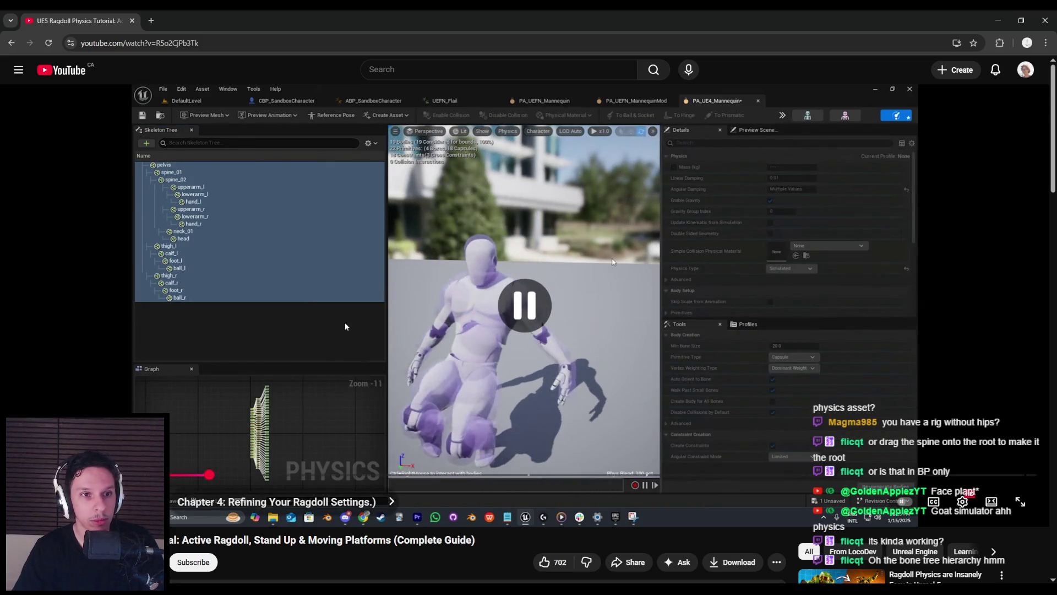
key(alt+Tab)
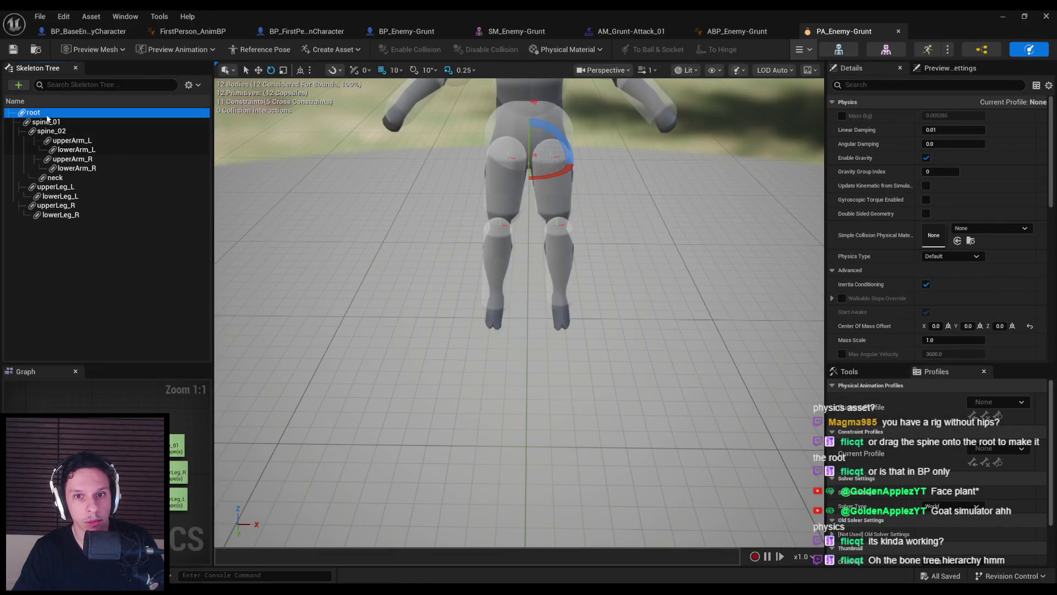
Delete the root bone's physics body from PA_Enemy-Grunt in the Skeleton Tree
scroll(464, 284, up, 10)
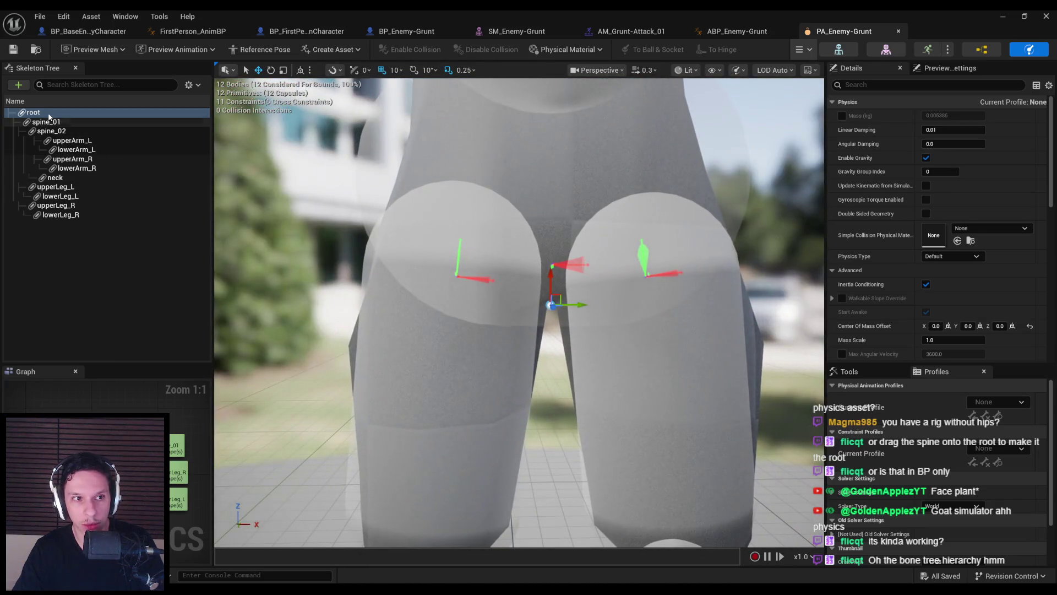
right_click(49, 113)
click(77, 307)
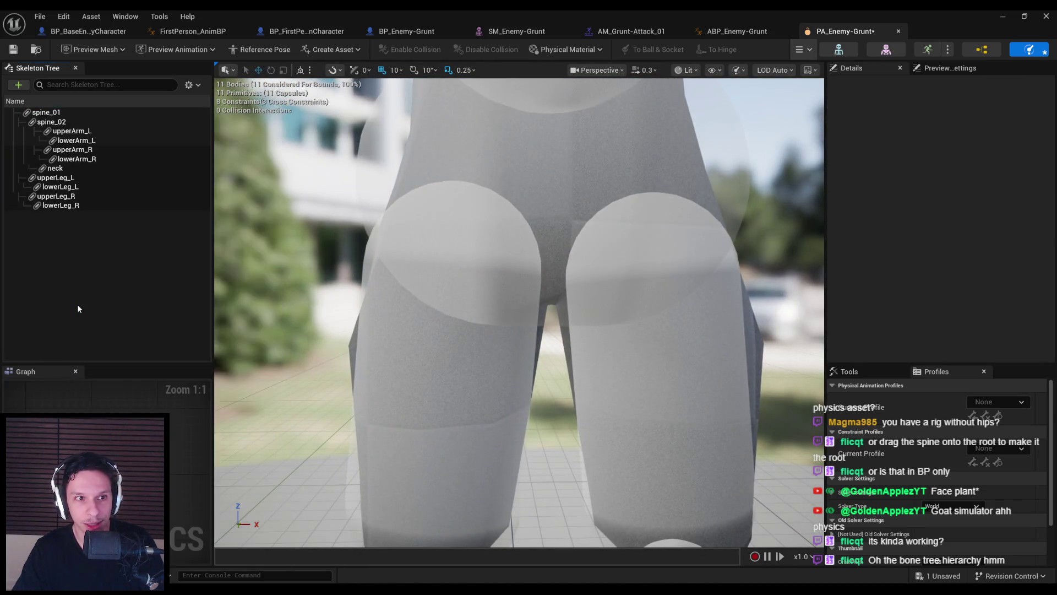
Run and stop a ragdoll simulation to confirm the body now collapses
scroll(519, 313, down, 5)
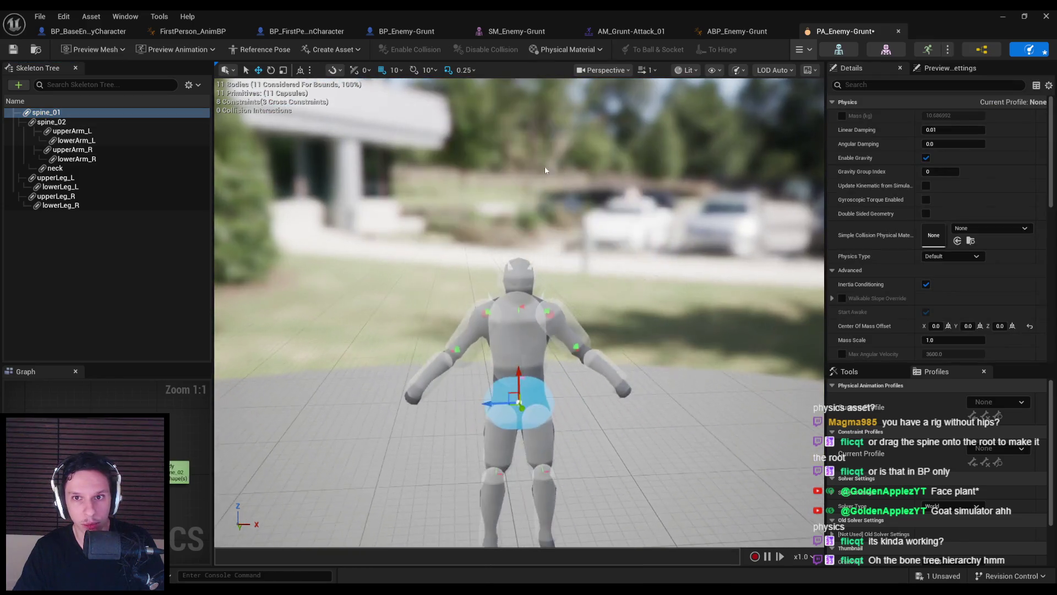
click(804, 49)
click(826, 98)
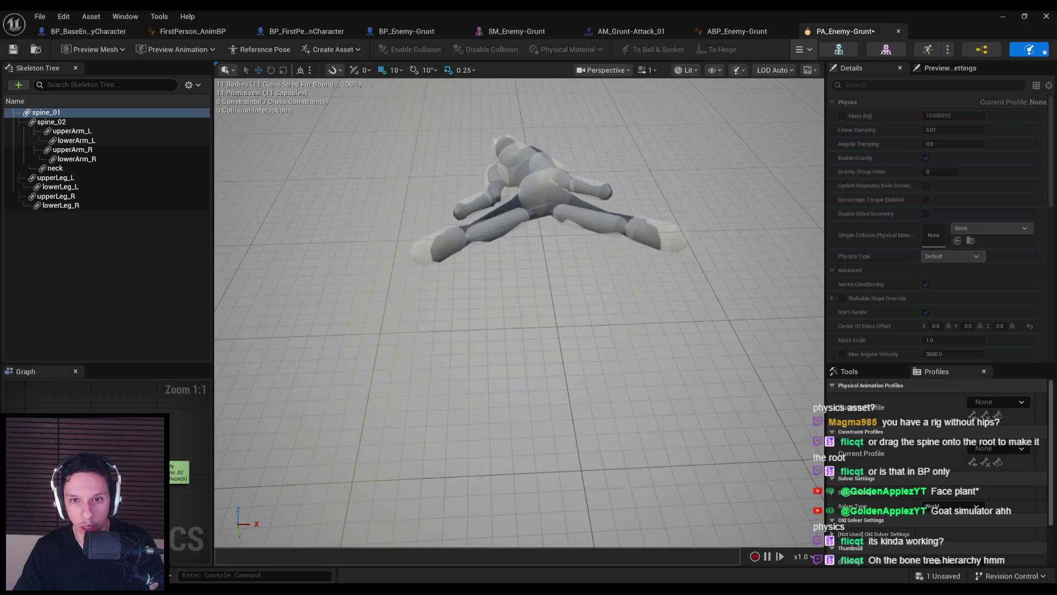
click(804, 49)
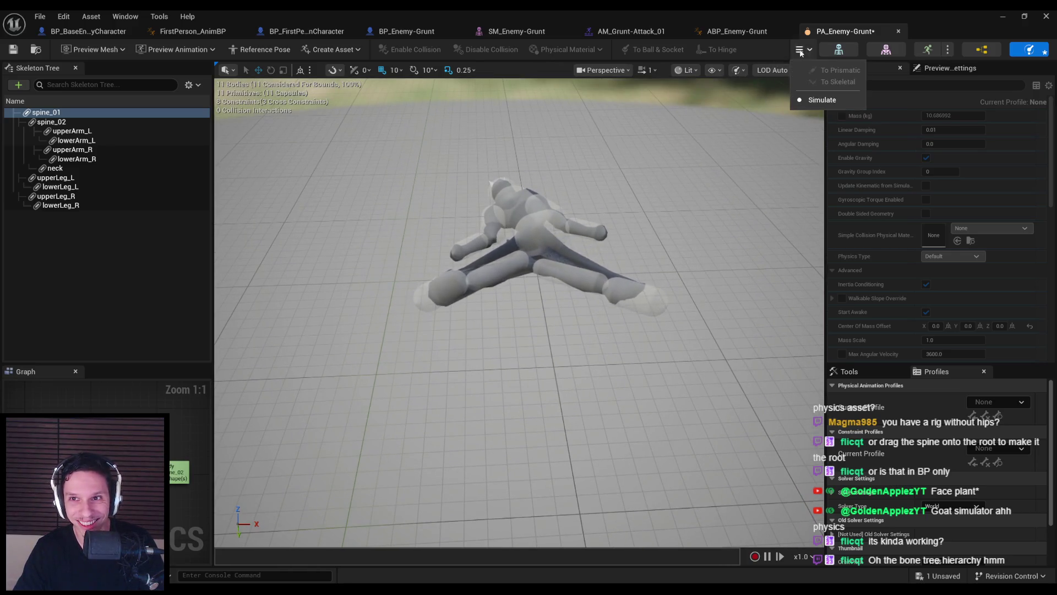
click(822, 100)
click(55, 177)
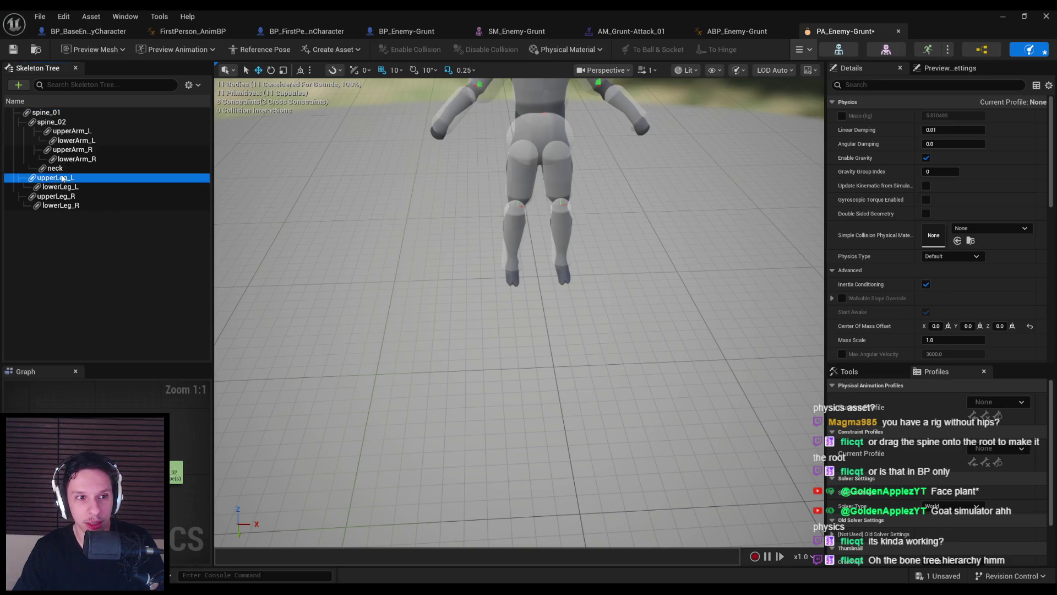
Add a constraint linking upperLeg_L to spine_01
right_click(55, 178)
click(465, 231)
mouse_move(465, 232)
mouse_down()
mouse_move(465, 259)
mouse_move(464, 229)
mouse_up()
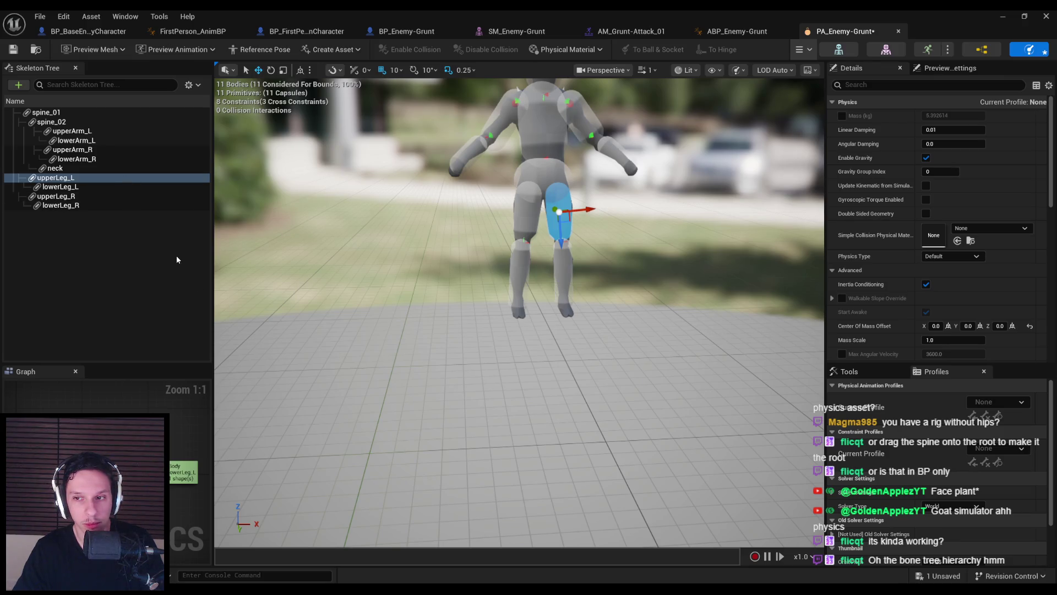
drag(416, 296, 415, 286)
right_click(71, 182)
mouse_move(70, 182)
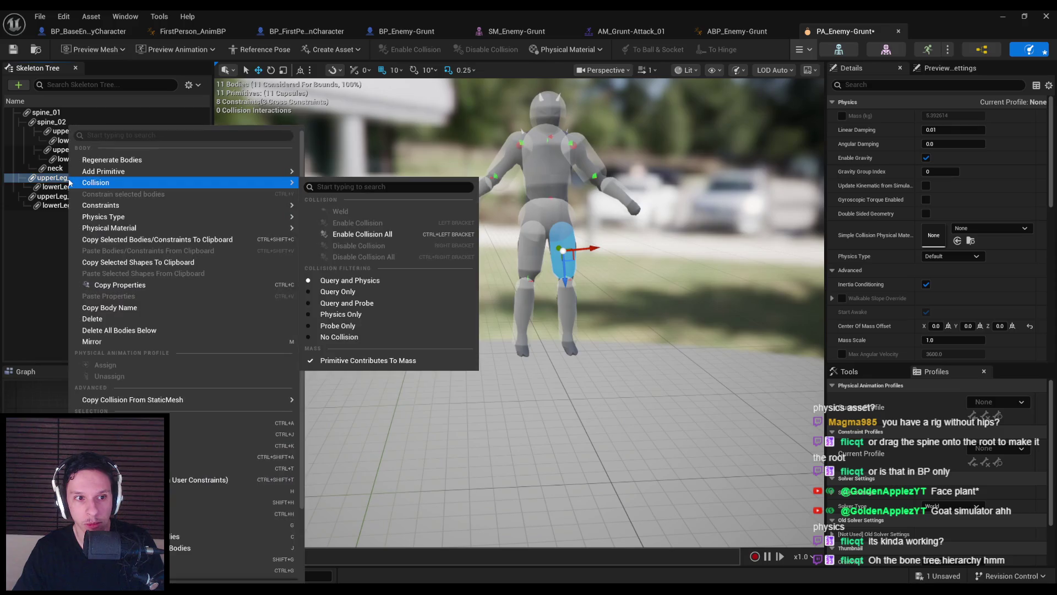
mouse_move(93, 208)
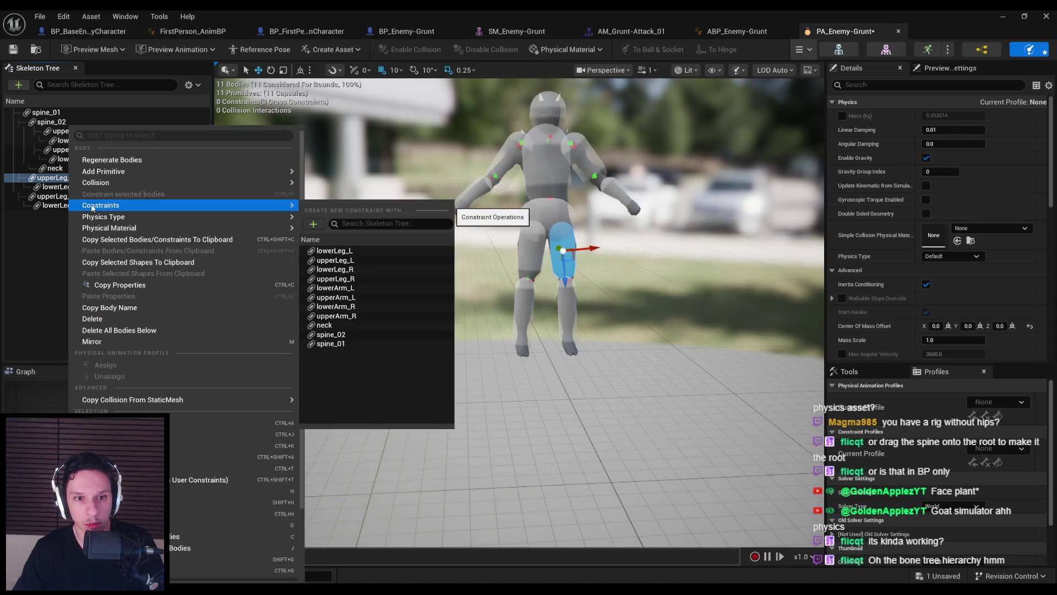
click(331, 343)
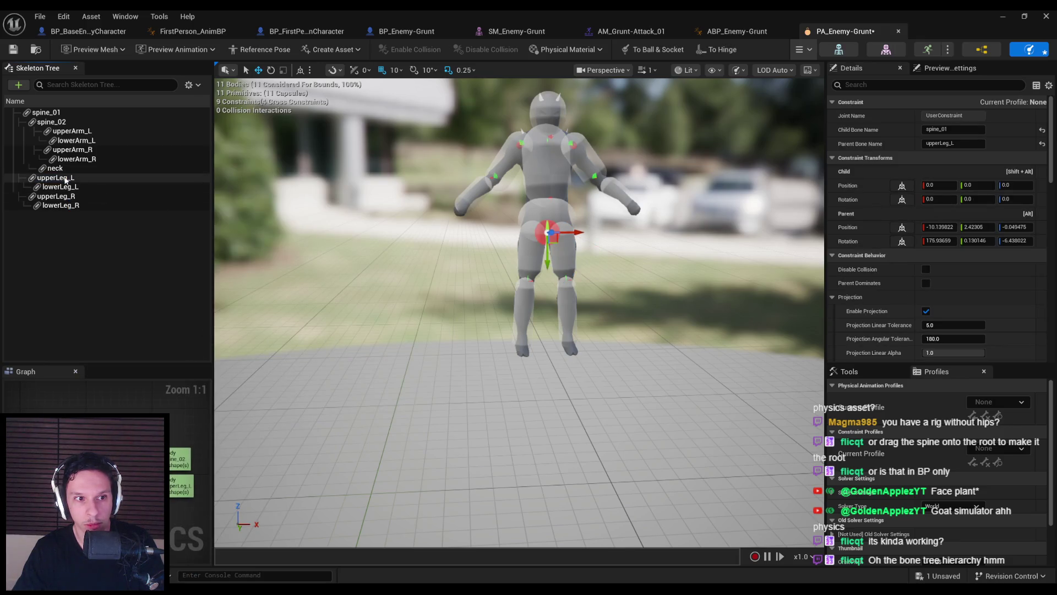
Add a constraint linking upperLeg_R to spine_01
click(55, 196)
right_click(55, 197)
mouse_move(93, 208)
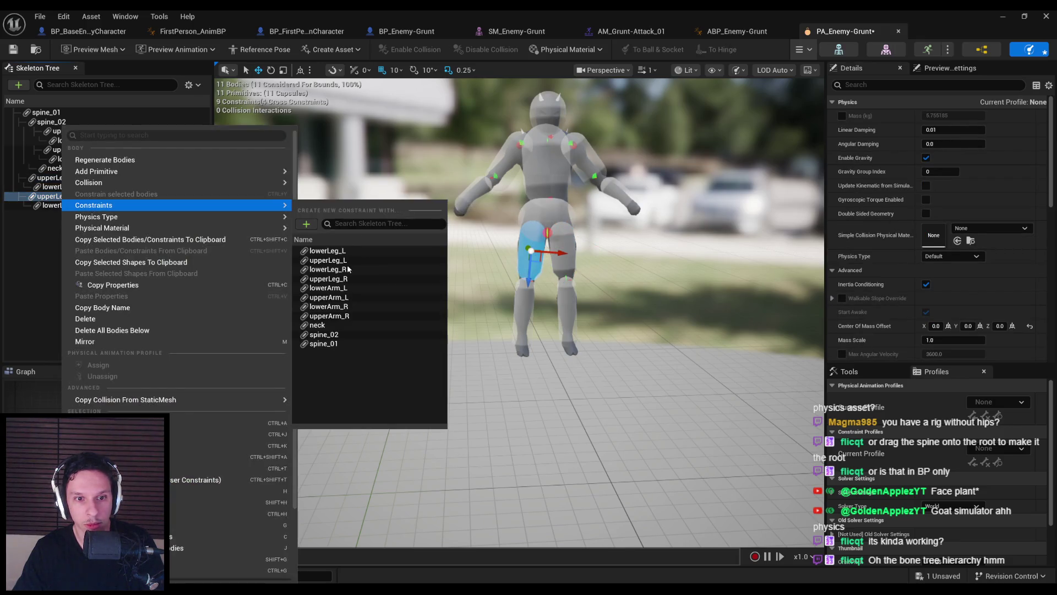
click(331, 344)
Run and stop a ragdoll simulation to test the new leg constraints
click(804, 49)
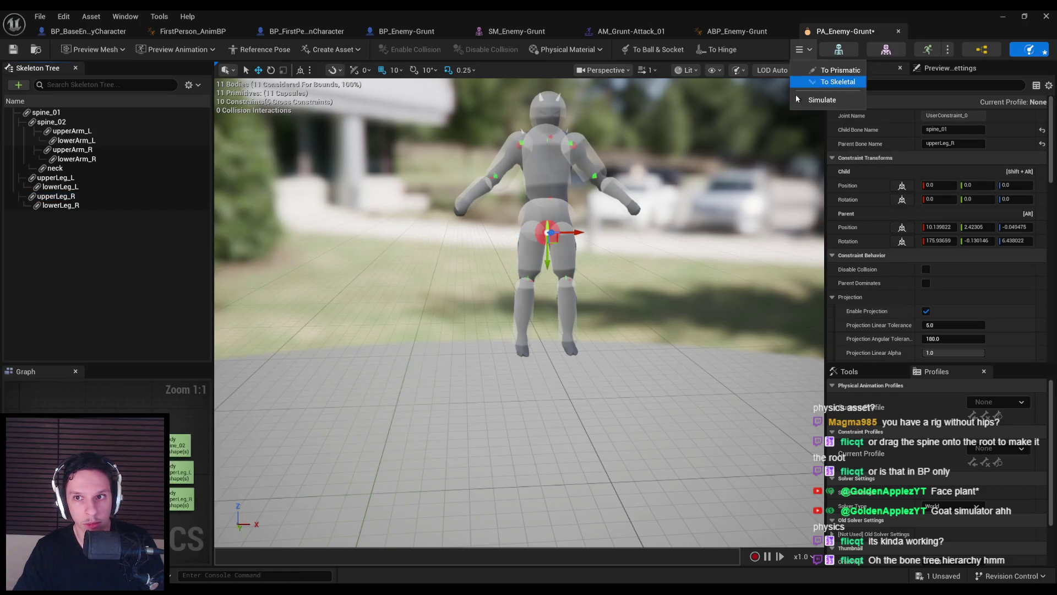
click(821, 99)
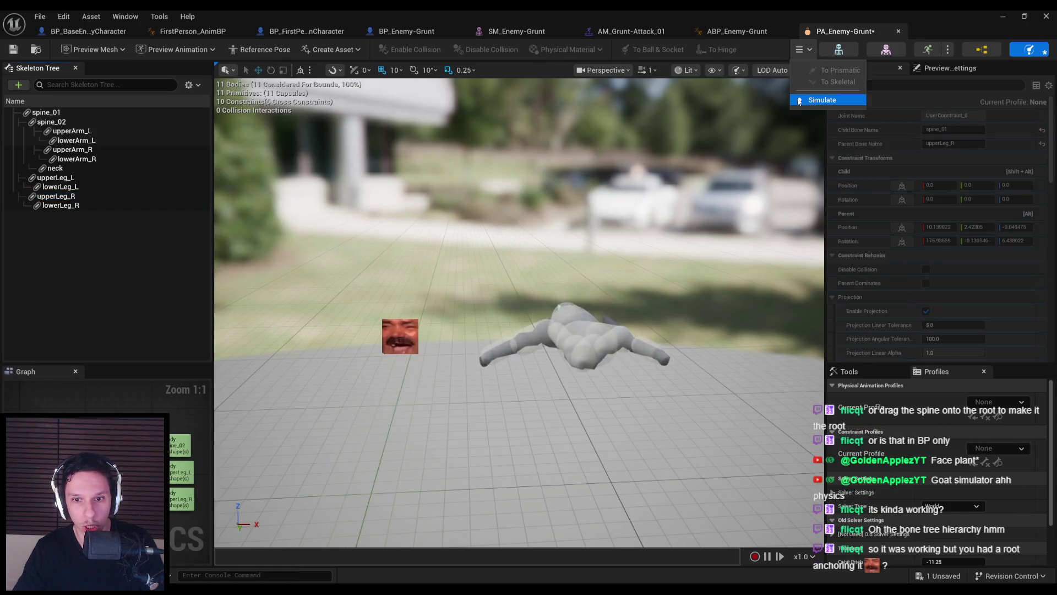
click(822, 99)
Frame the selected constraint and save the PA_Enemy-Grunt physics asset
key(f)
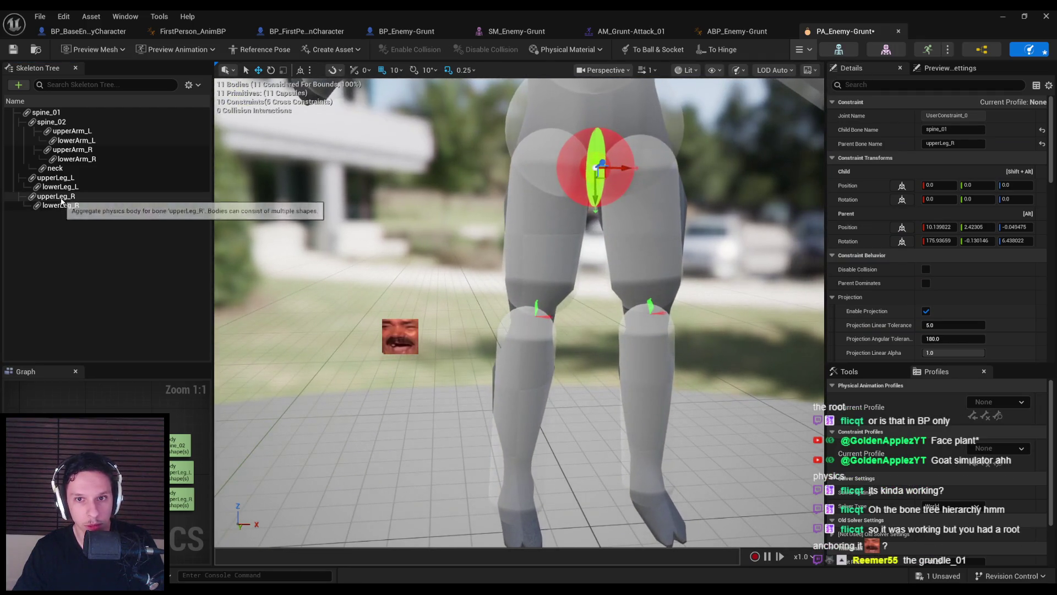
scroll(517, 308, down, 3)
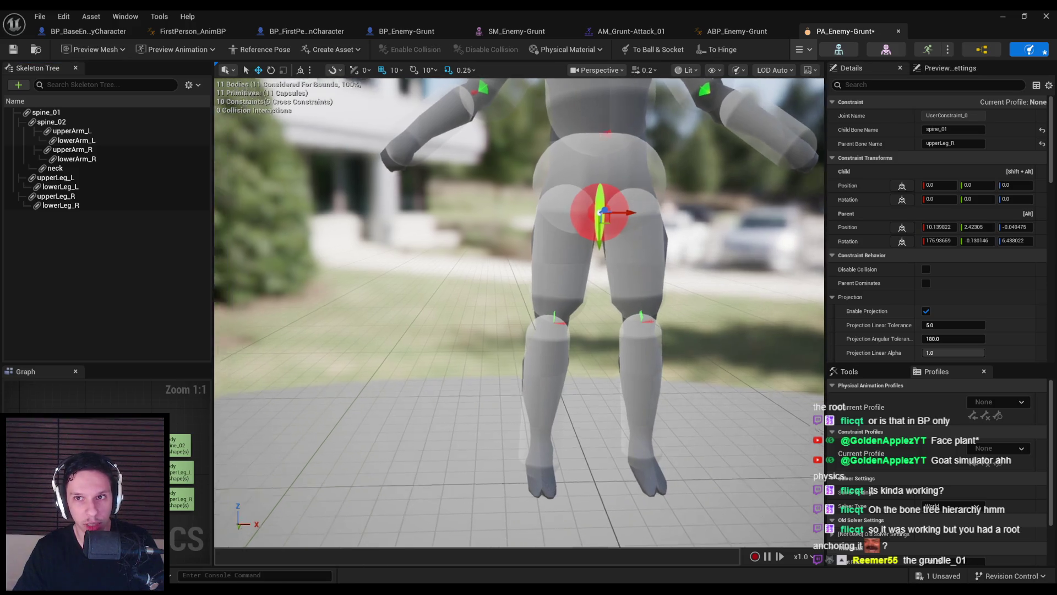
key(ctrl+s)
Select the upper-leg bodies and their leg-to-spine_01 constraint, framing it in the viewport
scroll(392, 400, up, 3)
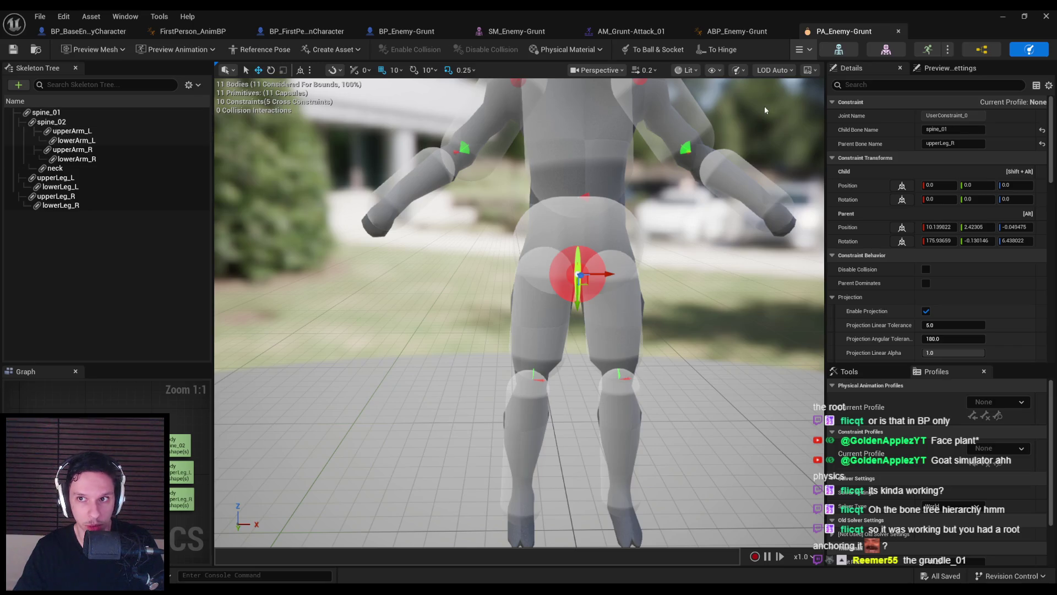
click(92, 180)
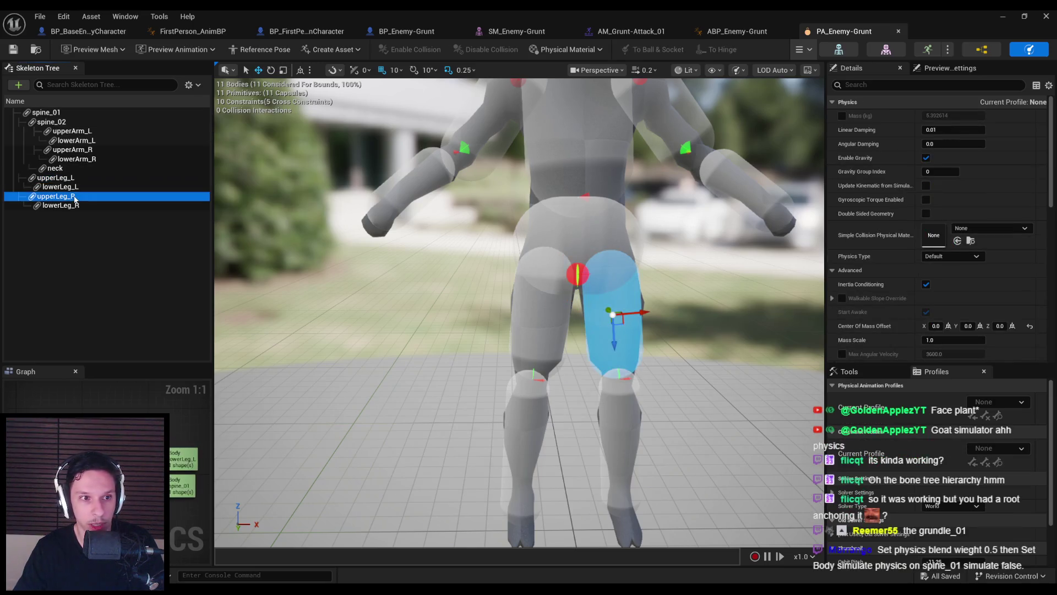
click(75, 197)
ctrl+click(72, 179)
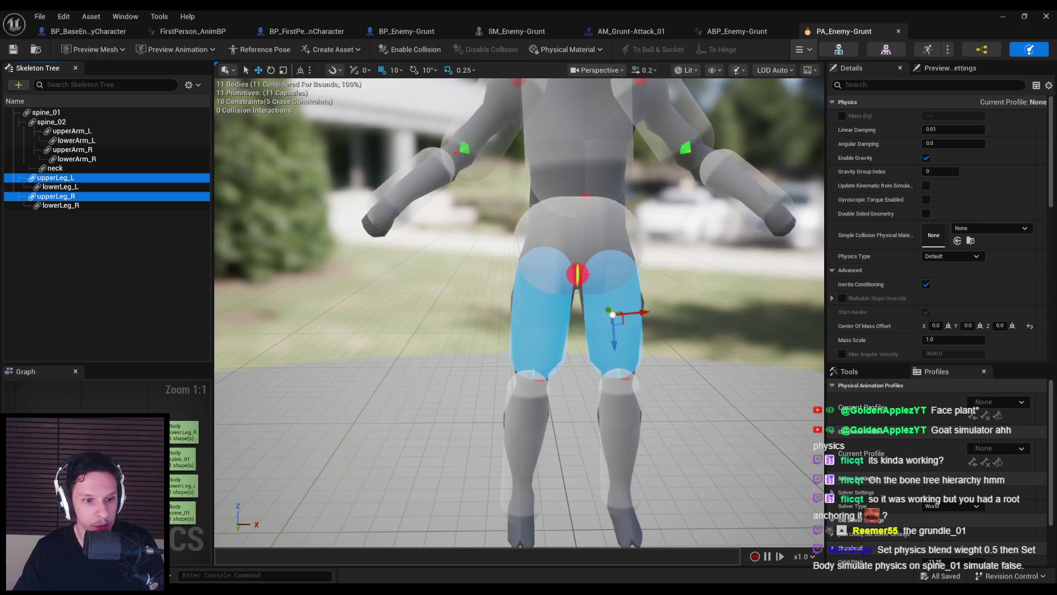
click(577, 274)
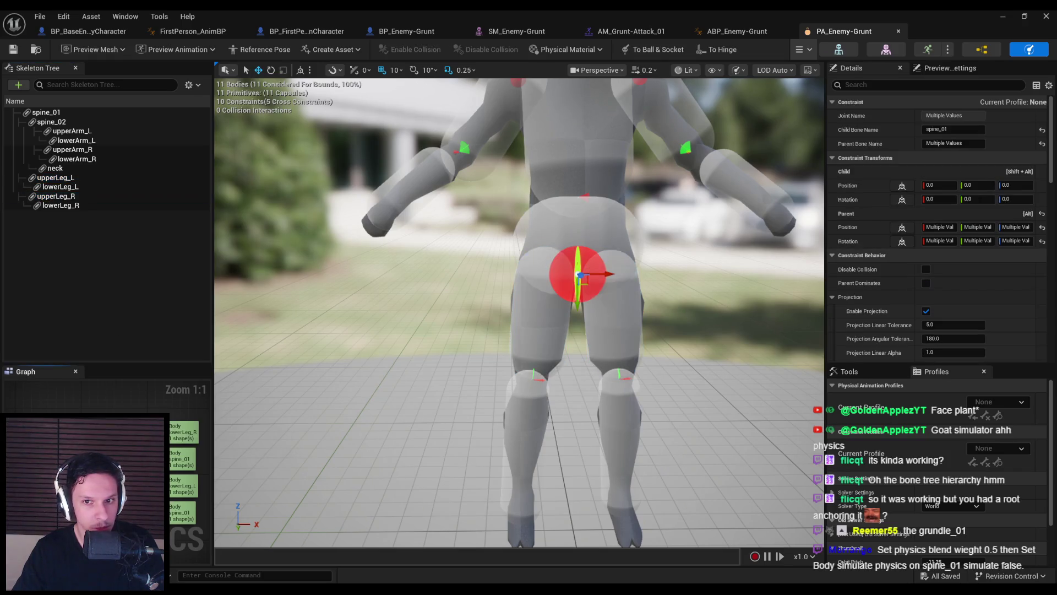
key(f)
Set the constraint's Twist, Swing 1 and Swing 2 Motion to Limited at 45°
scroll(953, 319, down, 6)
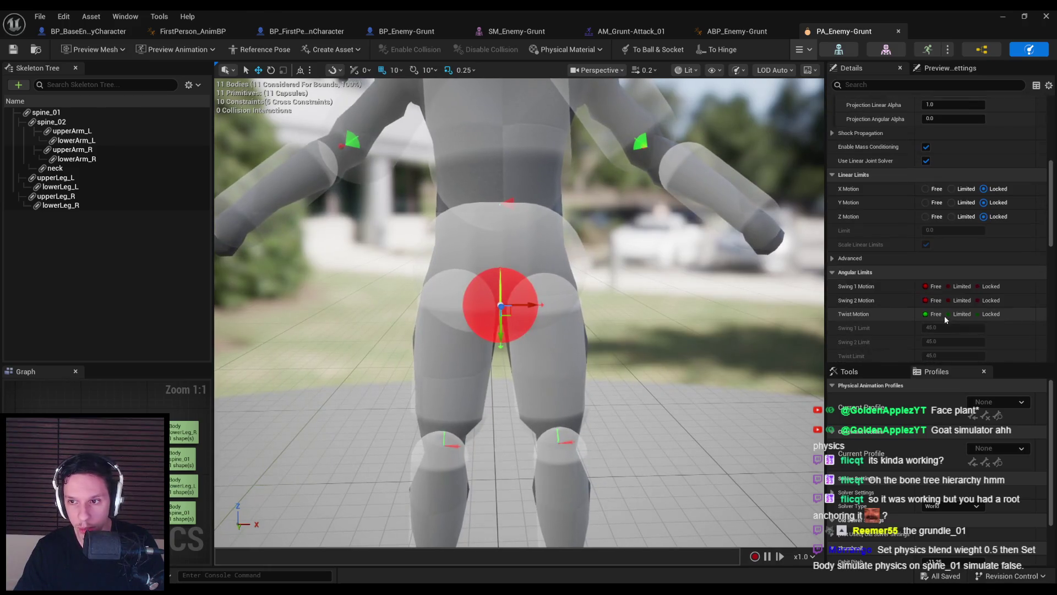
click(948, 315)
scroll(948, 313, down, 3)
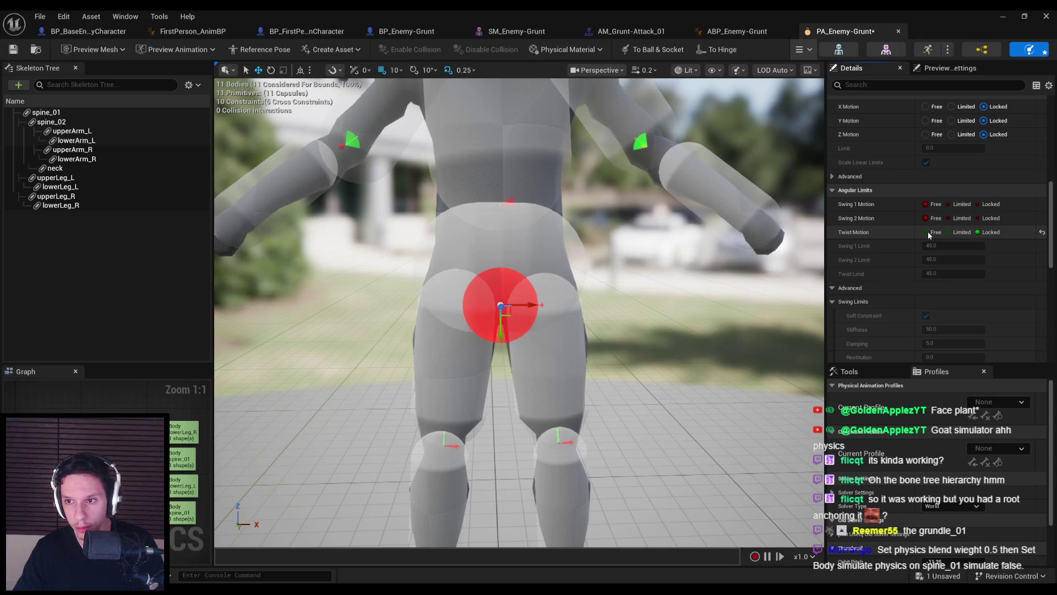
click(948, 232)
click(948, 204)
click(948, 218)
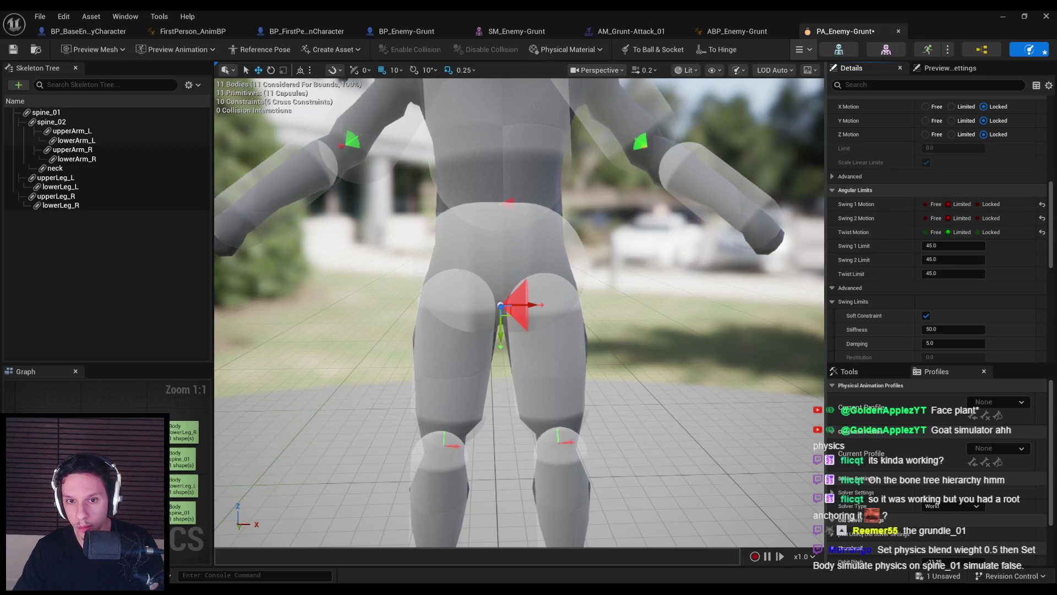
scroll(501, 308, up, 5)
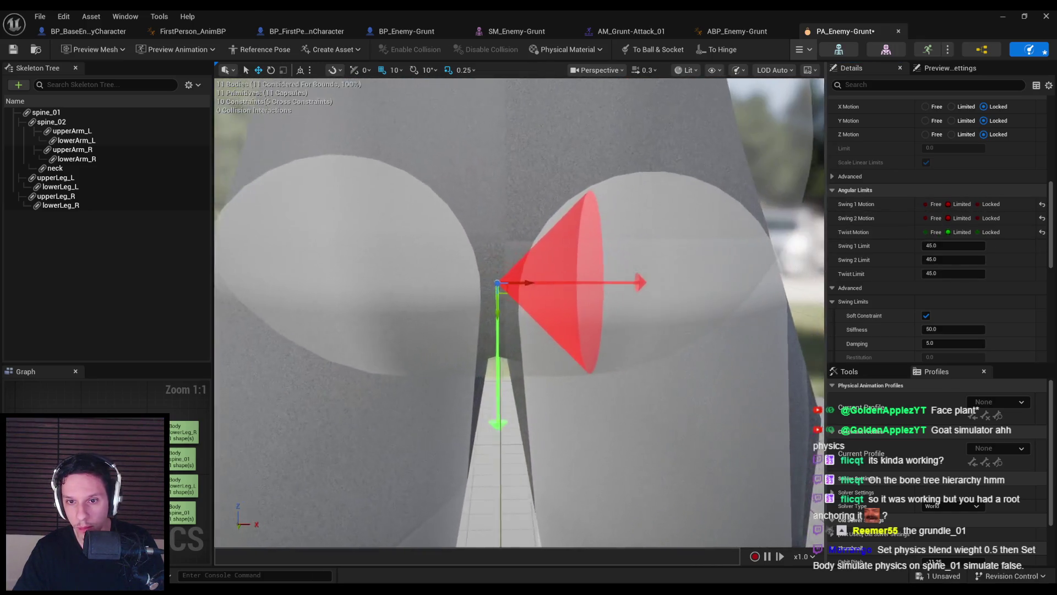
scroll(518, 312, down, 5)
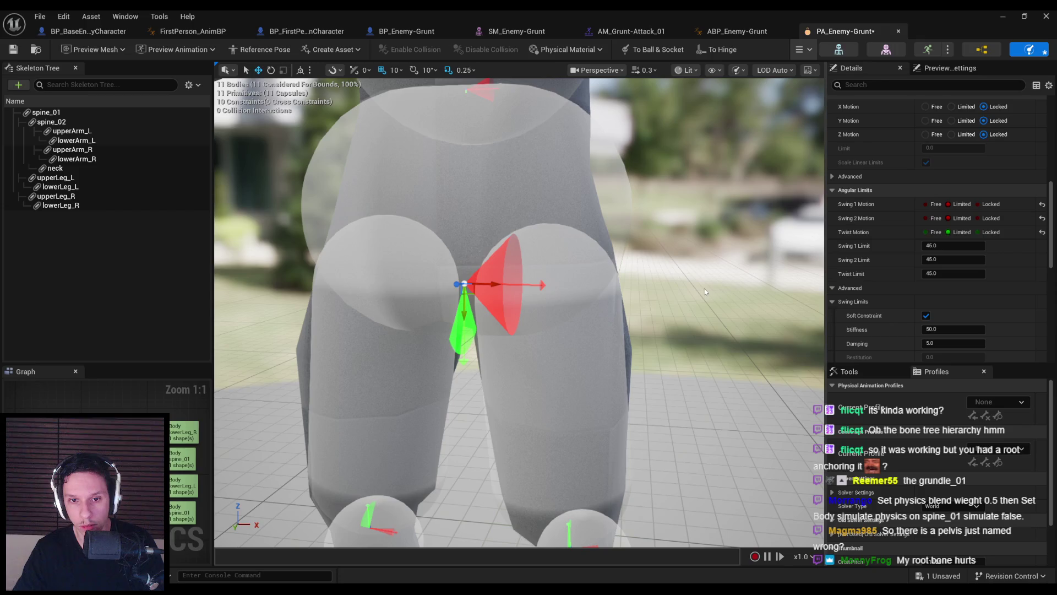
Rotate the pelvis constraint's limit cone and set its Twist Limit to 25°
drag(703, 288, 600, 294)
key(e)
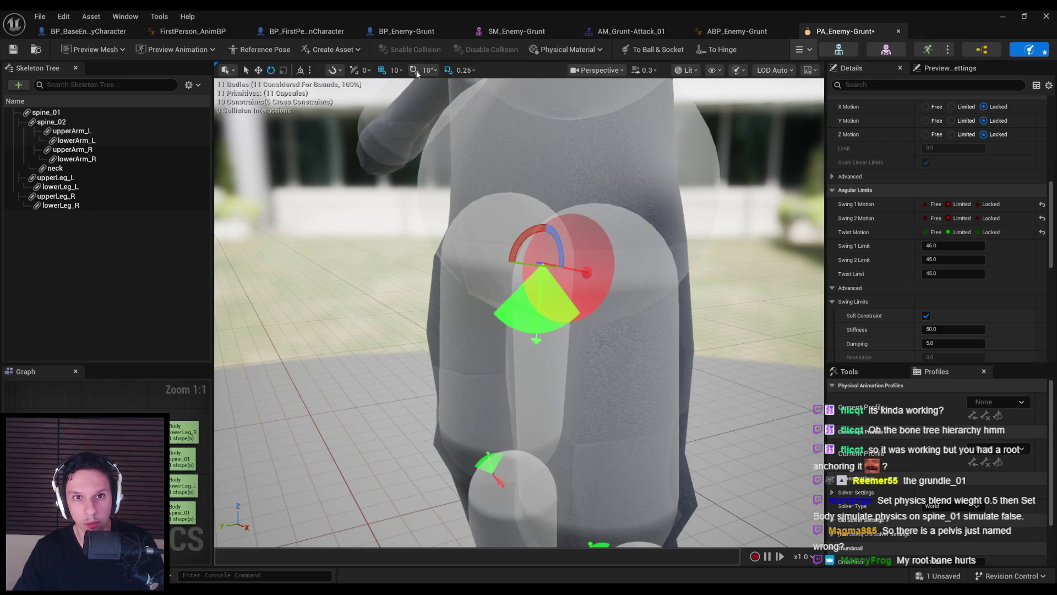
mouse_move(564, 257)
mouse_down()
mouse_move(567, 237)
mouse_move(545, 237)
mouse_move(550, 276)
mouse_move(666, 287)
mouse_move(630, 281)
mouse_up()
click(942, 275)
text(25)
key(Return)
click(941, 275)
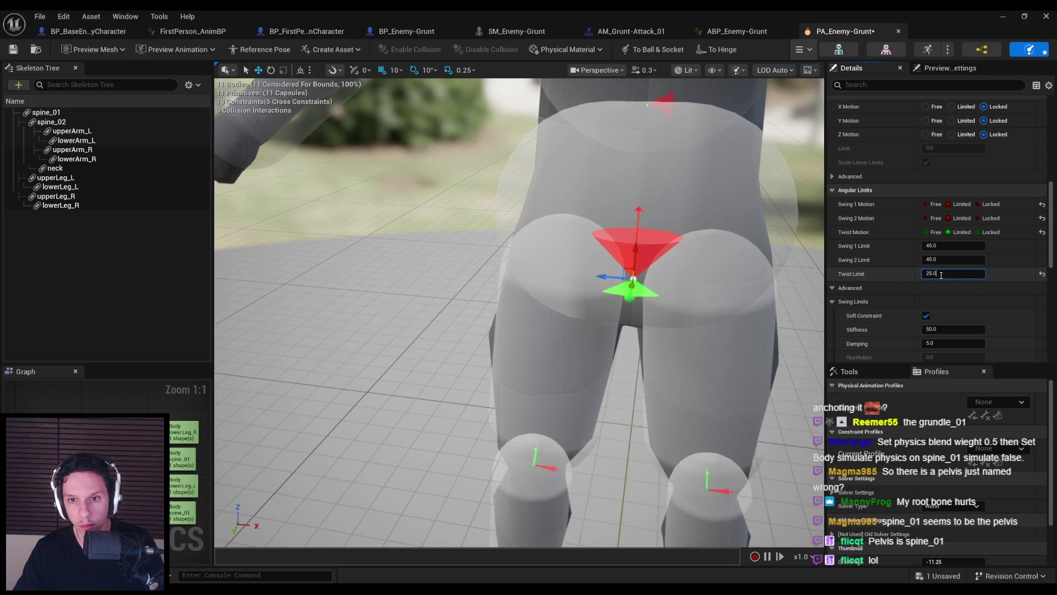
click(901, 275)
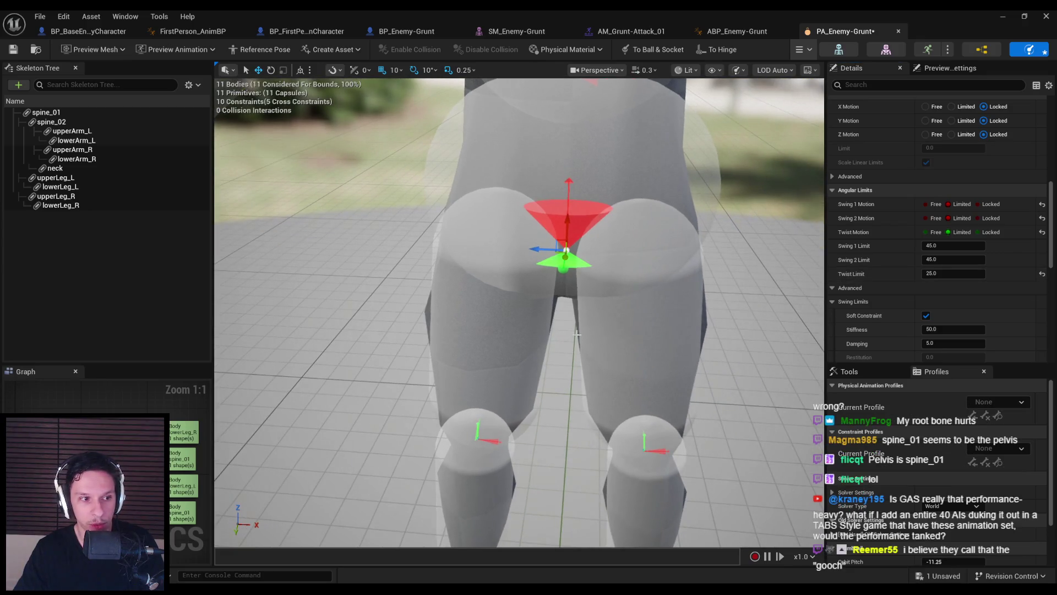
Try a Swing 1 Limit of 25, restore it to 45, and set Swing 2 Limit to 35
drag(563, 348, 578, 346)
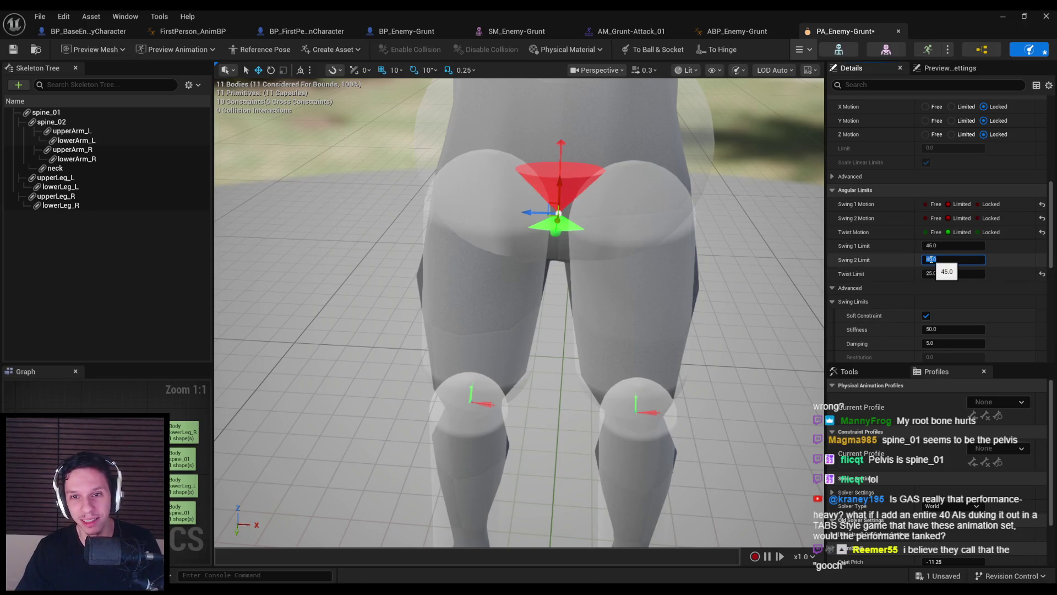
drag(606, 386, 605, 331)
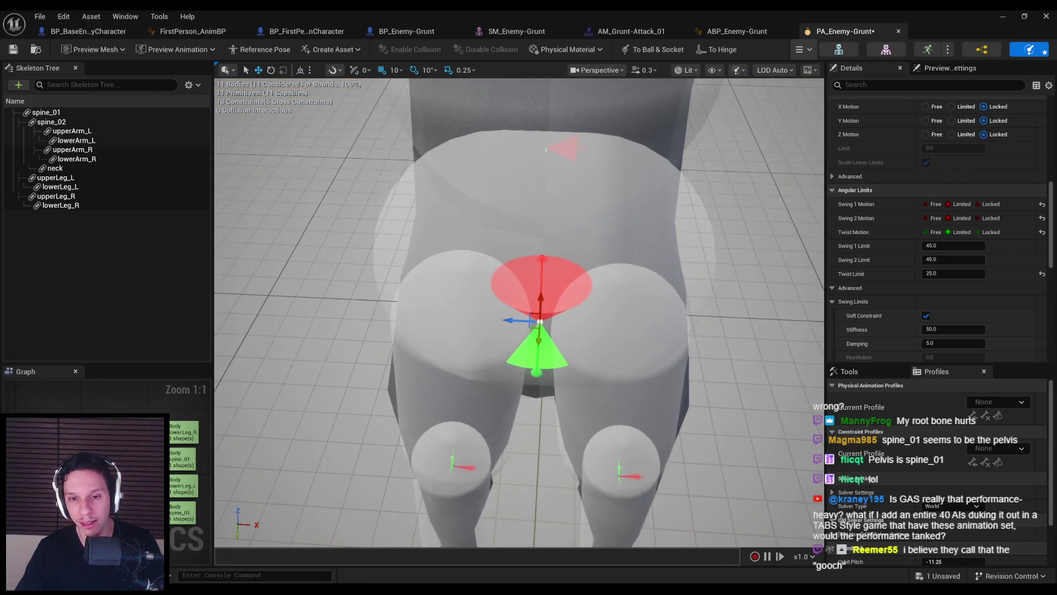
click(929, 248)
text(25)
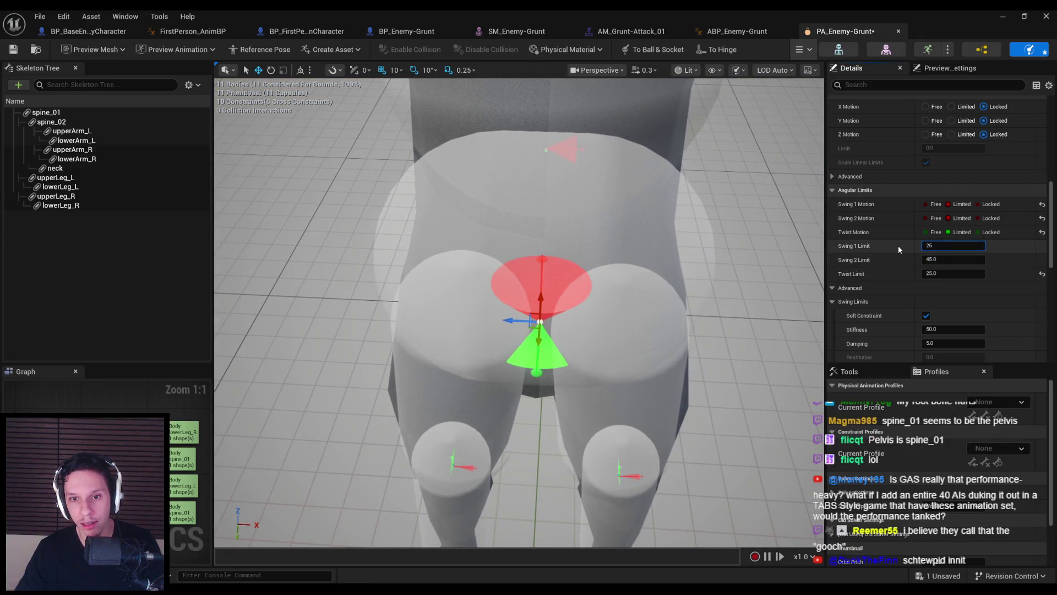
key(Return)
drag(669, 270, 616, 259)
click(931, 246)
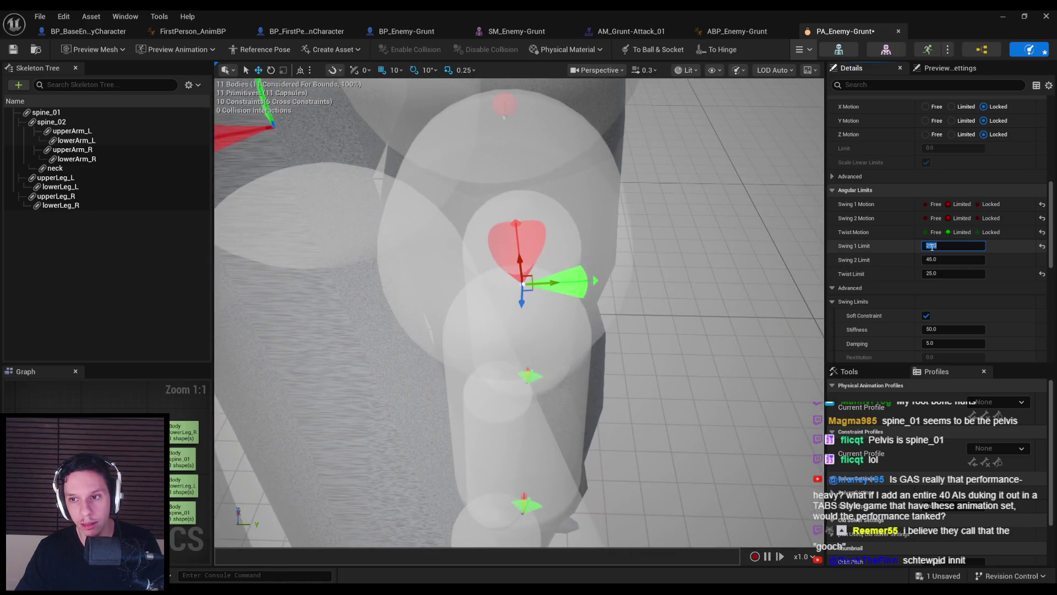
text(45)
key(Return)
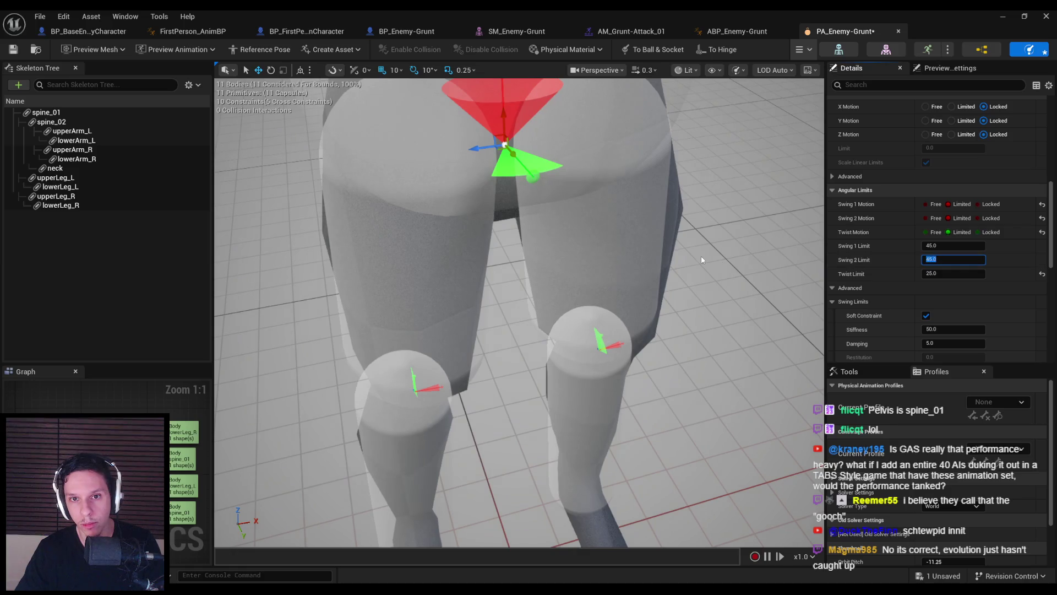
text(35)
key(Return)
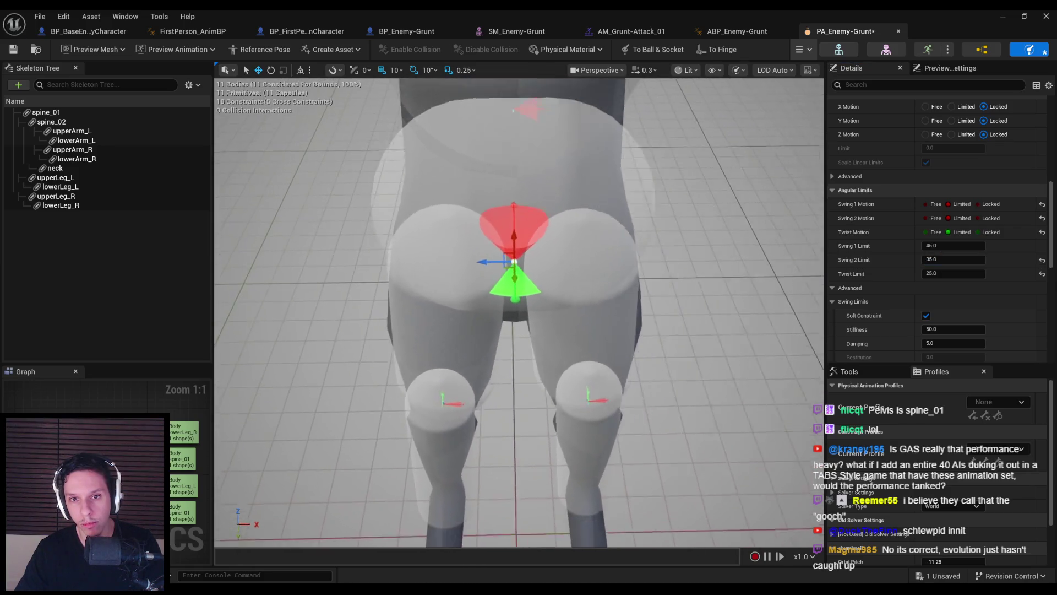
Simulate the ragdoll and fling it around to test the constraints
click(802, 50)
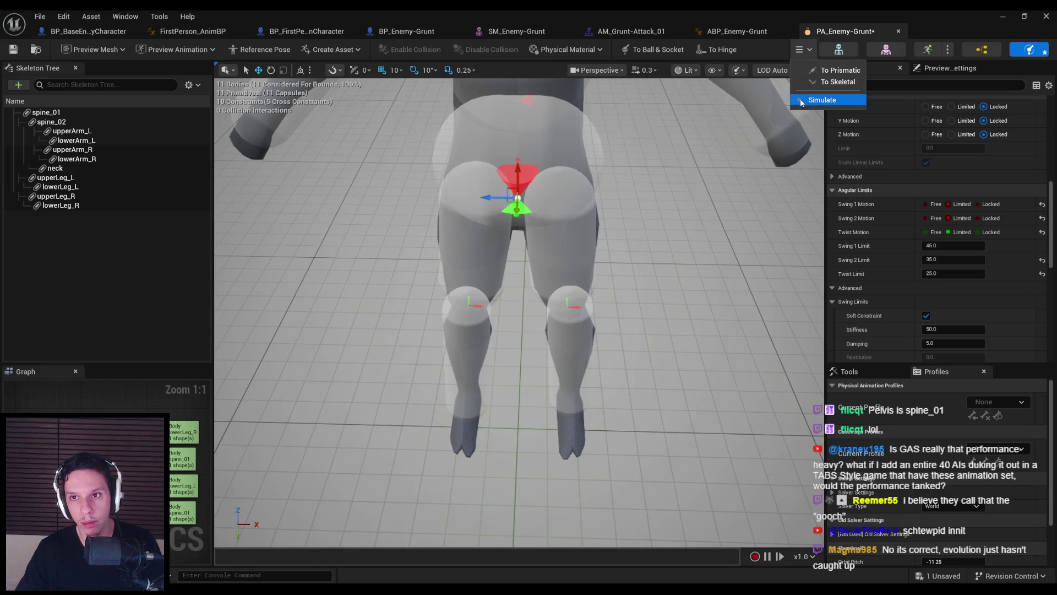
click(801, 102)
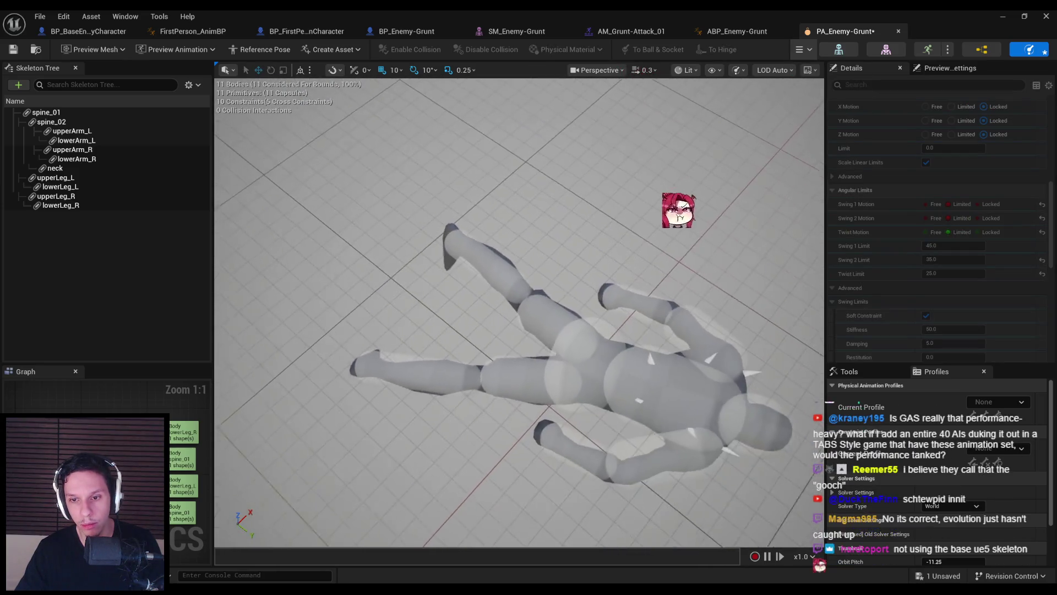
click(802, 49)
click(801, 102)
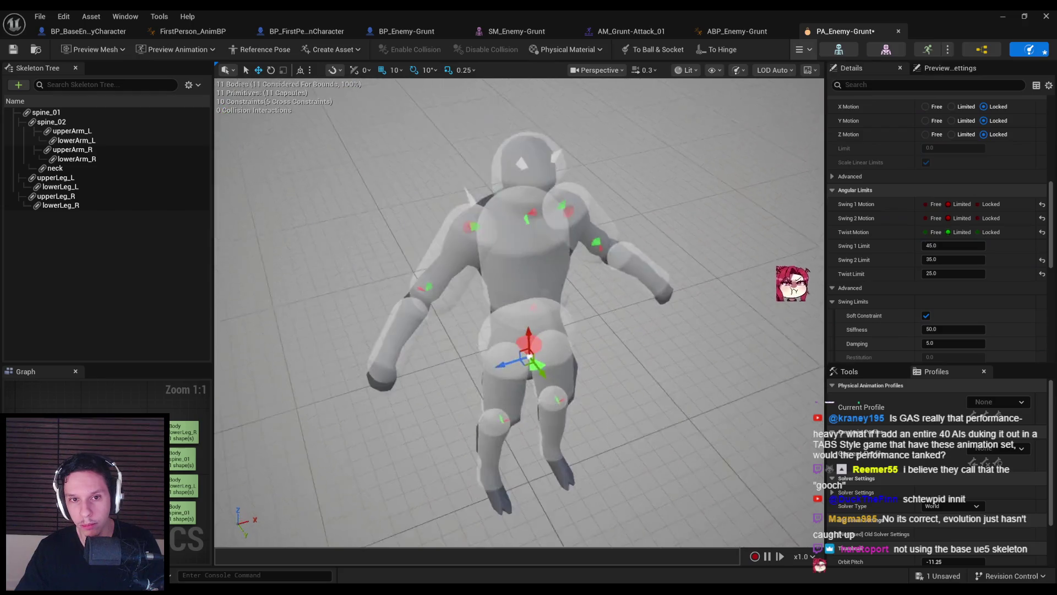
click(802, 50)
click(801, 100)
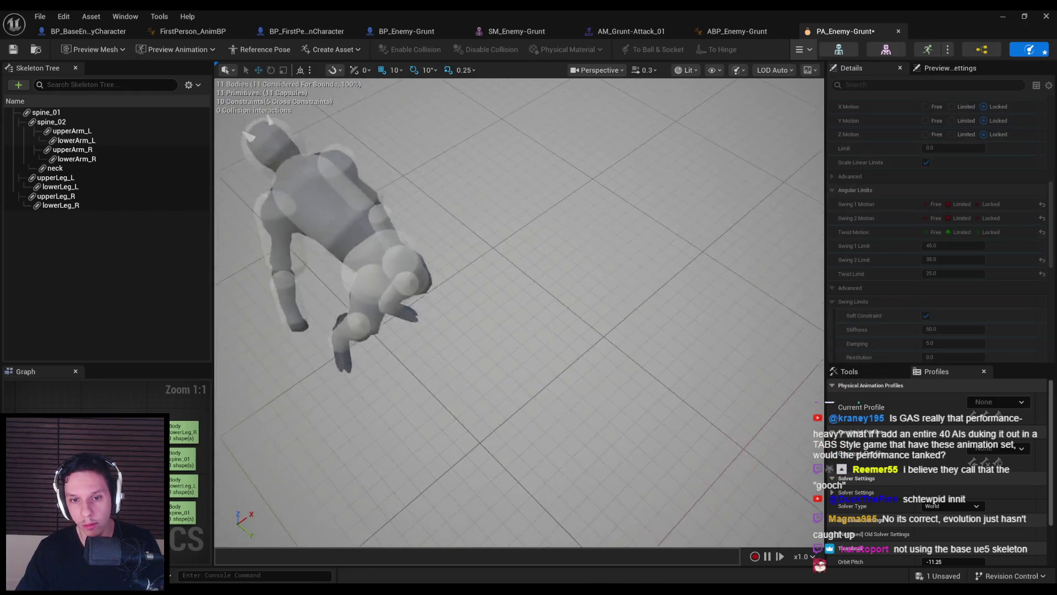
mouse_move(585, 328)
mouse_down()
mouse_move(608, 220)
mouse_move(302, 170)
mouse_move(413, 213)
mouse_move(411, 137)
mouse_move(397, 126)
mouse_move(424, 110)
mouse_move(551, 118)
mouse_move(613, 218)
mouse_move(578, 106)
mouse_up()
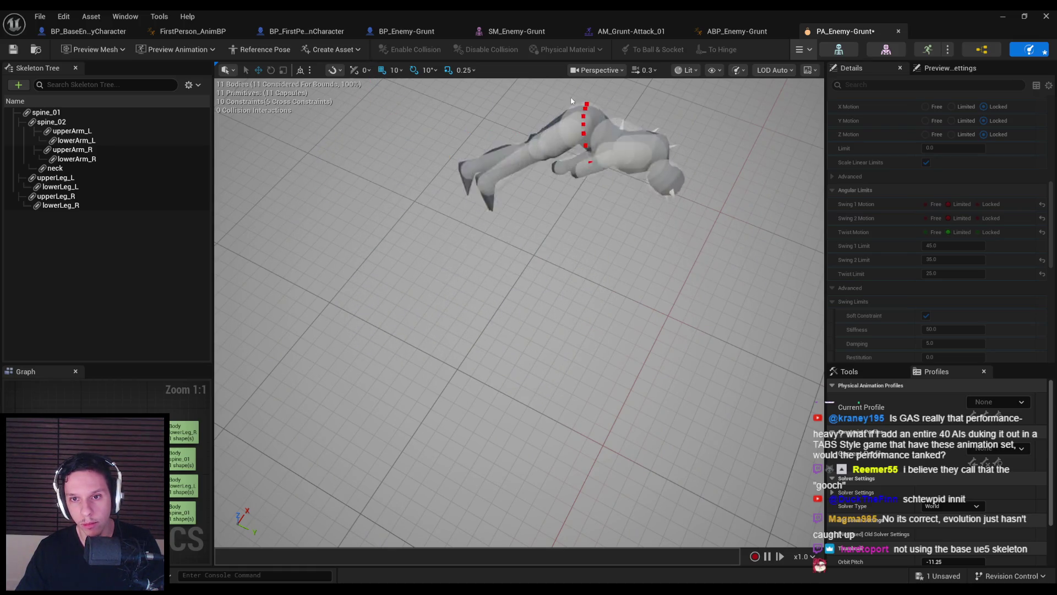
click(802, 49)
click(798, 101)
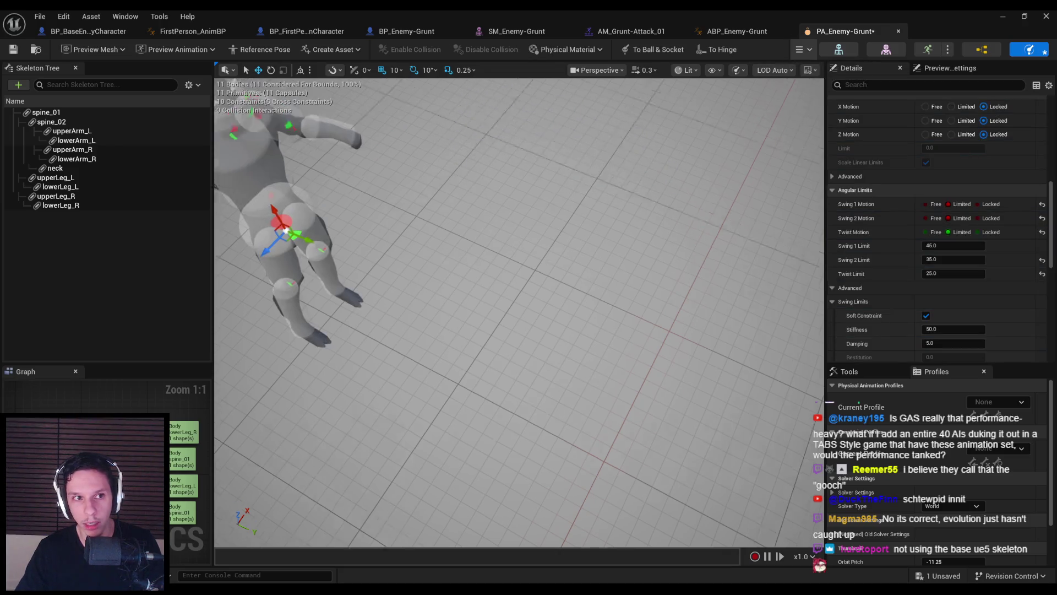
Make spine_01 Kinematic and simulate, pulling the ragdoll from a fixed pelvis
click(133, 114)
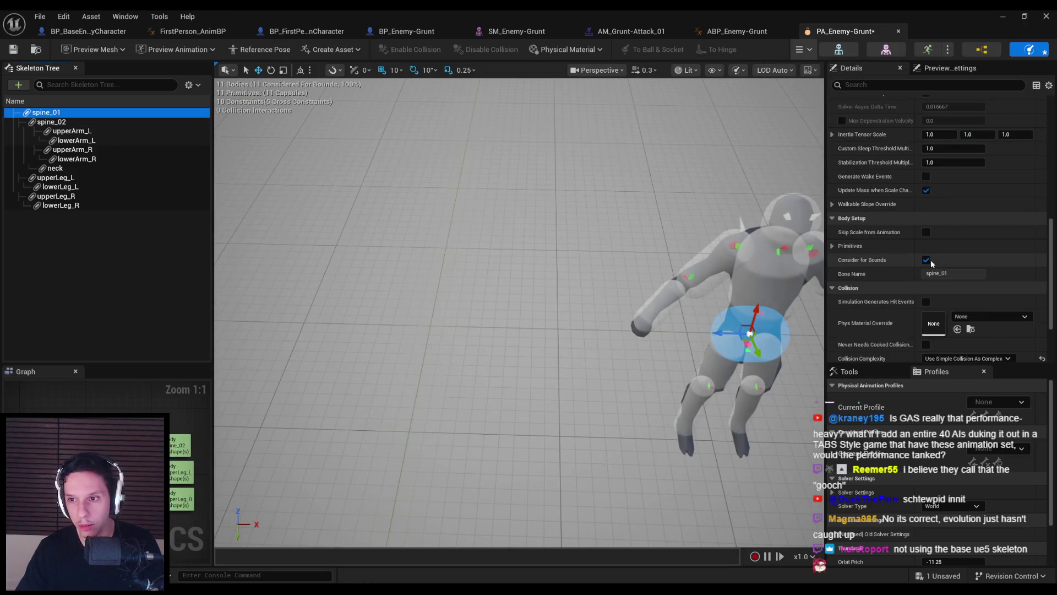
scroll(934, 263, up, 10)
click(937, 209)
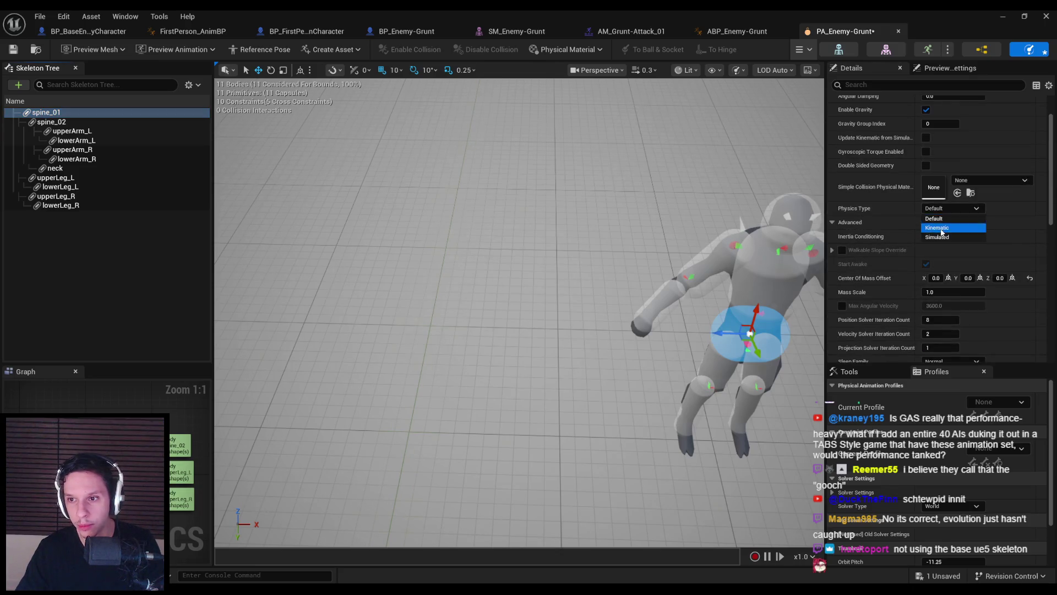
click(939, 227)
click(801, 101)
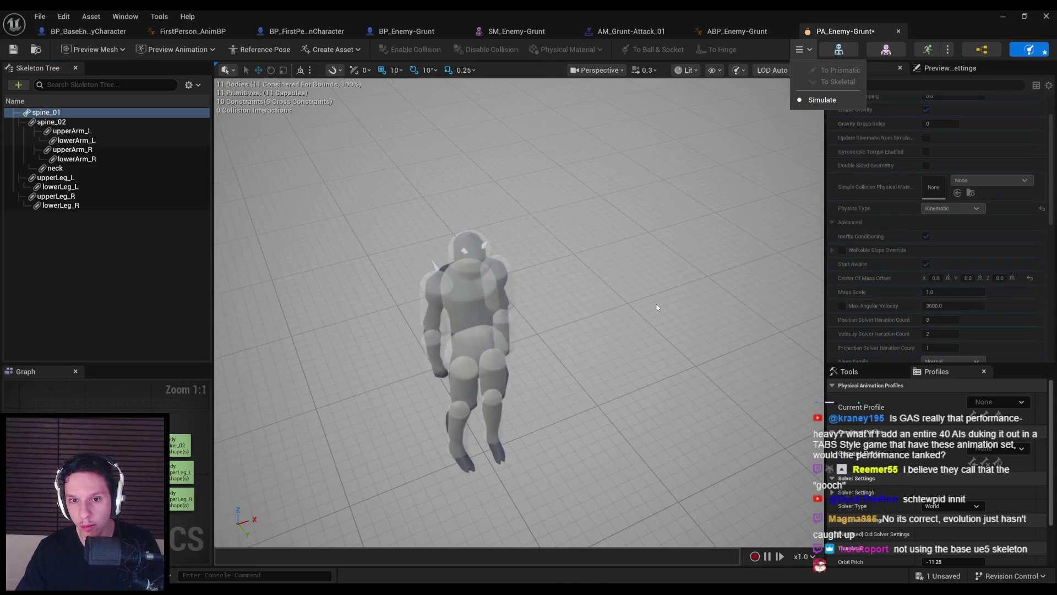
click(642, 305)
mouse_move(554, 294)
mouse_down()
mouse_move(637, 307)
mouse_move(695, 232)
mouse_move(646, 311)
mouse_move(401, 196)
mouse_move(666, 211)
mouse_move(742, 122)
mouse_up()
click(809, 49)
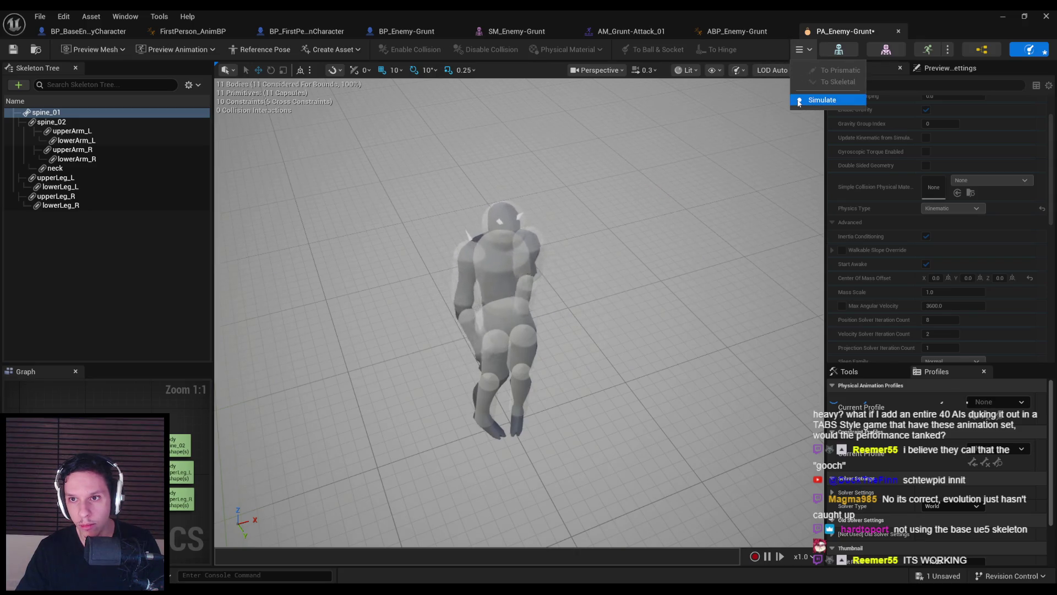
click(820, 100)
Restore spine_01 to Default physics, save the asset, and switch to BP_BaseEnemyCharacter
click(933, 209)
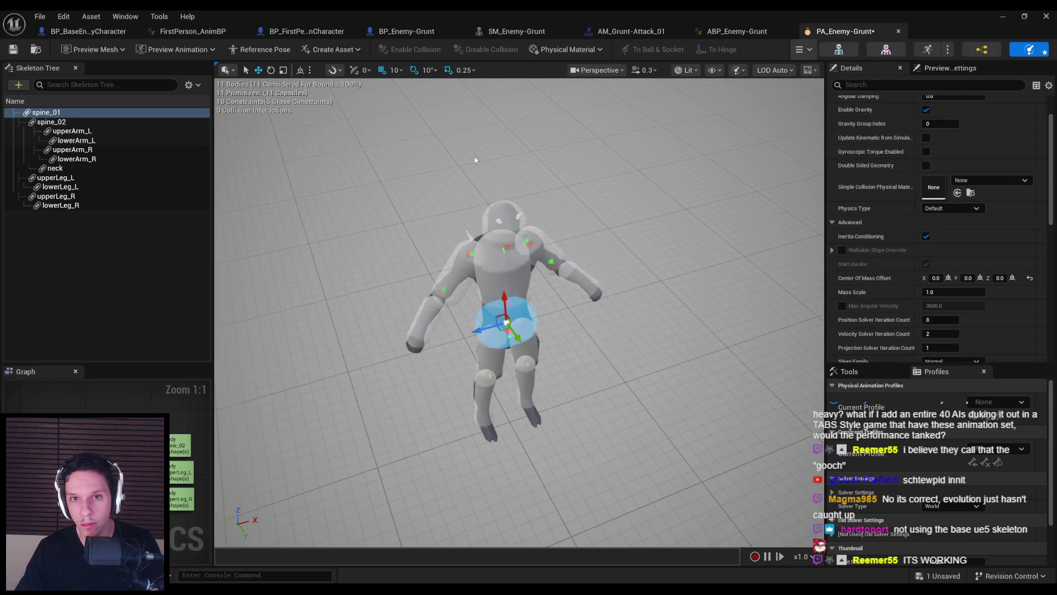
click(13, 49)
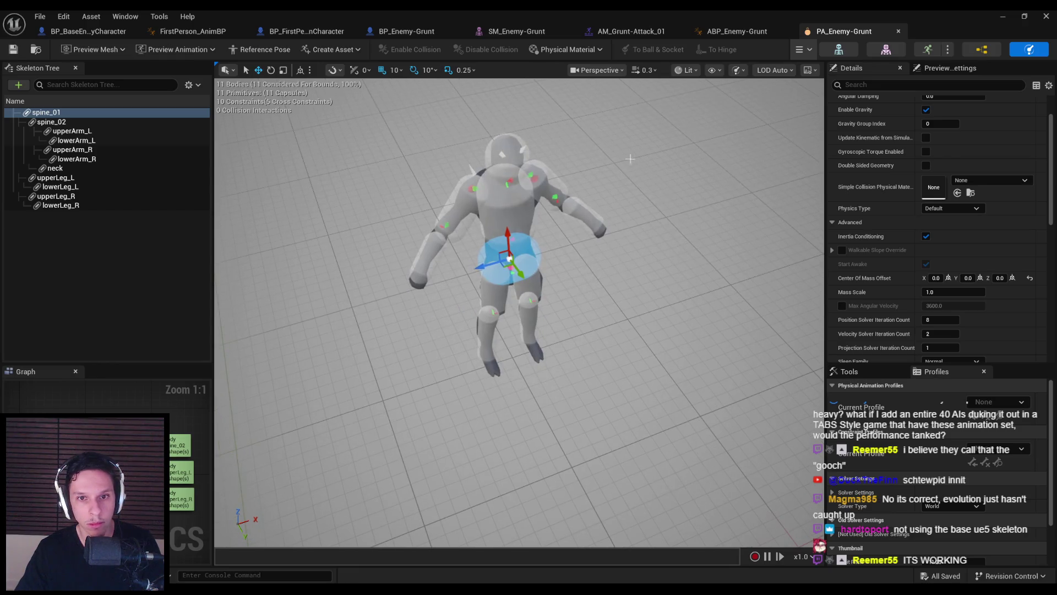
click(799, 49)
click(800, 100)
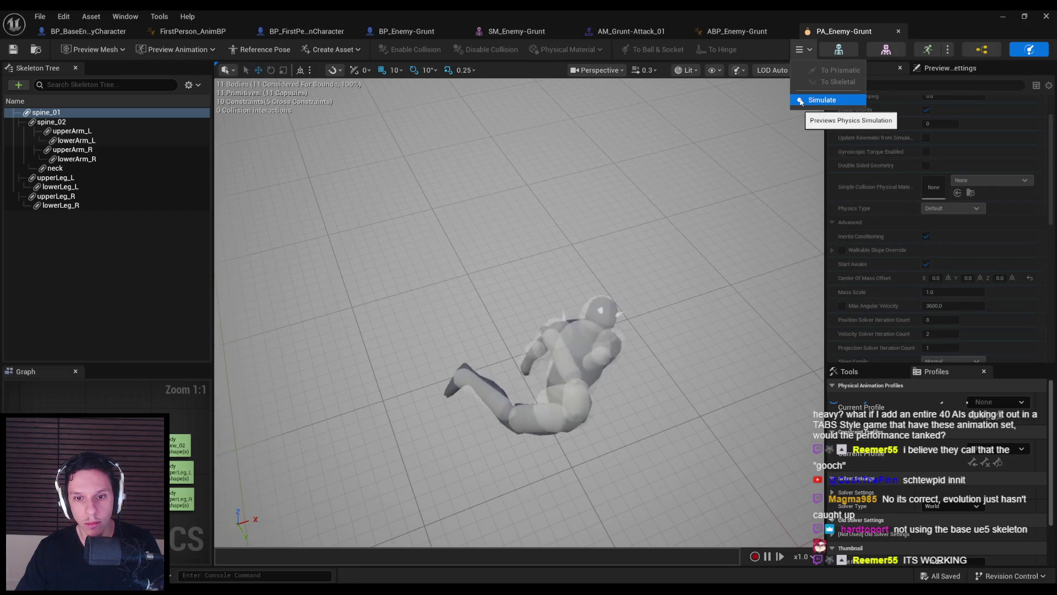
click(801, 99)
click(776, 137)
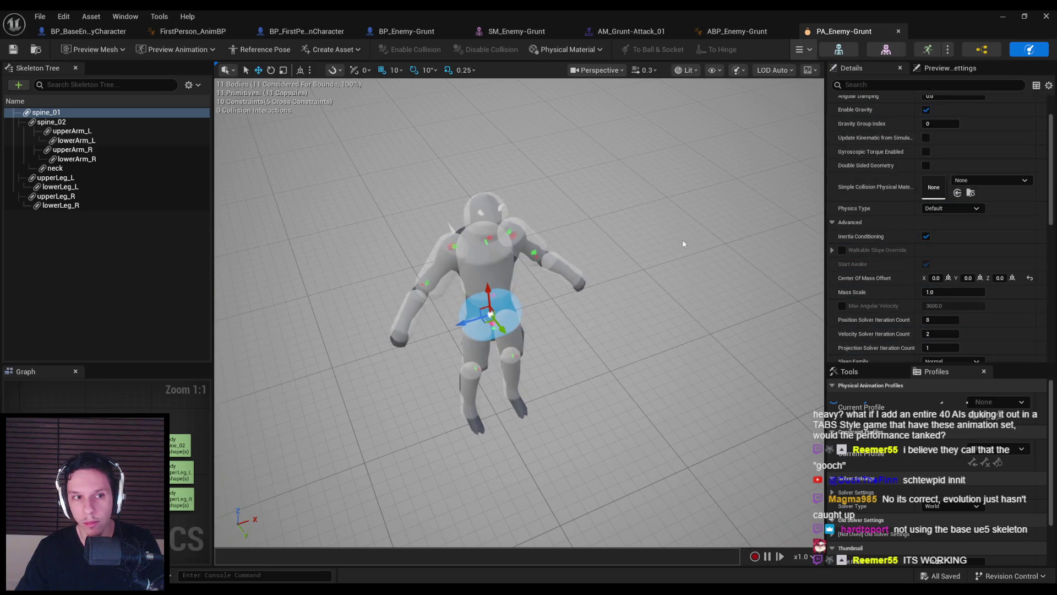
scroll(645, 286, up, 1)
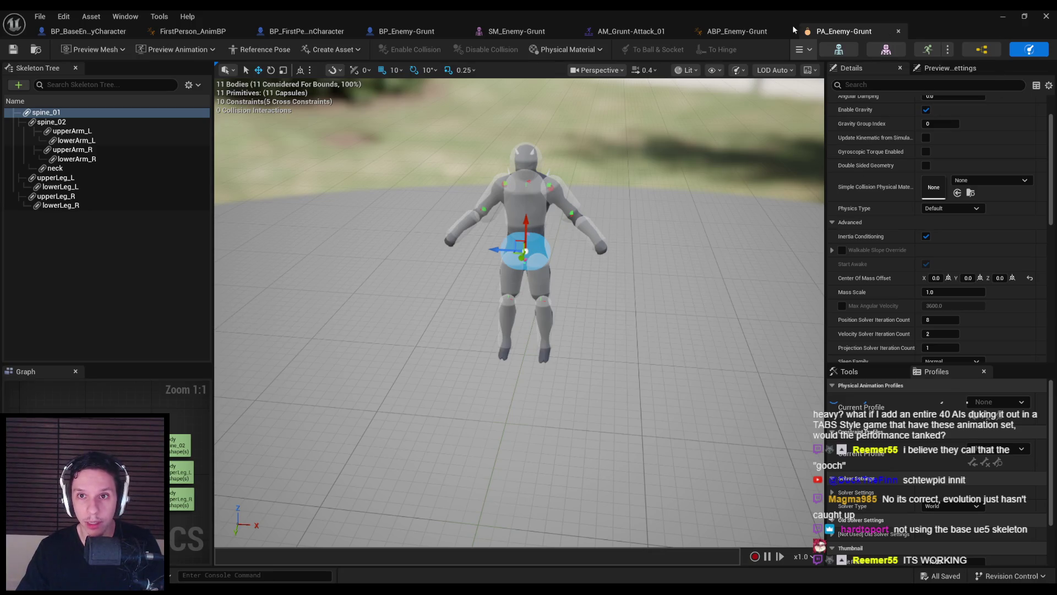
click(88, 32)
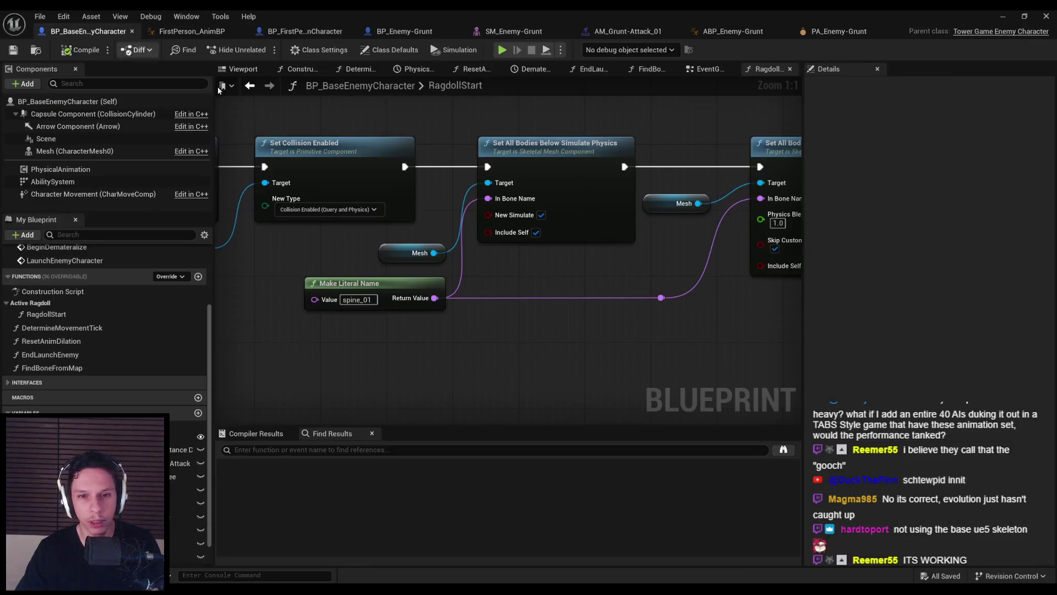
Play-test the level, hitting enemies to check their ragdolls, then end the session
click(1004, 16)
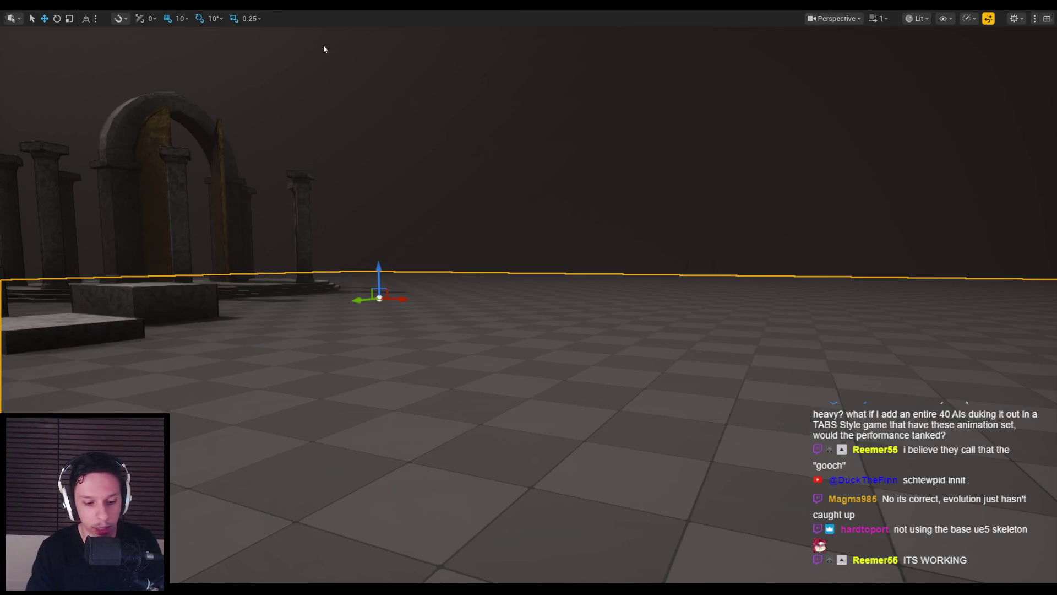
key(alt+p)
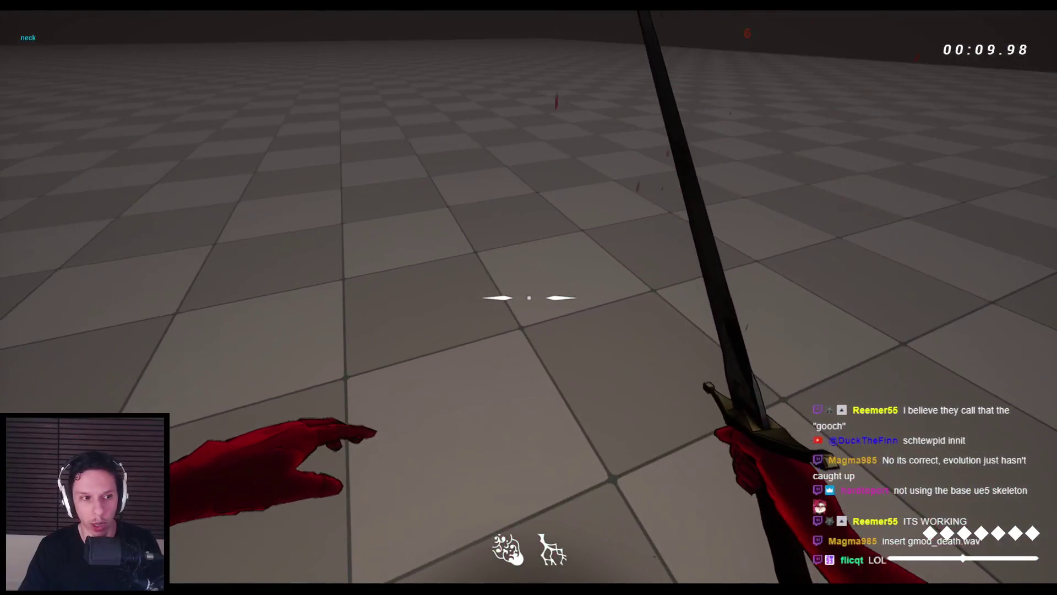
key(Escape)
Reopen BP_BaseEnemyCharacter, scan its graph, and go to the PA_Enemy-Grunt tab
click(353, 574)
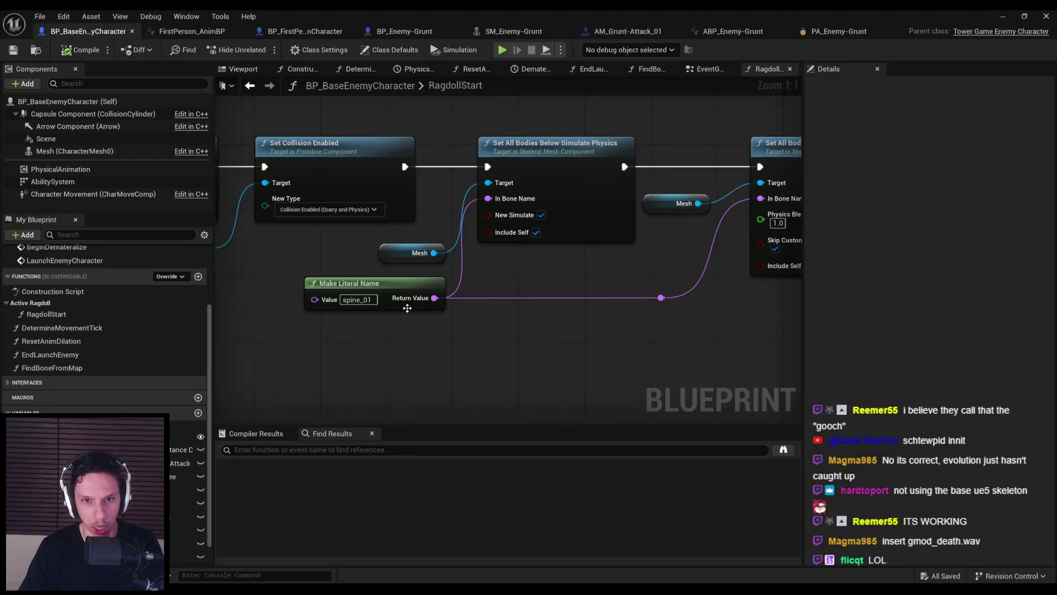
scroll(434, 336, down, 1)
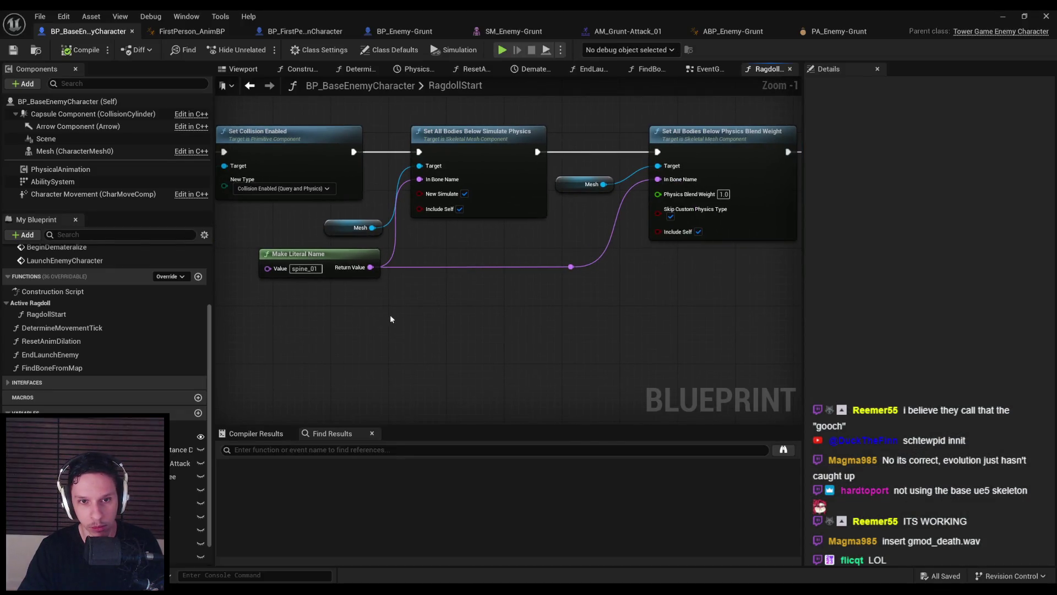
scroll(373, 312, down, 1)
drag(506, 287, 411, 290)
click(856, 31)
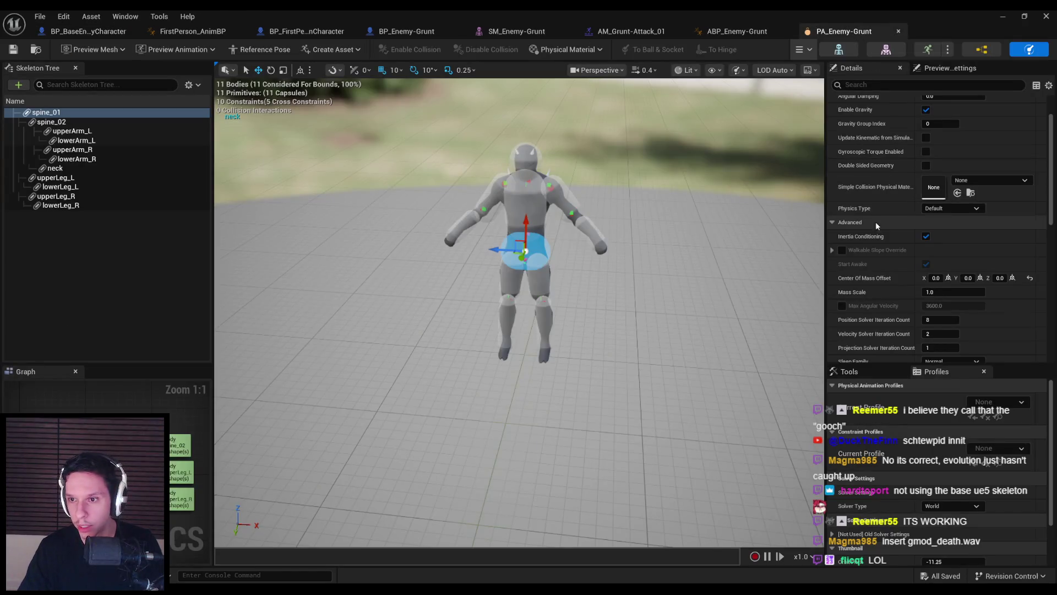
Review Collision Complexity and the enemy Mesh component's details in BP_BaseEnemyCharacter
scroll(885, 253, down, 6)
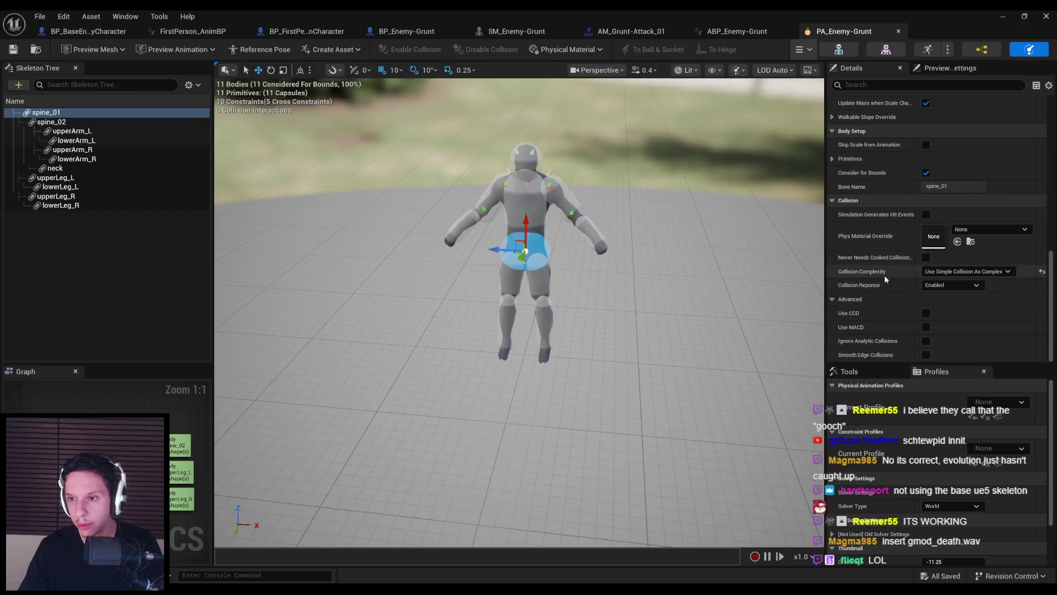
click(949, 273)
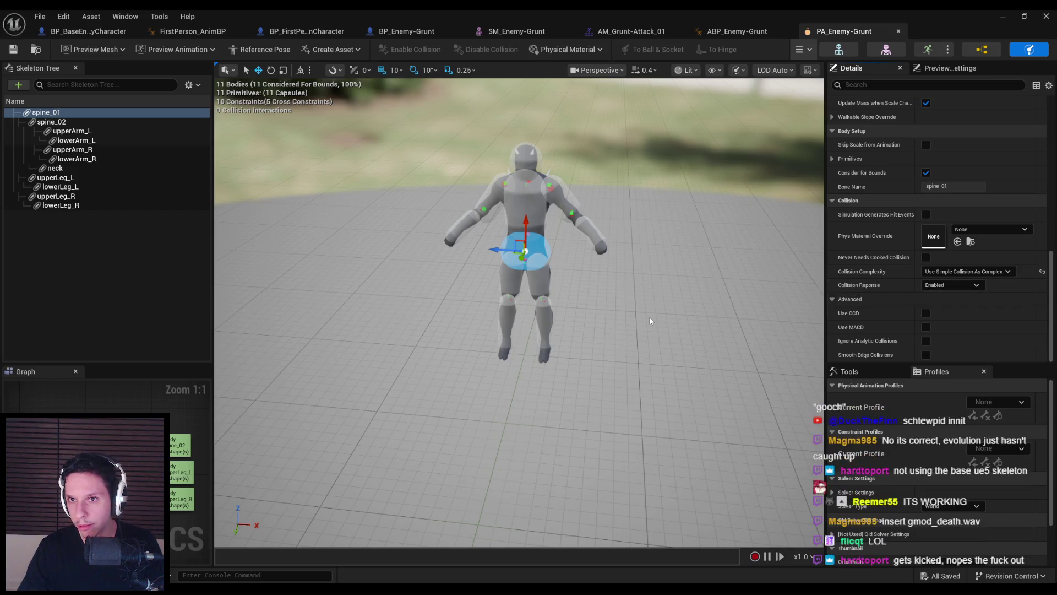
click(88, 31)
scroll(467, 243, down, 2)
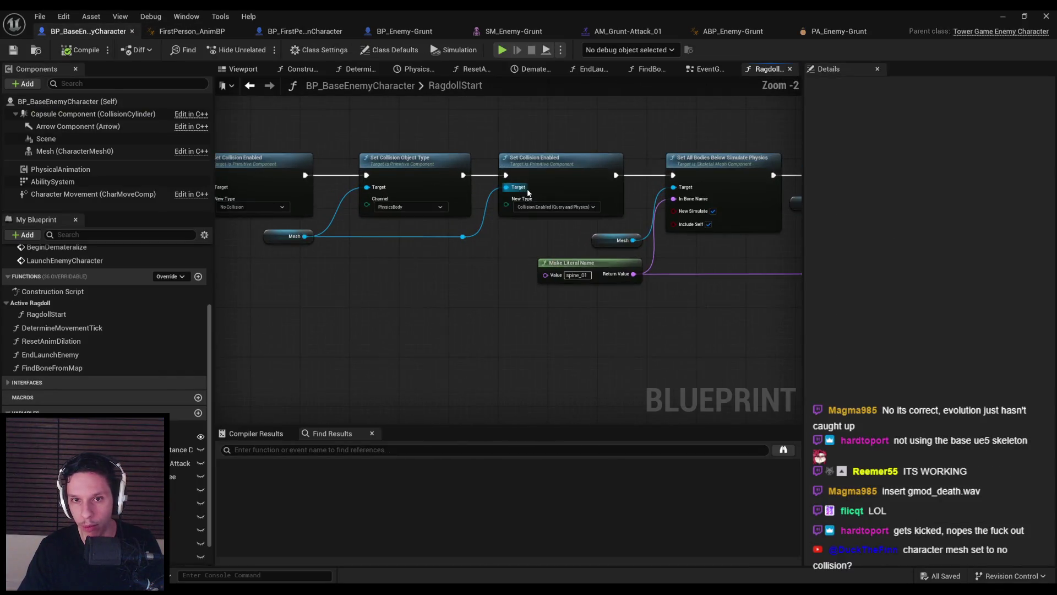
scroll(527, 192, up, 1)
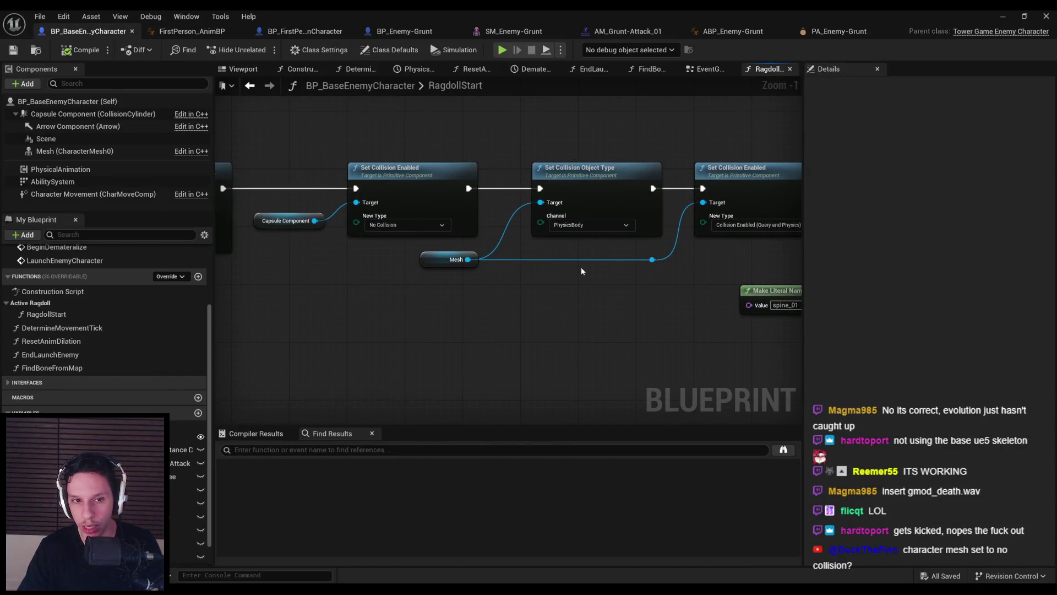
scroll(580, 274, down, 1)
click(123, 151)
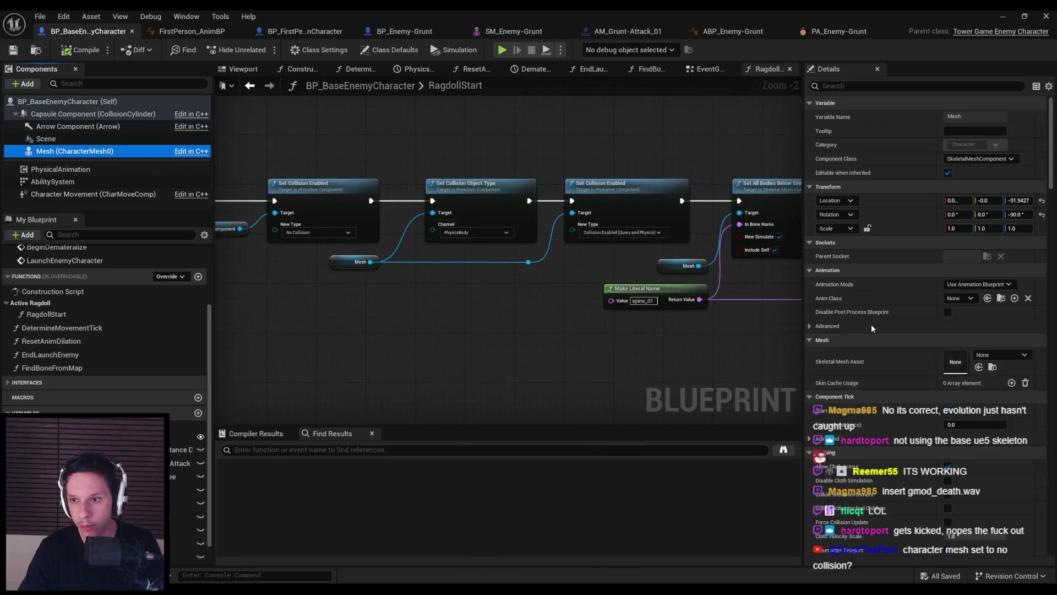
scroll(935, 351, down, 2)
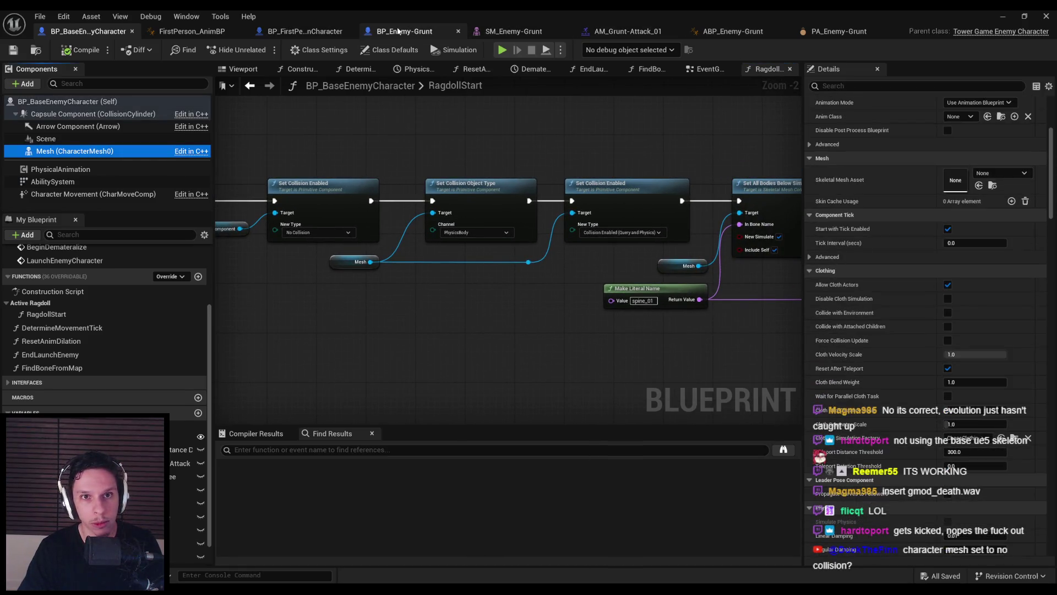
In BP_Enemy-Grunt's Details, open the SM_Enemy-Grunt skeletal mesh asset
click(399, 32)
scroll(892, 318, down, 3)
scroll(925, 331, down, 10)
scroll(1053, 329, up, 2)
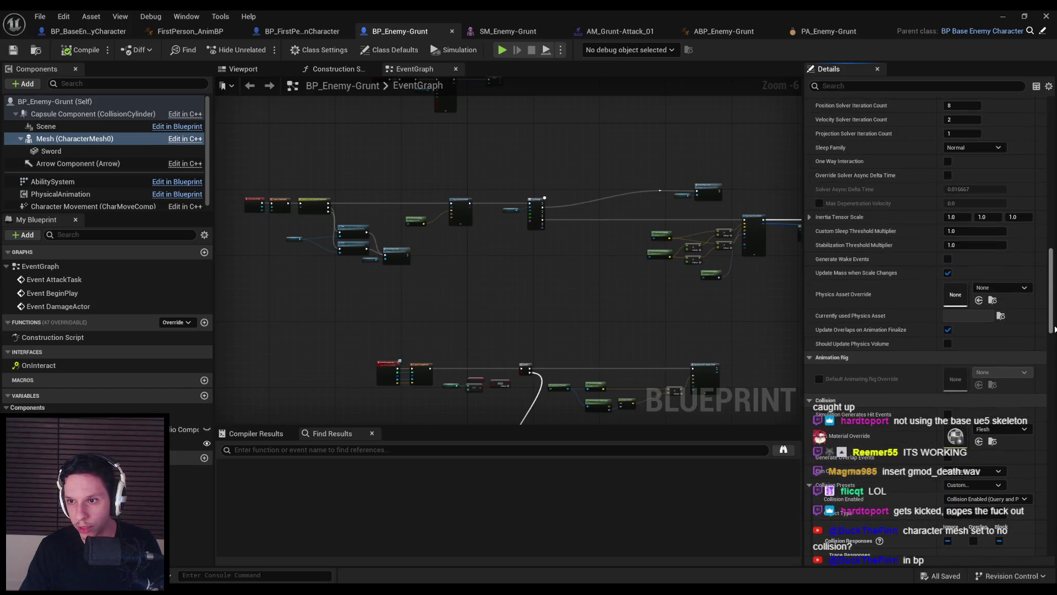
drag(1054, 329, 1045, 164)
double_click(956, 359)
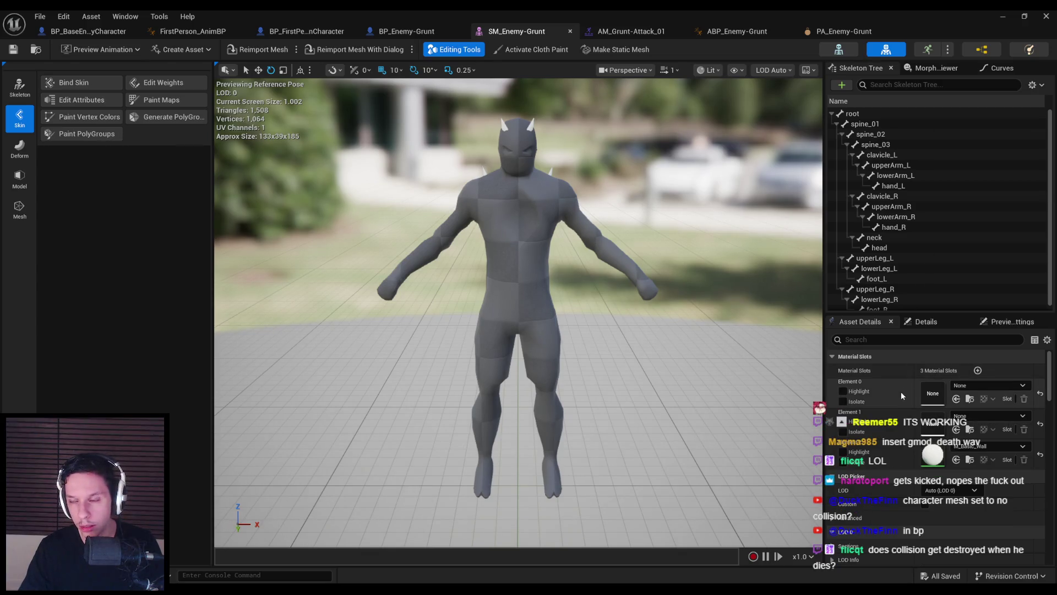
Browse the Grunt's skeleton, AM_Grunt-Attack_01 montage and animation blueprint, then return to the mesh
click(19, 87)
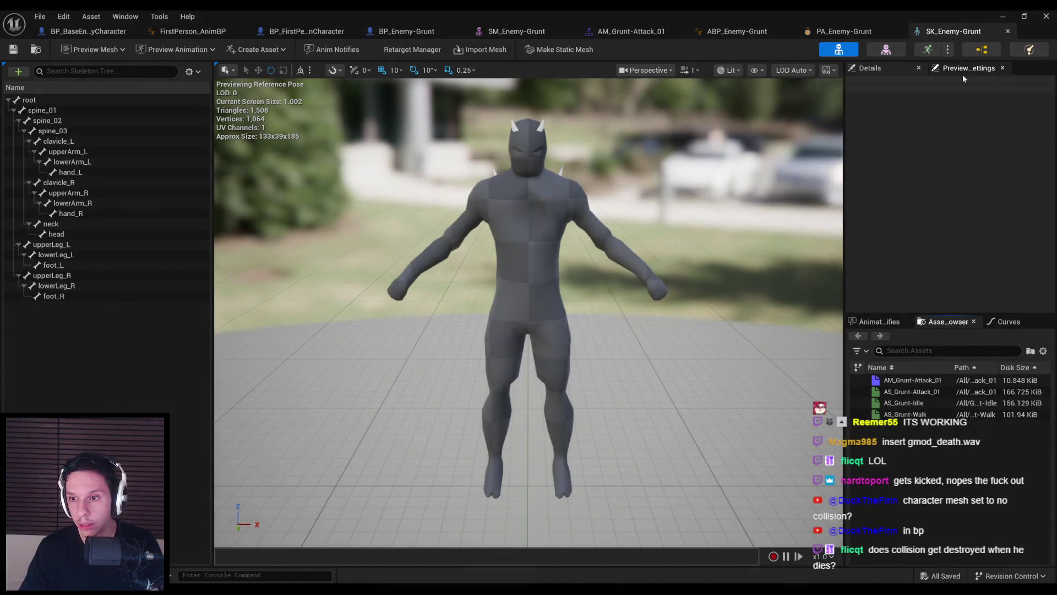
click(887, 67)
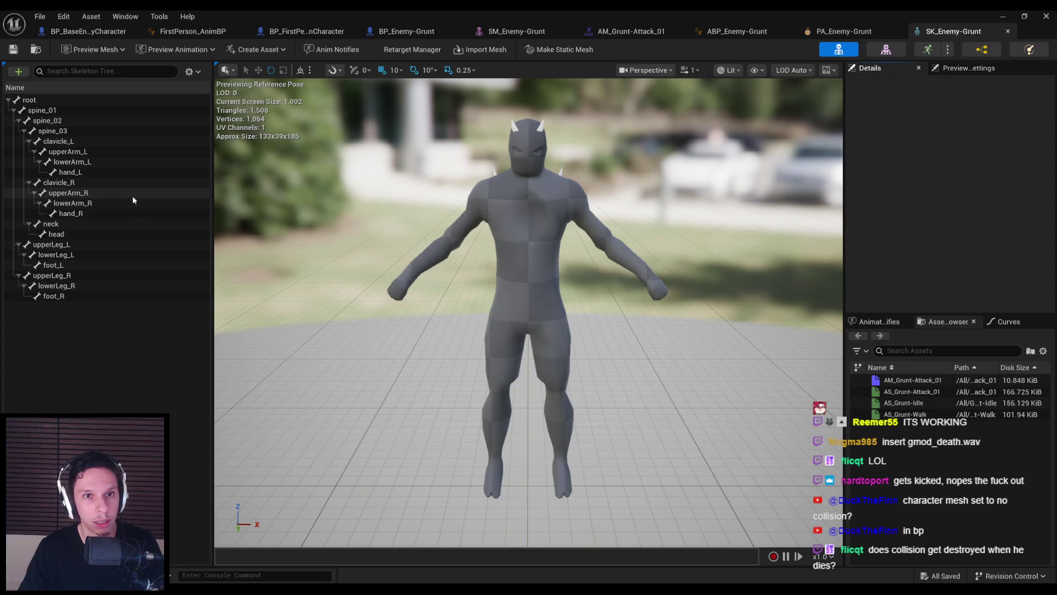
click(918, 53)
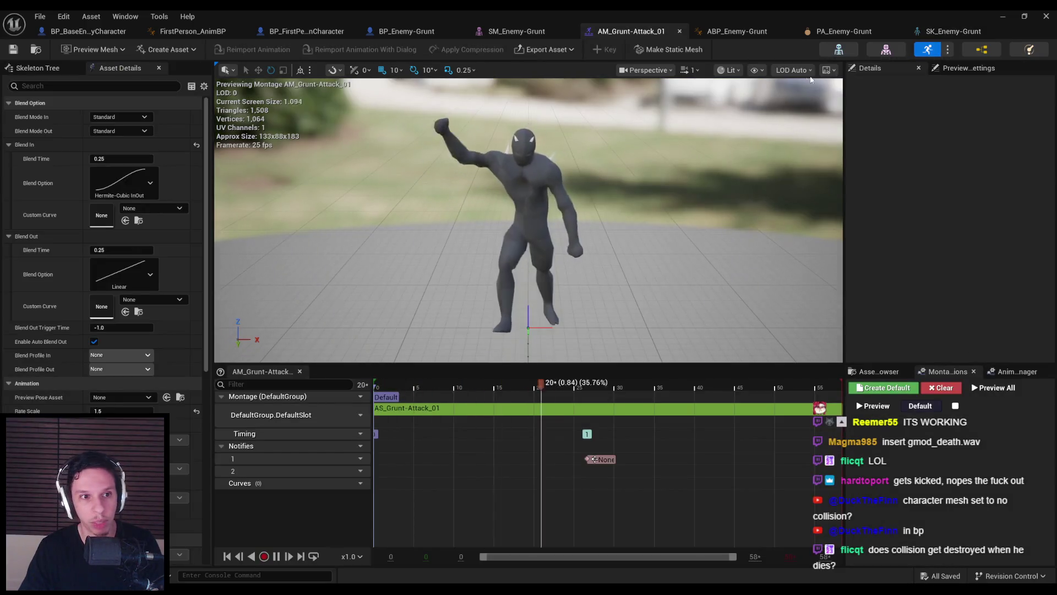
click(887, 52)
click(974, 52)
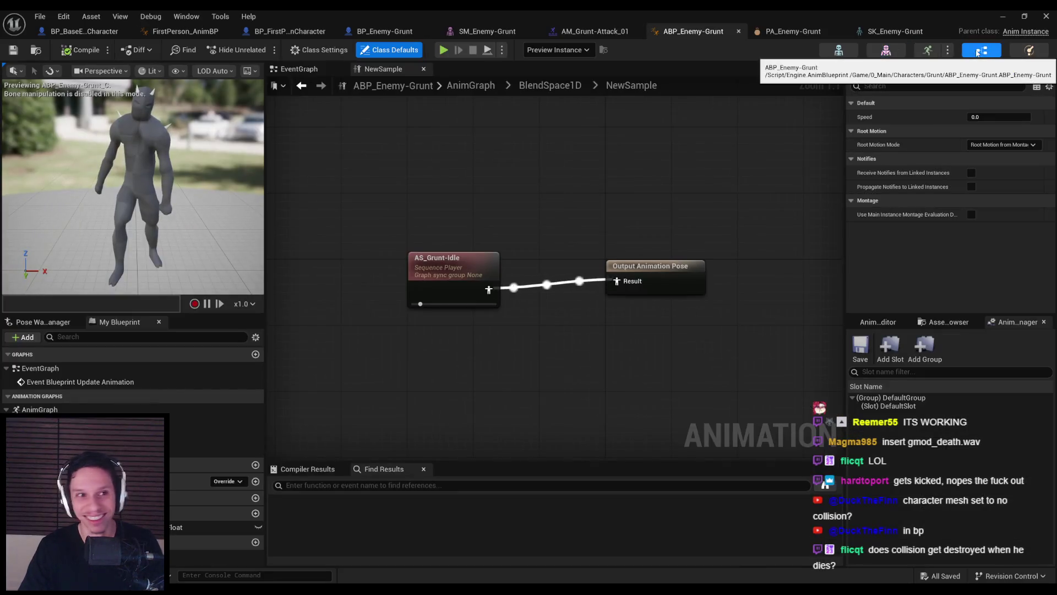
click(887, 52)
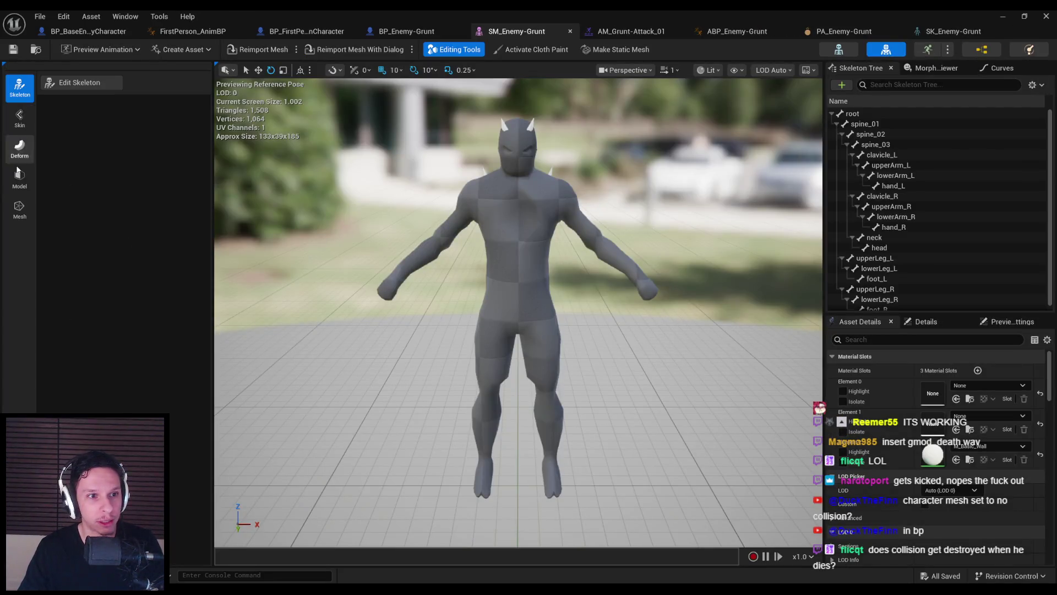
Look through the mesh, modelling and deform tools, then open PA_Enemy-Grunt from Asset Details
click(19, 209)
click(19, 181)
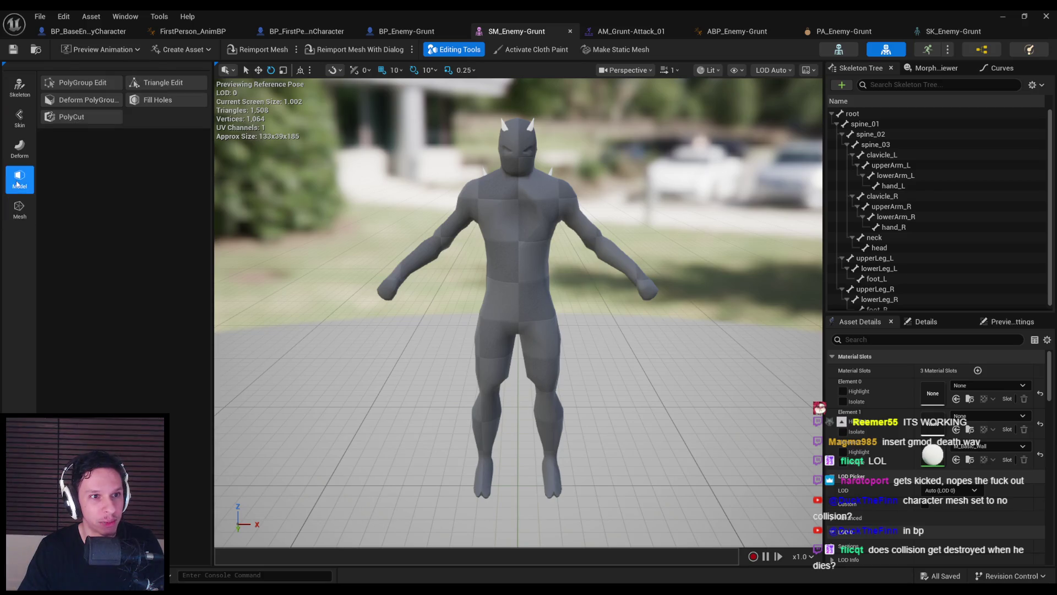
click(19, 156)
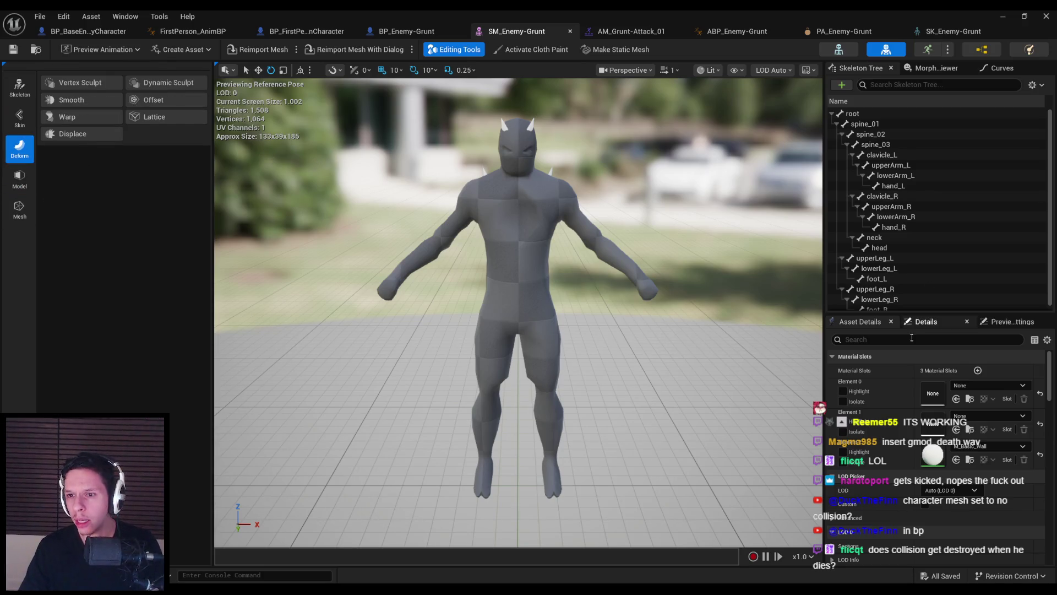
scroll(883, 341, down, 10)
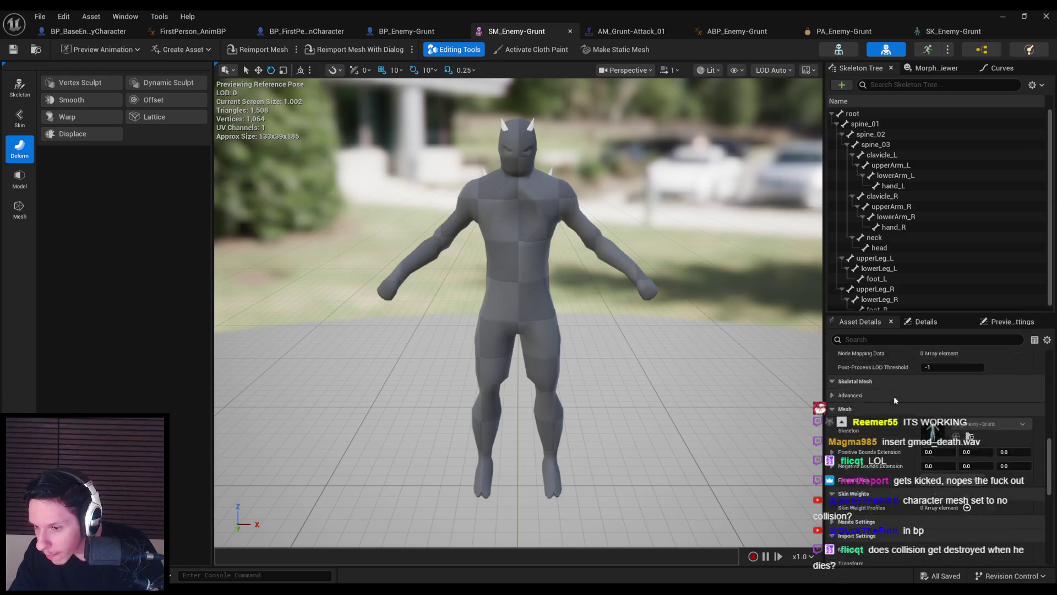
scroll(892, 400, down, 5)
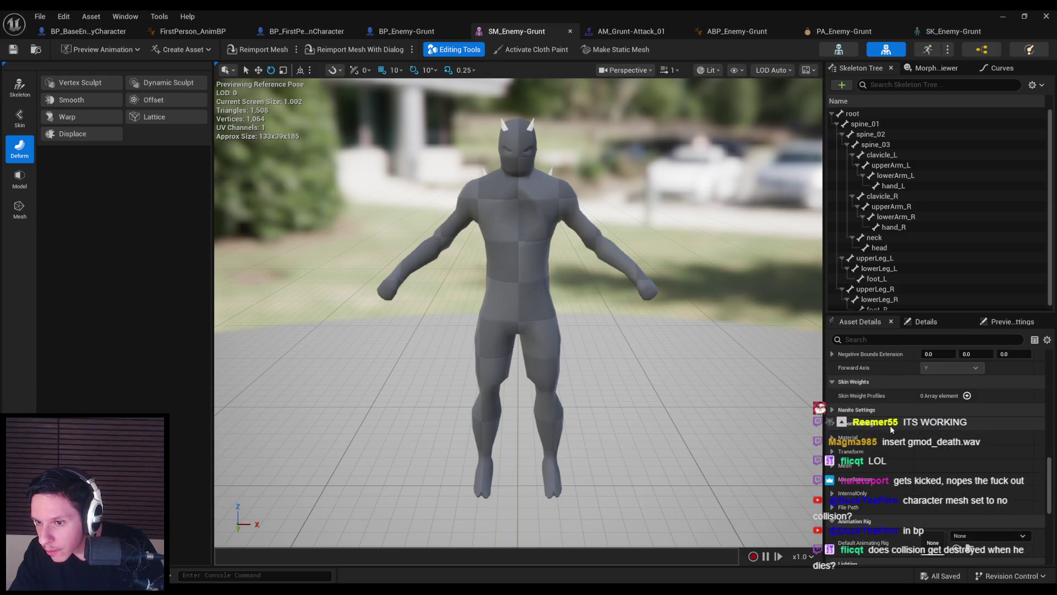
scroll(831, 432, up, 5)
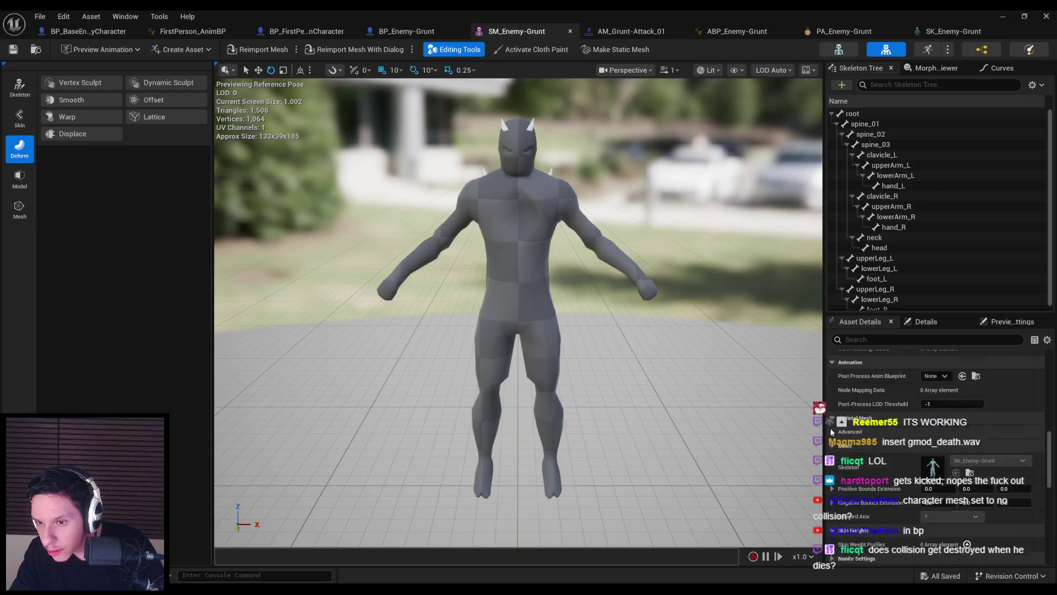
scroll(832, 449, up, 3)
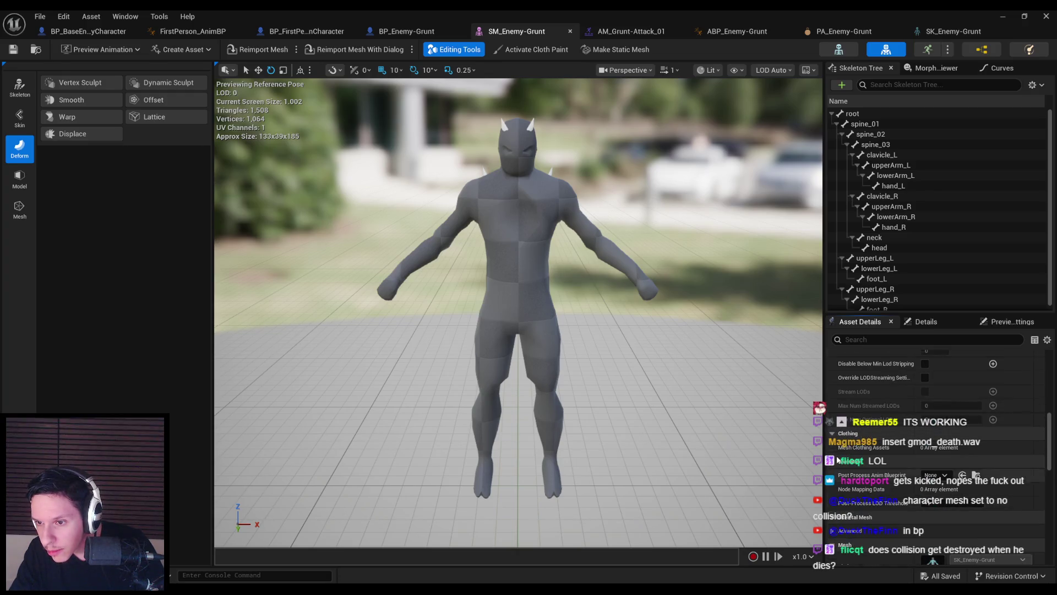
scroll(881, 429, up, 8)
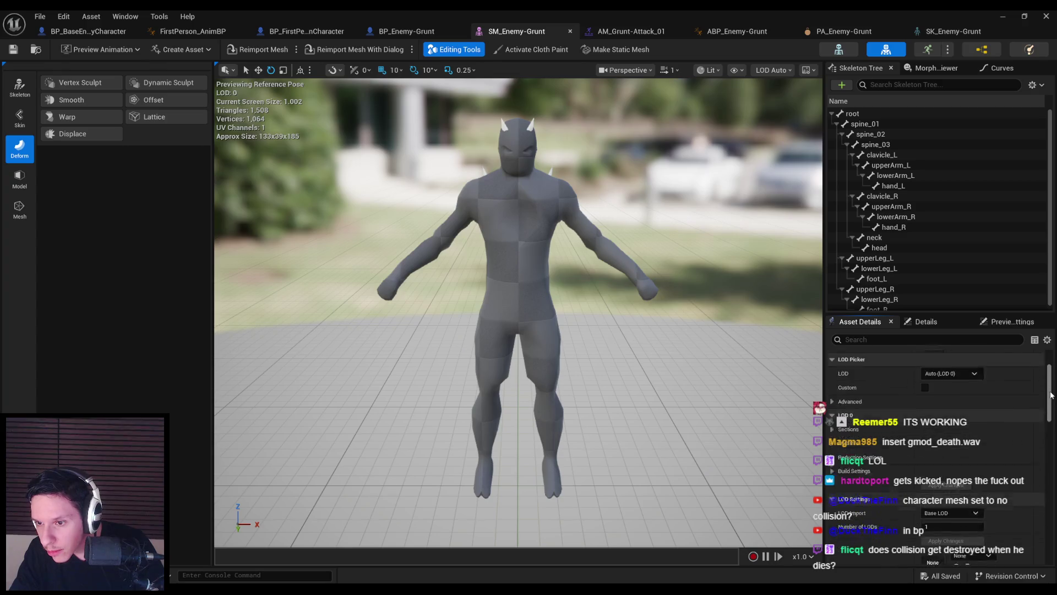
drag(1049, 400, 1052, 546)
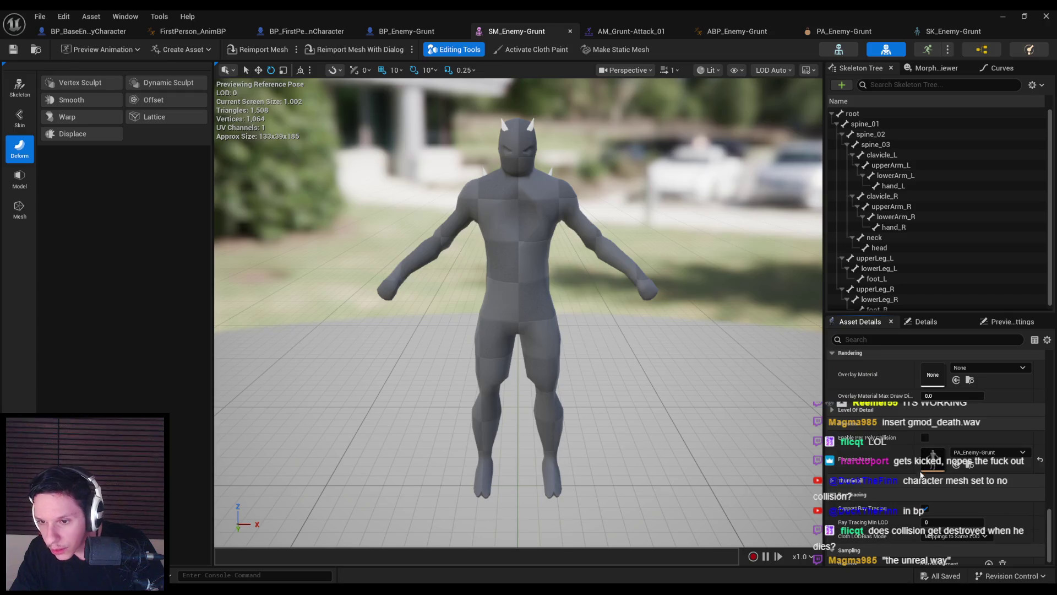
double_click(930, 467)
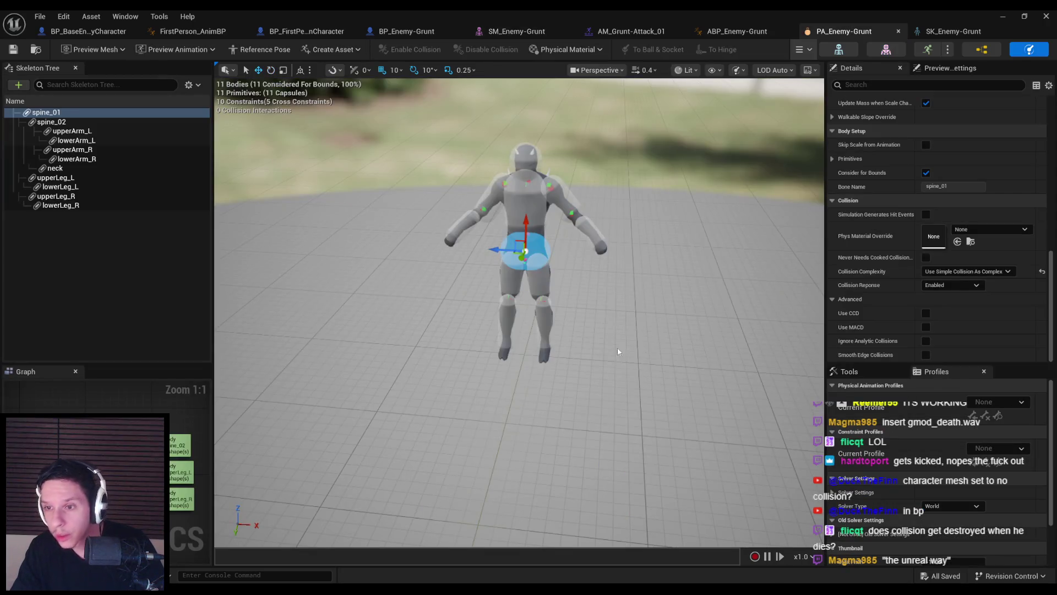
Inspect the spine_02, upperArm_L/R, lowerArm_R and lowerLeg_R physics bodies, focusing on lowerLeg_R
click(52, 122)
click(66, 131)
click(69, 149)
click(69, 159)
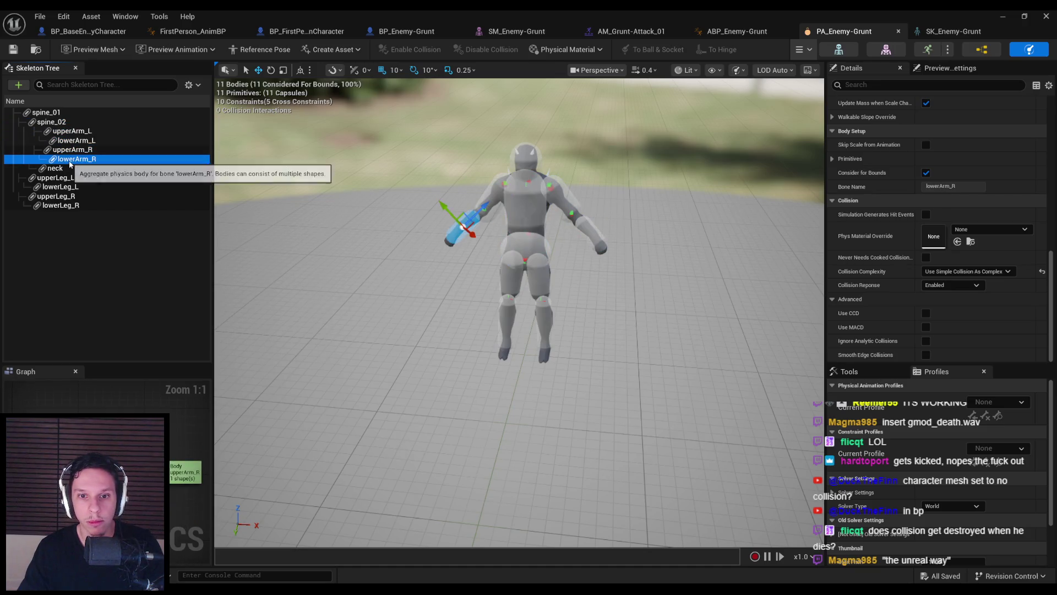
click(57, 204)
key(f)
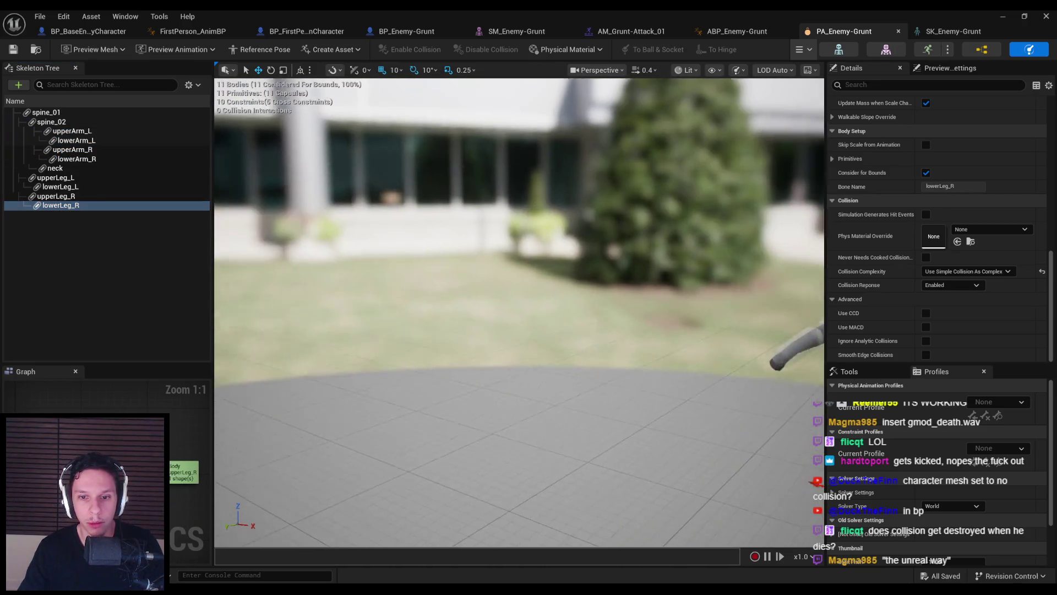
drag(535, 365, 535, 365)
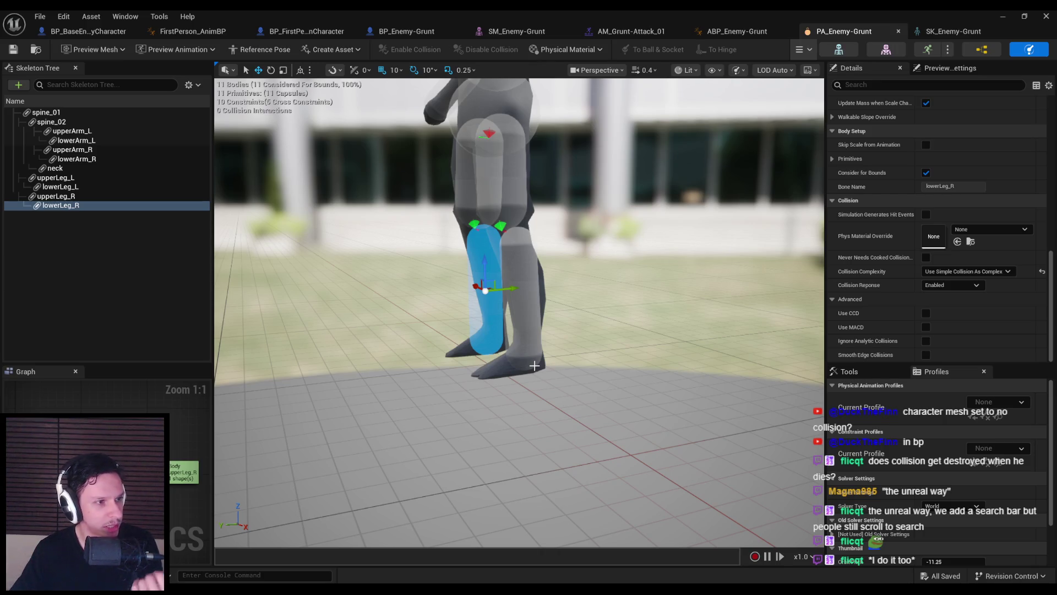
mouse_move(518, 387)
mouse_down()
mouse_move(523, 308)
mouse_move(386, 300)
mouse_move(677, 192)
mouse_up()
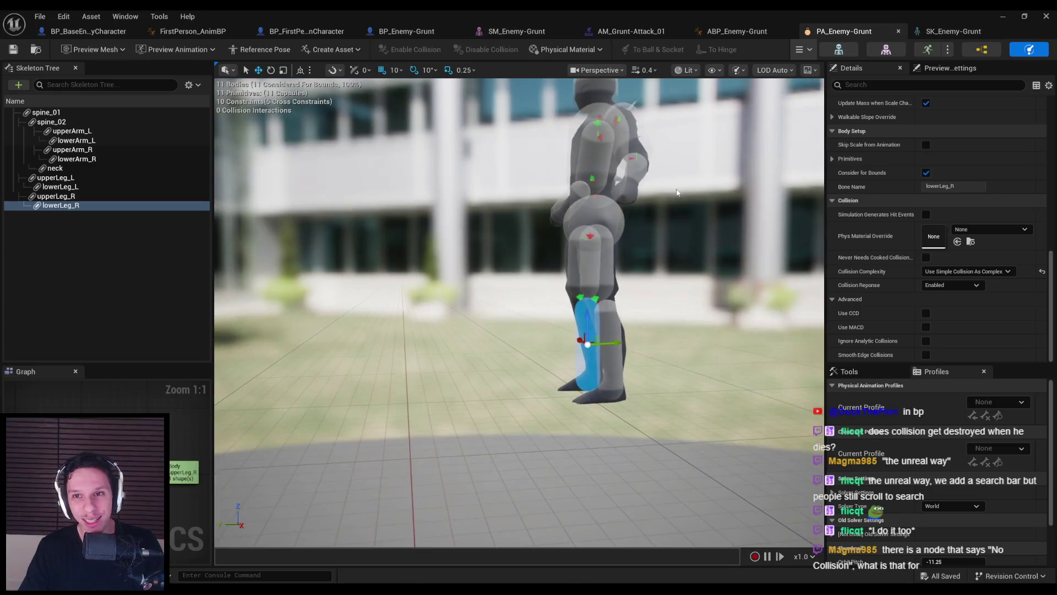
Run the ragdoll simulation preview and lift the collapsed Grunt around the viewport
click(799, 49)
click(800, 100)
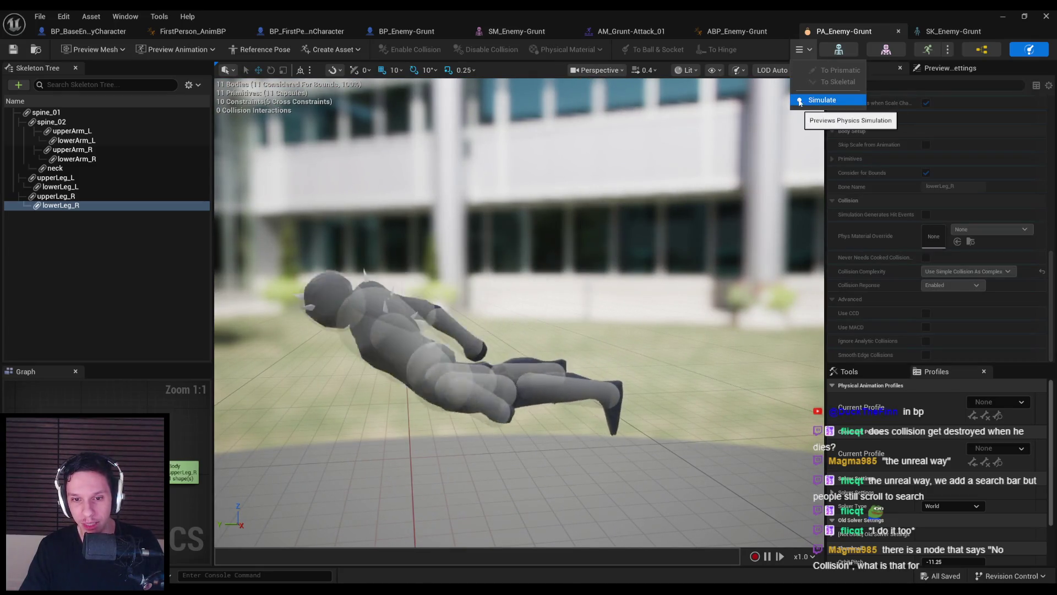
mouse_move(424, 358)
mouse_down()
mouse_move(337, 380)
mouse_move(448, 295)
mouse_move(496, 200)
mouse_move(589, 142)
mouse_move(780, 107)
mouse_move(670, 158)
mouse_move(653, 189)
mouse_move(678, 248)
mouse_move(647, 240)
mouse_up()
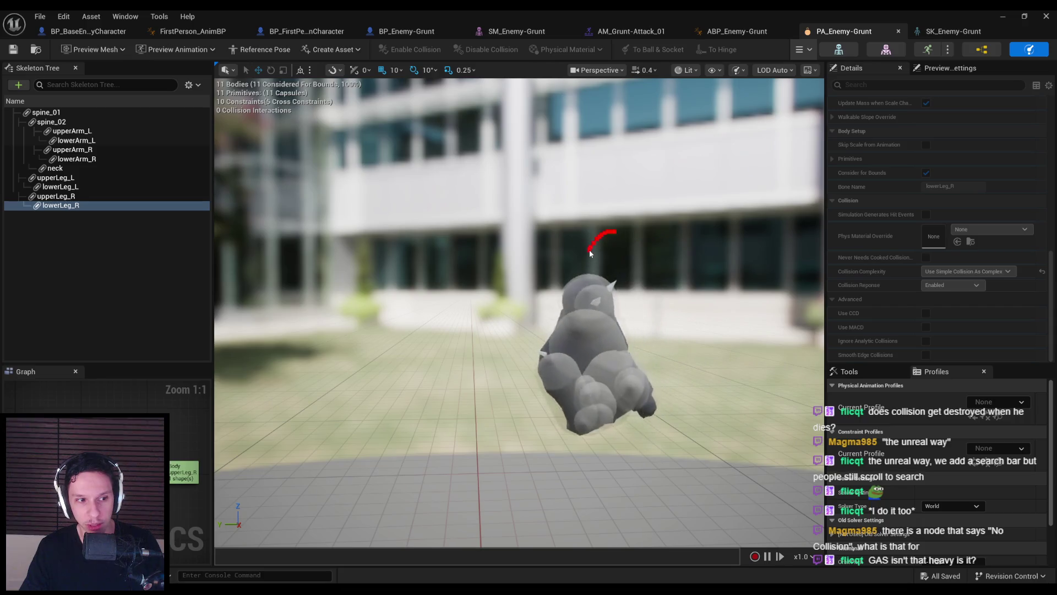
mouse_move(657, 194)
mouse_down()
mouse_move(642, 84)
mouse_move(633, 91)
mouse_up()
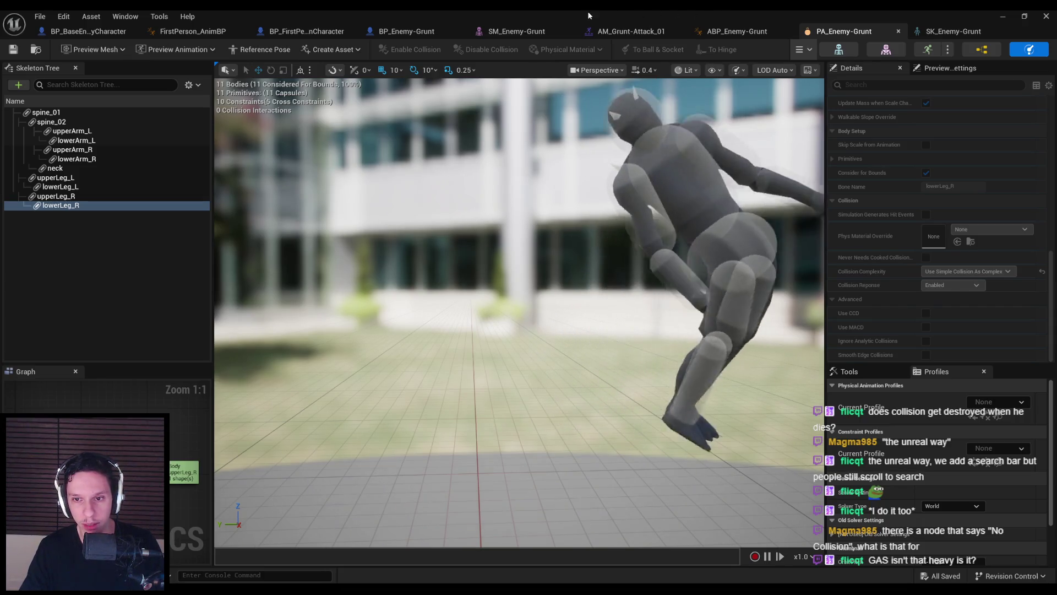
mouse_move(437, 420)
mouse_down()
mouse_move(519, 296)
mouse_move(565, 251)
mouse_move(538, 349)
mouse_move(534, 283)
mouse_move(597, 221)
mouse_up()
Stop the ragdoll simulation, pan the RagdollStart graph, then resume the ragdoll tutorial video
click(802, 49)
click(822, 100)
click(83, 33)
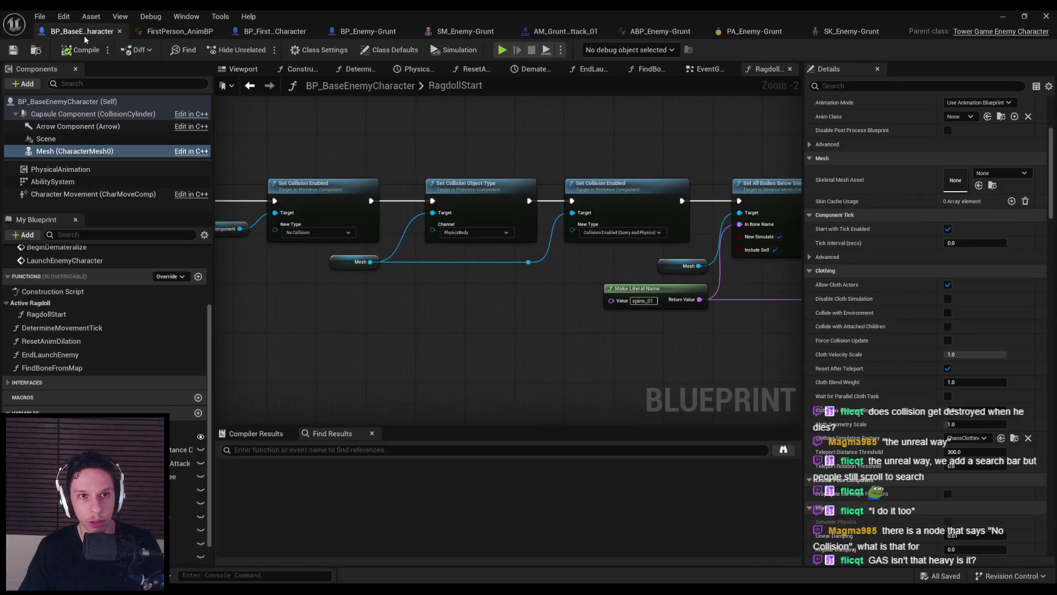
mouse_move(554, 314)
mouse_down()
mouse_move(394, 333)
mouse_move(213, 303)
mouse_move(555, 316)
mouse_move(566, 333)
mouse_up()
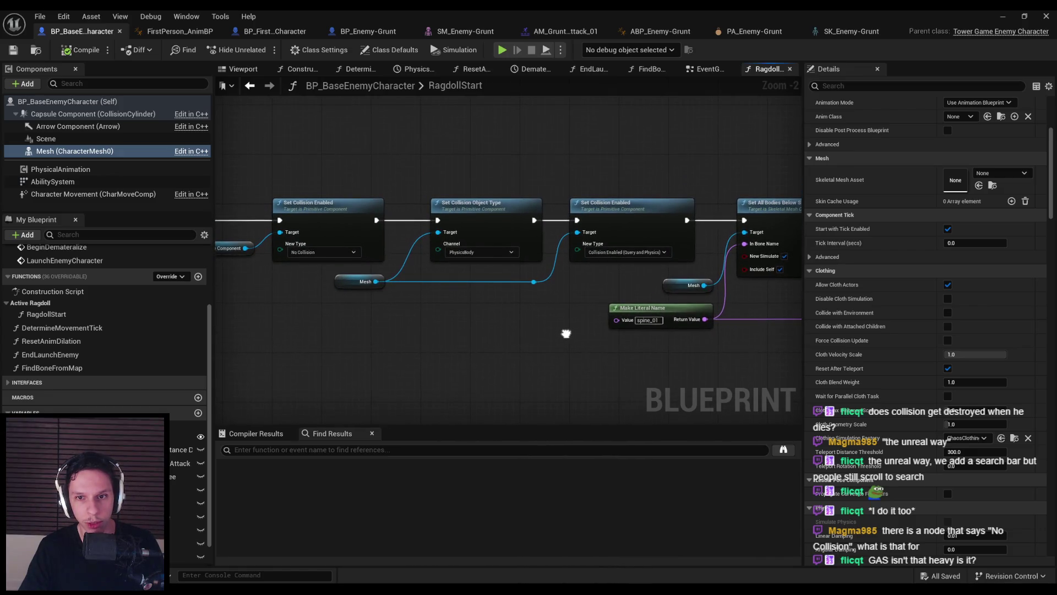
key(alt+Tab)
click(588, 299)
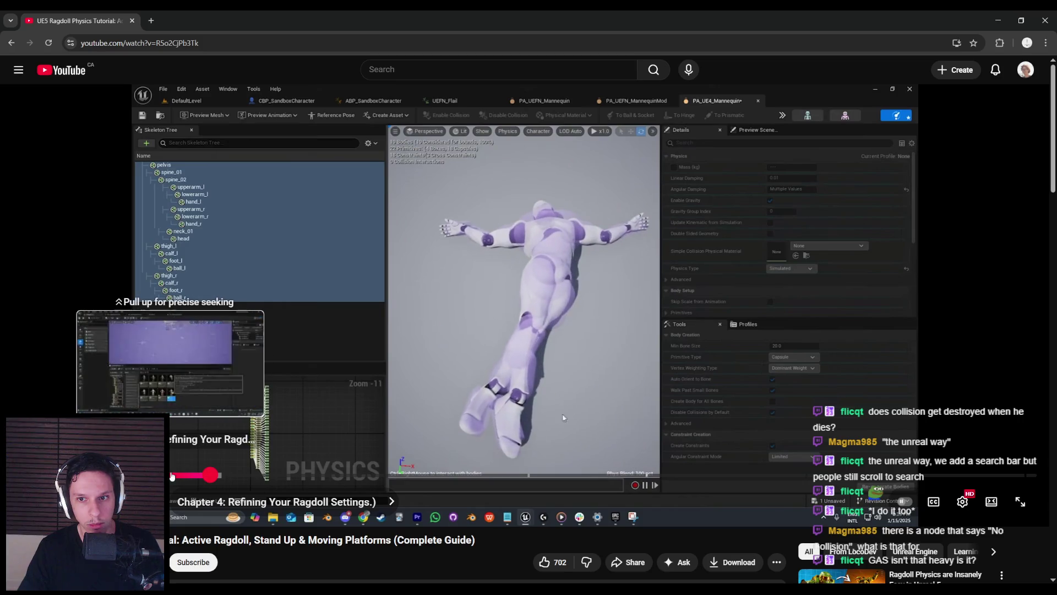
Seek the tutorial to its Simulate Physics blueprint section, pause it, and return to Unreal
click(220, 475)
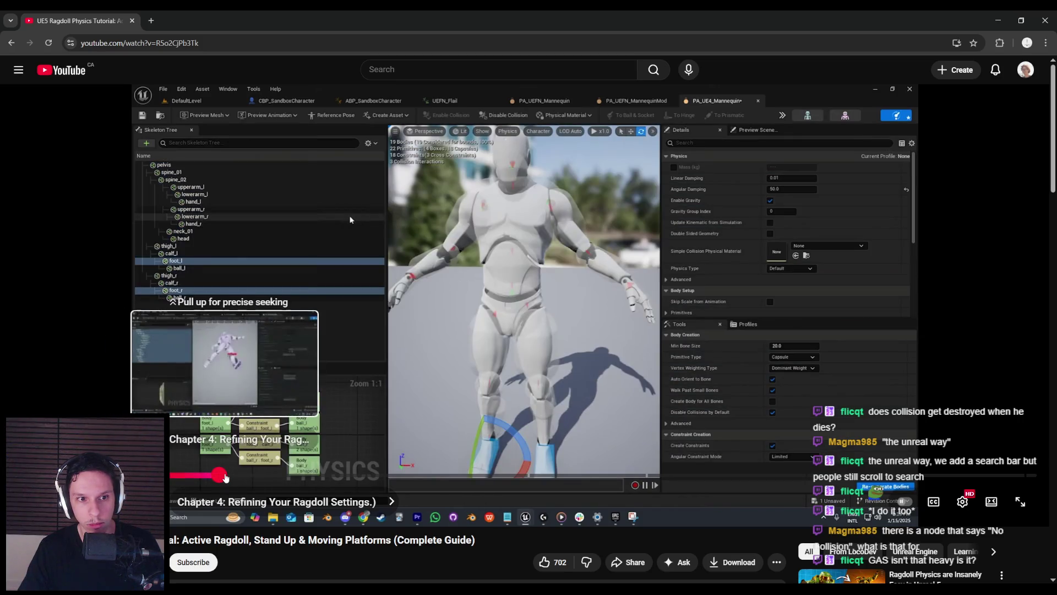
drag(225, 477, 292, 477)
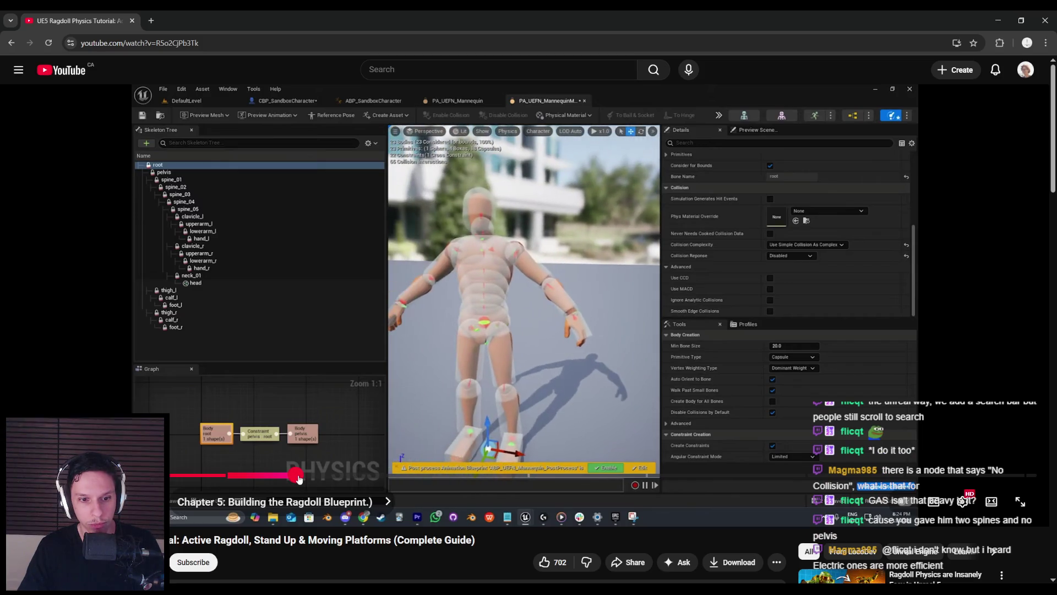
drag(298, 478, 302, 479)
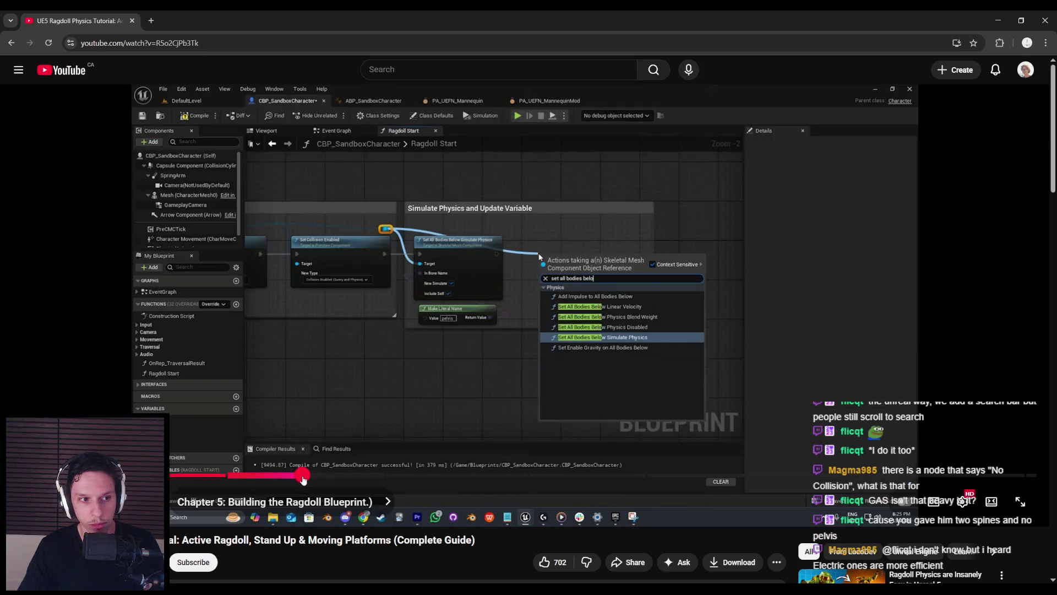
click(307, 478)
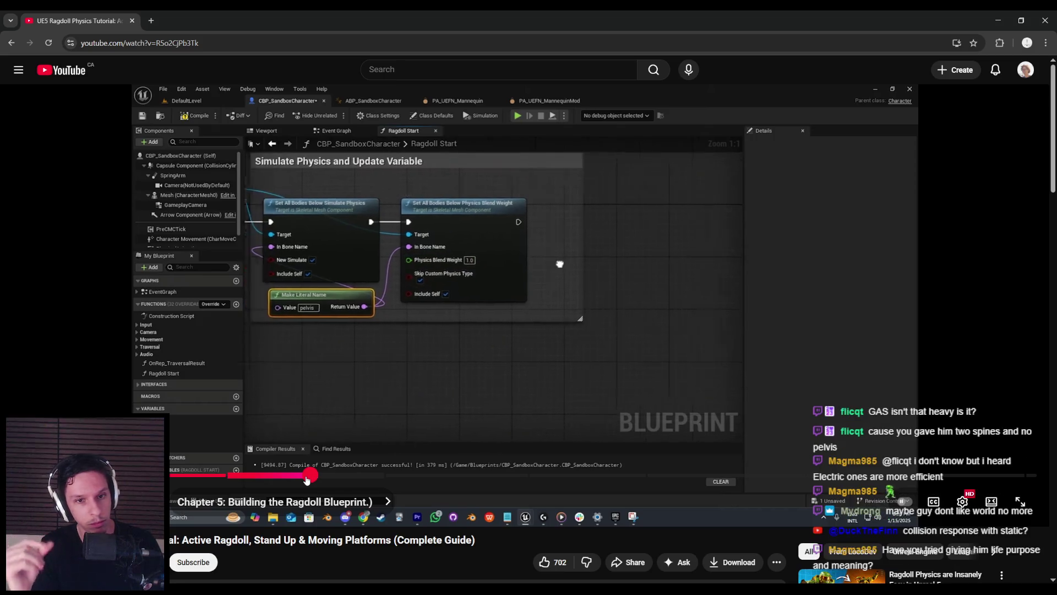
click(375, 317)
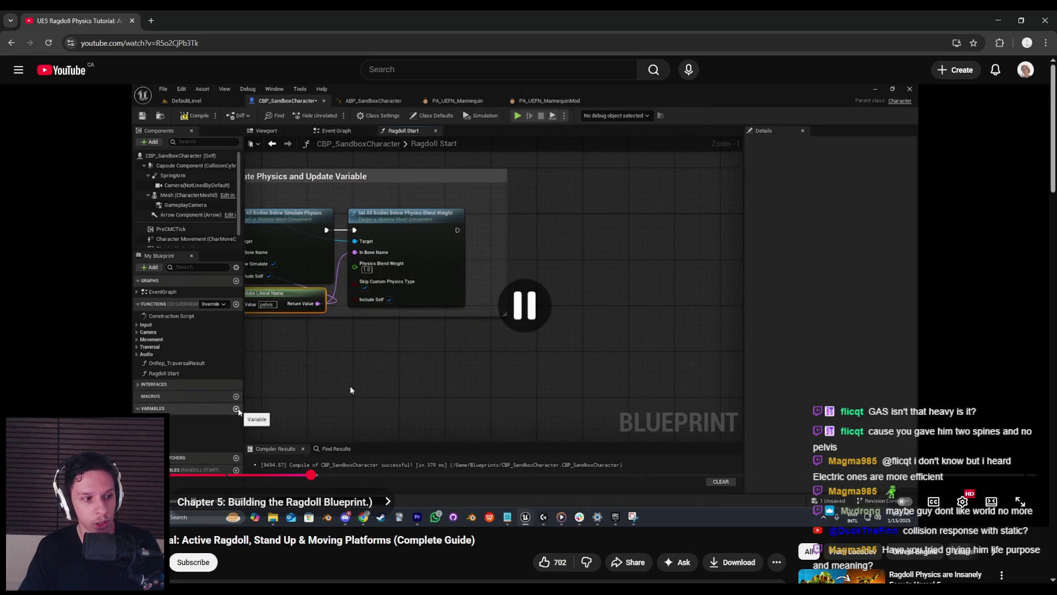
click(358, 545)
scroll(456, 253, up, 2)
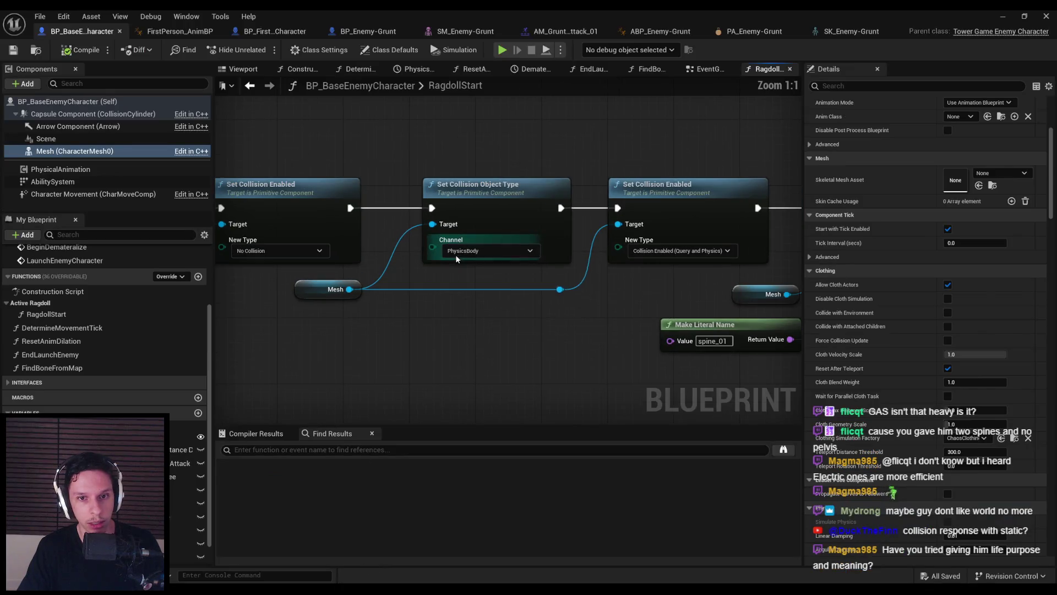
Play-test the object type channel set to WorldStatic, then restore it to PhysicsBody
click(456, 253)
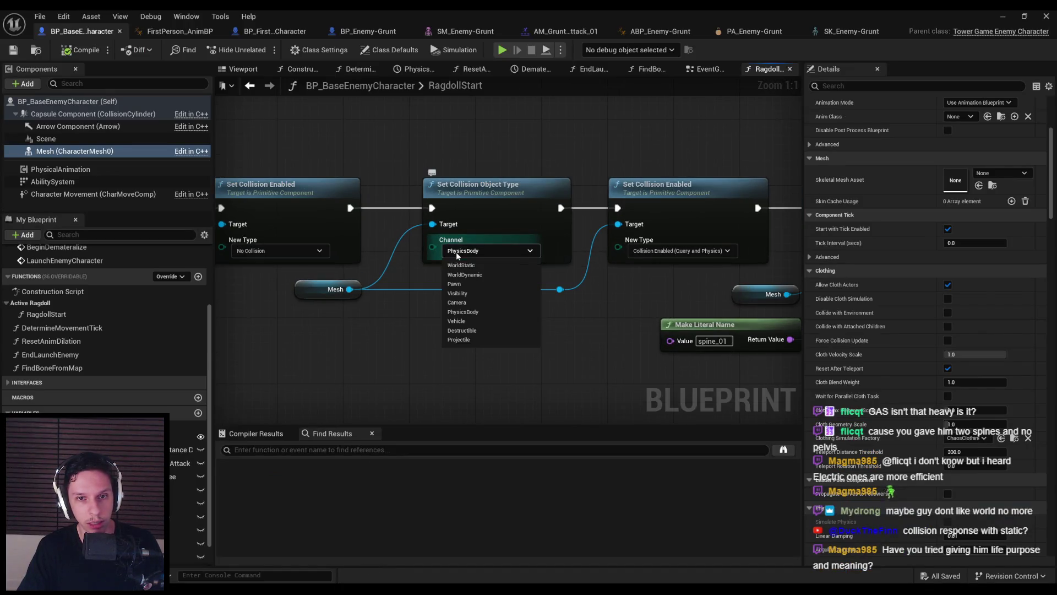
click(465, 252)
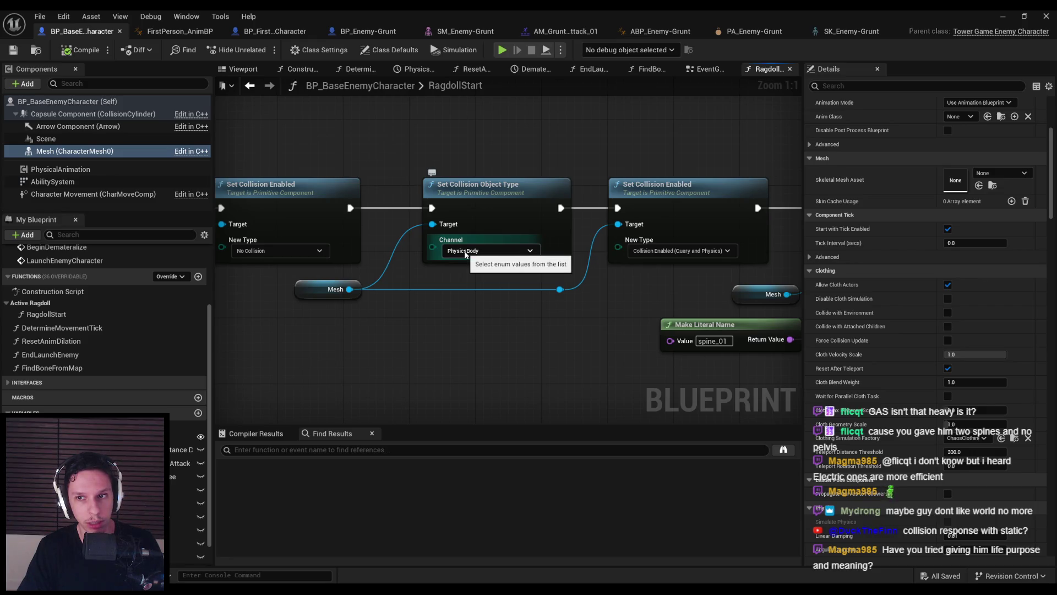
click(465, 253)
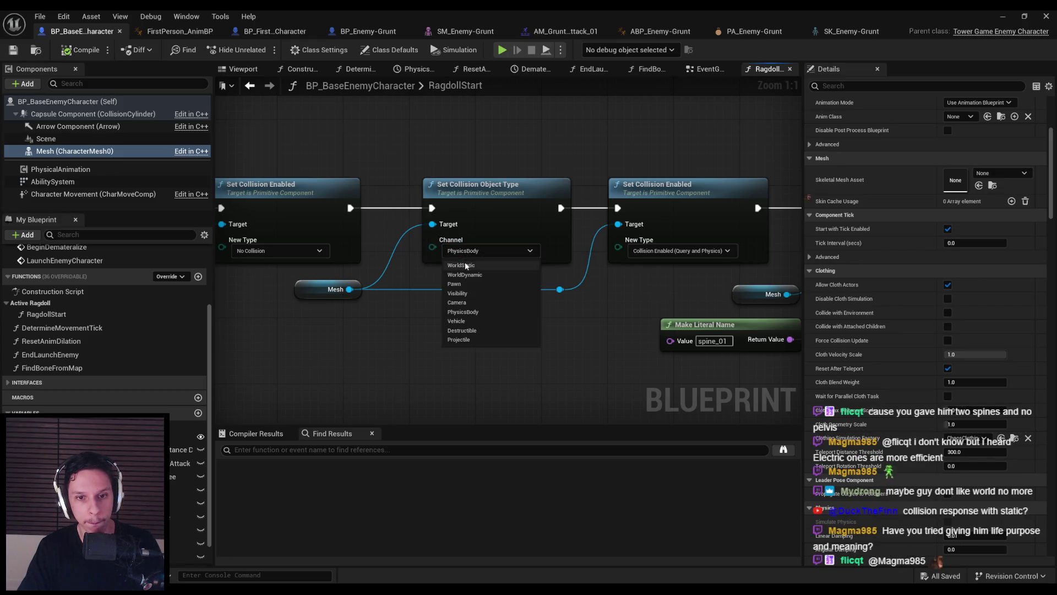
click(465, 266)
click(1003, 16)
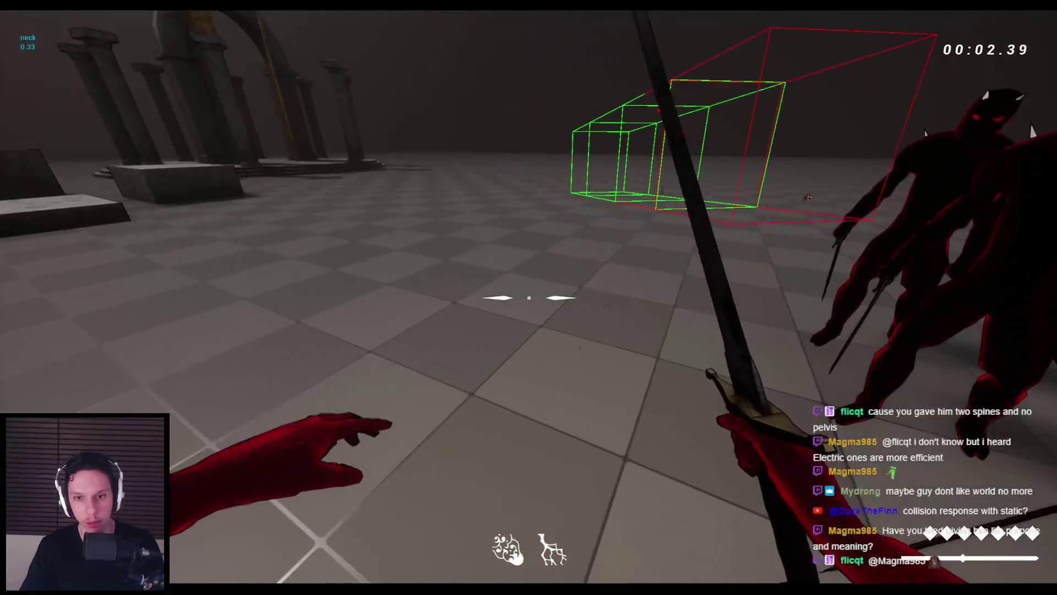
key(Escape)
click(380, 545)
click(462, 252)
click(463, 312)
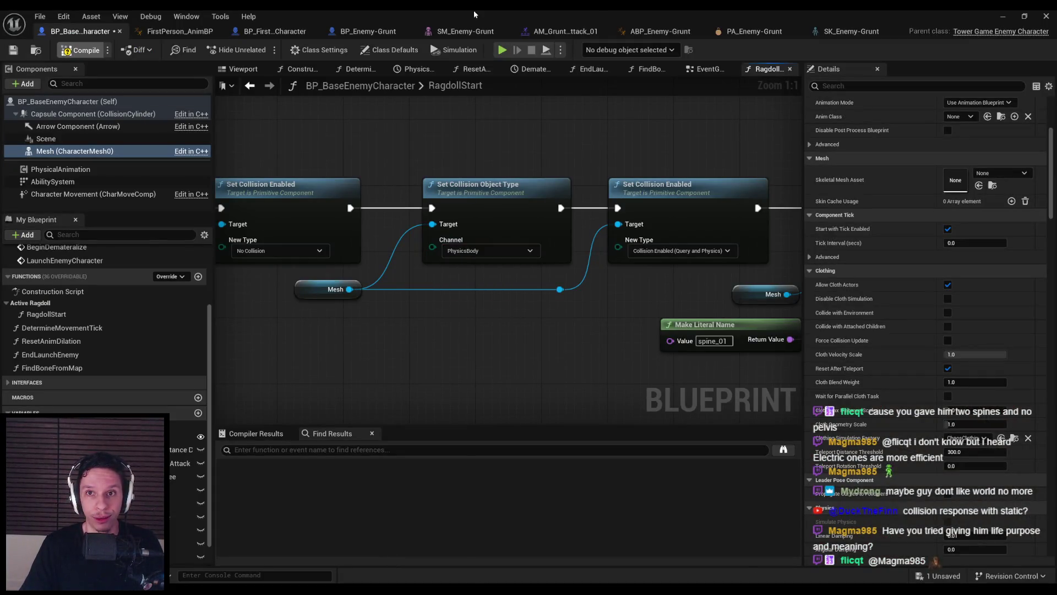
Set the level Floor's Collision Presets to BlockAll and play-test the result
click(1003, 18)
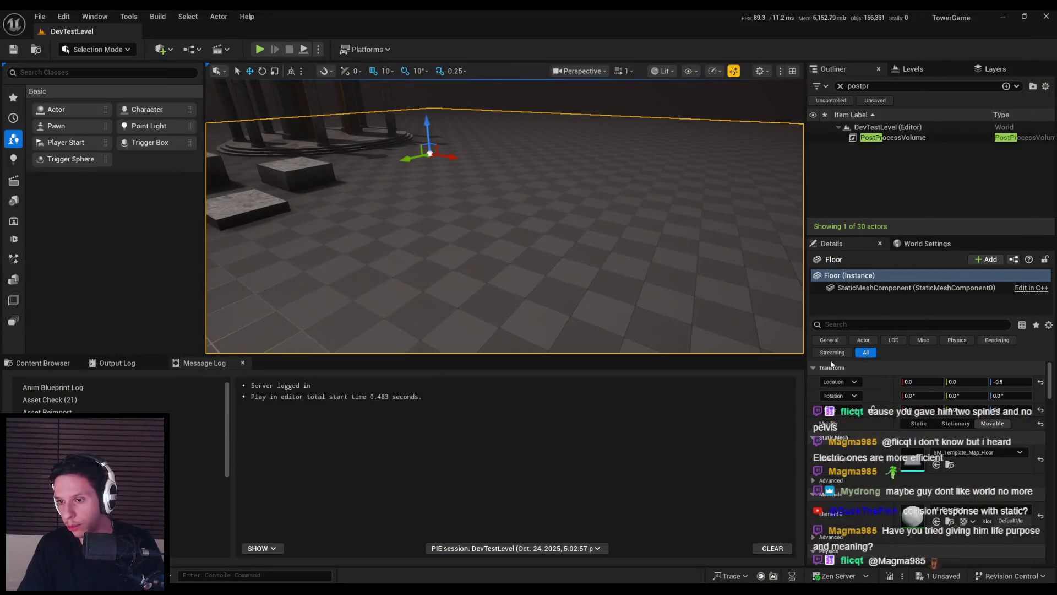
scroll(856, 449, down, 5)
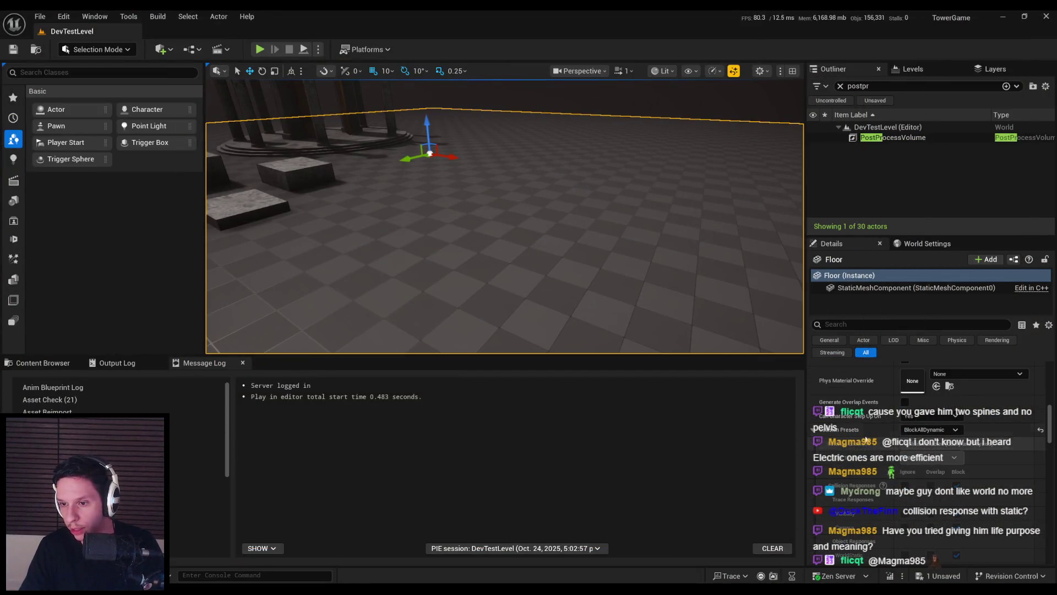
click(907, 430)
click(912, 261)
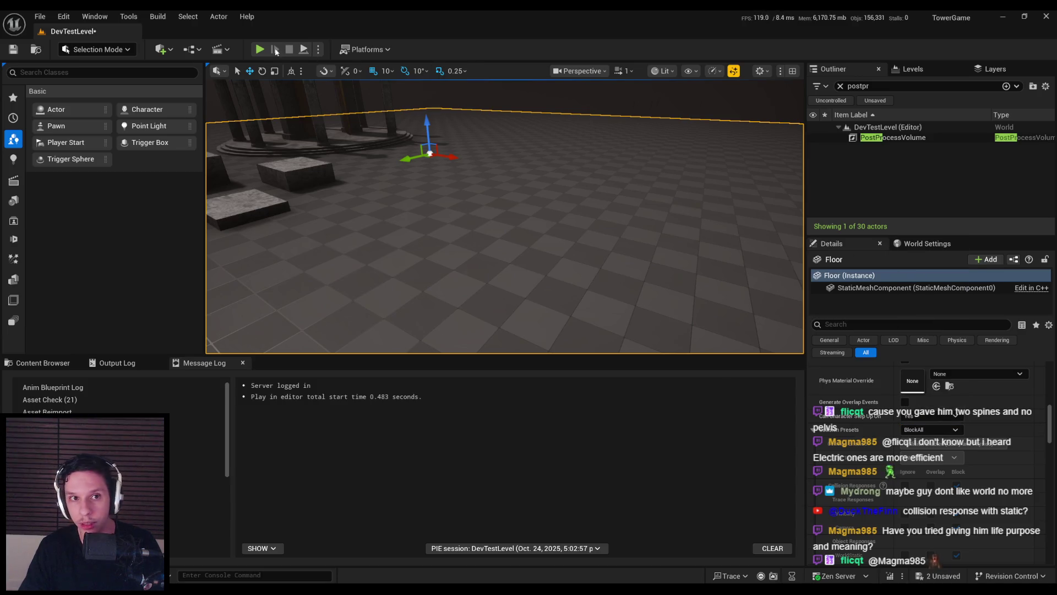
key(alt+p)
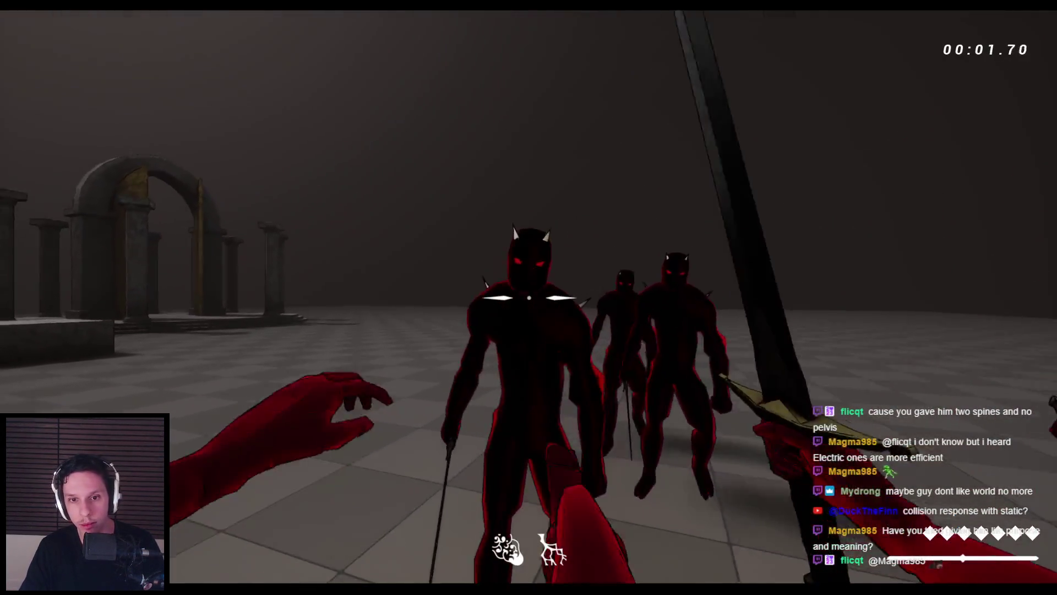
key(Escape)
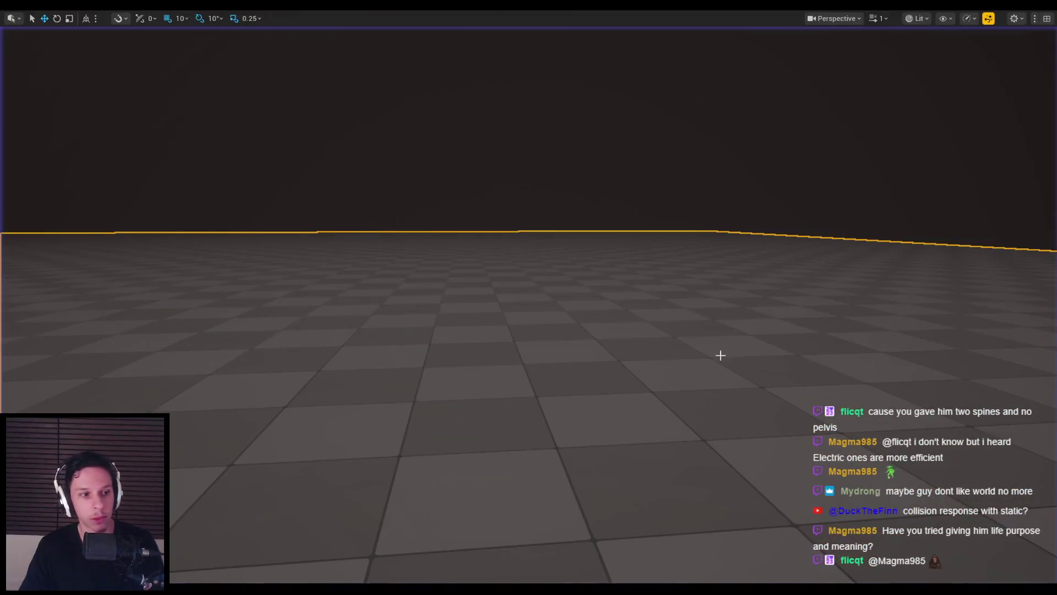
mouse_move(361, 580)
click(379, 559)
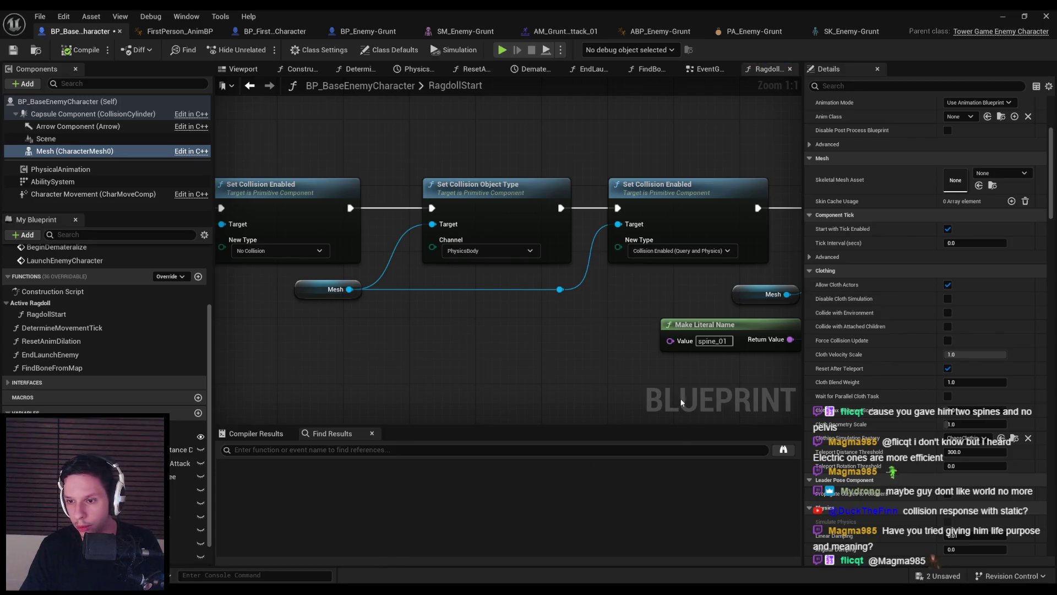
Leave full-screen, review the Floor's collision settings, and save the level
click(1004, 18)
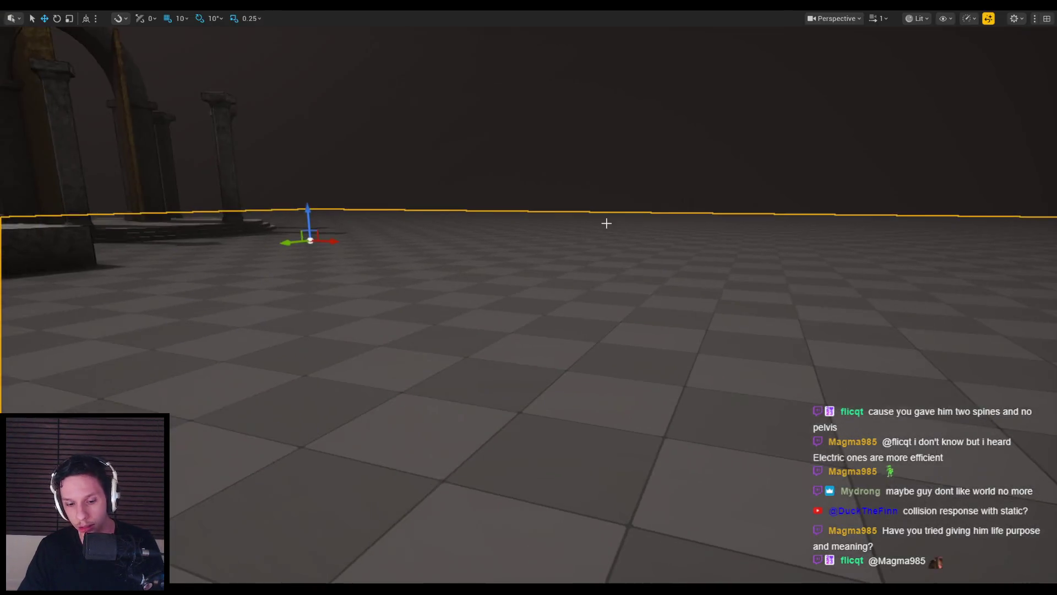
key(F11)
scroll(862, 444, down, 5)
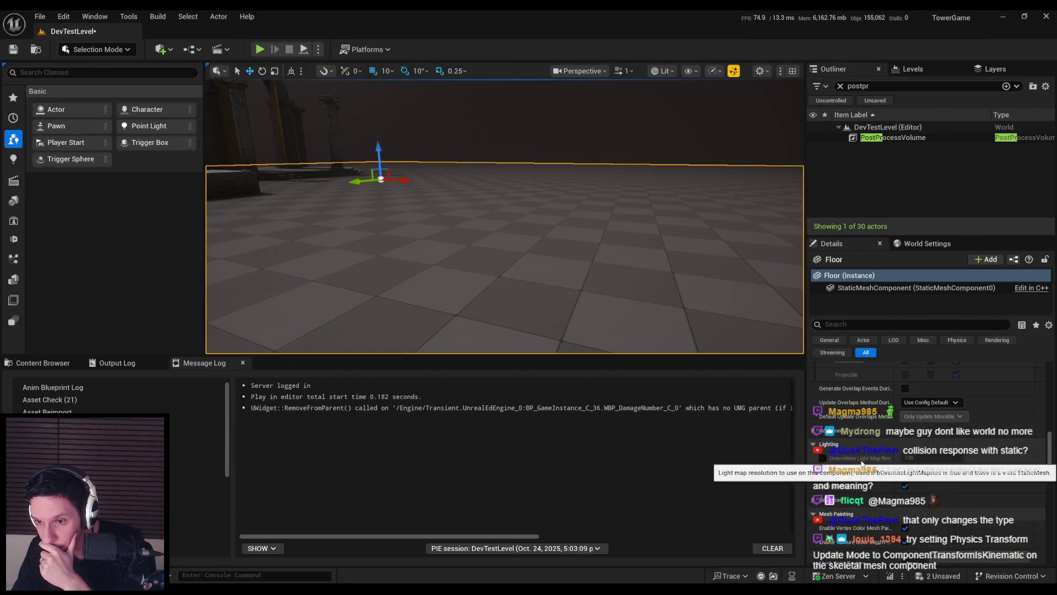
scroll(861, 462, down, 5)
scroll(860, 465, down, 5)
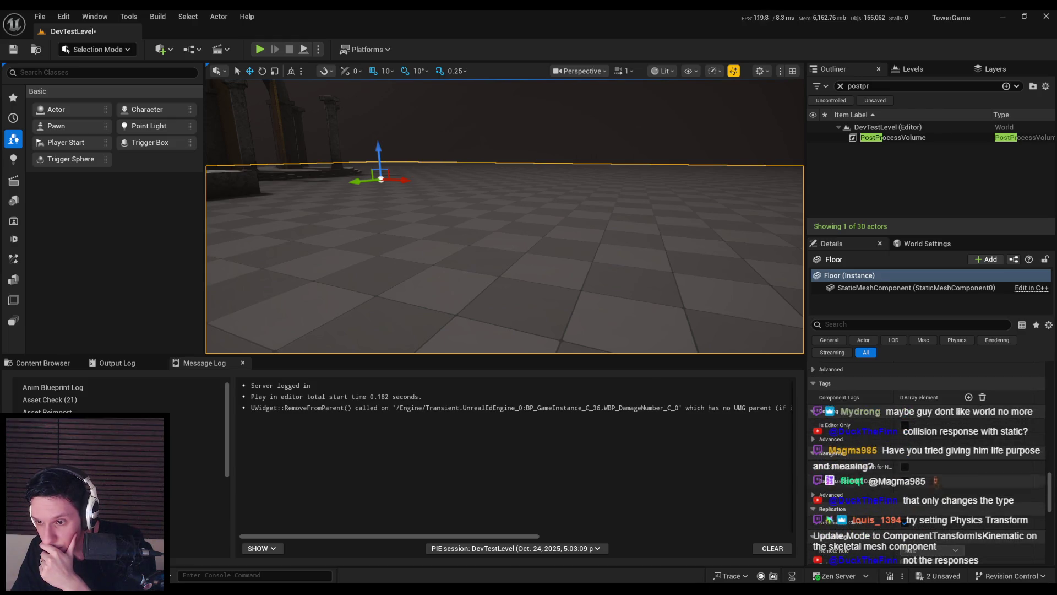
mouse_move(1051, 490)
mouse_down()
mouse_move(1042, 385)
mouse_move(826, 308)
mouse_move(627, 213)
mouse_move(604, 220)
mouse_up()
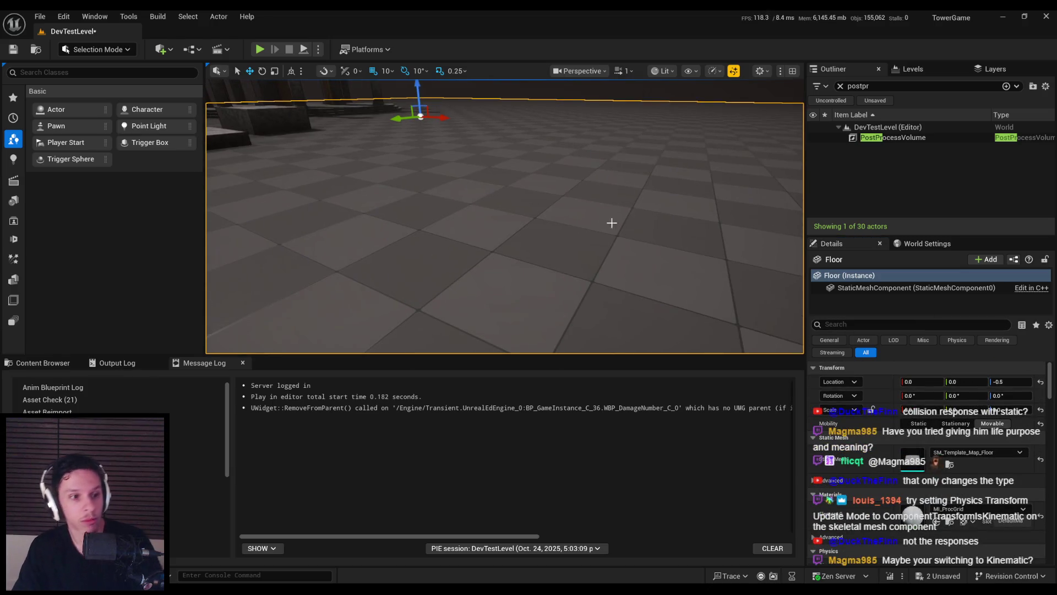
key(ctrl+s)
mouse_move(496, 205)
mouse_down()
mouse_move(457, 143)
mouse_move(496, 207)
mouse_up()
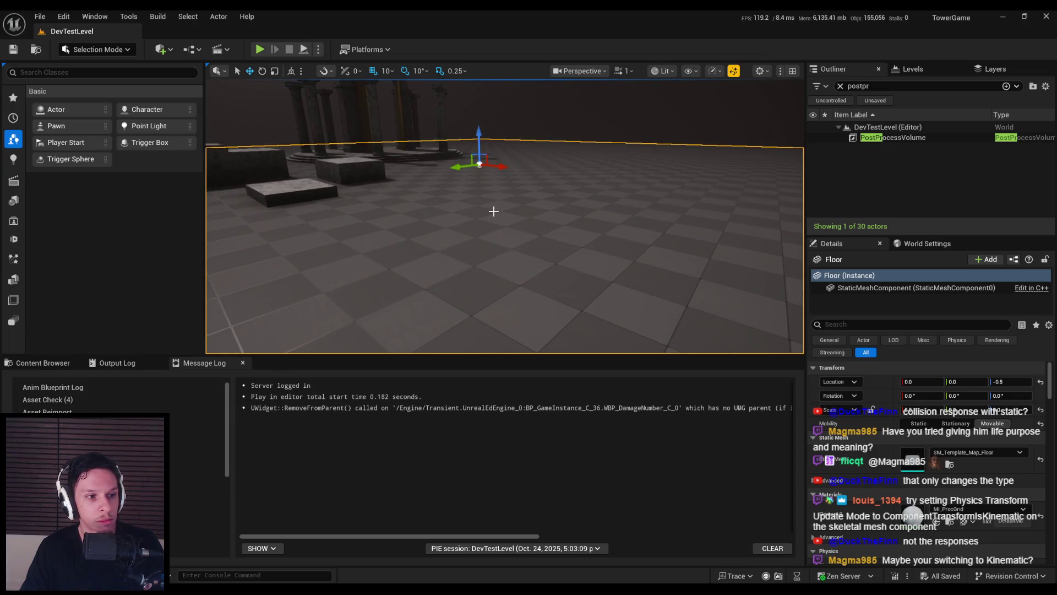
click(388, 534)
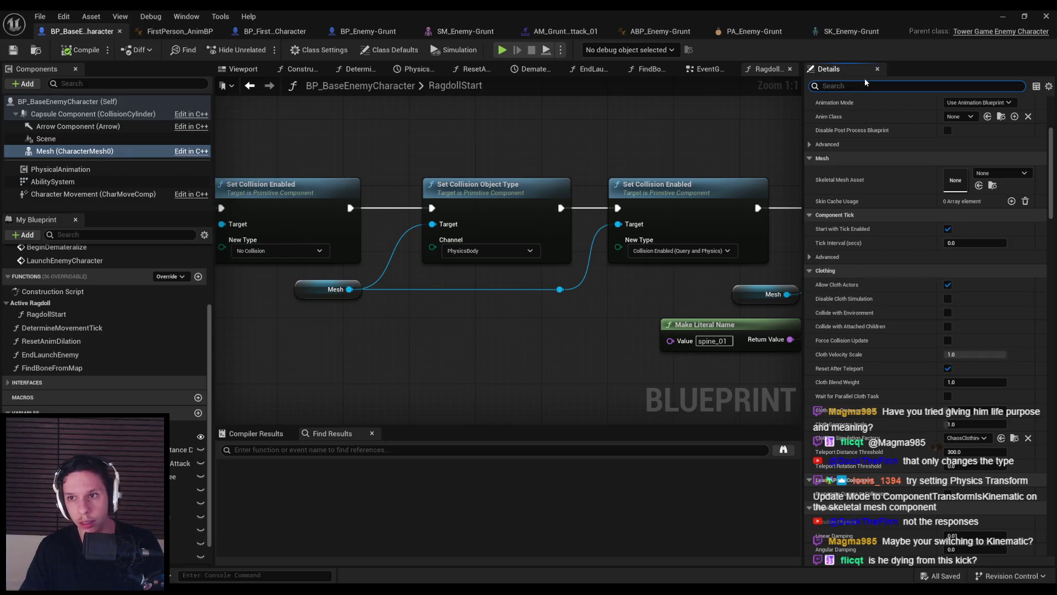
Enable Update Kinematic from Simulation on the enemy Mesh and play-test in wireframe view
text(kinem)
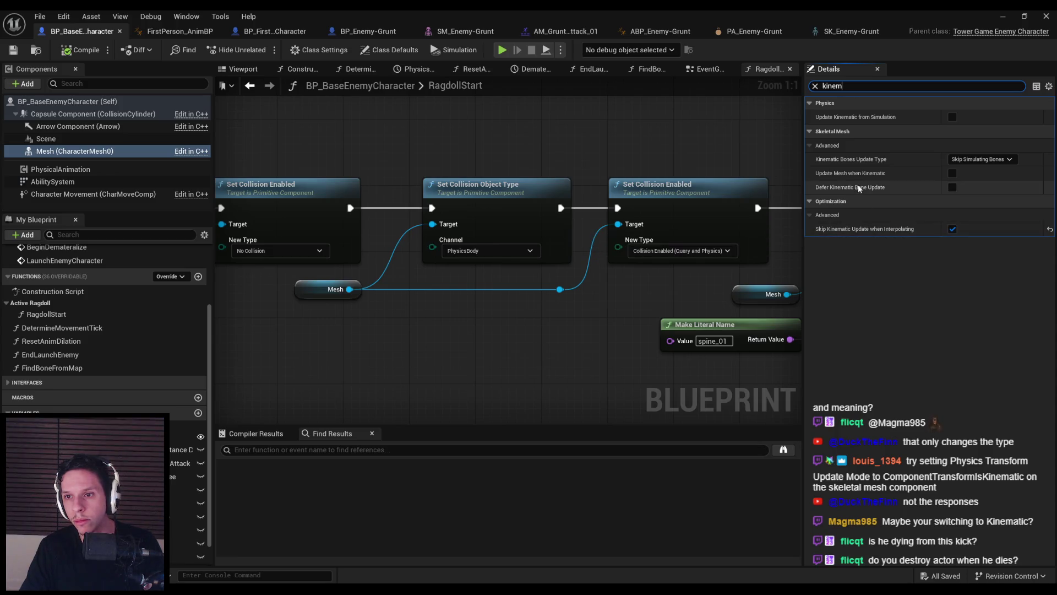
click(982, 159)
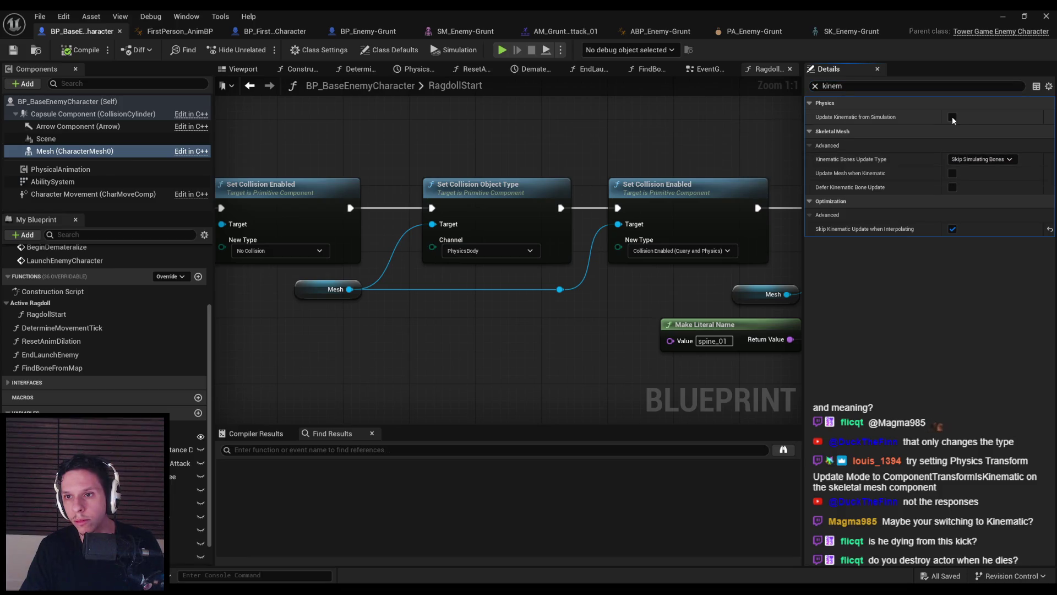
click(1002, 15)
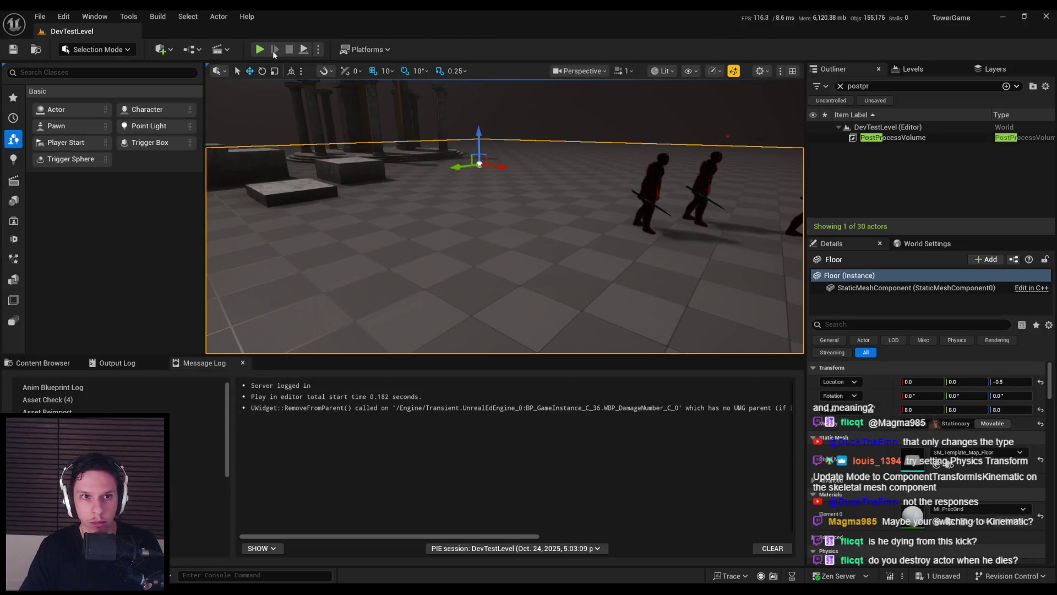
key(alt+p)
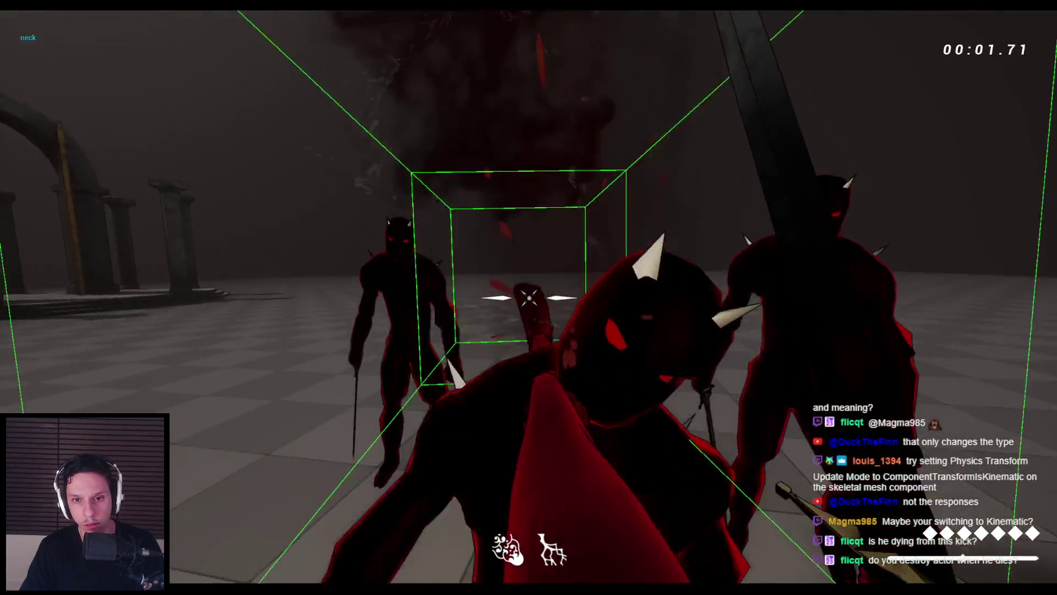
key(F1)
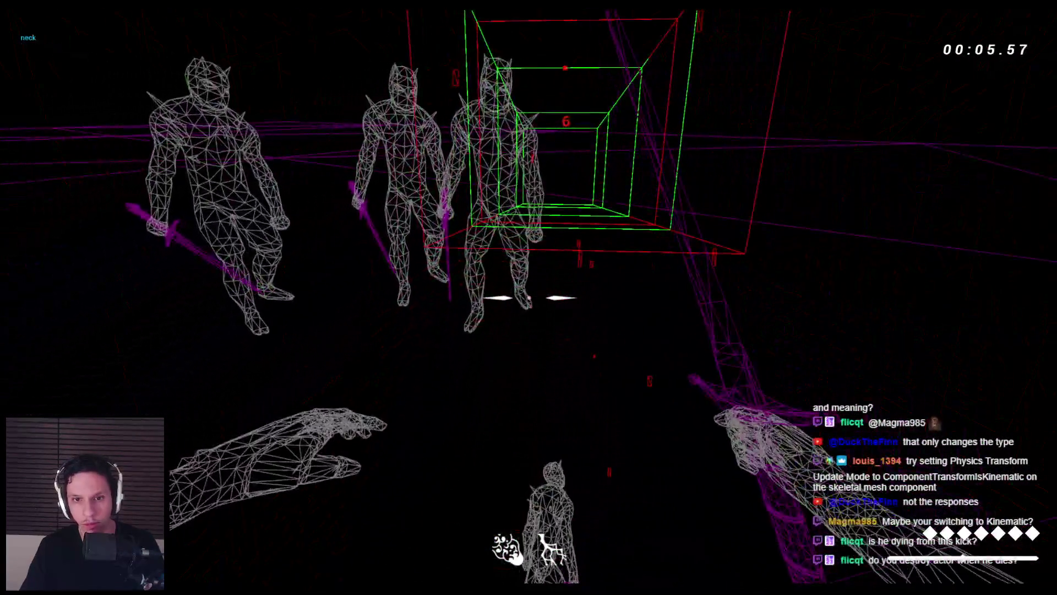
key(Escape)
click(408, 550)
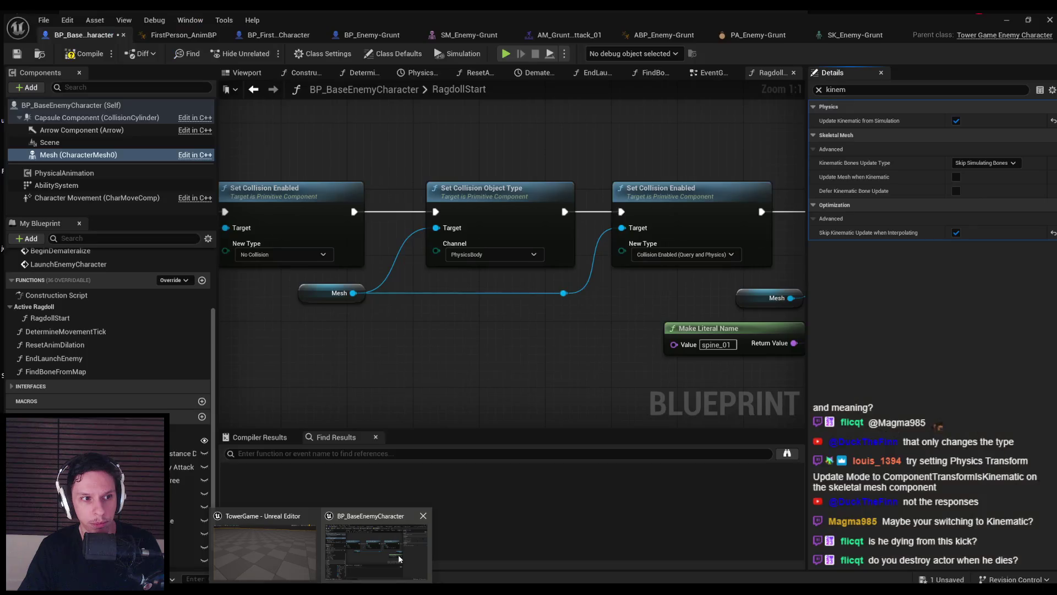
Turn off Update Kinematic from Simulation and set Physics Transform Update Mode to Simulation Updates Component
click(953, 116)
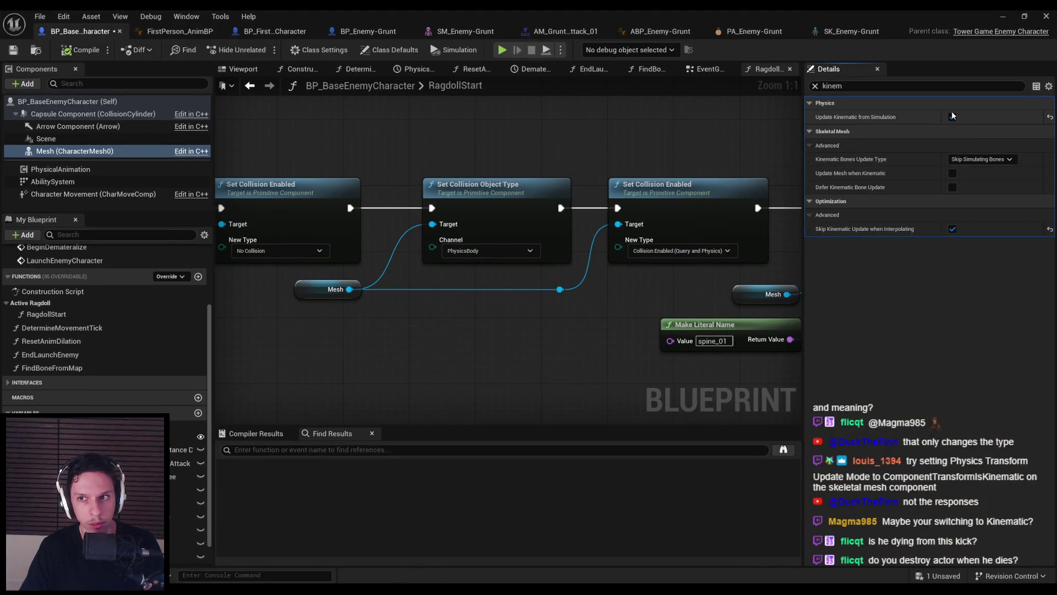
text(update)
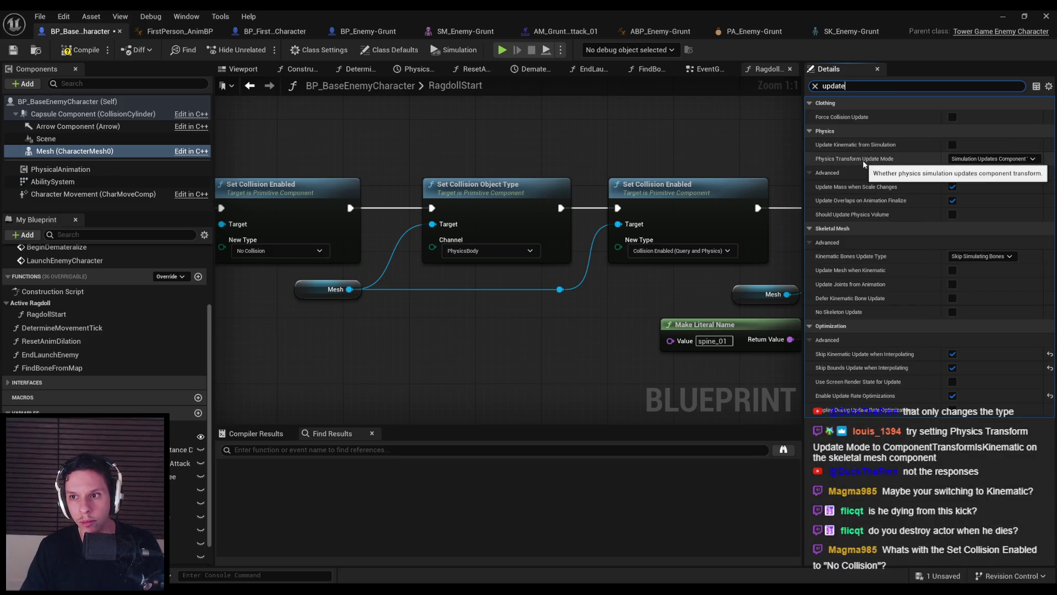
click(980, 159)
click(980, 178)
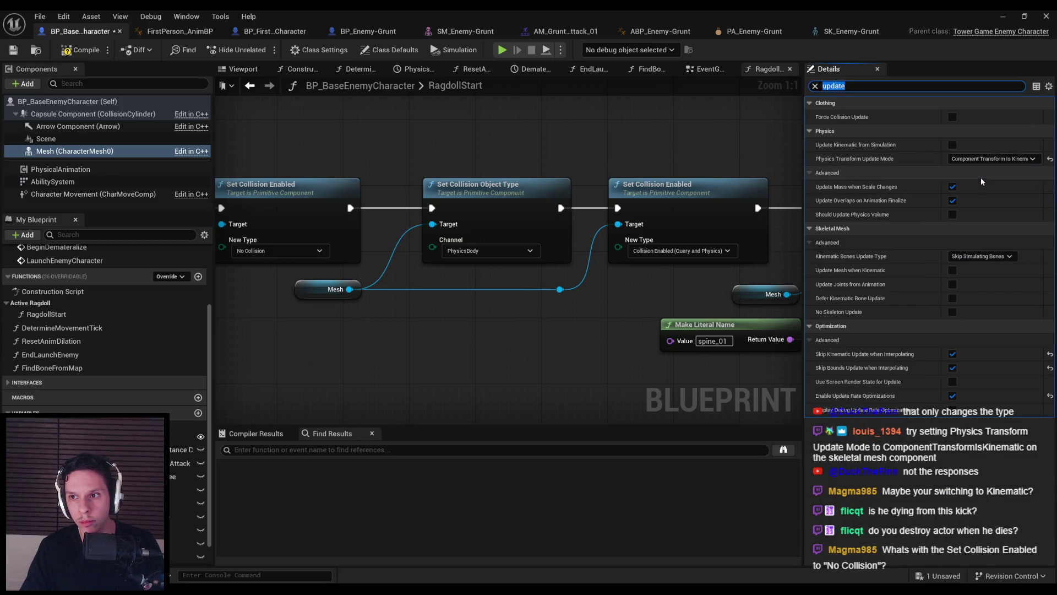
Play-test the level, swinging the sword repeatedly at the enemy group to check ragdolling
click(1004, 18)
key(alt+p)
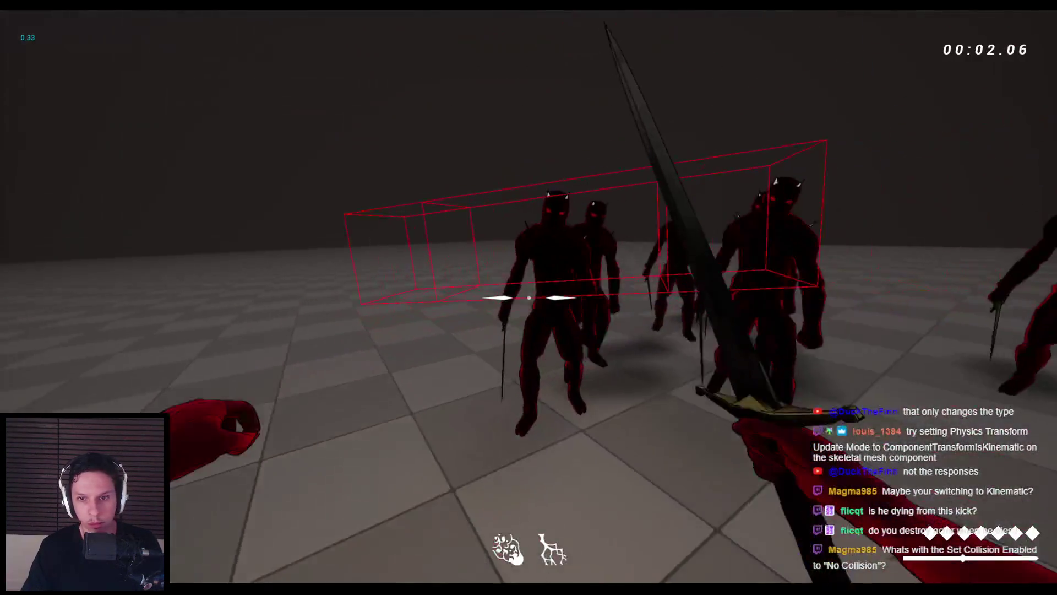
click(529, 297)
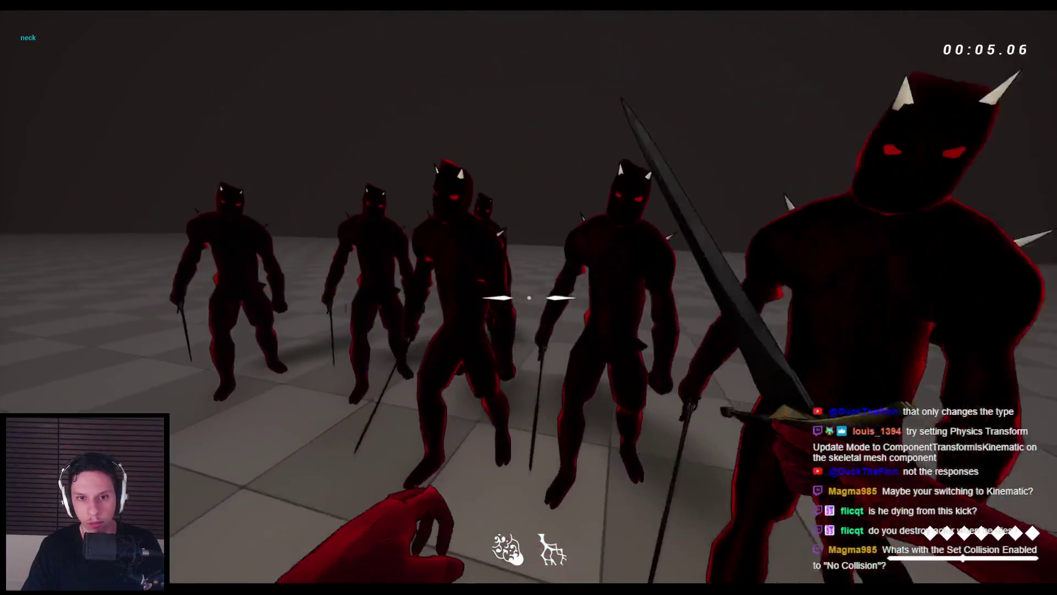
click(528, 298)
click(529, 297)
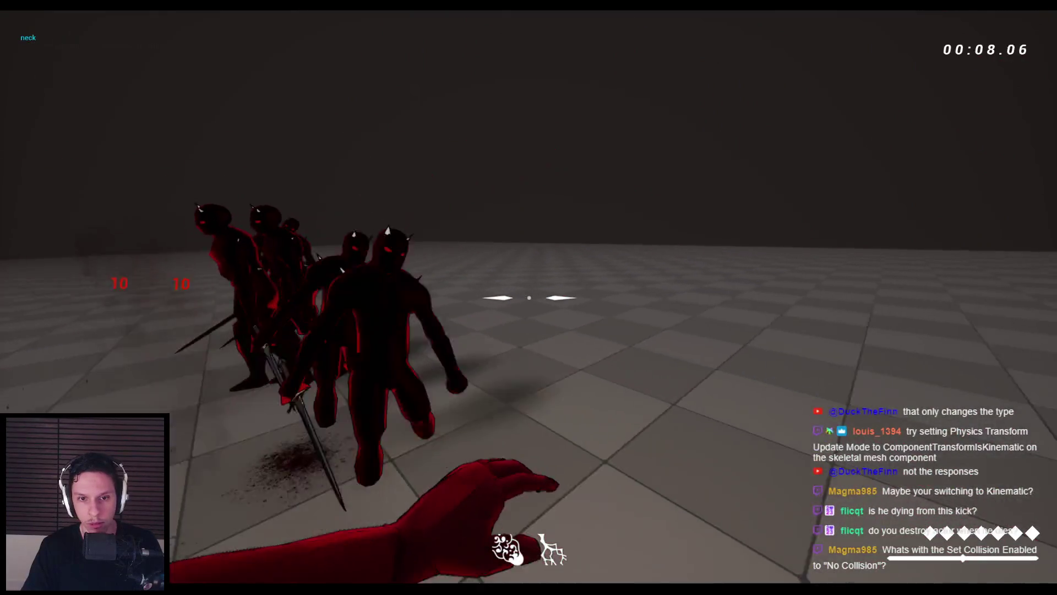
click(529, 297)
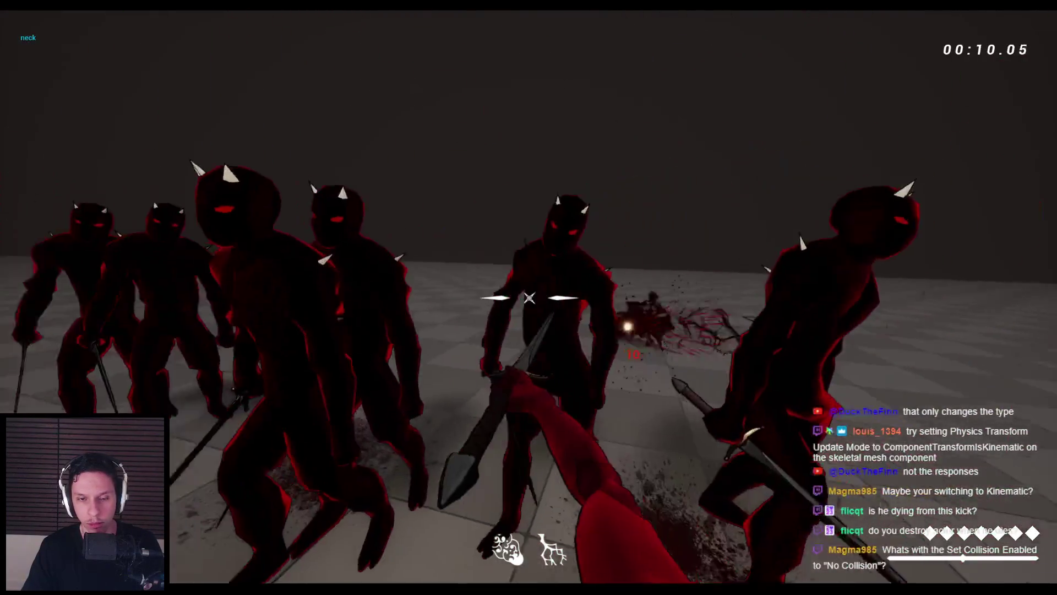
click(529, 297)
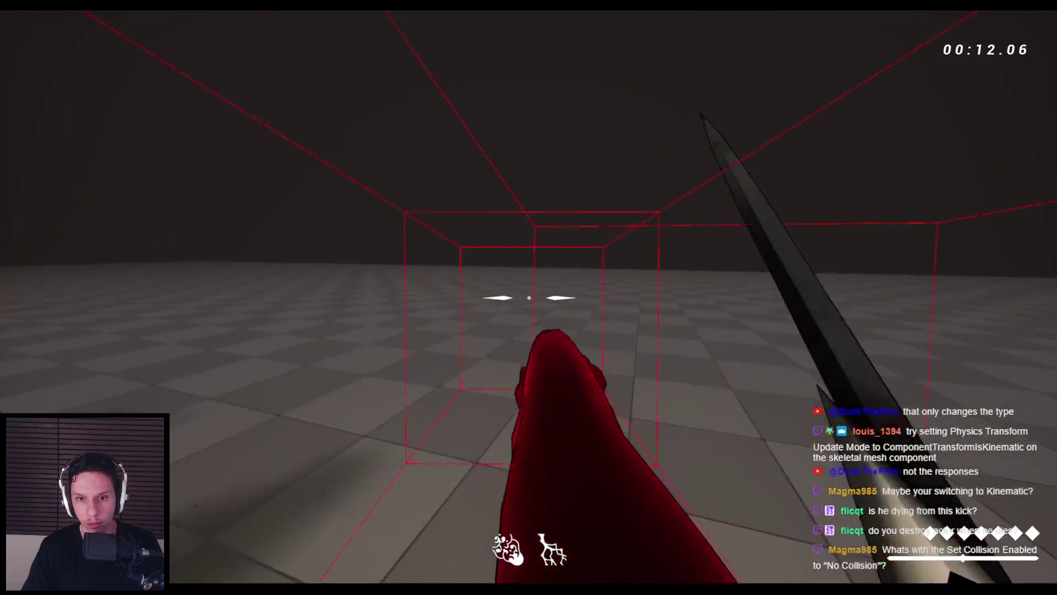
click(528, 298)
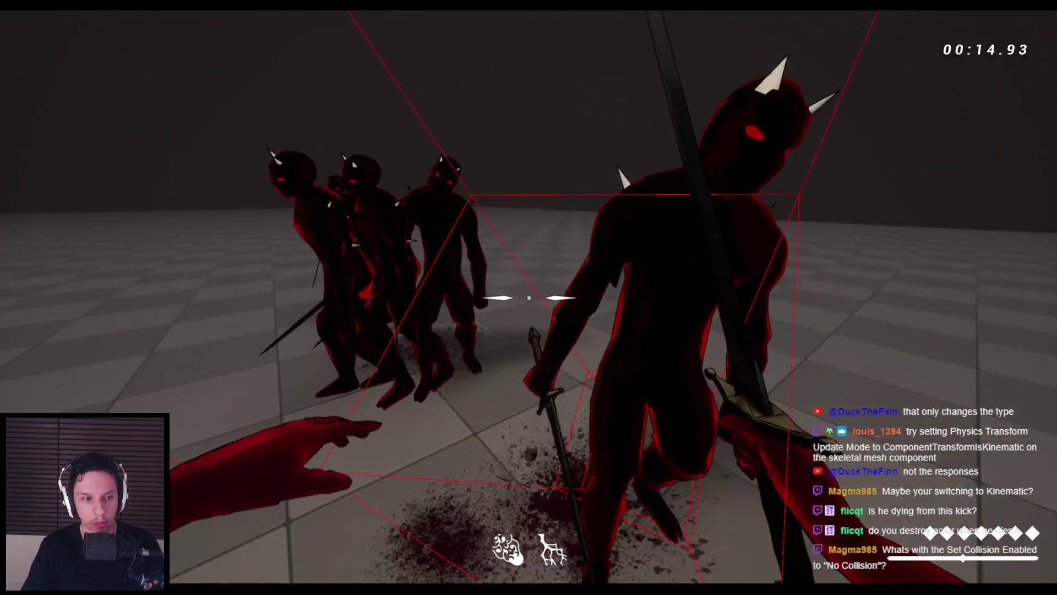
key(Escape)
click(373, 558)
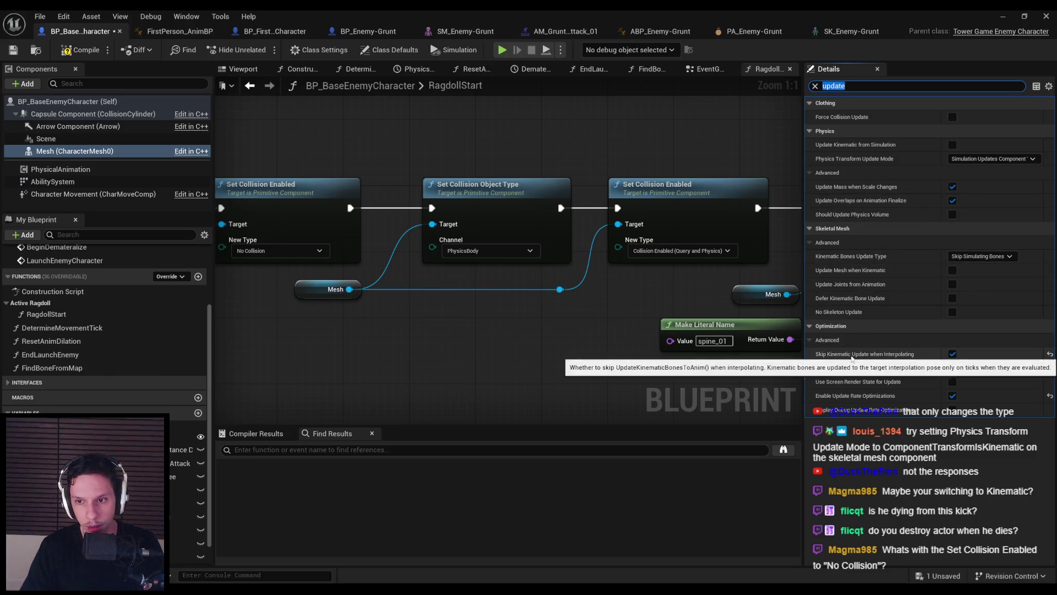
Disable Skip Kinematic Update when Interpolating on the enemy mesh and play-test it
click(952, 354)
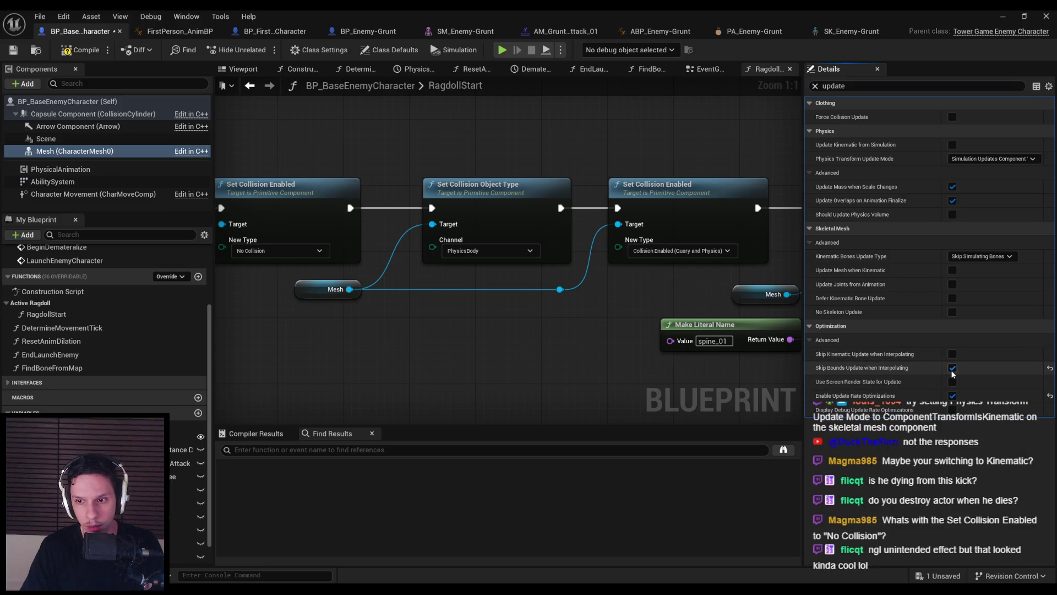
click(1002, 15)
key(alt+p)
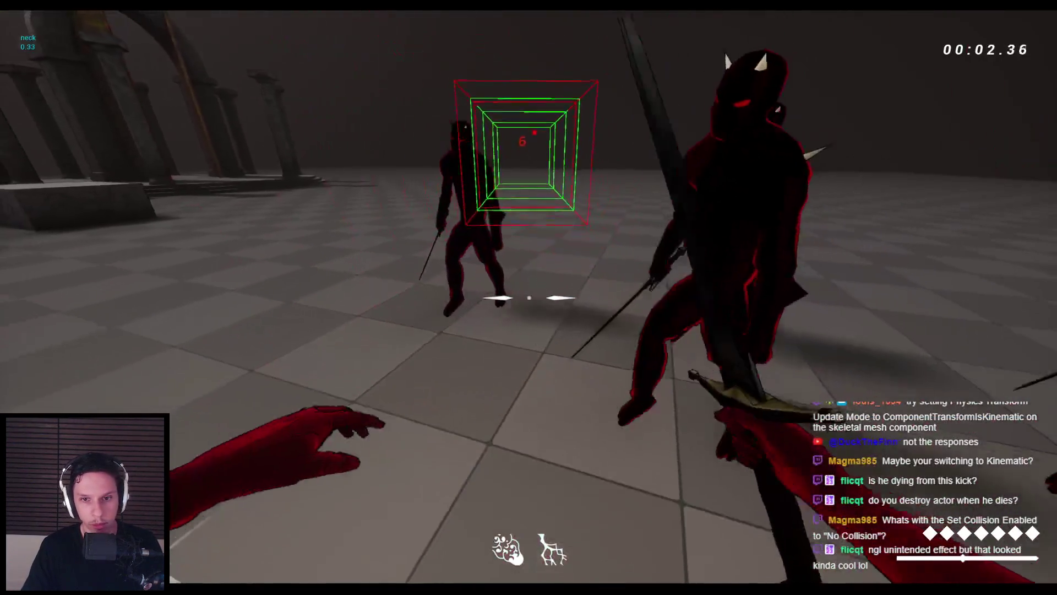
key(Escape)
click(355, 556)
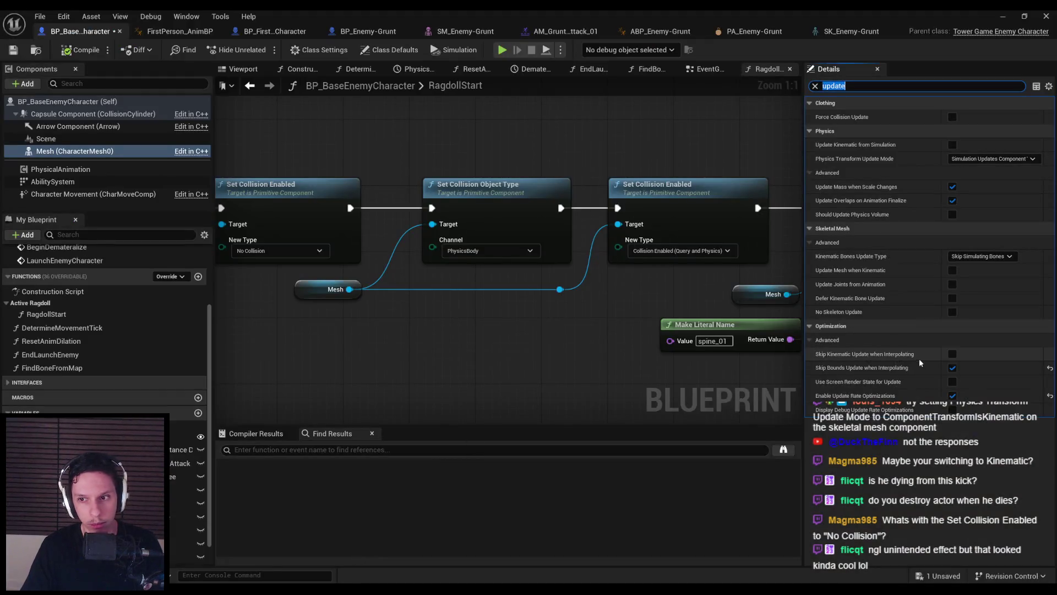
Compile the enemy Blueprint, review the RagdollStart graph, and rewind the ragdoll tutorial
click(79, 53)
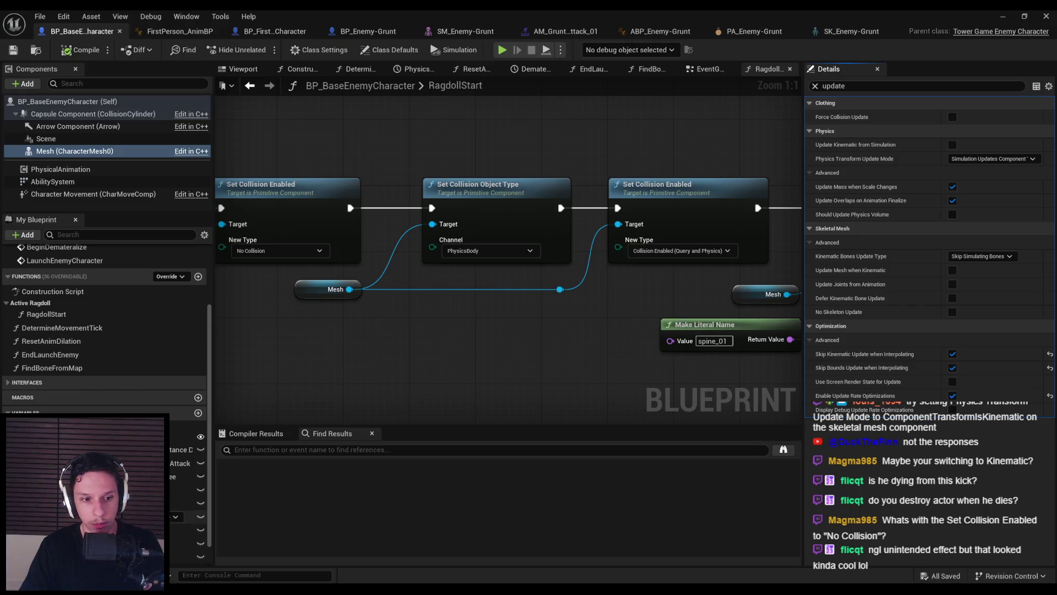
mouse_move(882, 220)
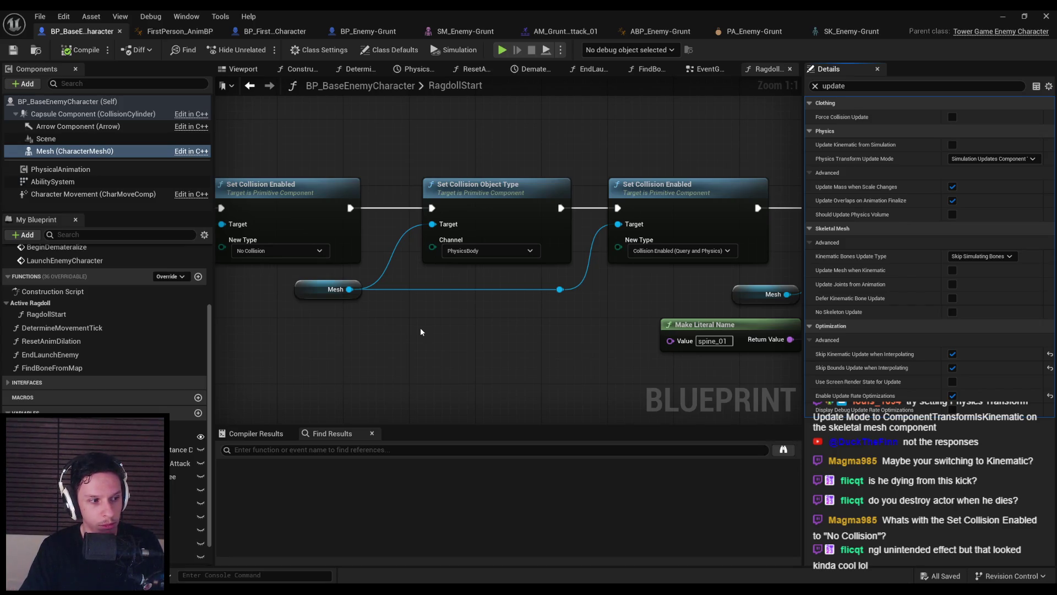
scroll(421, 331, down, 1)
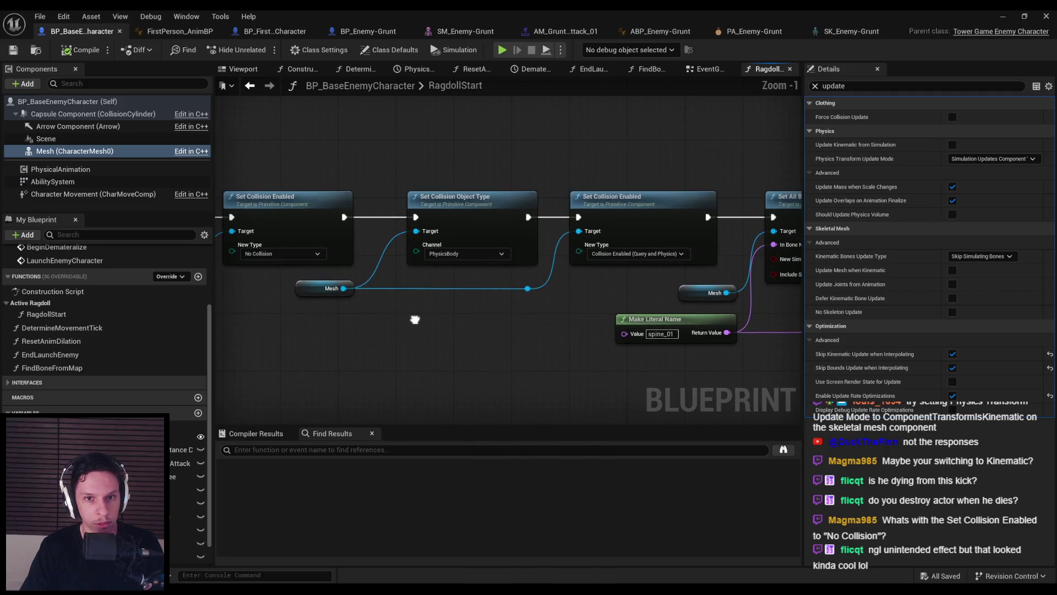
drag(421, 333, 416, 356)
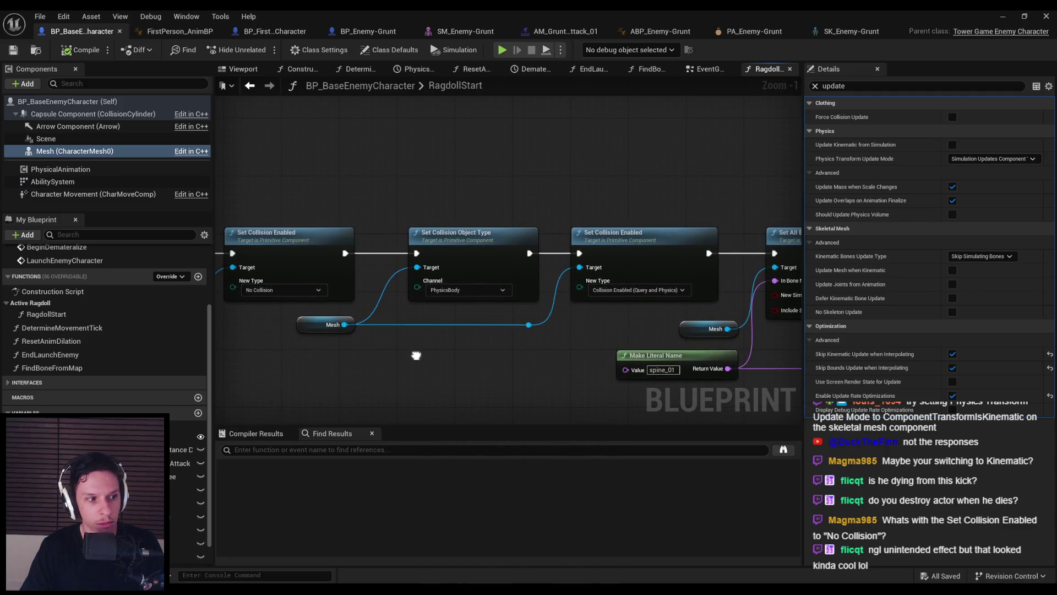
scroll(416, 359, up, 1)
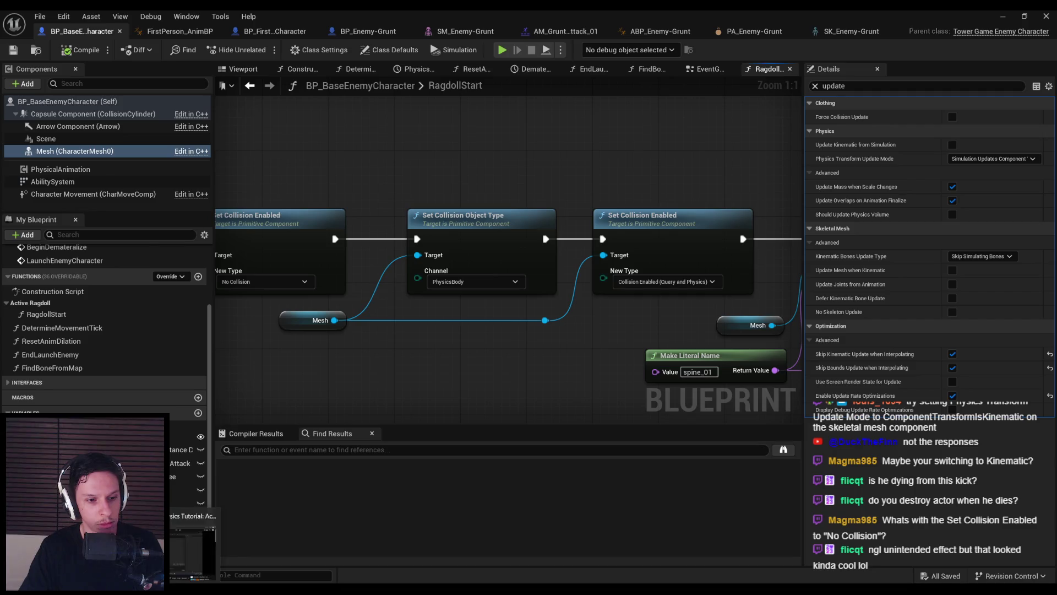
key(alt+Tab)
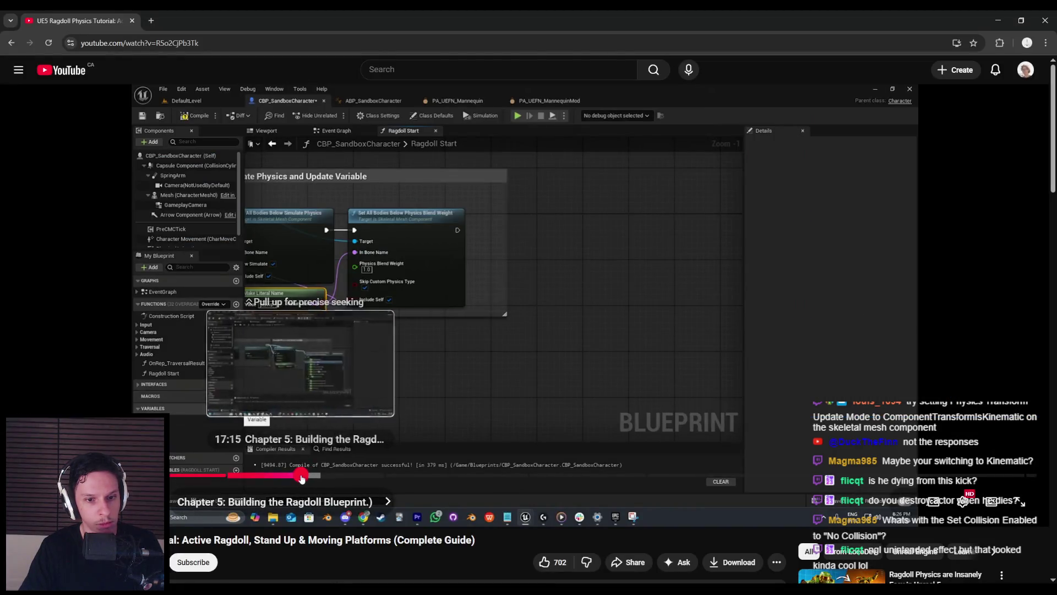
mouse_move(300, 474)
mouse_down()
mouse_move(260, 474)
mouse_move(276, 479)
mouse_up()
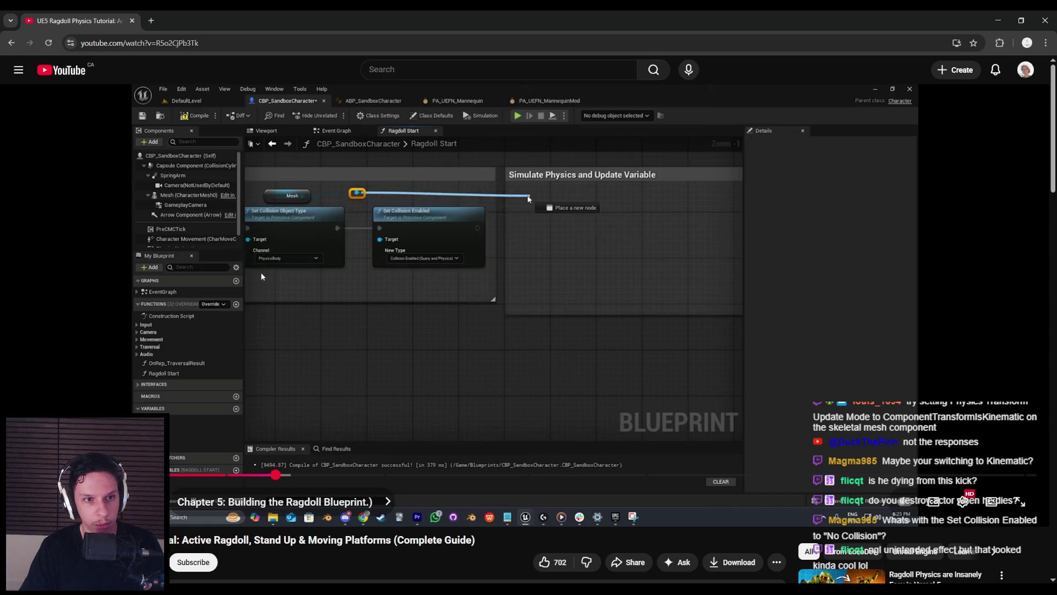
Seek the tutorial back to 14:39 and step forward to the Ragdoll Start call from a key event
drag(260, 475, 236, 476)
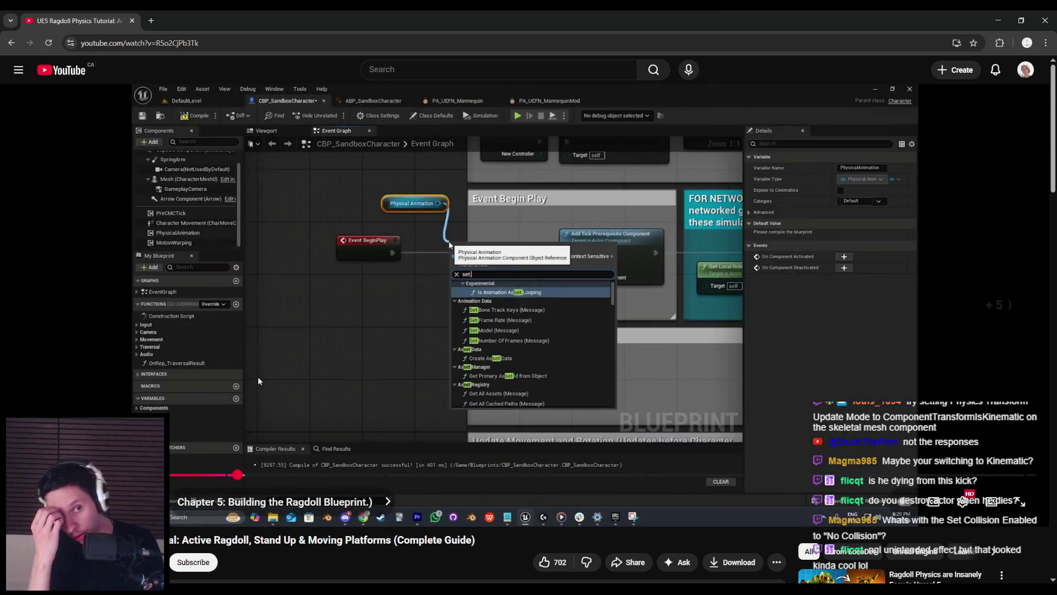
key(Right)
key(Right)
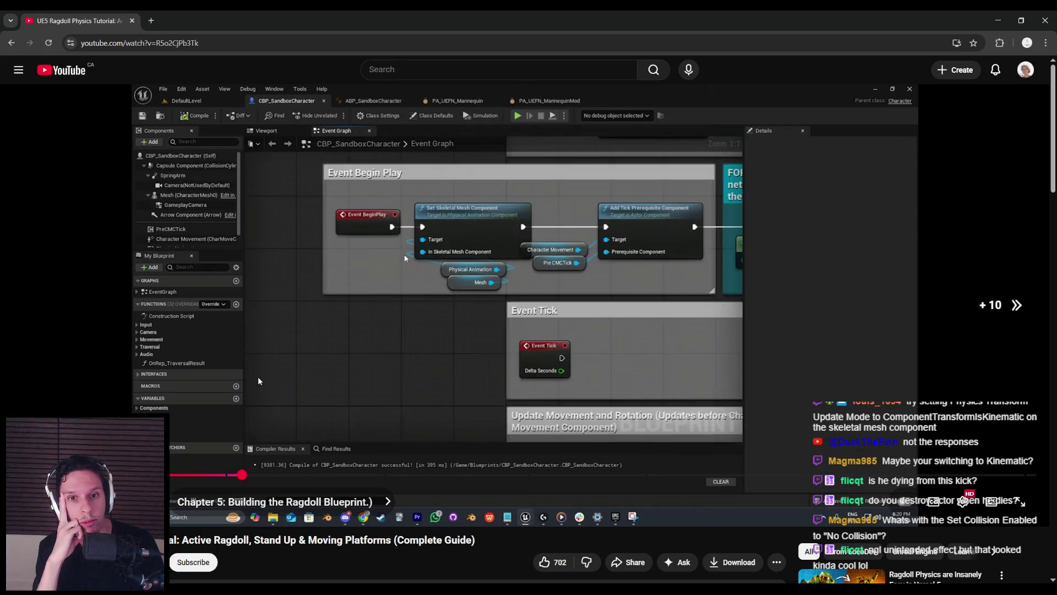
key(Right)
key(Right)
key(Right)
key(Right)
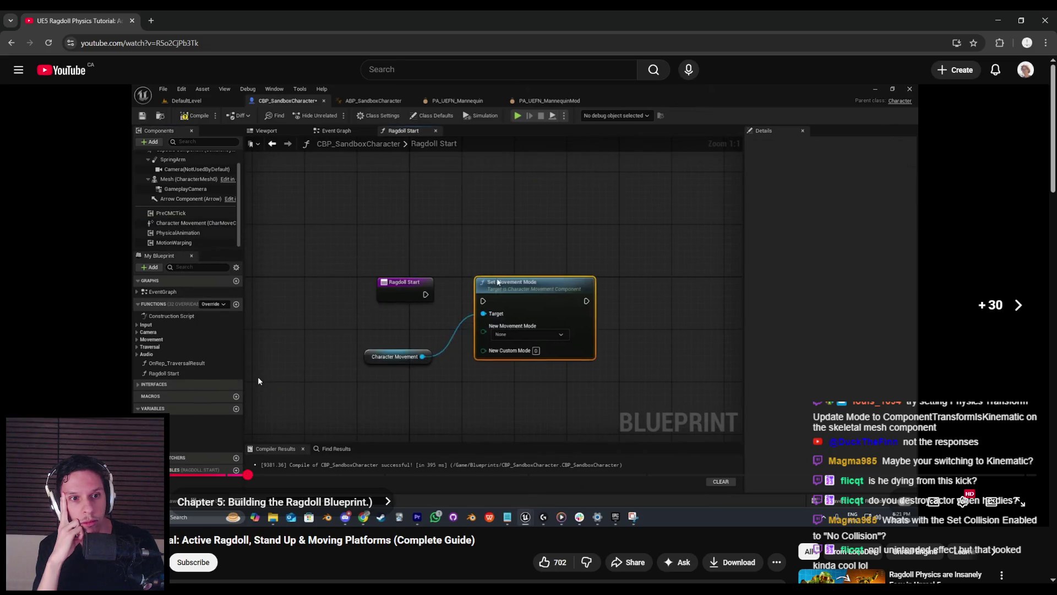
key(Right)
key(Right)
key(Right)
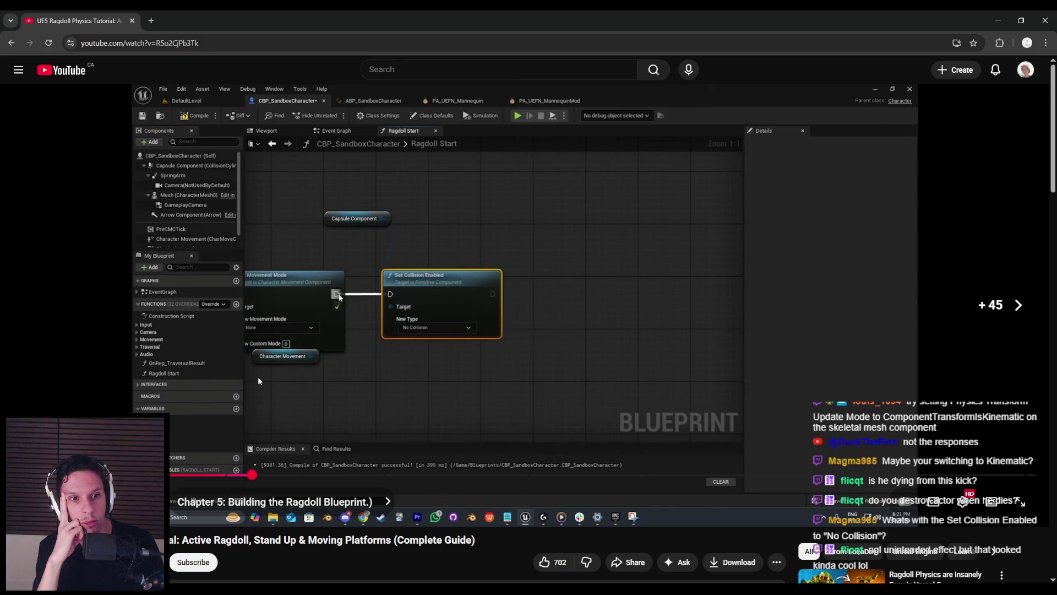
key(Left)
key(Right)
key(Right)
key(Right)
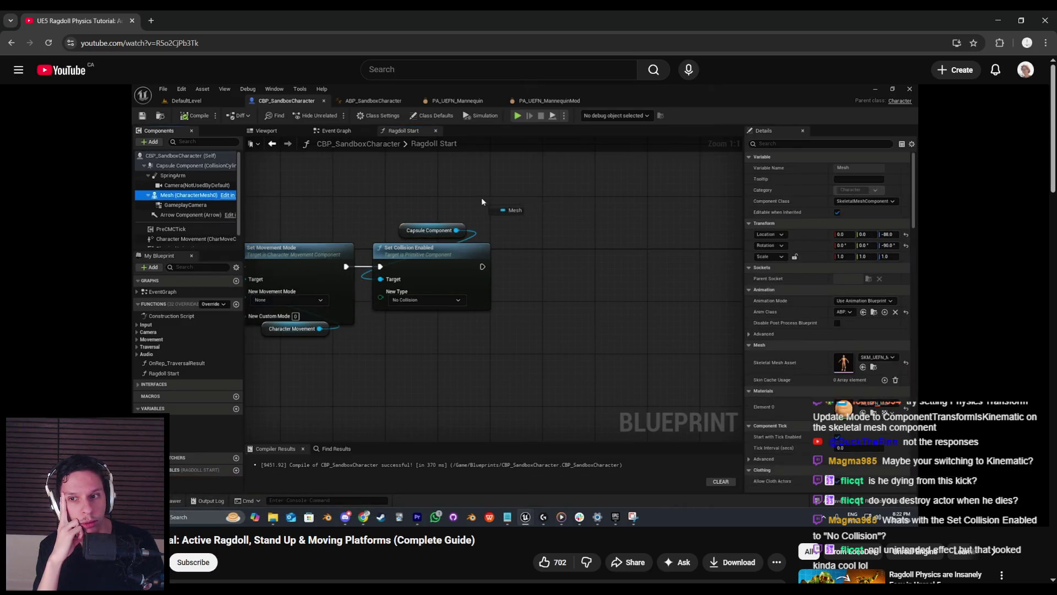
key(Right)
key(Right)
key(Right)
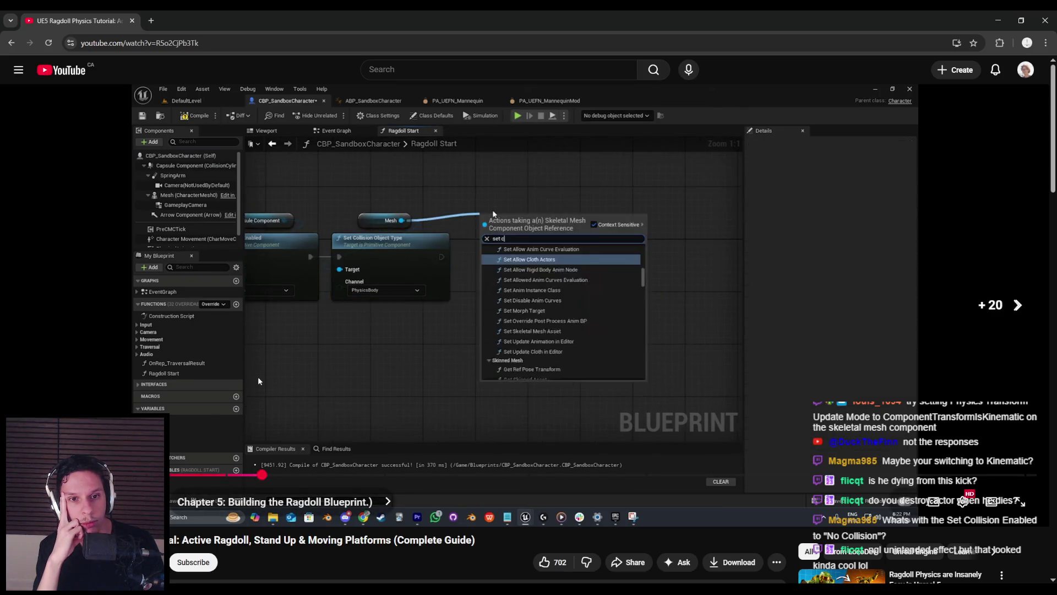
key(Right)
key(Right)
key(Right)
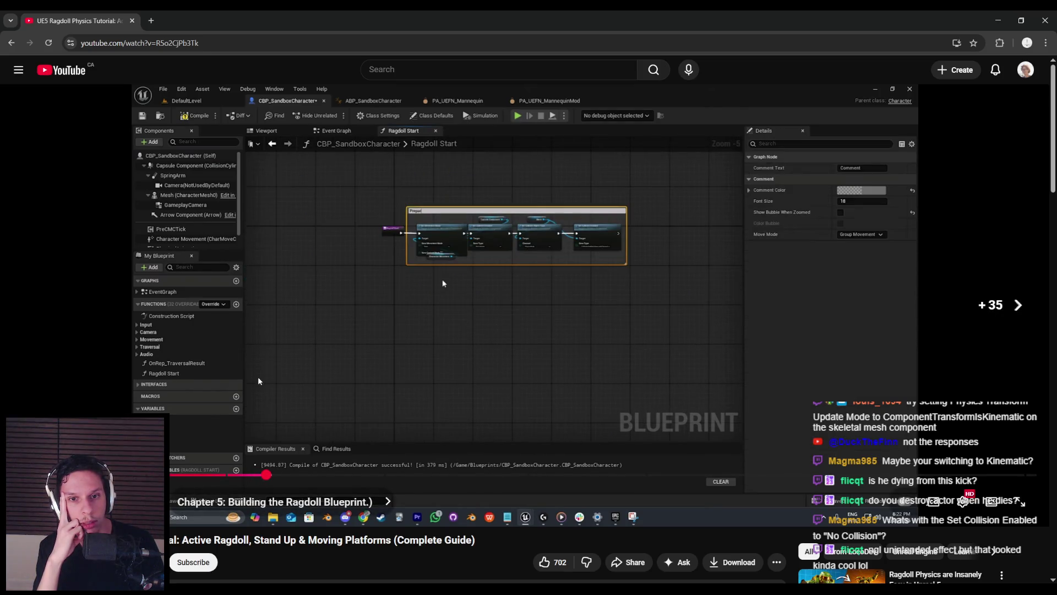
key(Right)
key(Right)
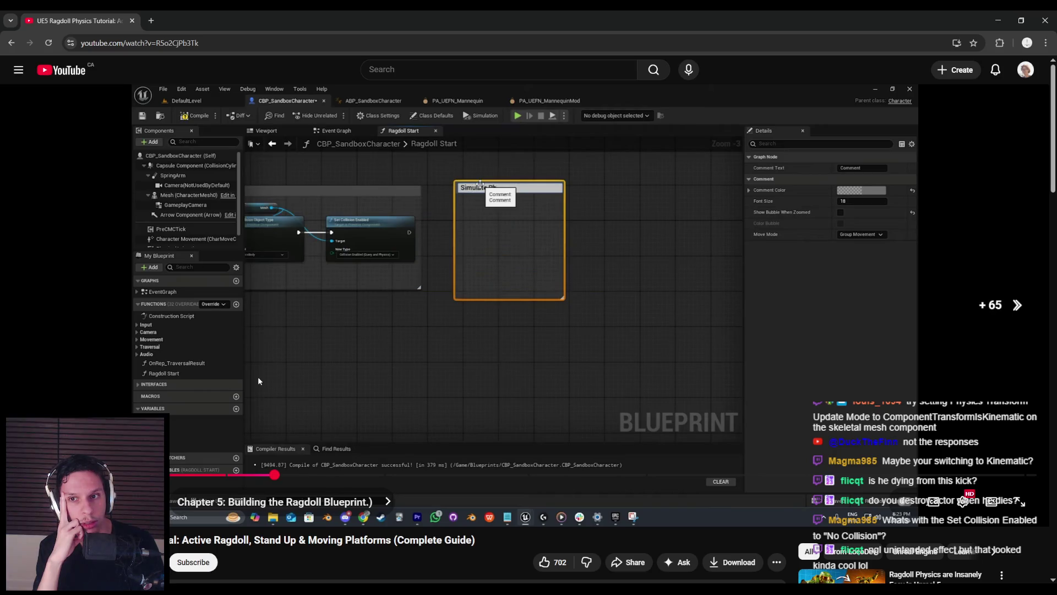
key(Right)
key(Right)
key(Right)
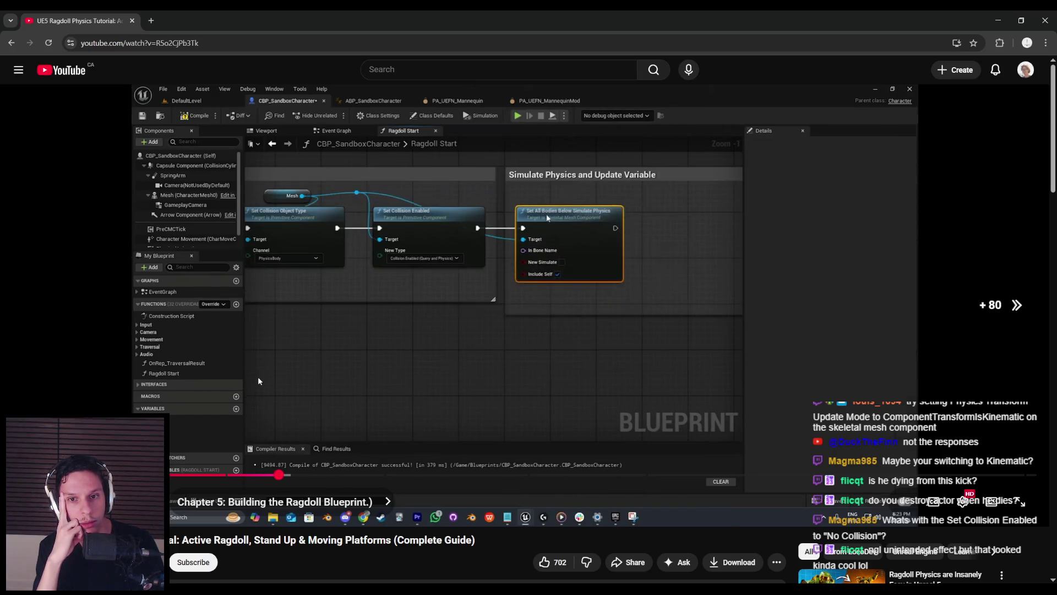
key(Right)
key(Right)
key(Right)
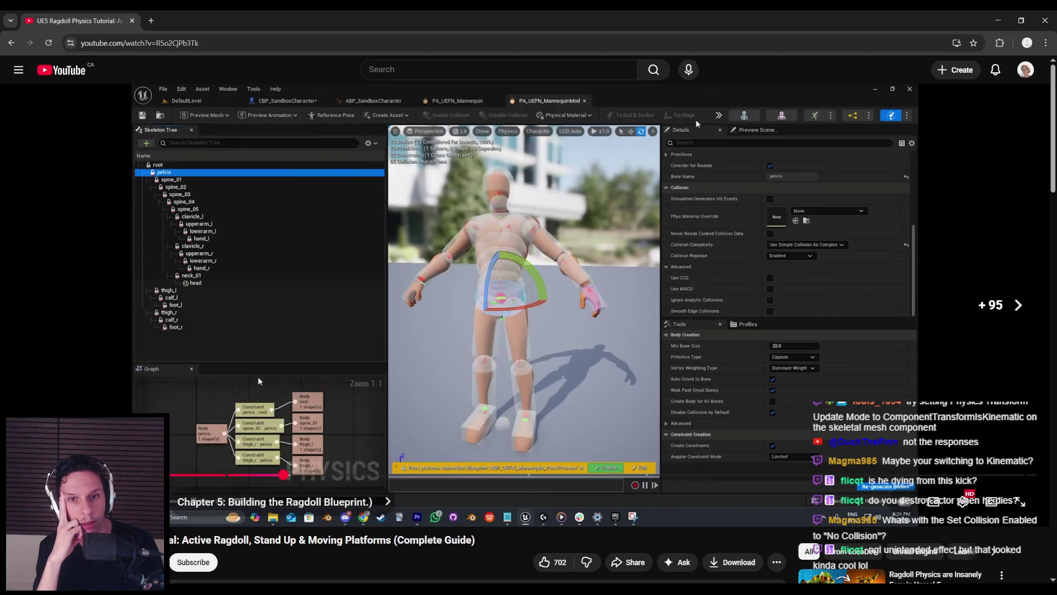
key(Right)
key(Right)
key(Right)
key(Right)
key(Right)
key(Right)
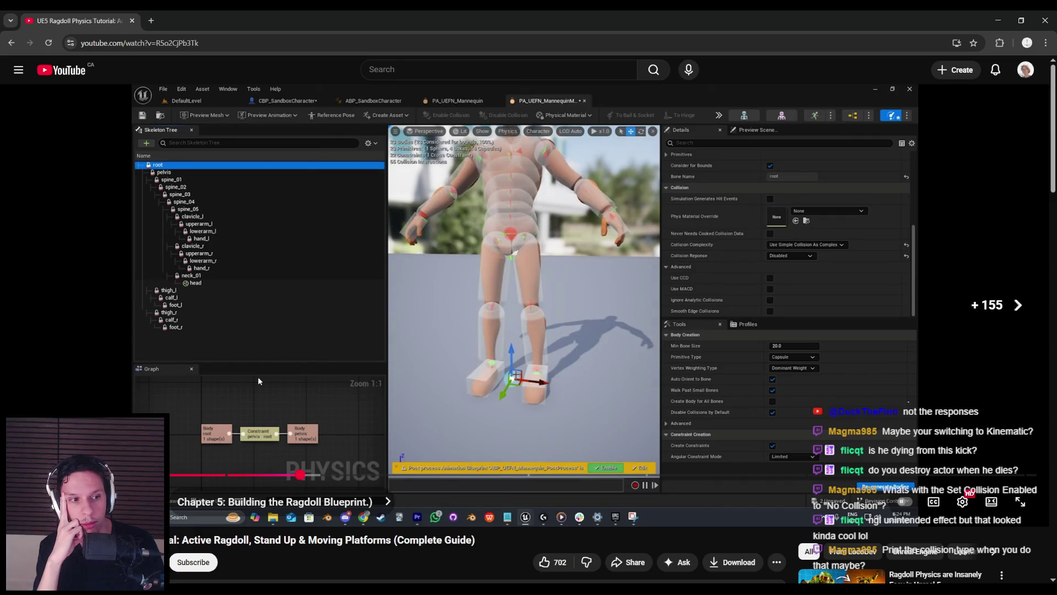
key(Right)
key(Right)
key(Right)
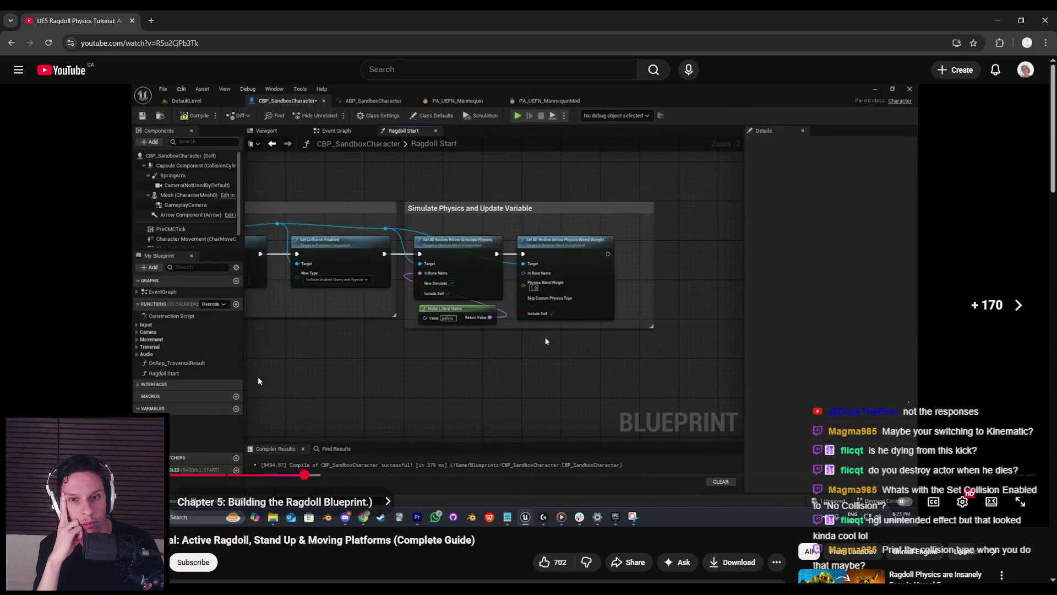
key(Right)
key(Right)
key(Right)
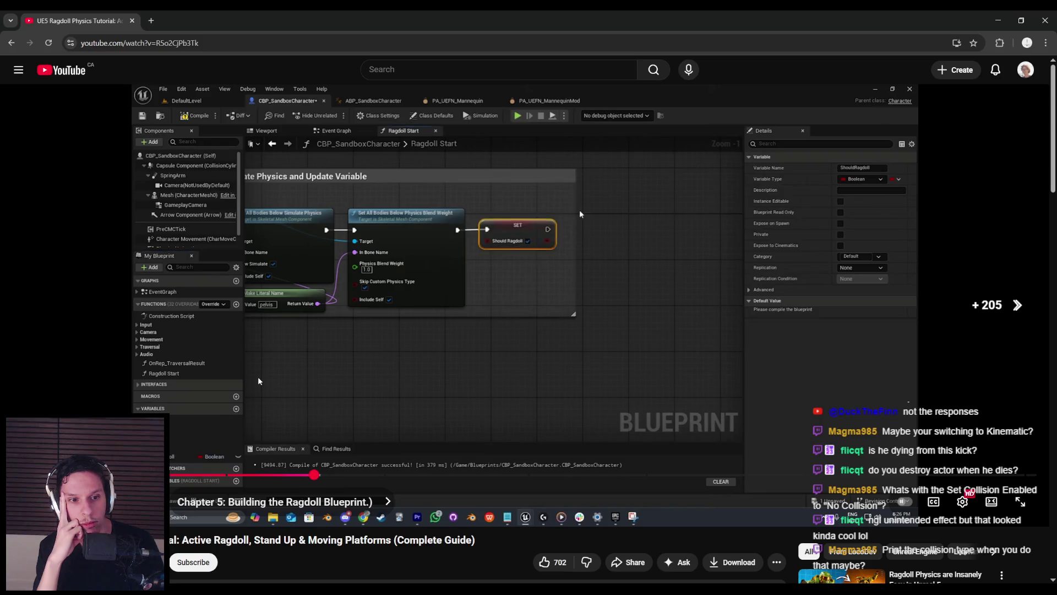
key(Right)
key(Right)
key(Right)
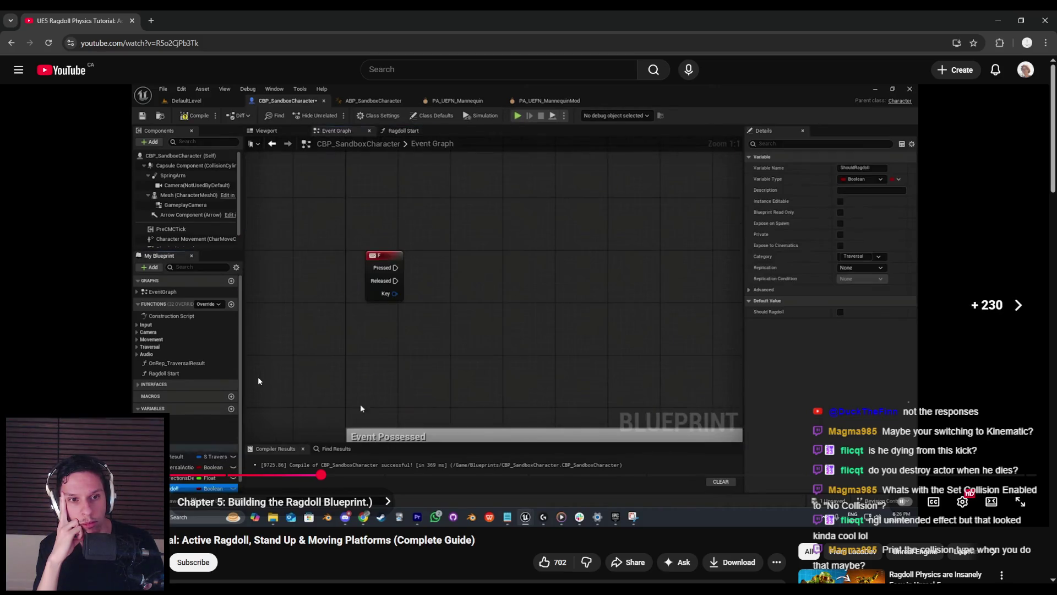
key(Right)
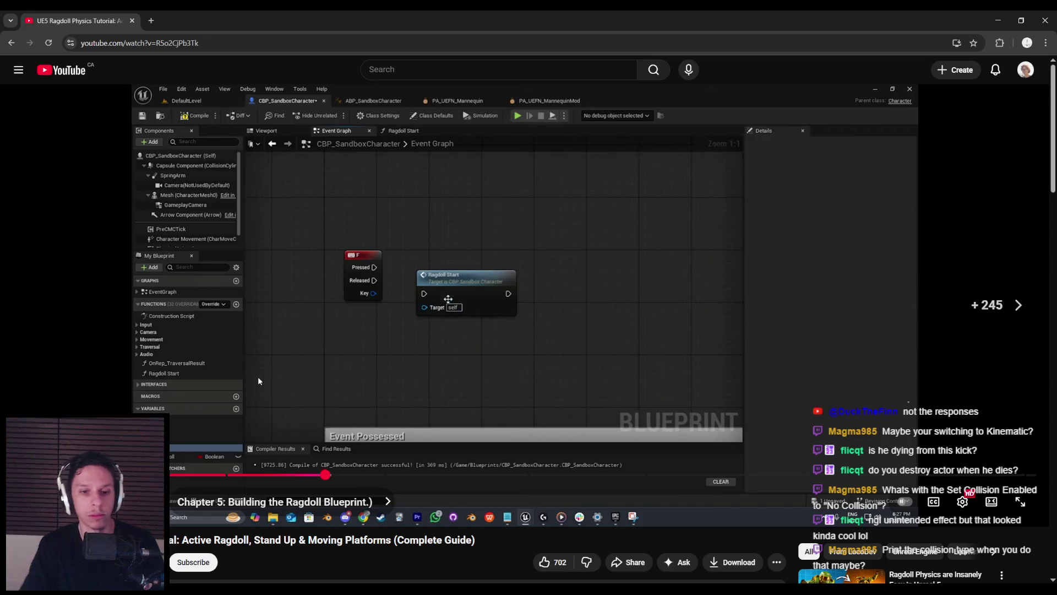
Pause the tutorial and bring up the RagdollStart graph in Unreal
key(k)
click(372, 557)
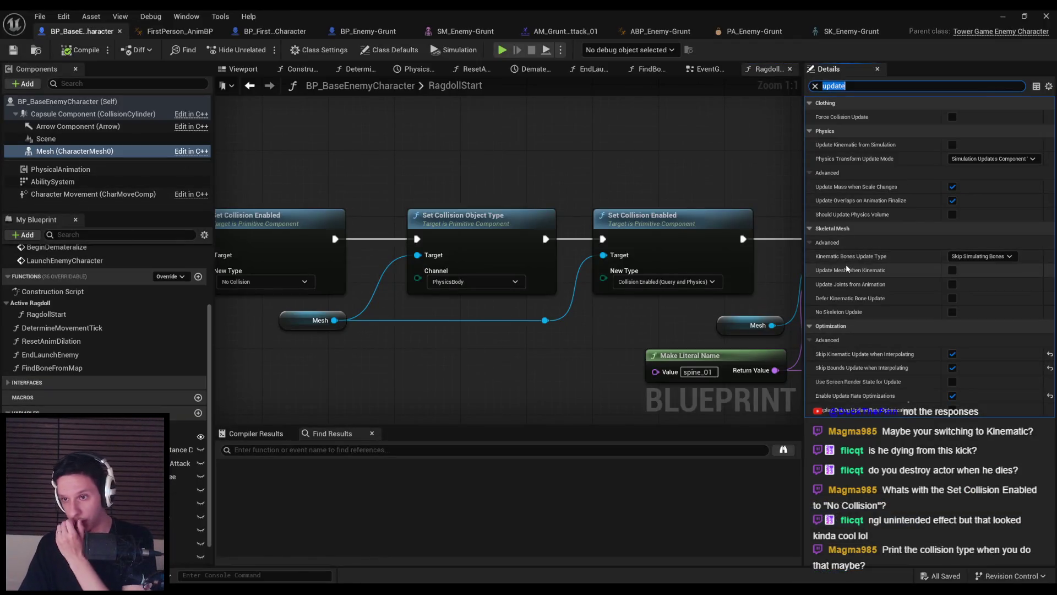
click(860, 85)
scroll(843, 329, down, 10)
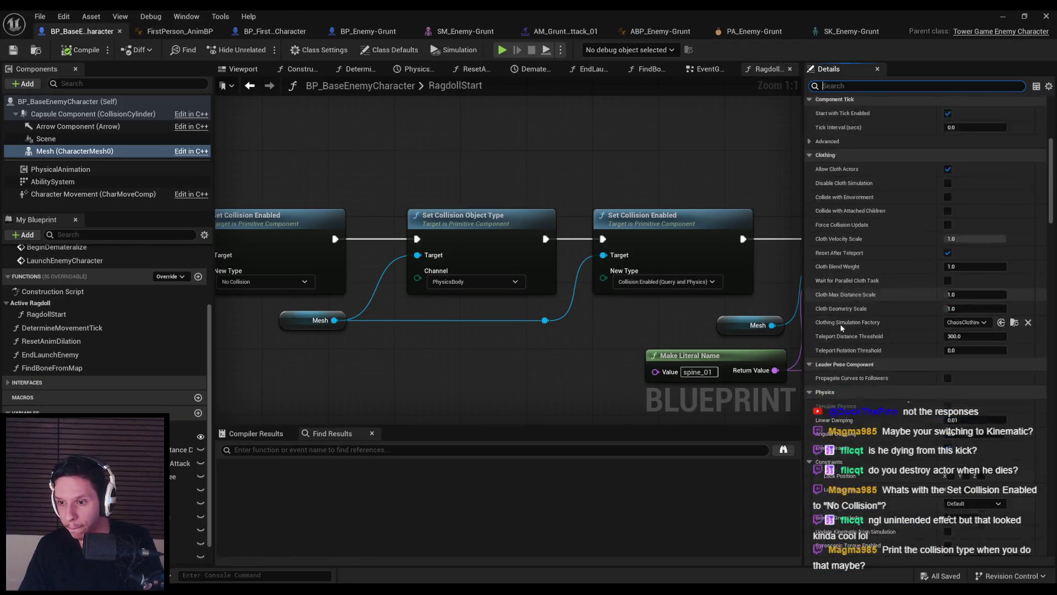
scroll(842, 328, down, 10)
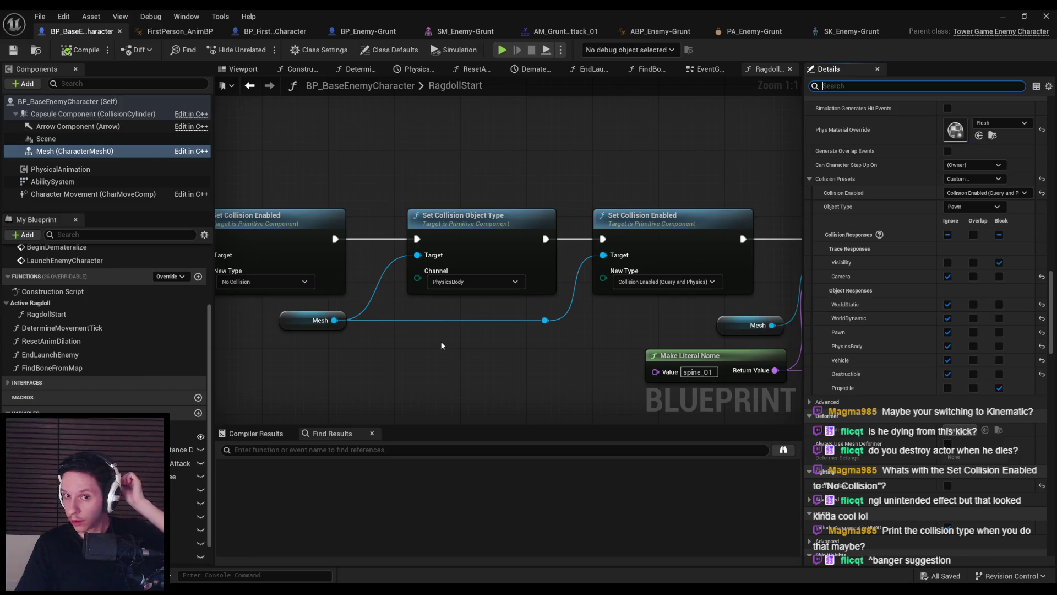
scroll(463, 341, down, 3)
drag(463, 340, 347, 338)
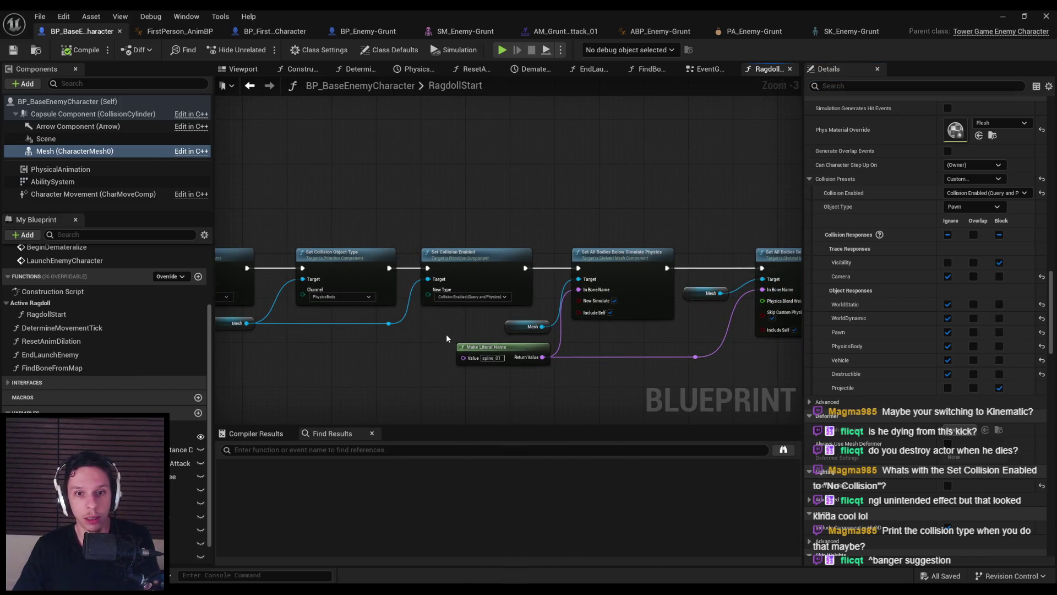
scroll(446, 338, up, 1)
Shift the simulate physics nodes to the right to make room in the chain
drag(787, 378, 302, 312)
drag(433, 249, 701, 263)
scroll(484, 362, down, 1)
click(347, 336)
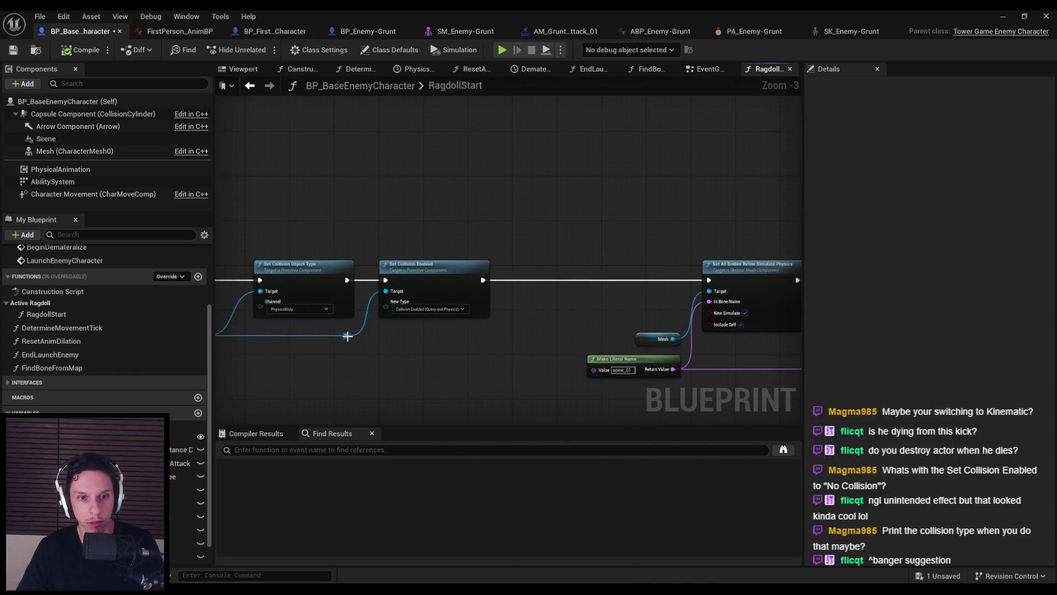
Add Set Collision Response to Channel from the Mesh, wire it before simulate physics, and play-test
drag(403, 315, 498, 315)
text(set collision respo)
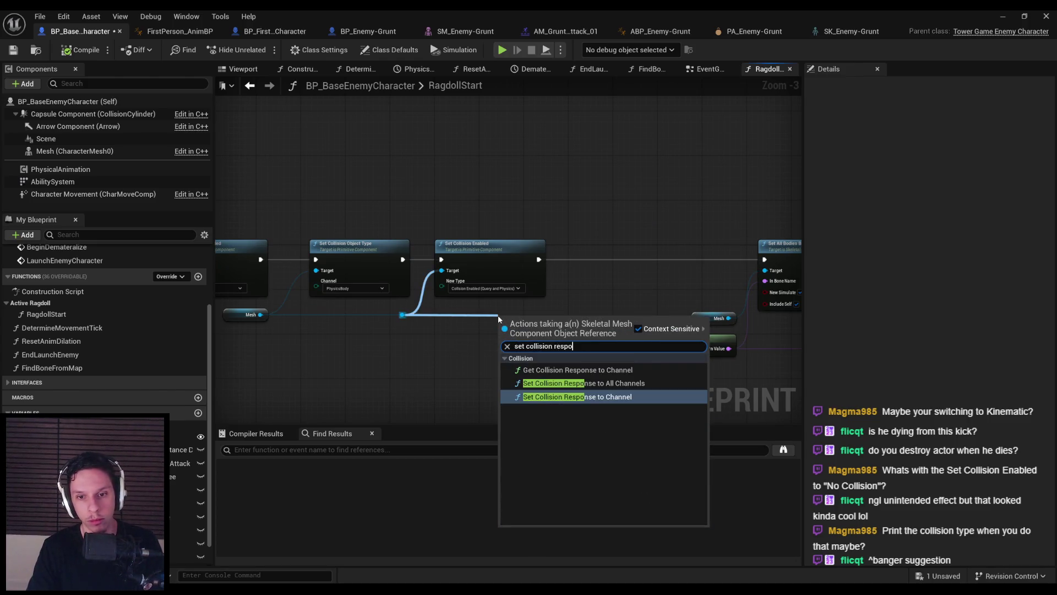
key(Return)
scroll(497, 315, up, 3)
mouse_move(576, 283)
mouse_down()
mouse_move(656, 223)
mouse_move(456, 223)
mouse_up()
key(q)
drag(752, 226, 739, 226)
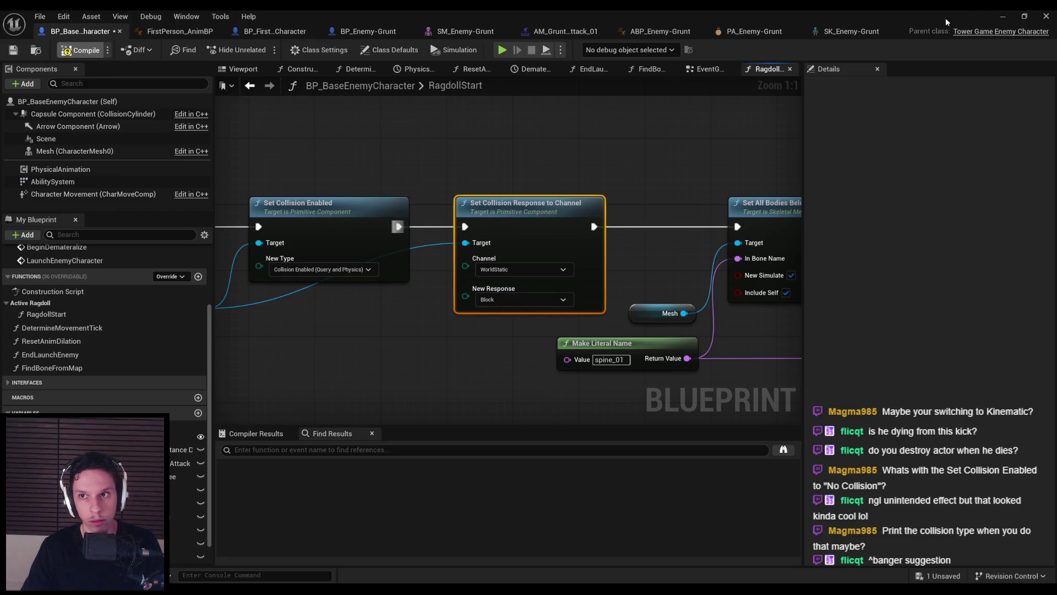
key(alt+p)
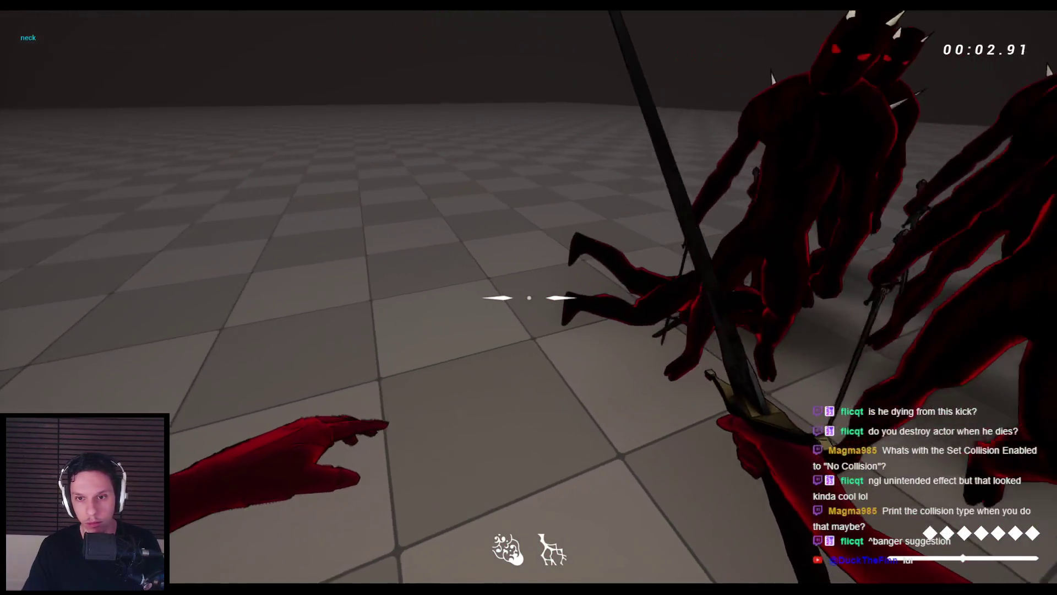
Kick enemies into ragdolls, turn on the collision shape view via the console, then stop playing
key(f)
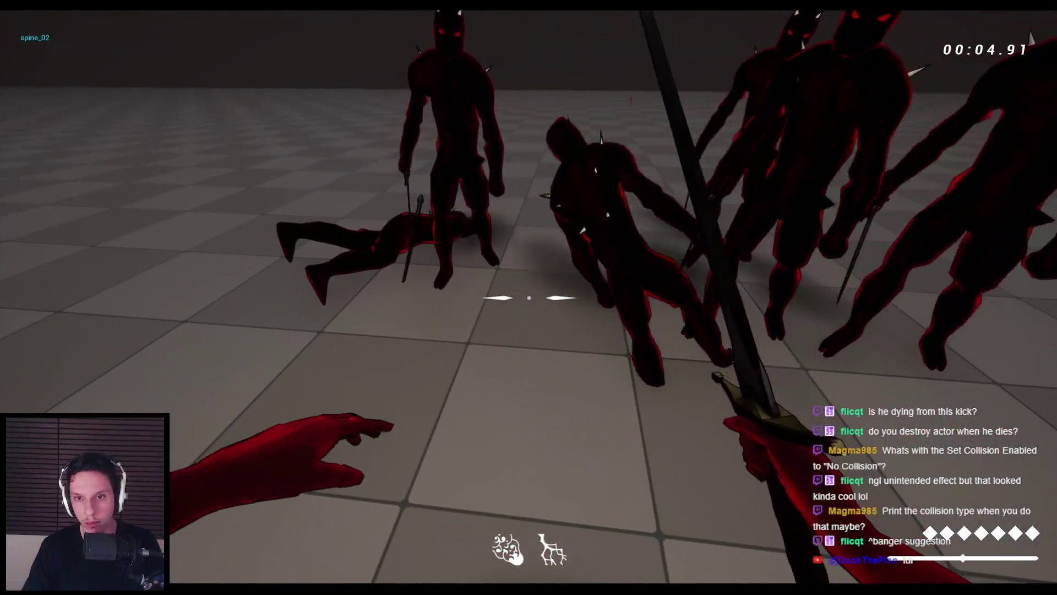
key(f)
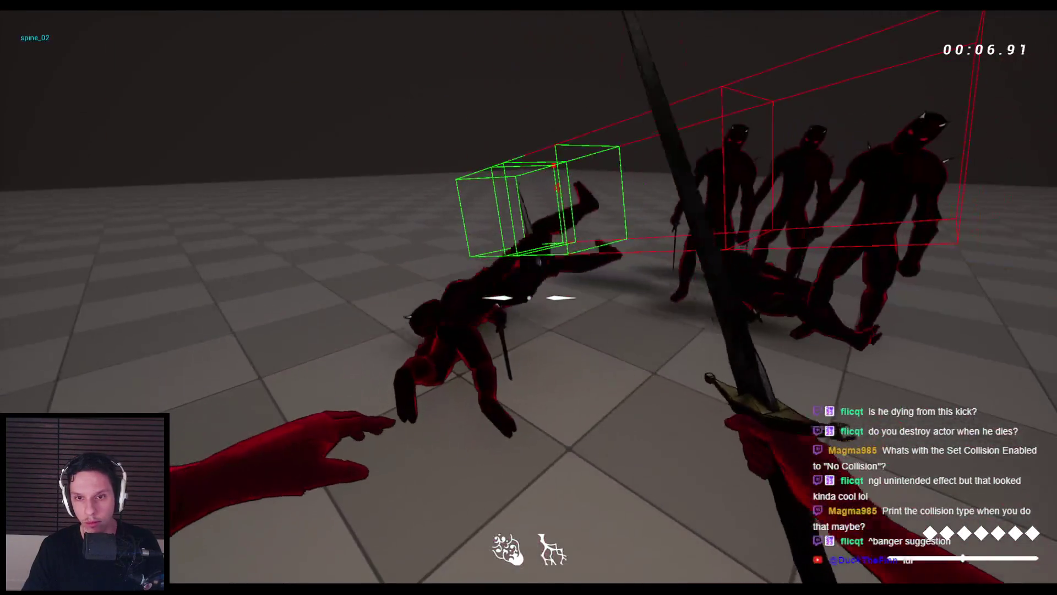
key(F1)
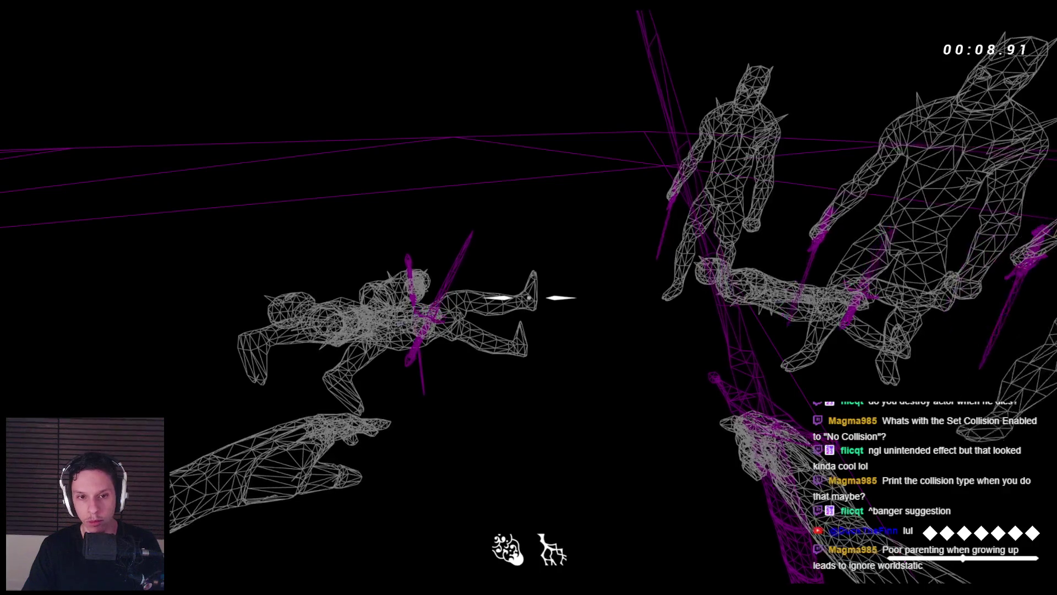
key(F3)
key(grave)
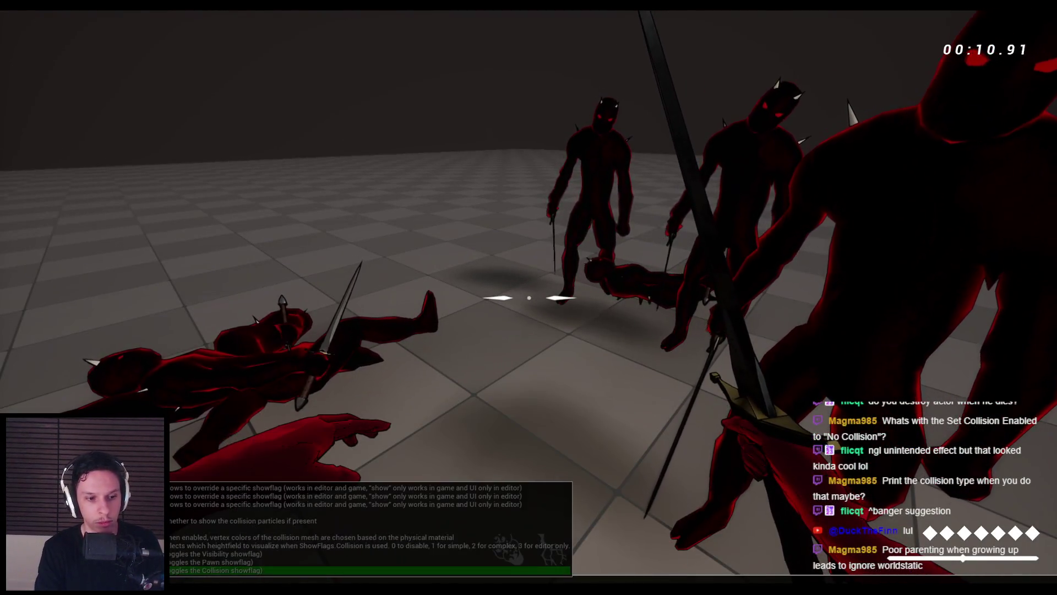
key(Return)
key(f)
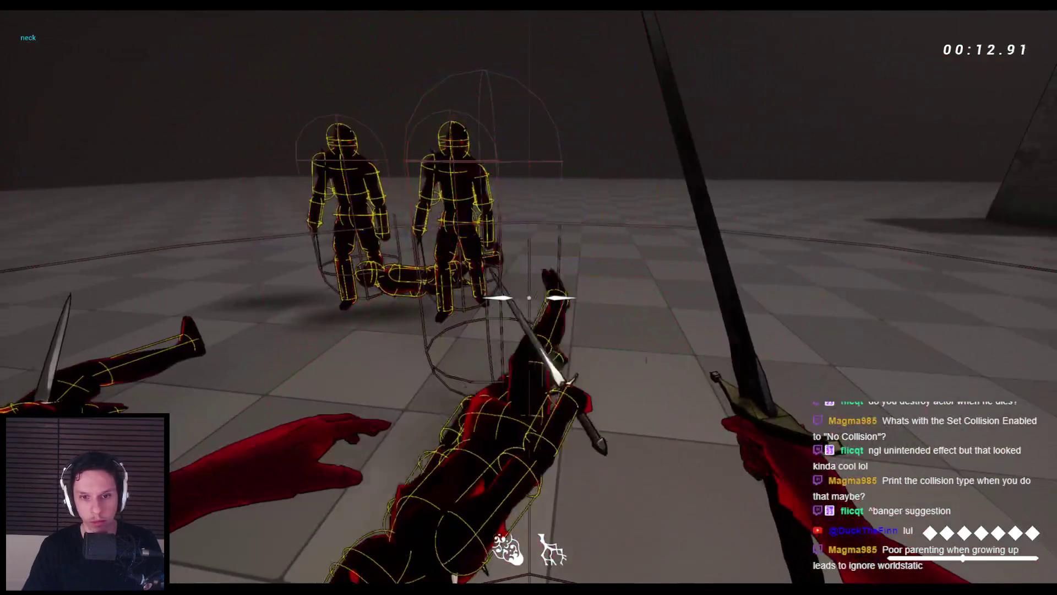
key(f)
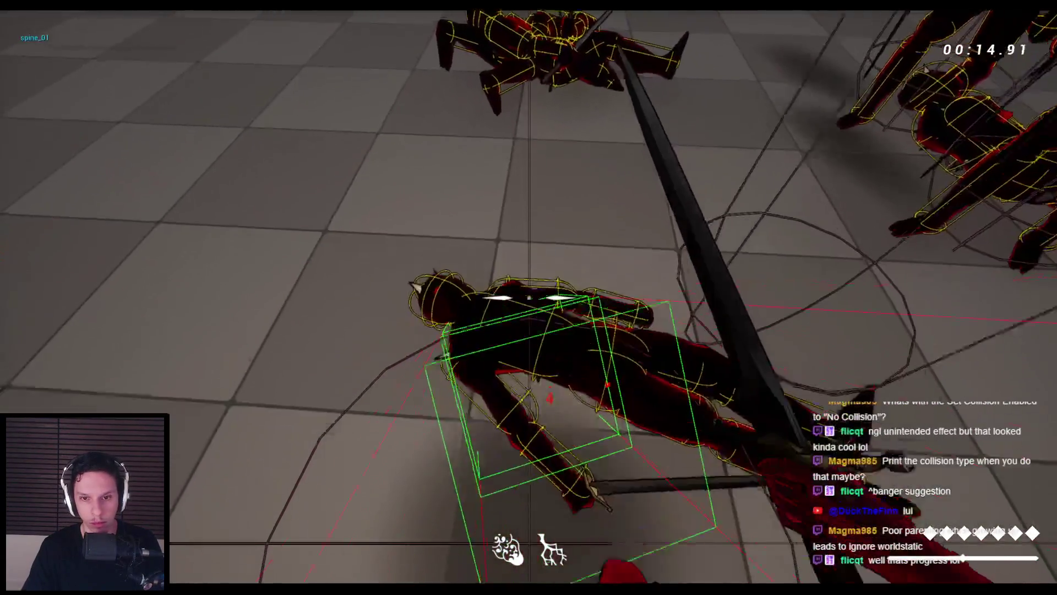
key(f)
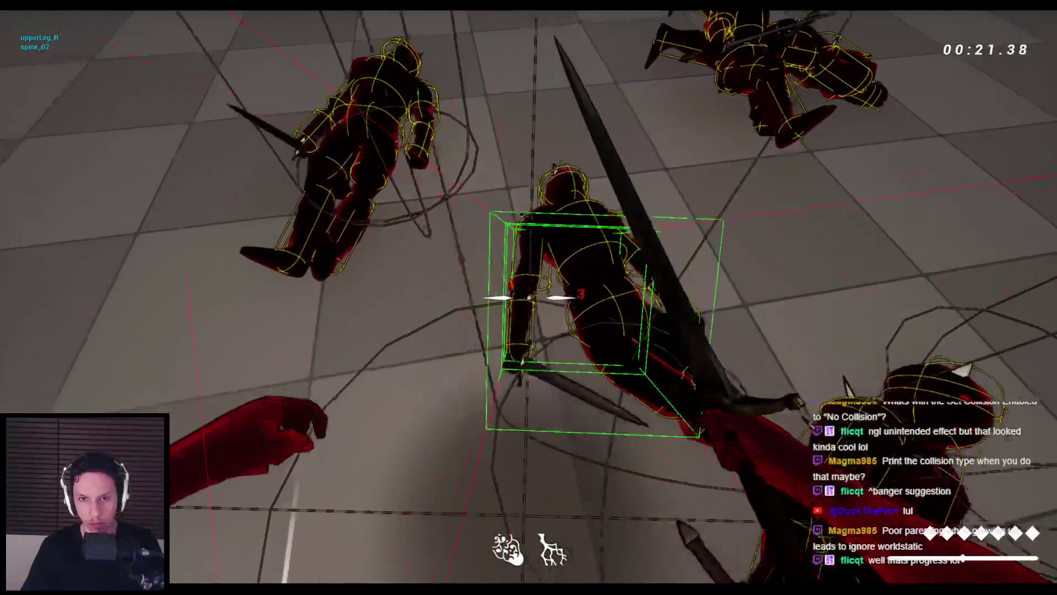
key(Escape)
Go back to BP_BaseEnemyCharacter's EventGraph and look over its simulate-physics hit-reaction nodes
mouse_move(319, 588)
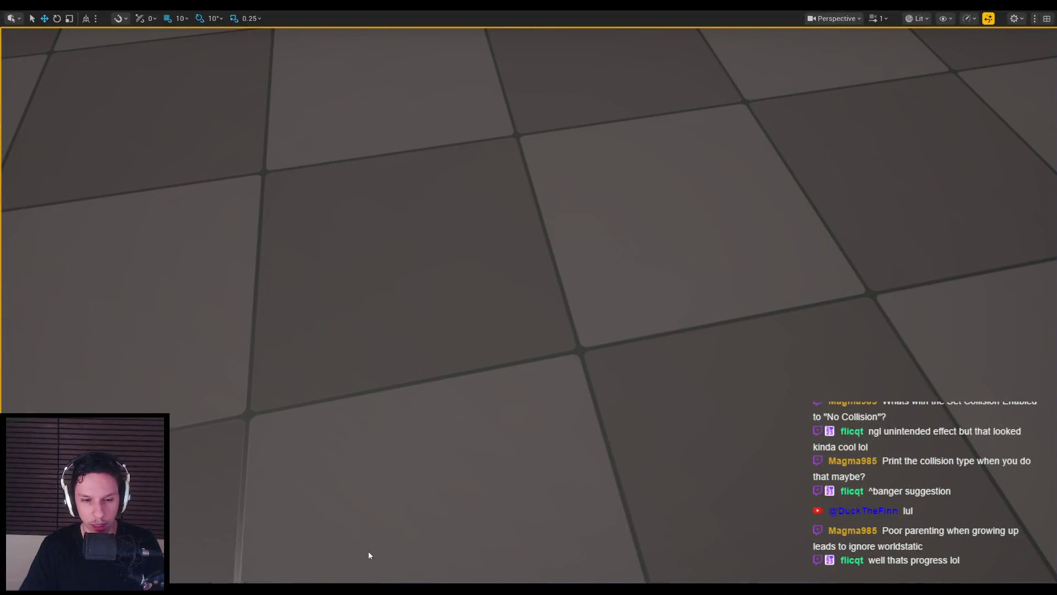
click(370, 549)
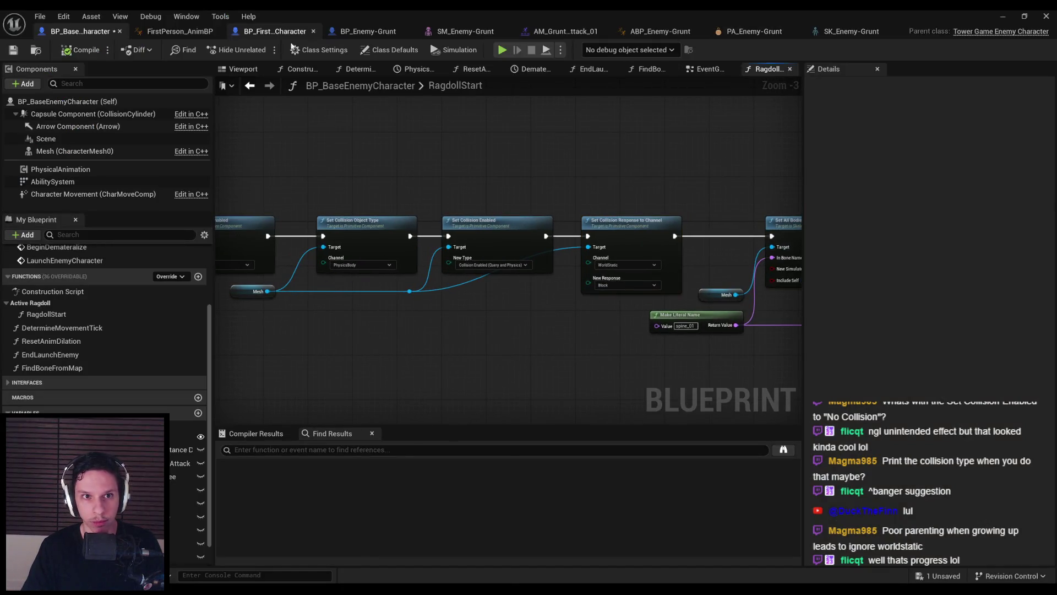
drag(710, 70, 768, 70)
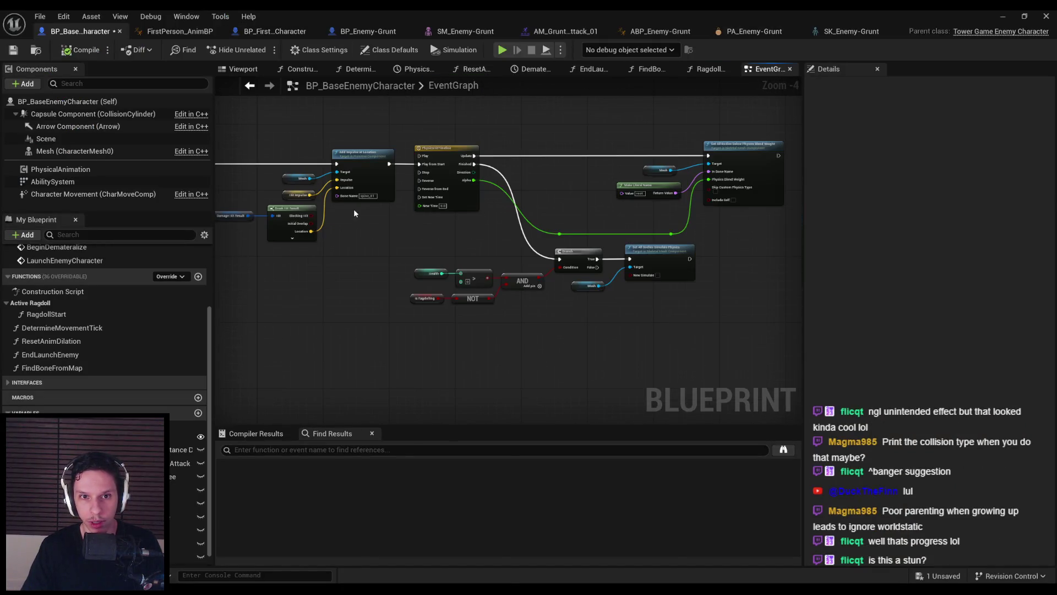
drag(426, 239, 688, 224)
scroll(715, 222, down, 1)
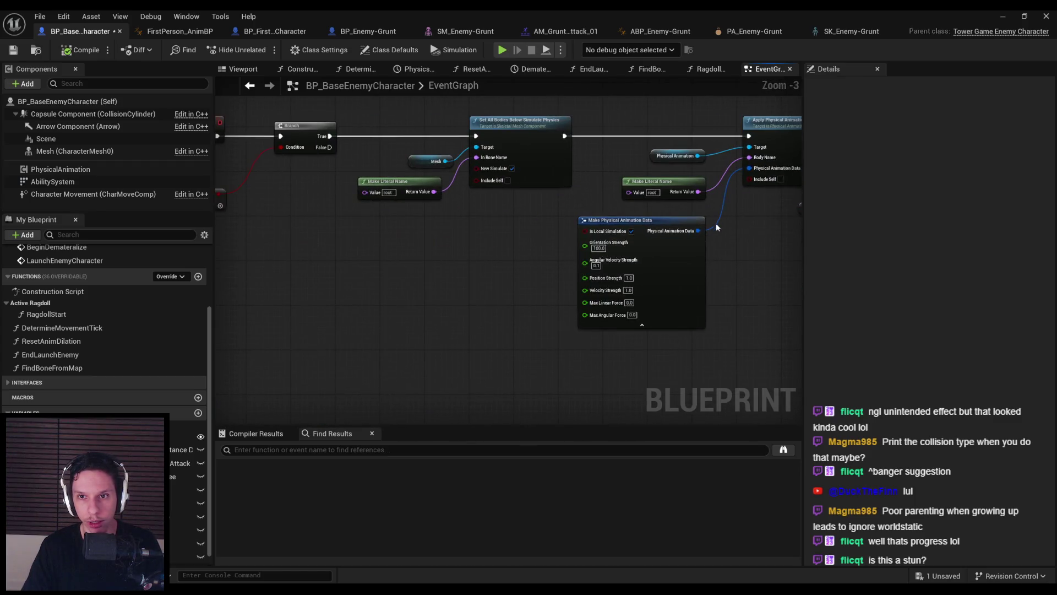
mouse_move(422, 267)
mouse_down()
mouse_move(350, 271)
mouse_move(715, 289)
mouse_move(425, 307)
mouse_move(460, 271)
mouse_move(601, 270)
mouse_up()
scroll(583, 285, down, 1)
scroll(715, 289, up, 1)
scroll(425, 306, down, 2)
scroll(408, 276, up, 2)
Save the BP_BaseEnemyCharacter blueprint
key(ctrl+s)
scroll(376, 269, up, 3)
scroll(438, 314, down, 2)
Find and copy the Set All Bodies Simulate Physics and Mesh nodes near the PhysicsHitTimeline
mouse_move(647, 298)
mouse_down()
mouse_move(354, 285)
mouse_move(375, 270)
mouse_move(341, 259)
mouse_up()
scroll(384, 276, down, 1)
scroll(543, 251, up, 1)
mouse_move(543, 251)
mouse_down()
mouse_move(296, 256)
mouse_move(600, 248)
mouse_up()
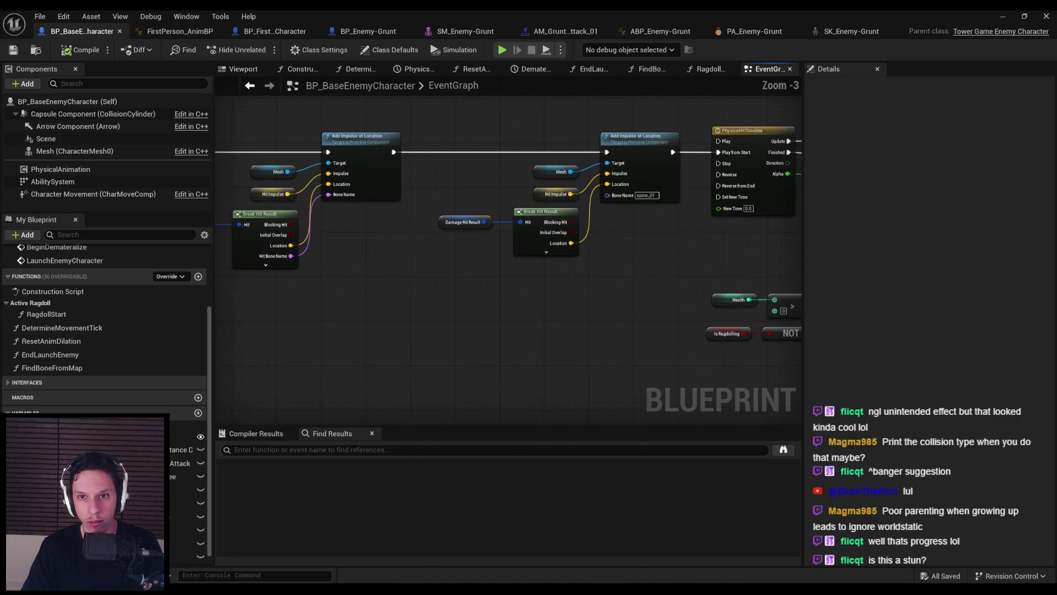
drag(674, 240, 381, 225)
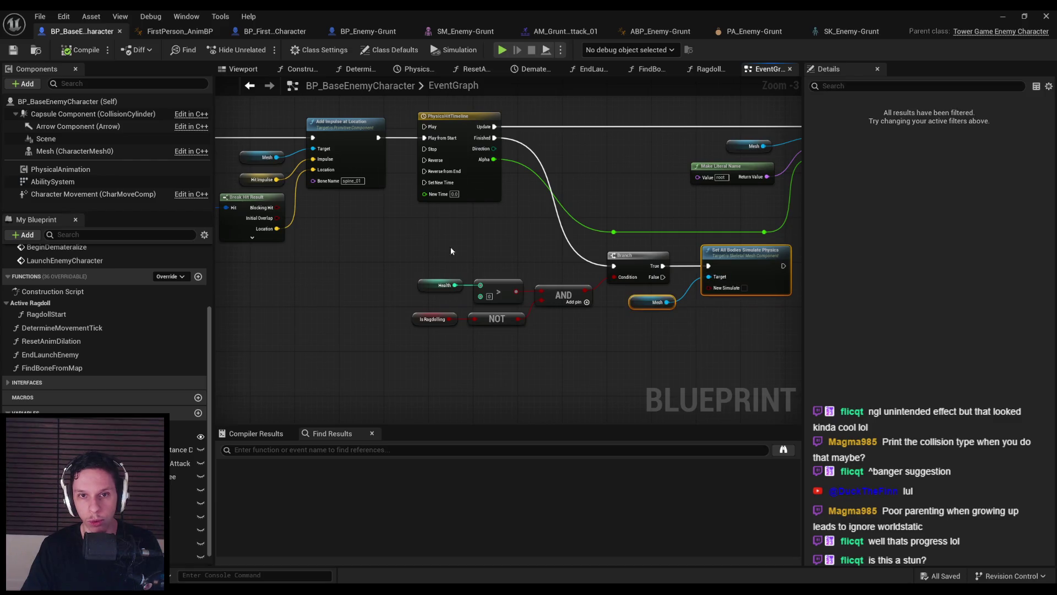
key(alt+Left)
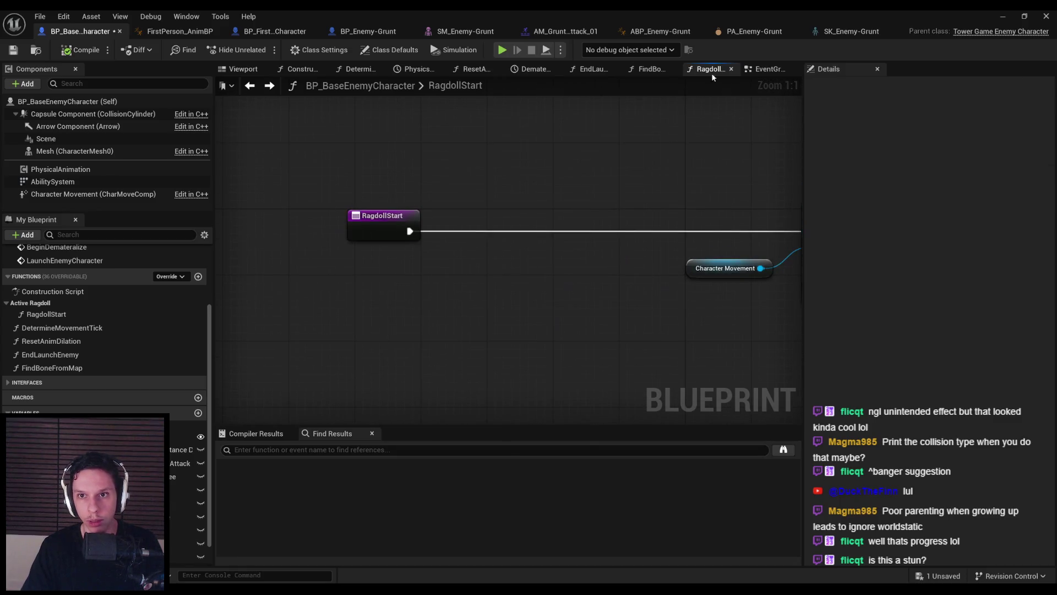
Paste the Set All Bodies Simulate Physics and Mesh nodes into RagdollStart, right after the event
click(762, 75)
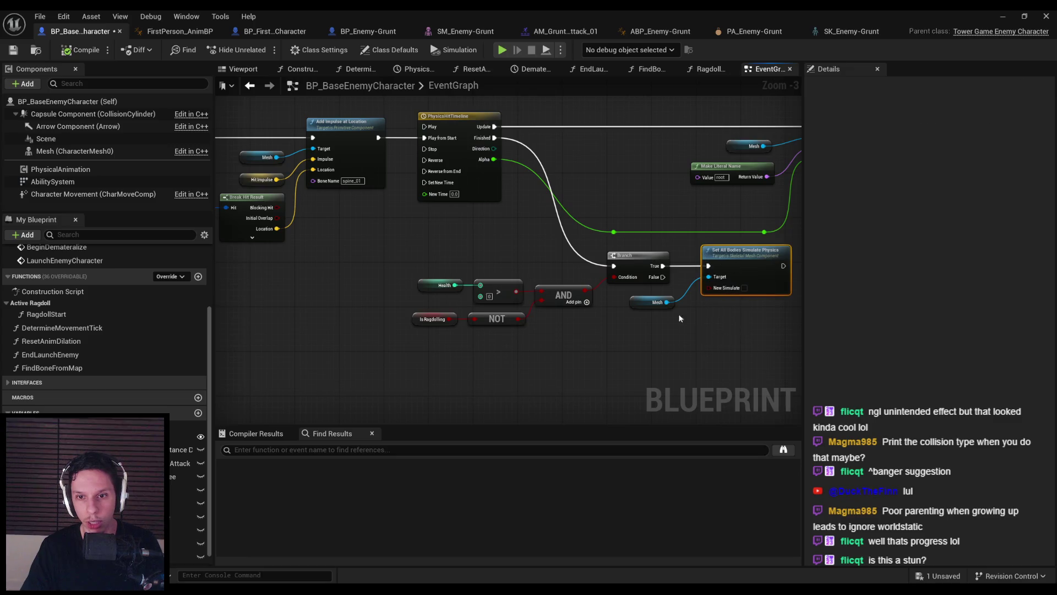
click(707, 69)
key(ctrl+v)
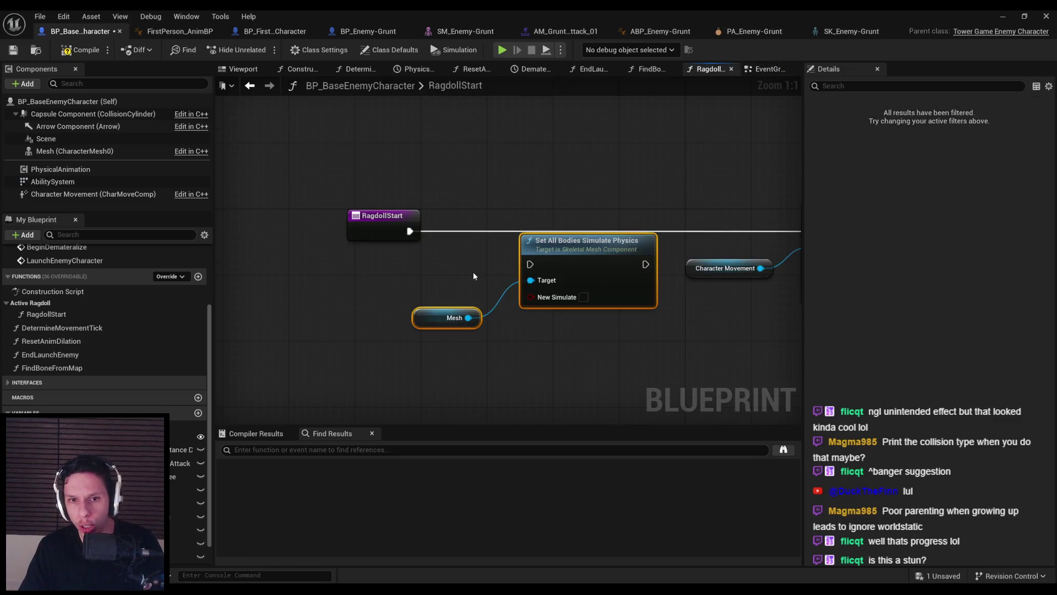
drag(585, 259, 558, 227)
Wire RagdollStart into Set All Bodies Simulate Physics and start a new play-test
drag(407, 234, 409, 232)
scroll(437, 261, down, 2)
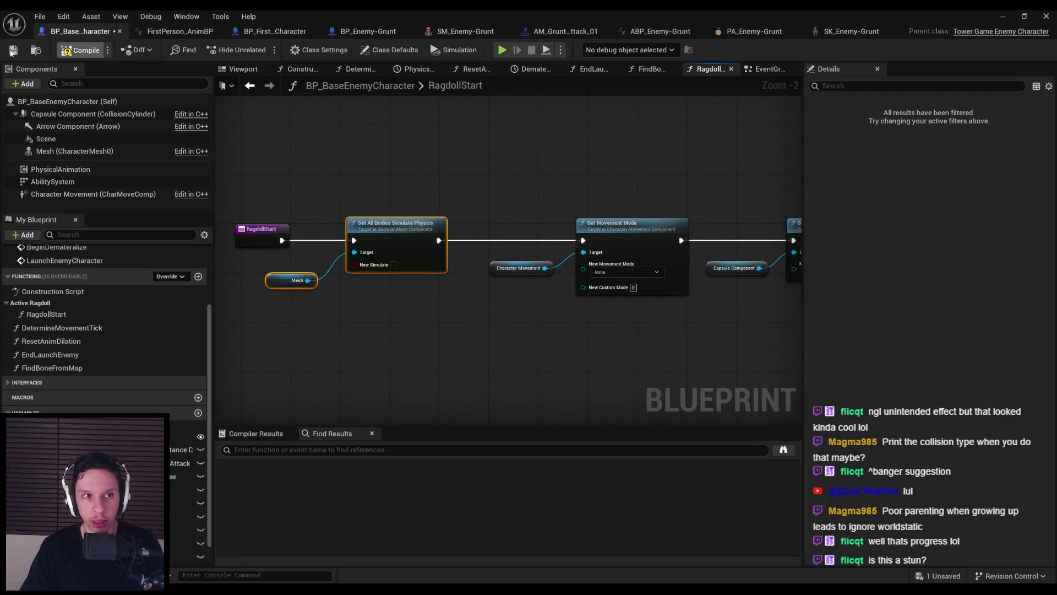
click(1003, 16)
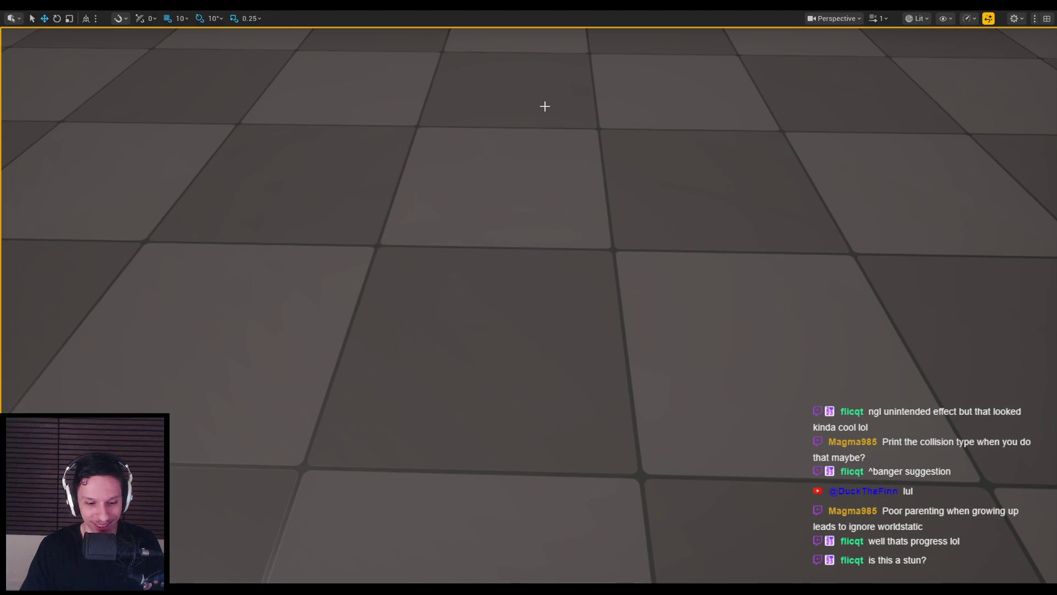
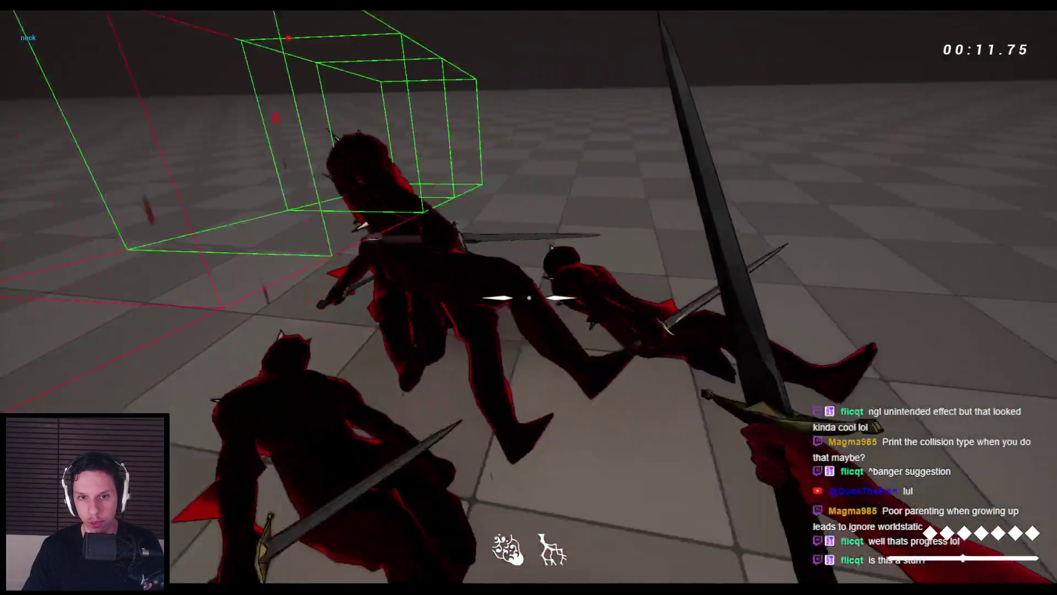
Stop the playtest and wire the Is Ragdolling SET node's exec into Set All Bodies Simulate Physics
key(Escape)
scroll(561, 324, down, 5)
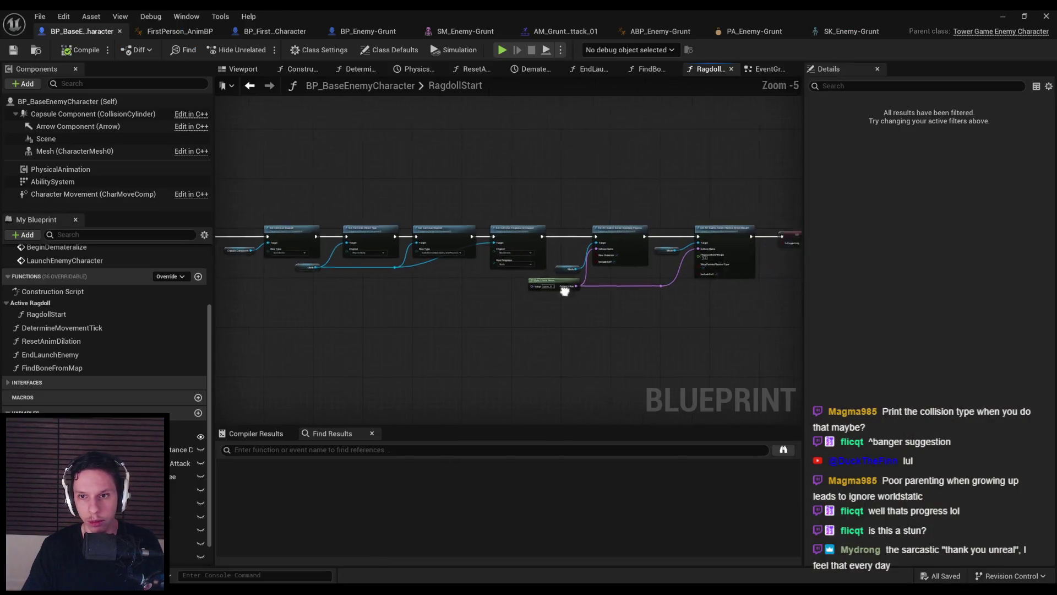
click(531, 242)
scroll(531, 243, up, 6)
mouse_move(380, 263)
mouse_down()
mouse_move(229, 264)
mouse_move(332, 261)
mouse_move(313, 271)
mouse_up()
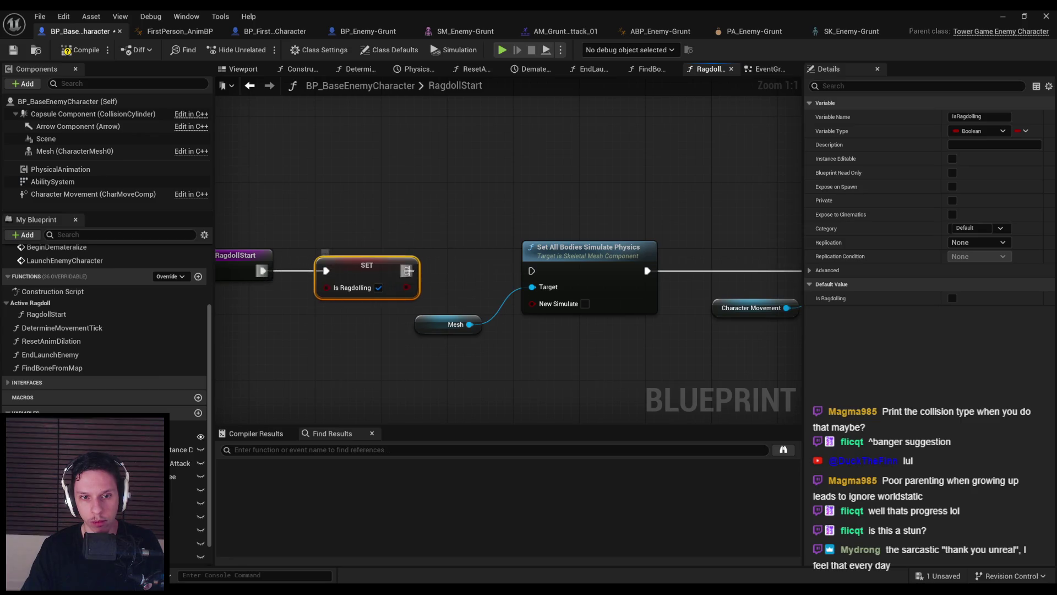
drag(535, 274, 535, 275)
Save the enemy Blueprint and switch to its EventGraph
scroll(353, 292, down, 2)
key(ctrl+s)
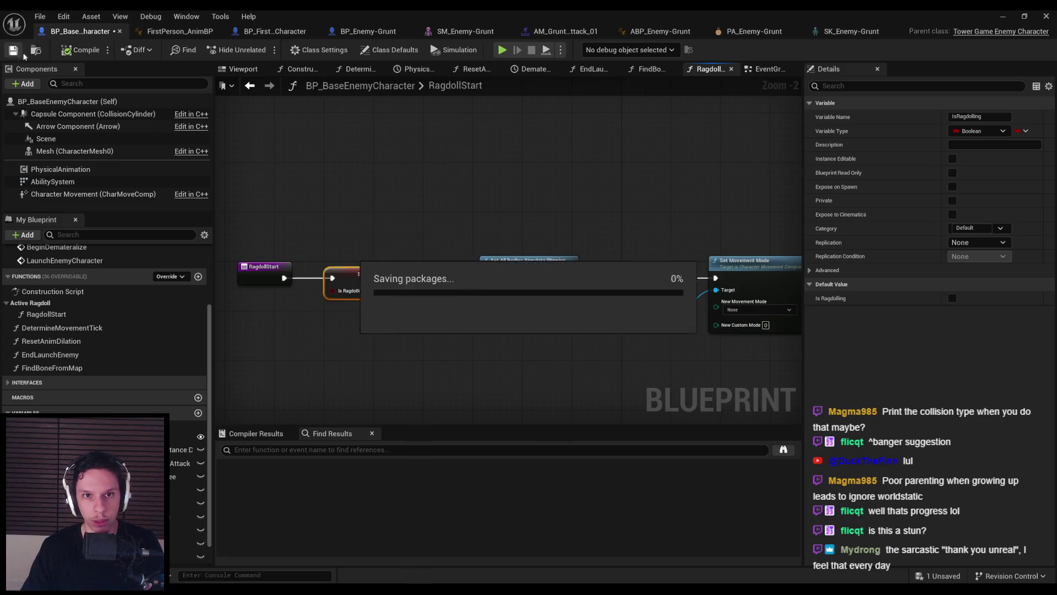
click(765, 69)
scroll(637, 217, down, 3)
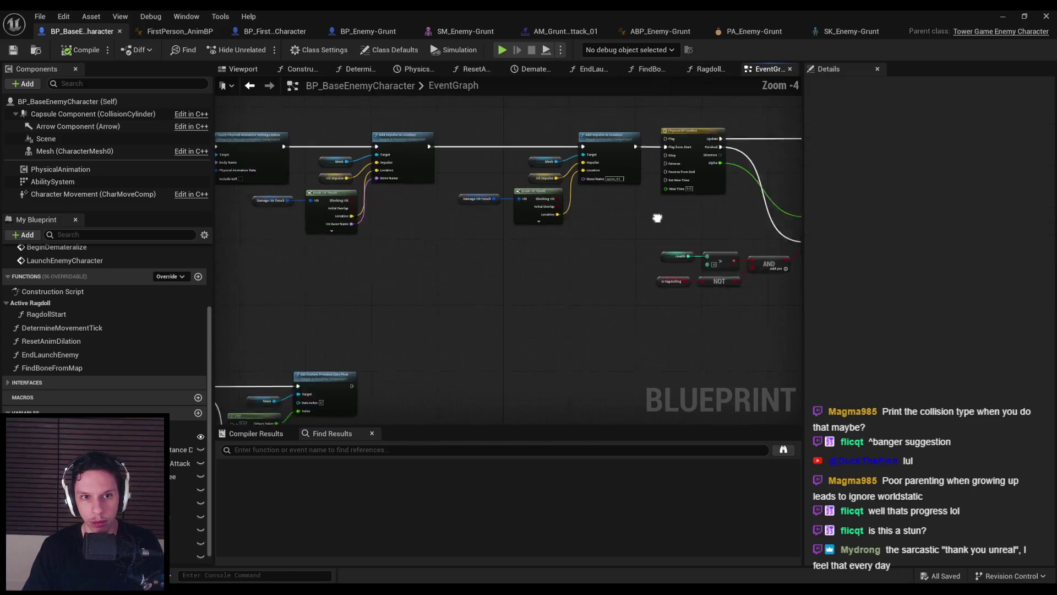
Run Find References on the Physical Animation getter node to list every PhysicalAnimation use
scroll(467, 287, up, 2)
scroll(439, 304, down, 1)
mouse_move(440, 305)
mouse_down()
mouse_move(293, 314)
mouse_move(132, 303)
mouse_up()
mouse_move(536, 335)
mouse_down()
mouse_move(437, 308)
mouse_move(69, 310)
mouse_up()
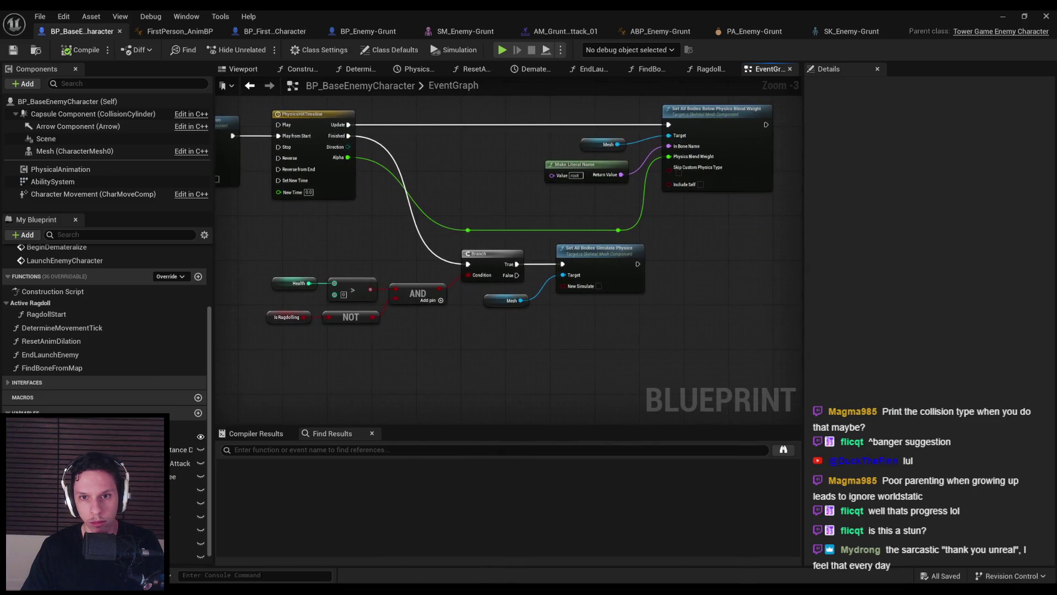
mouse_move(606, 66)
mouse_down()
mouse_move(633, 135)
mouse_move(613, 210)
mouse_up()
scroll(609, 206, down, 4)
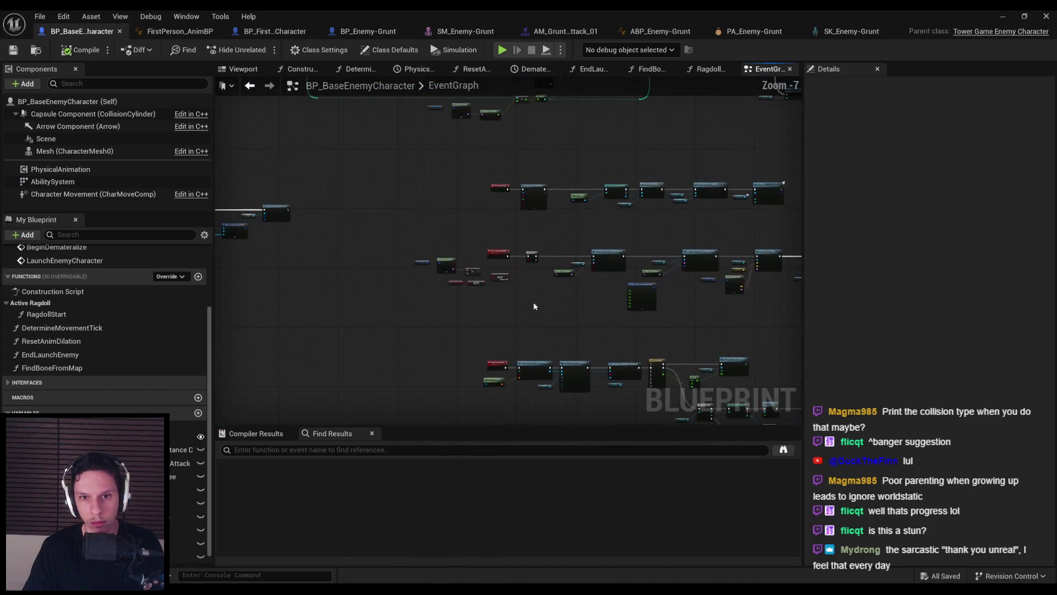
scroll(536, 314, up, 4)
scroll(495, 274, up, 1)
drag(524, 263, 454, 271)
scroll(454, 271, up, 1)
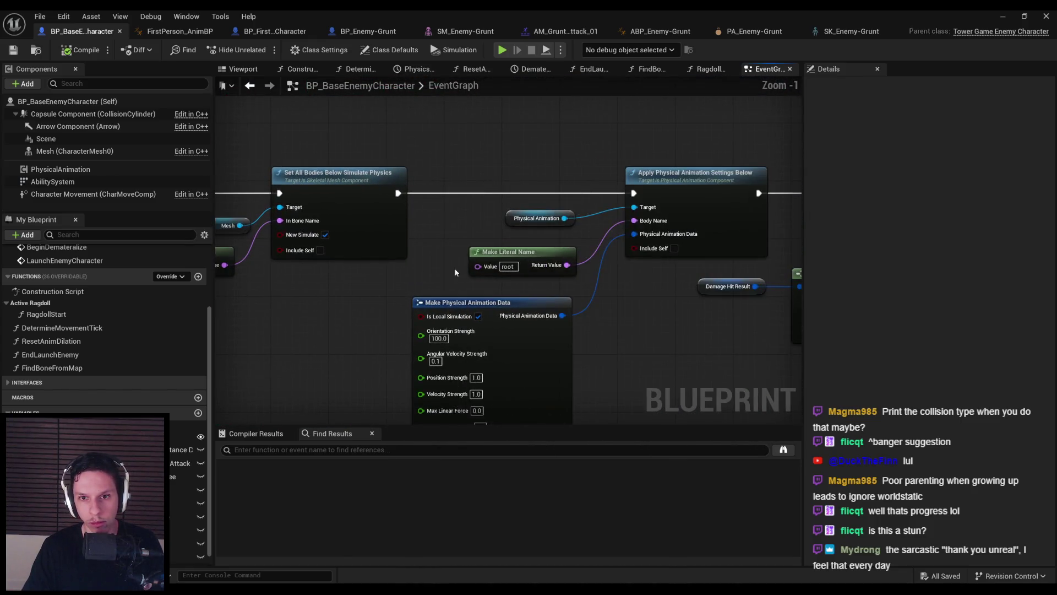
right_click(511, 222)
click(547, 327)
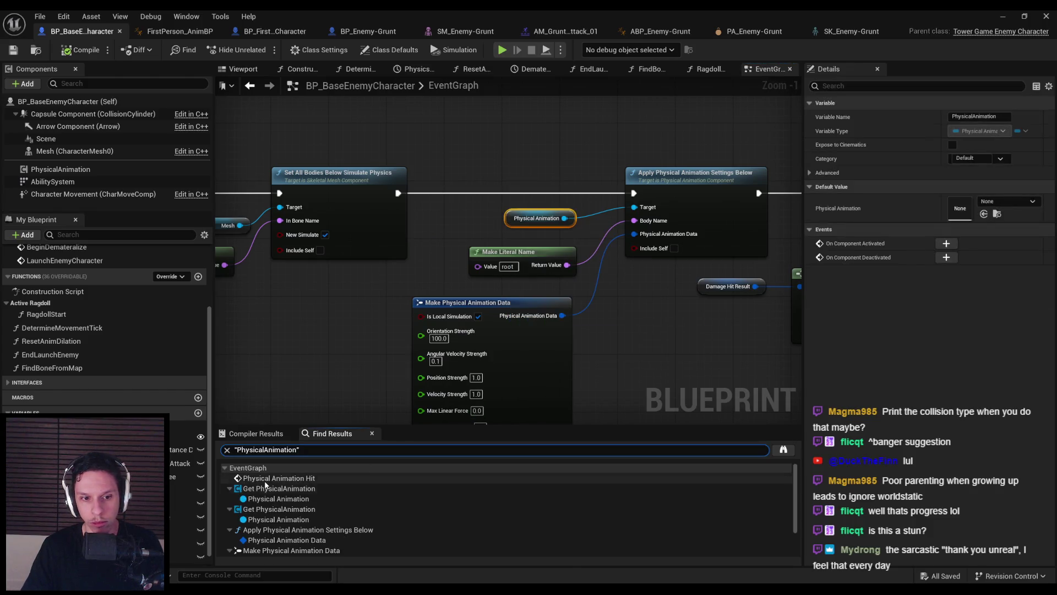
click(265, 488)
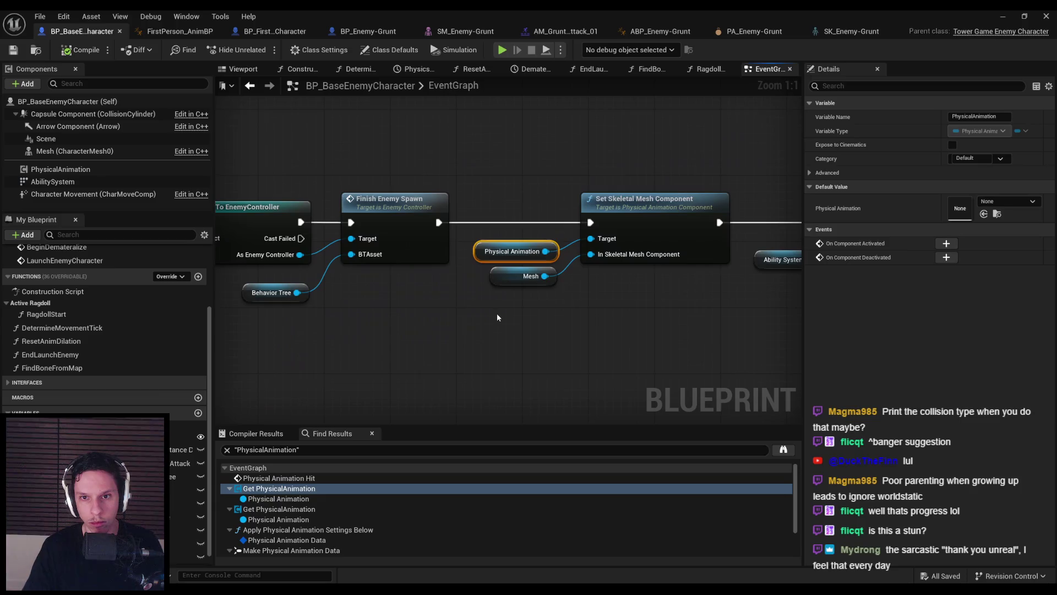
scroll(496, 317, down, 3)
scroll(729, 259, down, 3)
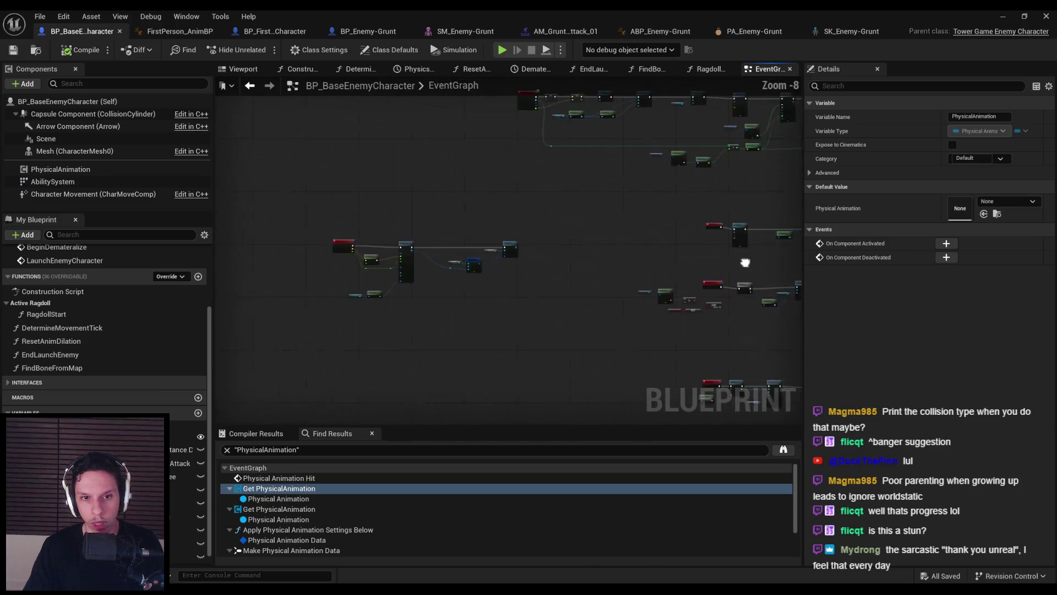
scroll(495, 220, up, 3)
scroll(493, 174, down, 2)
scroll(493, 174, up, 3)
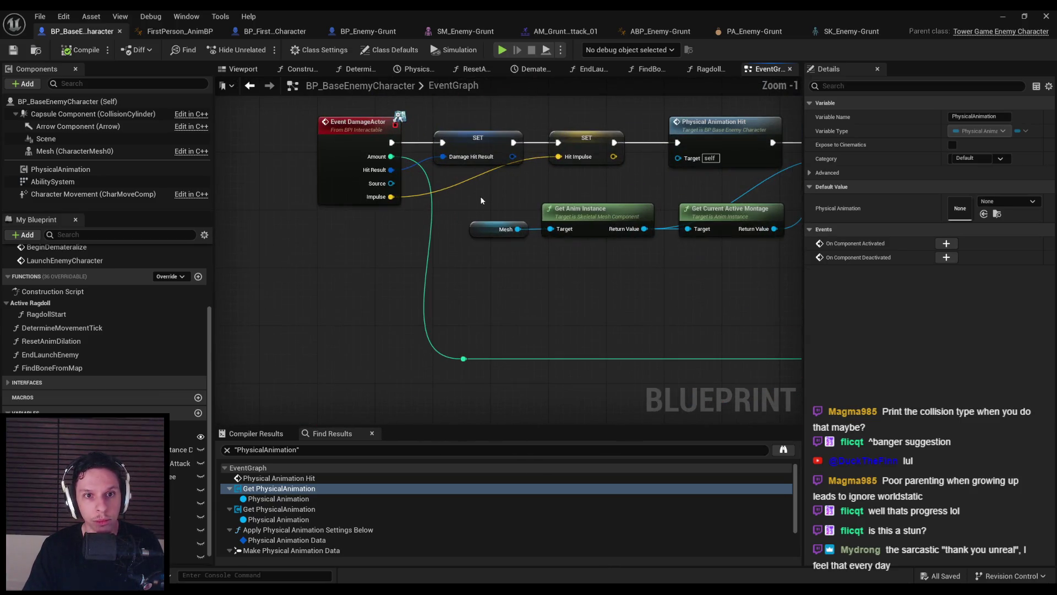
double_click(350, 194)
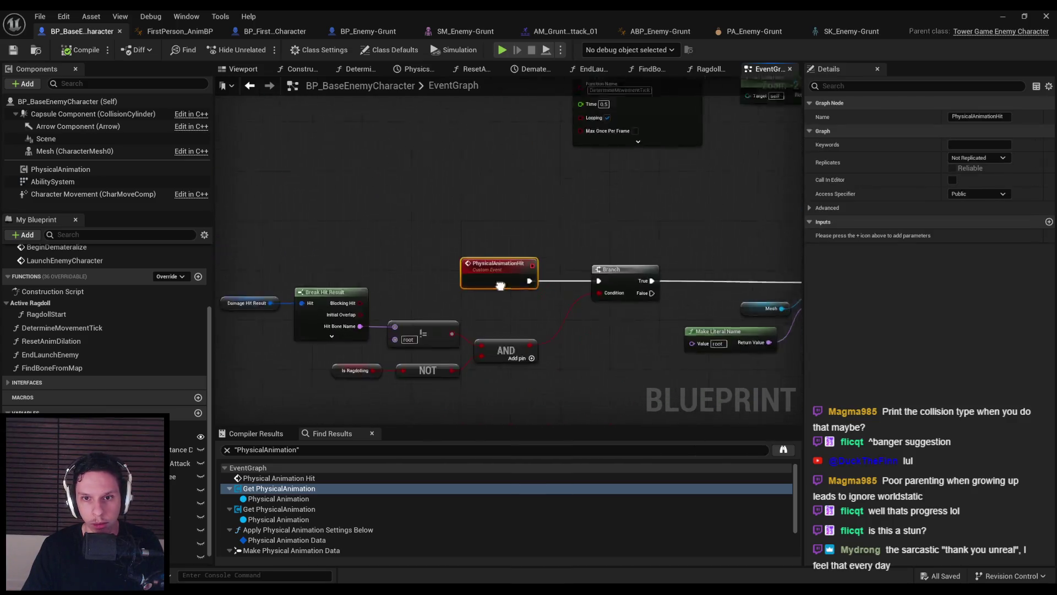
key(alt+Left)
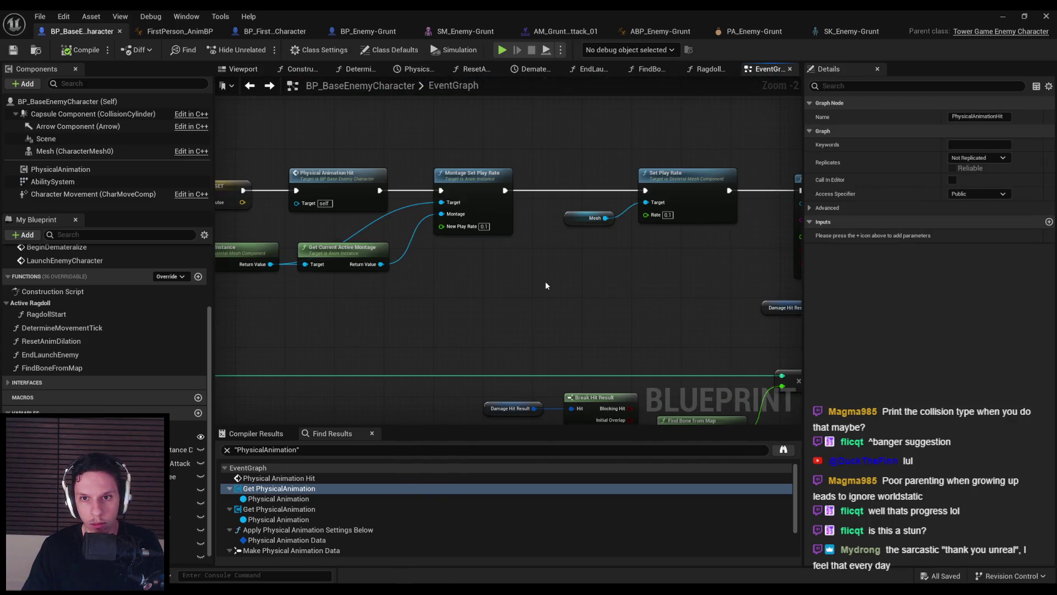
scroll(545, 281, down, 1)
mouse_move(613, 325)
mouse_down()
mouse_move(402, 315)
mouse_move(219, 270)
mouse_up()
drag(497, 339, 373, 335)
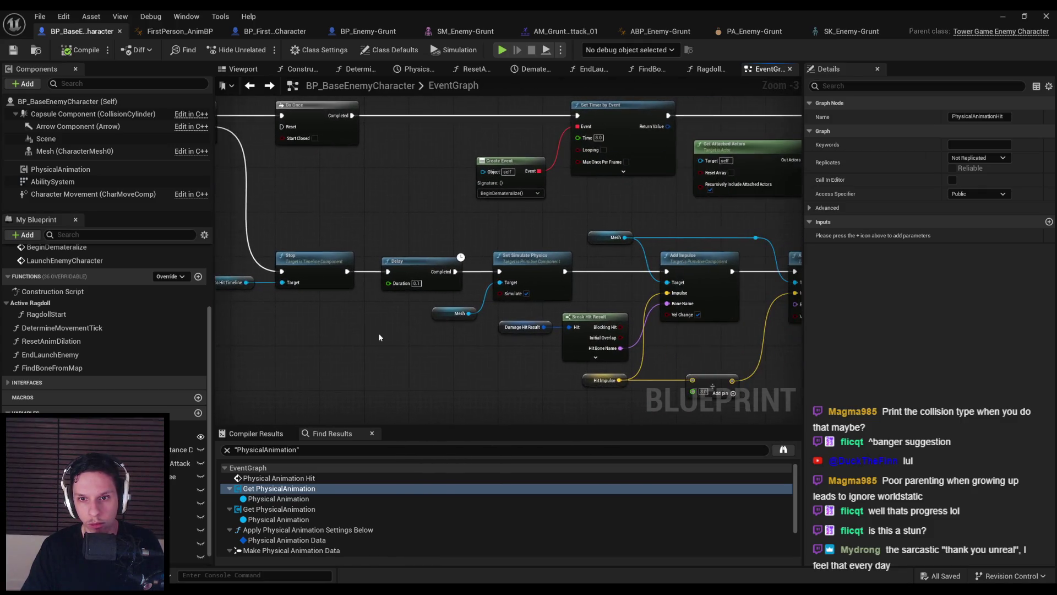
mouse_move(467, 350)
mouse_down()
mouse_move(516, 345)
mouse_move(361, 312)
mouse_move(349, 353)
mouse_move(570, 275)
mouse_move(550, 306)
mouse_move(245, 312)
mouse_move(500, 325)
mouse_up()
scroll(363, 315, down, 1)
scroll(570, 275, up, 2)
scroll(500, 326, down, 2)
scroll(615, 264, up, 1)
mouse_move(616, 263)
mouse_down()
mouse_move(516, 296)
mouse_move(665, 309)
mouse_move(480, 320)
mouse_up()
scroll(498, 300, down, 1)
scroll(497, 299, up, 1)
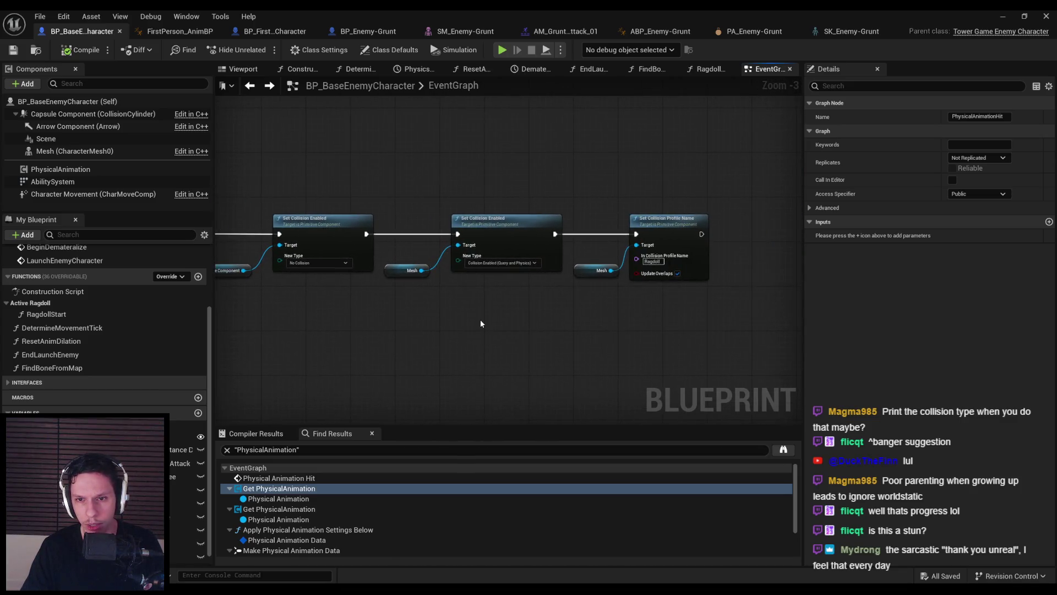
scroll(472, 326, down, 1)
scroll(526, 250, up, 1)
mouse_move(526, 251)
mouse_down()
mouse_move(425, 290)
mouse_move(576, 220)
mouse_move(501, 272)
mouse_move(748, 298)
mouse_up()
scroll(424, 290, down, 1)
scroll(501, 272, up, 2)
scroll(501, 272, down, 2)
mouse_move(488, 279)
mouse_down()
mouse_move(662, 259)
mouse_move(636, 301)
mouse_up()
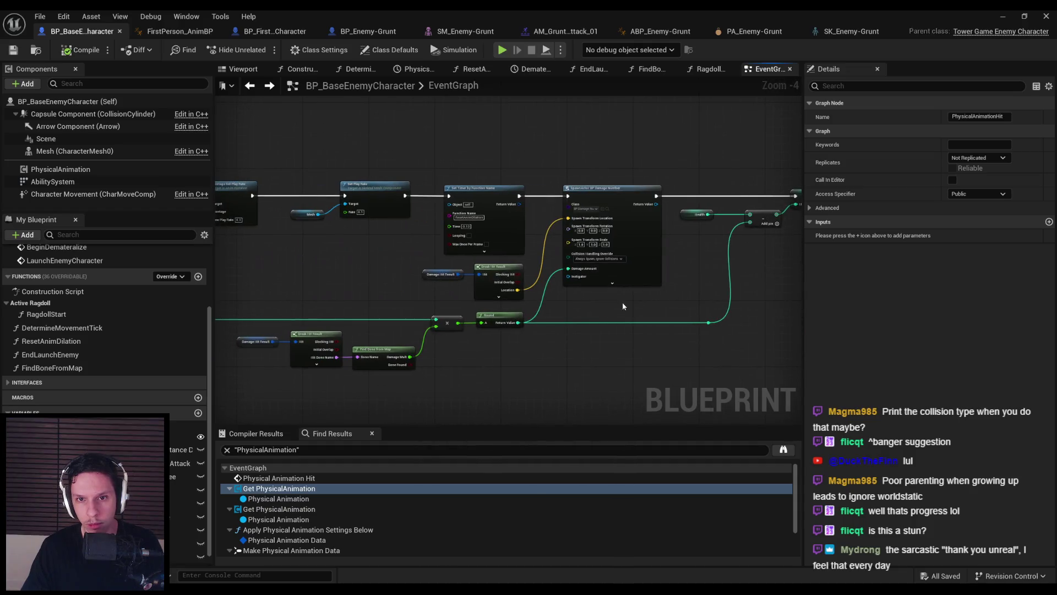
scroll(375, 282, up, 1)
mouse_move(341, 294)
mouse_down()
mouse_move(353, 295)
mouse_move(366, 160)
mouse_move(657, 299)
mouse_move(393, 300)
mouse_up()
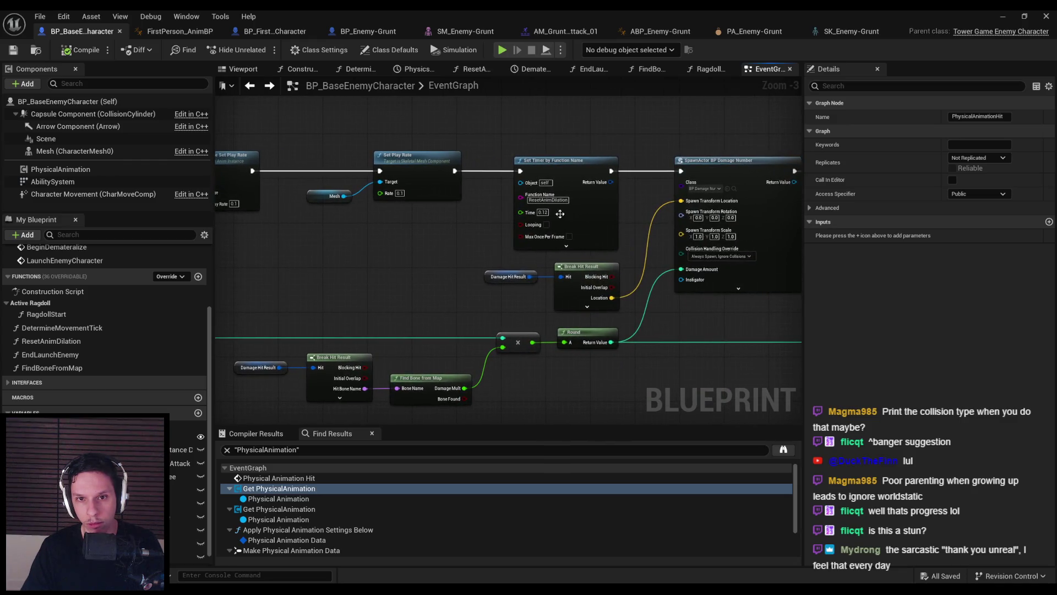
drag(449, 229, 449, 229)
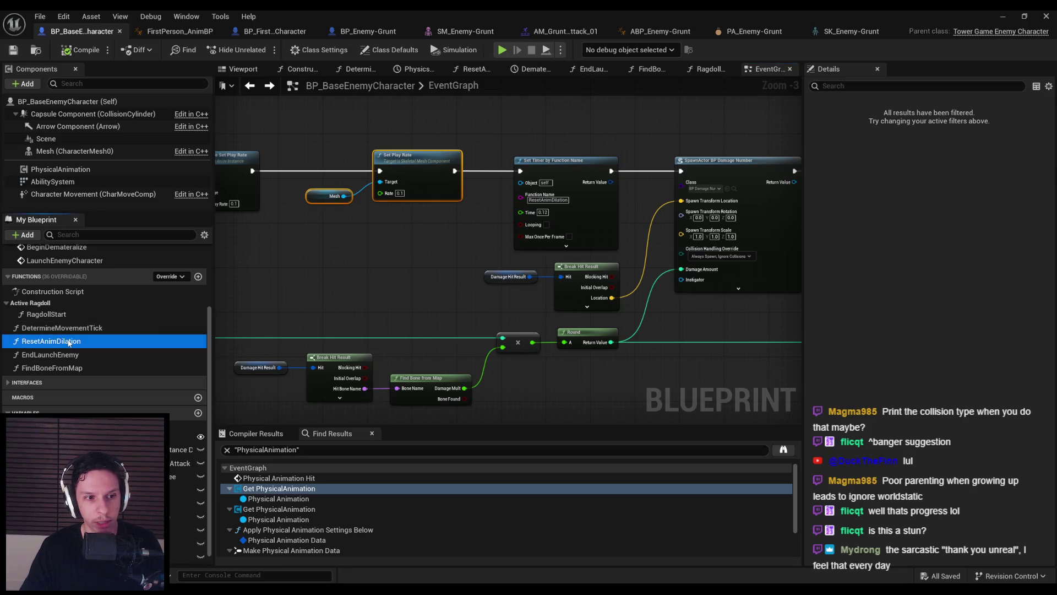
double_click(69, 343)
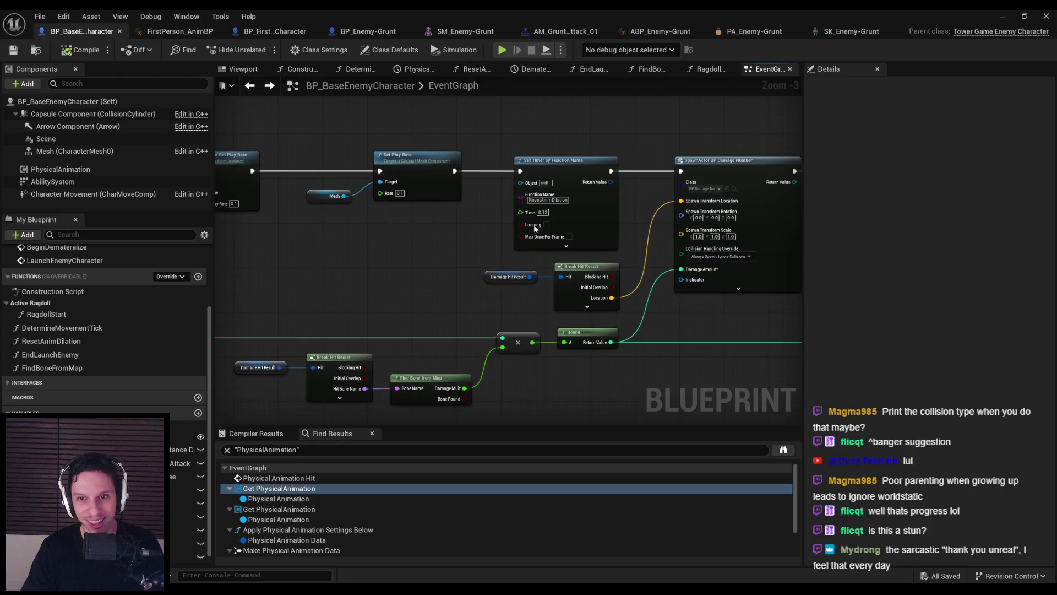
key(alt+p)
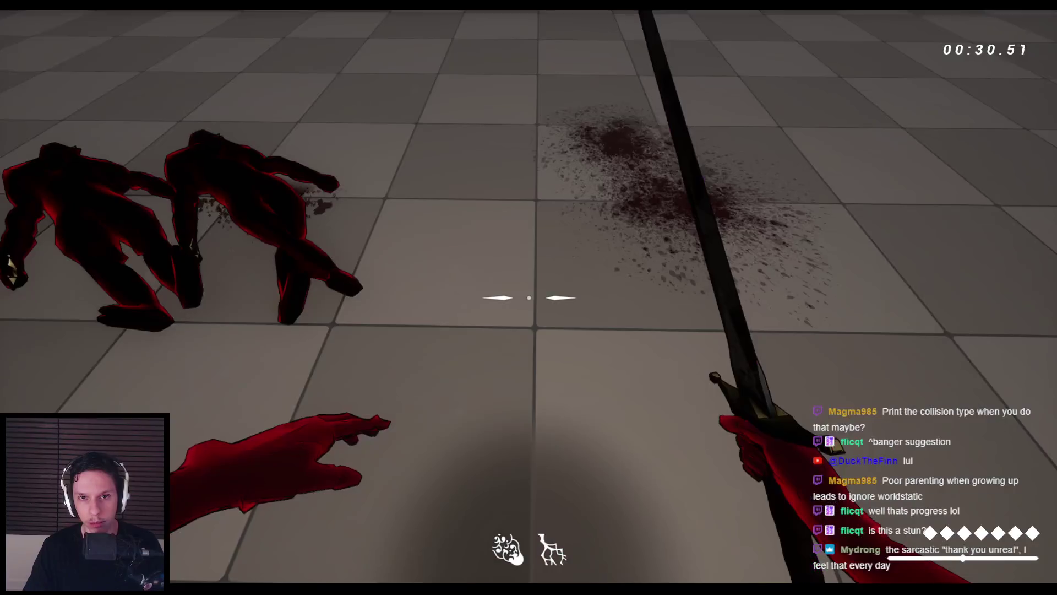
Restart the playtest to hit enemies again, then stop it and return to the EventGraph
key(Escape)
key(alt+p)
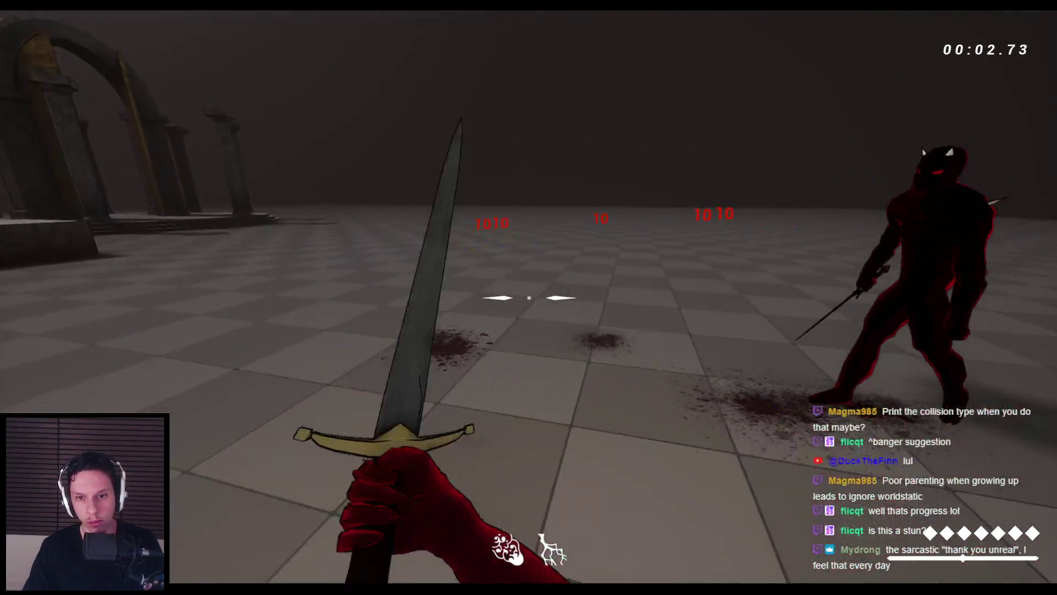
key(Escape)
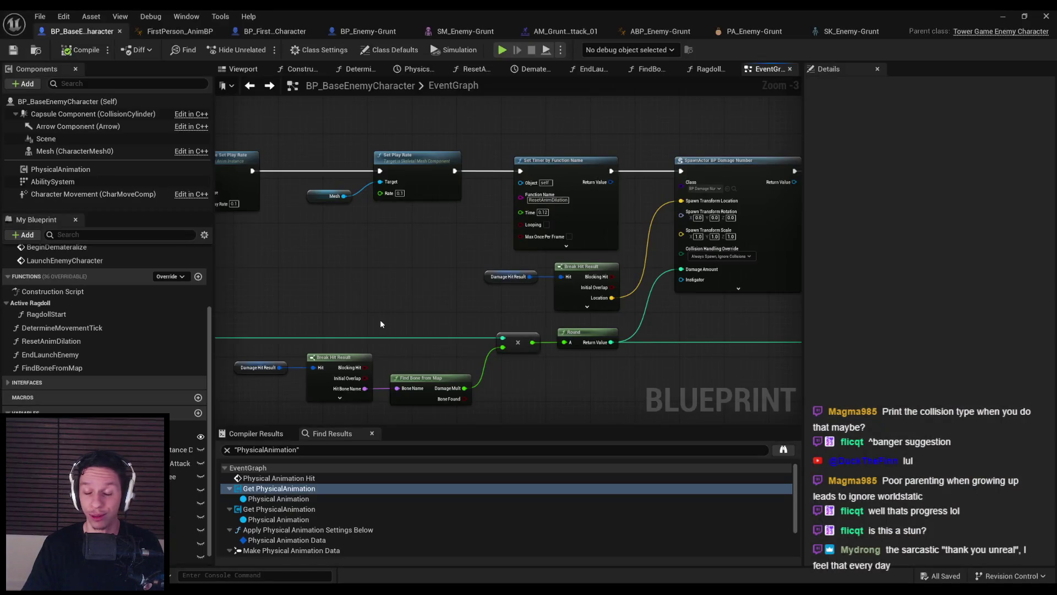
Inspect the mesh component's properties, then jump to the PhysicalAnimationHit custom event
click(71, 151)
scroll(927, 308, down, 15)
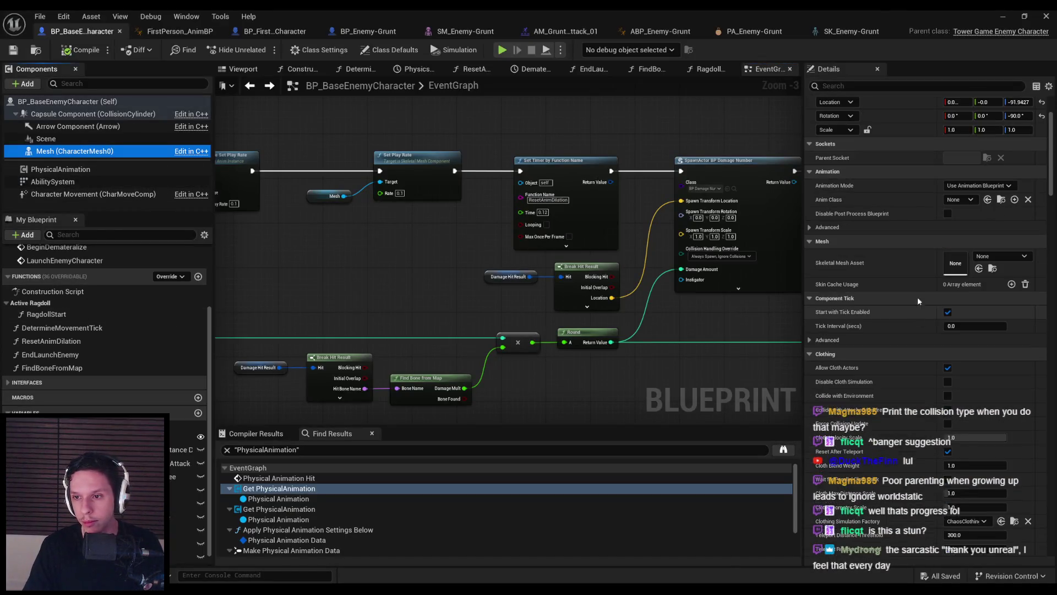
scroll(927, 309, down, 10)
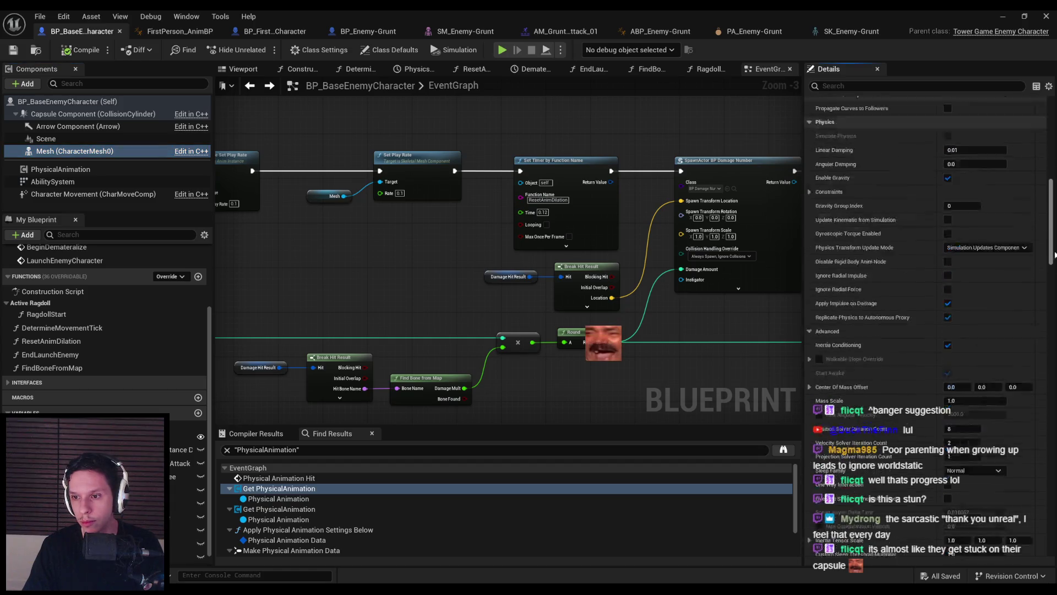
scroll(1053, 405, down, 15)
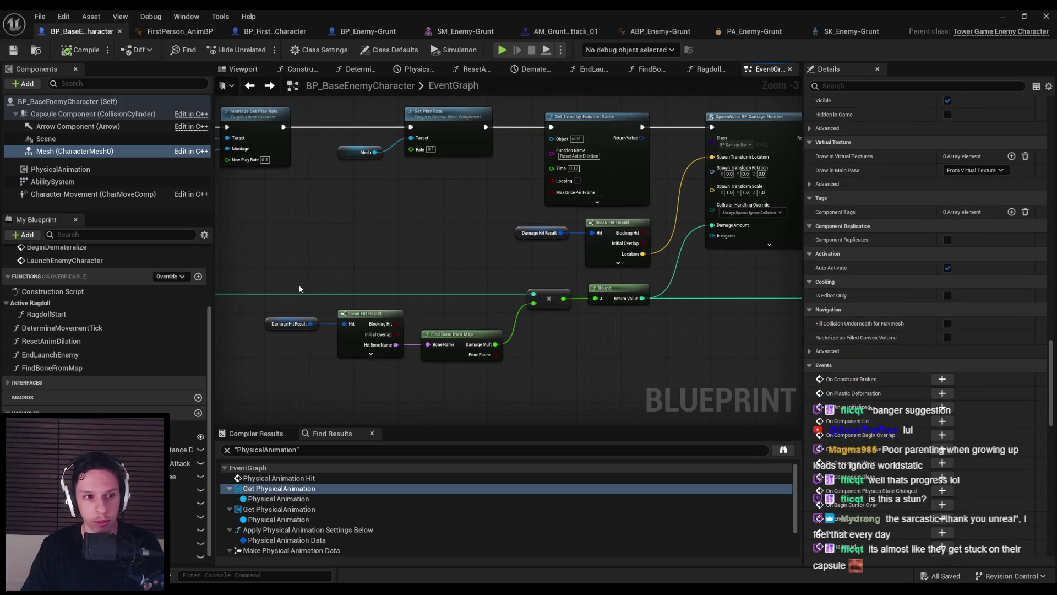
scroll(418, 313, down, 4)
scroll(418, 313, up, 5)
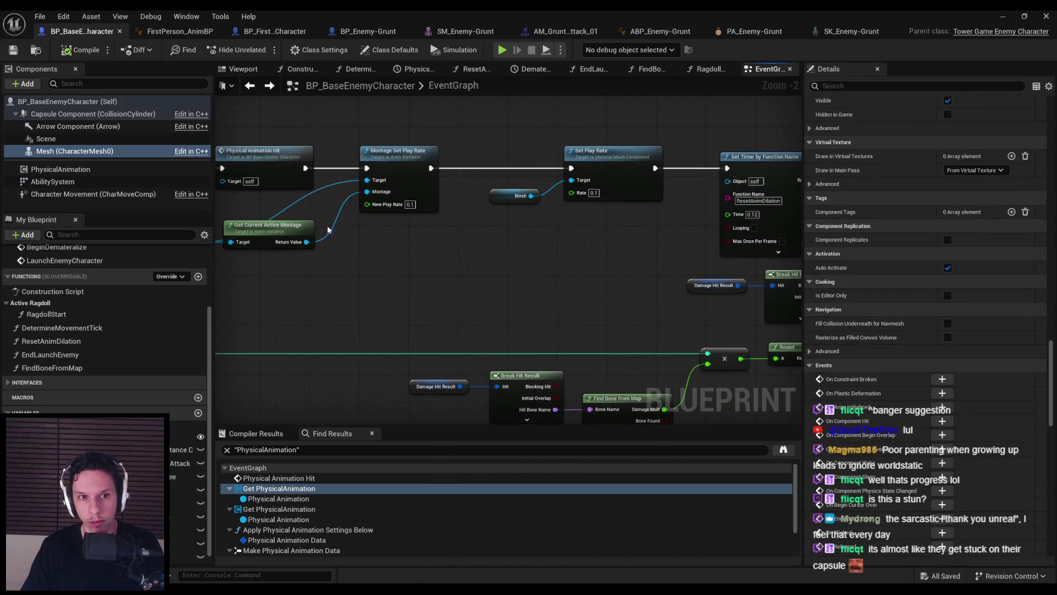
double_click(269, 165)
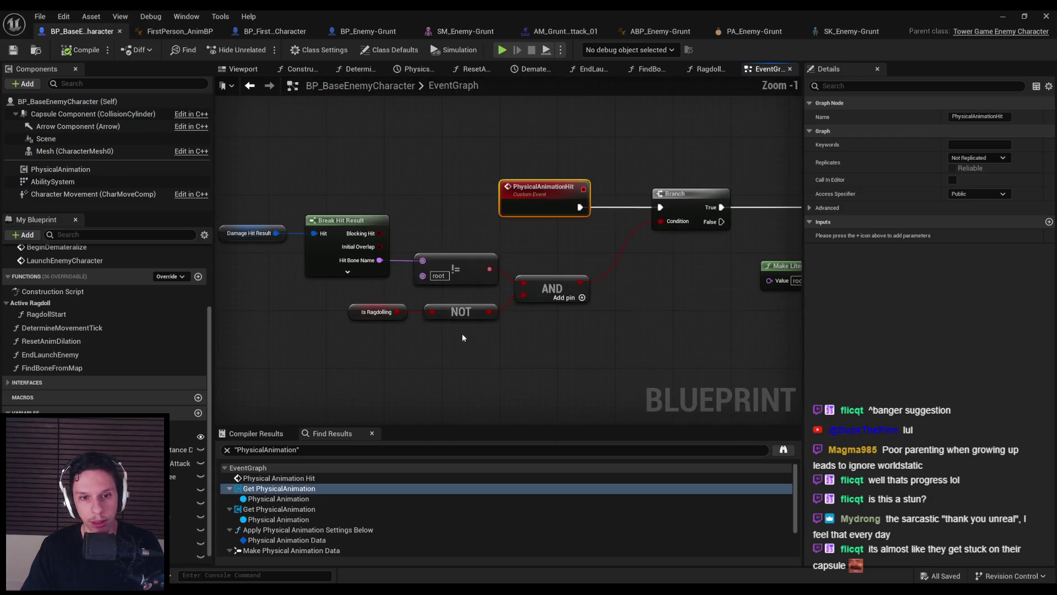
click(605, 340)
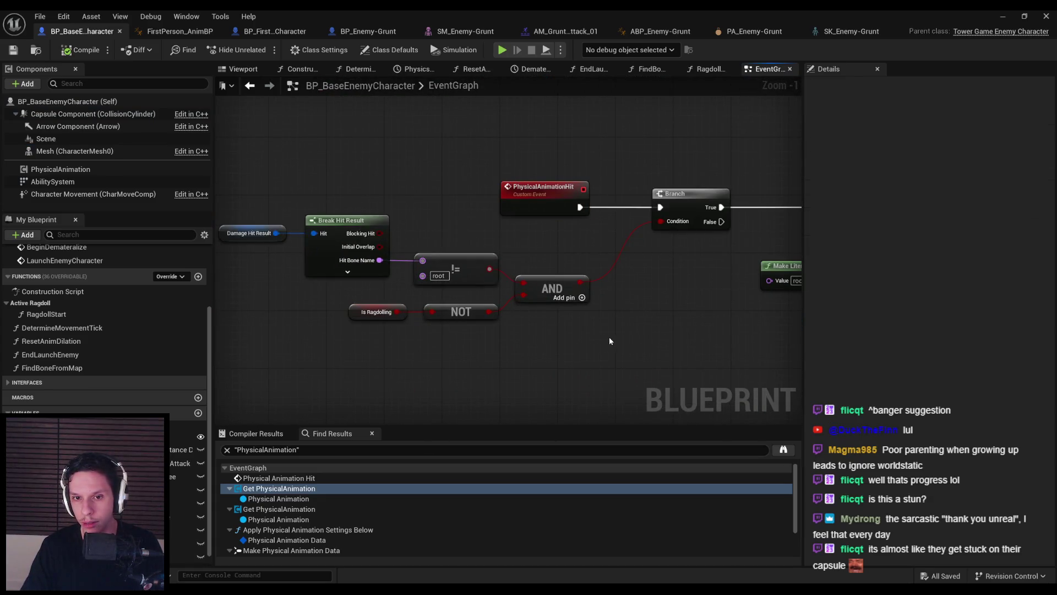
Bring the Branch section and the physical animation data nodes into view
mouse_move(681, 339)
mouse_down()
mouse_move(346, 317)
mouse_move(530, 314)
mouse_move(556, 287)
mouse_move(622, 305)
mouse_move(345, 285)
mouse_move(486, 312)
mouse_up()
scroll(556, 287, down, 3)
scroll(554, 322, up, 1)
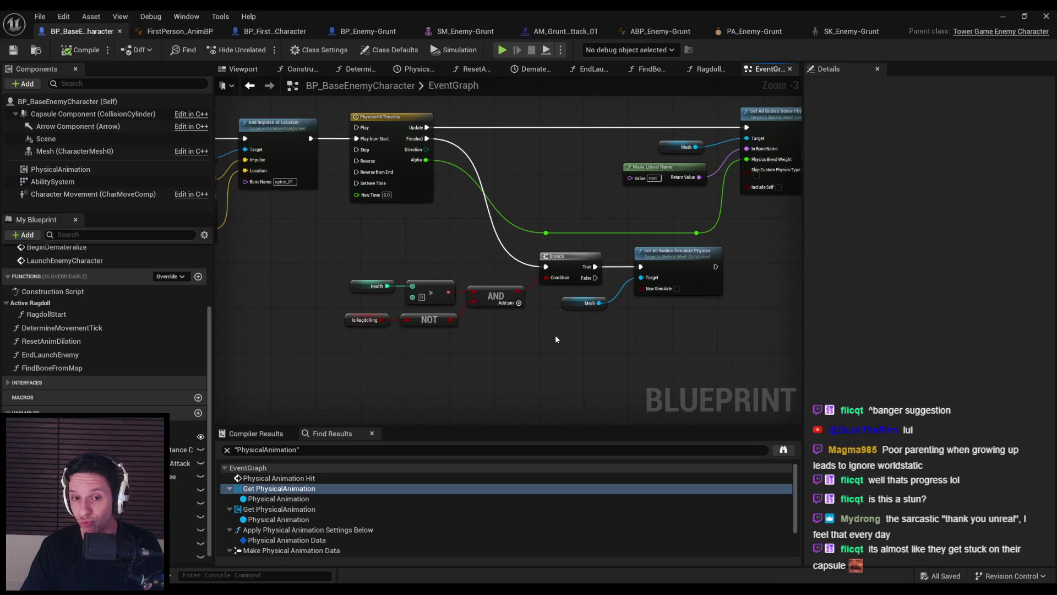
scroll(556, 339, up, 1)
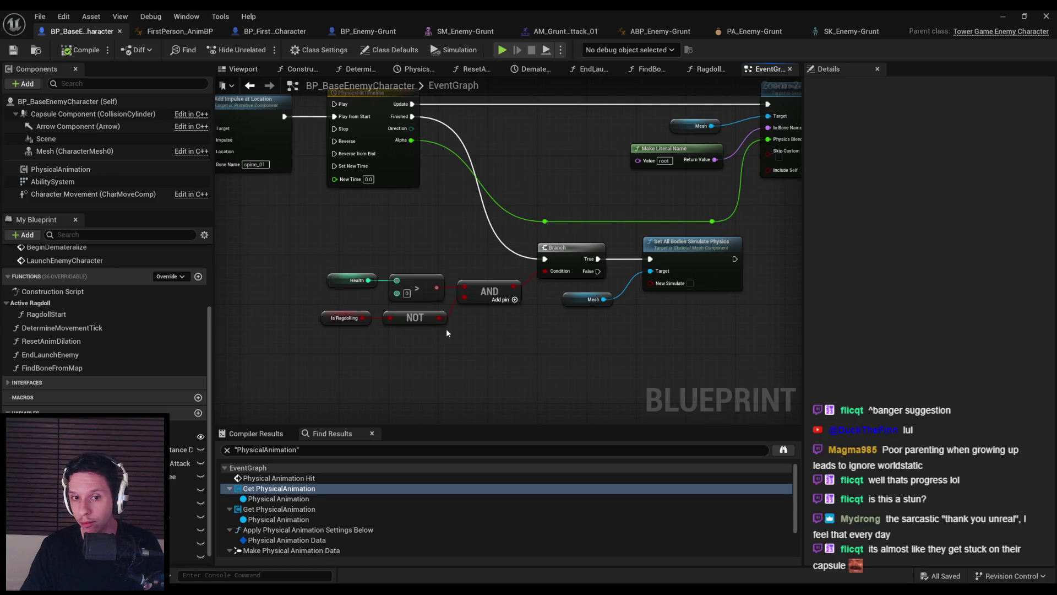
drag(483, 327, 395, 385)
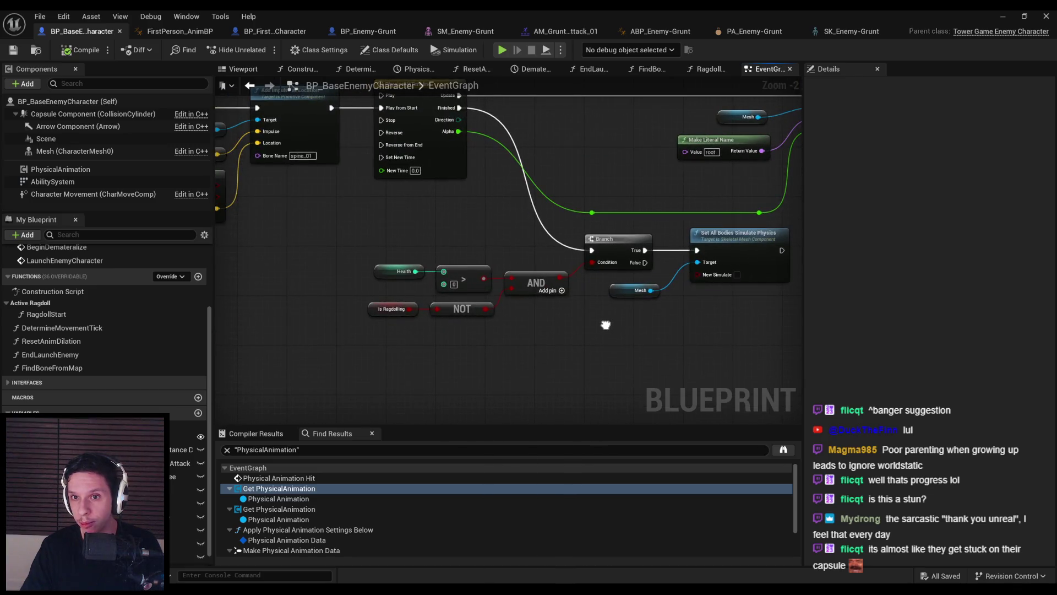
drag(606, 325, 501, 298)
drag(509, 255, 587, 230)
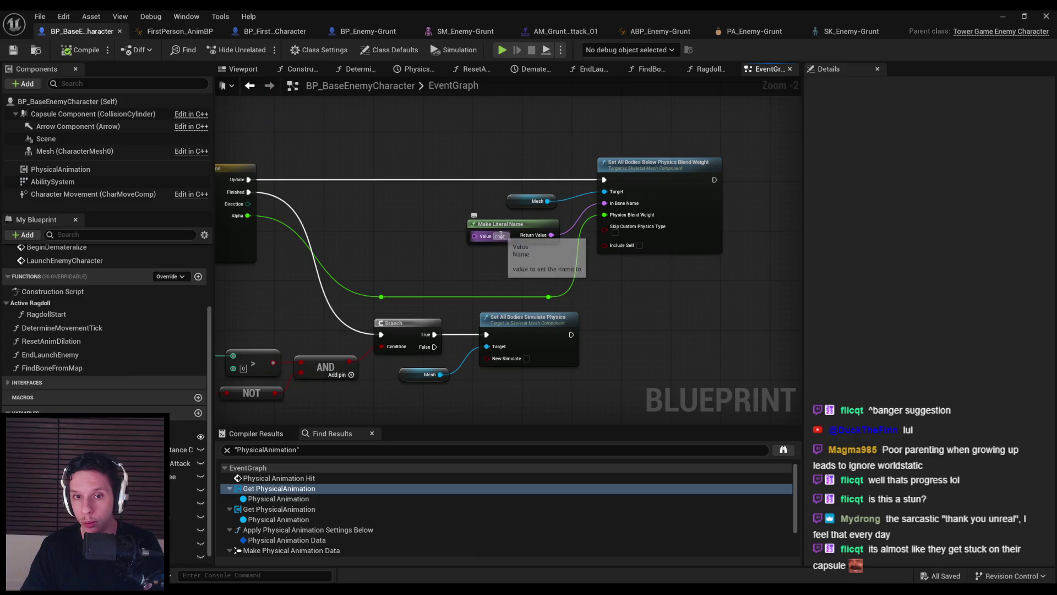
scroll(628, 226, down, 3)
scroll(629, 225, up, 3)
mouse_move(231, 330)
mouse_down()
mouse_move(365, 306)
mouse_move(558, 325)
mouse_up()
Change the first Make Literal Name bone from root to spine_01, correcting the spline_01 typo
scroll(366, 306, down, 1)
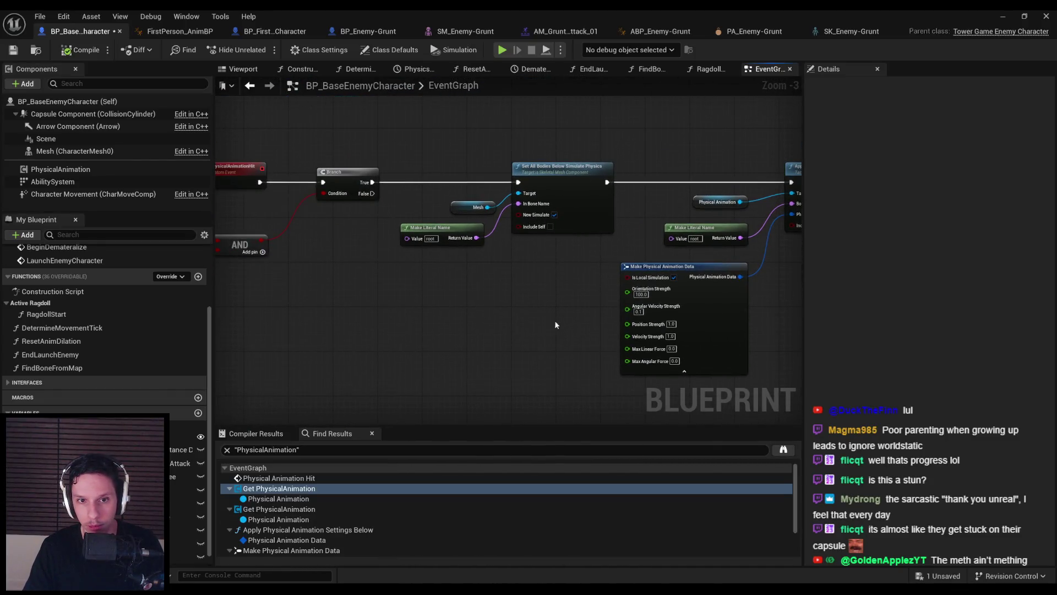
scroll(435, 262, up, 1)
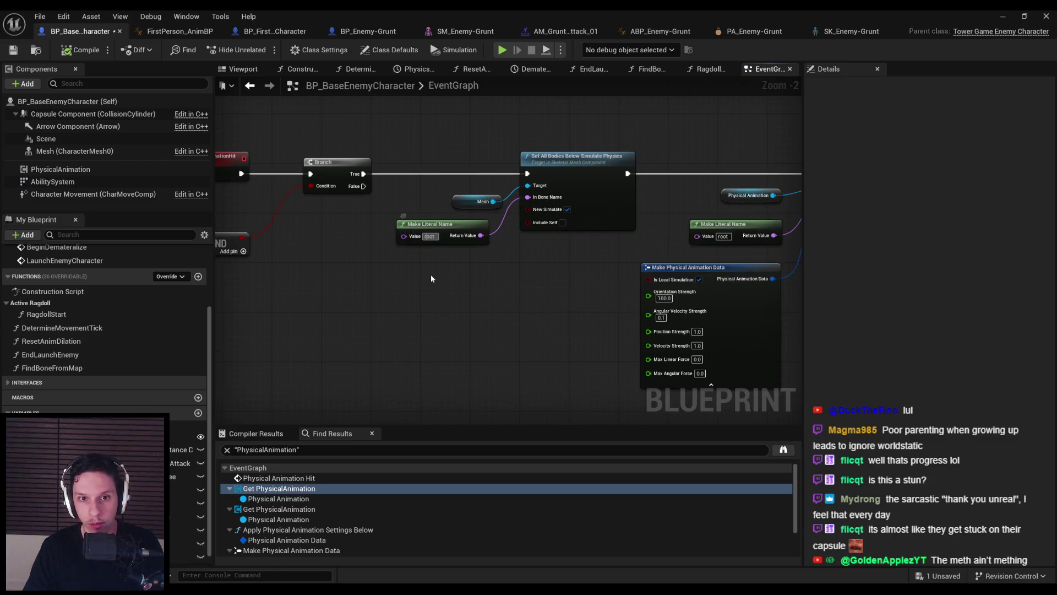
text(spline_01)
key(Return)
click(435, 236)
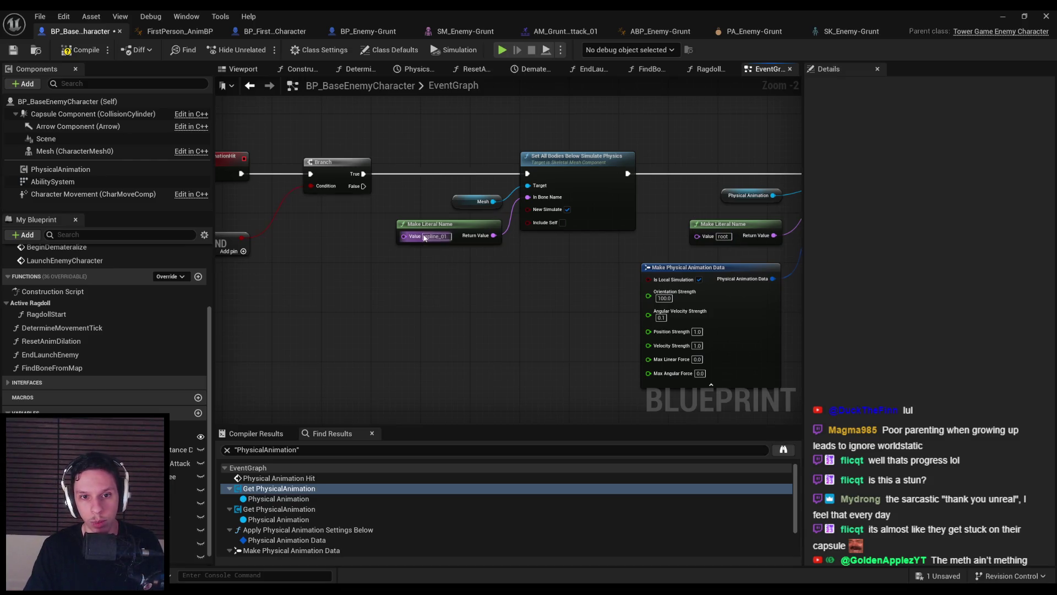
text(spine_01)
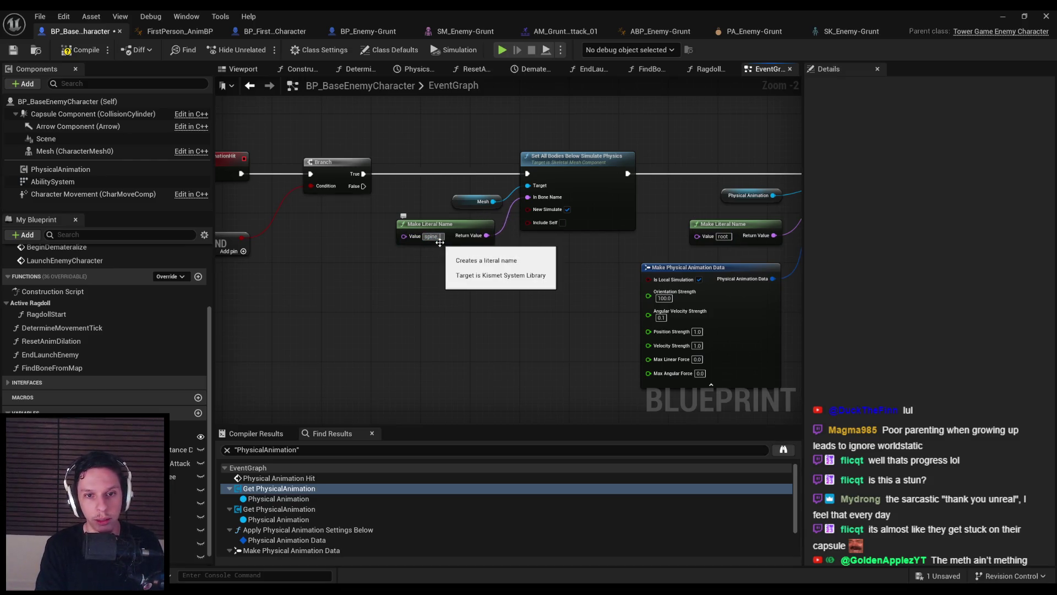
key(Return)
Set the second bone name to spine_01, then minimise the Blueprint and start a playtest
click(723, 236)
key(ctrl+v)
key(Return)
mouse_move(550, 298)
mouse_down()
mouse_move(502, 313)
mouse_move(637, 320)
mouse_move(541, 325)
mouse_move(610, 302)
mouse_up()
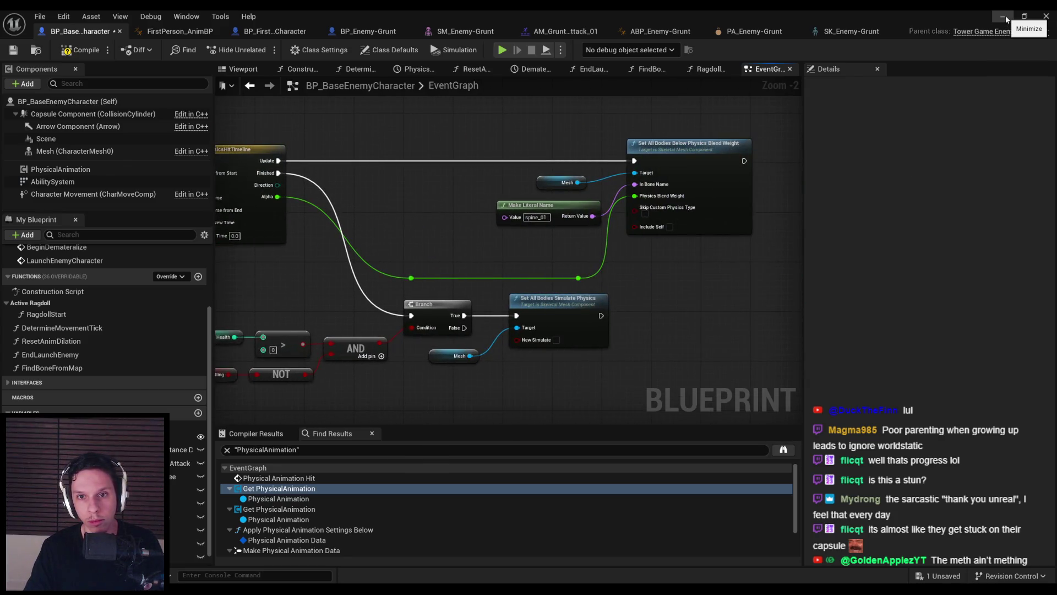
click(1004, 18)
key(alt+p)
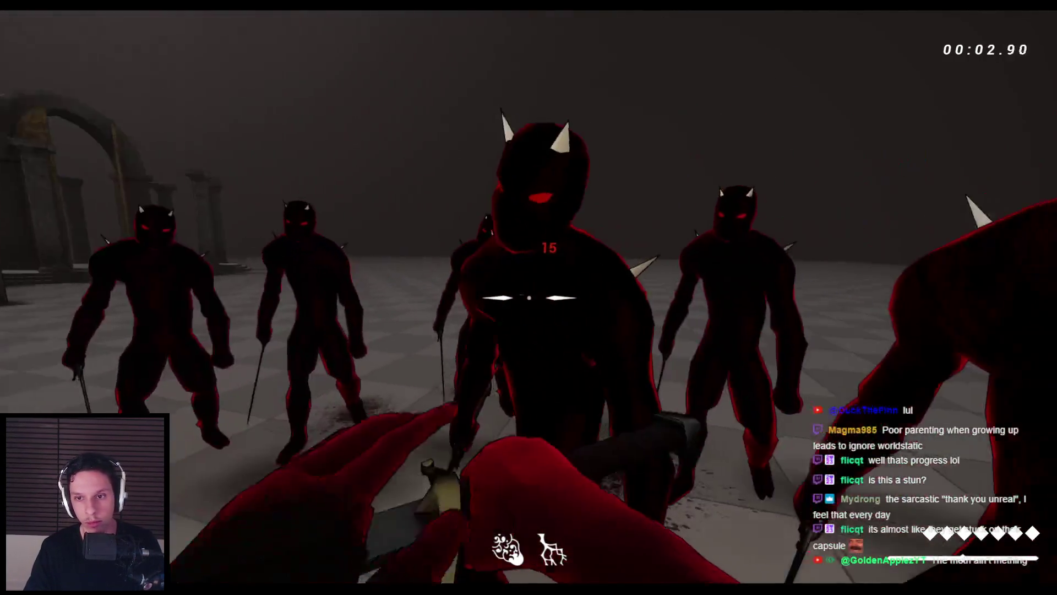
Strike several enemies with the sword to check they ragdoll, then stop the playtest
click(529, 298)
click(528, 298)
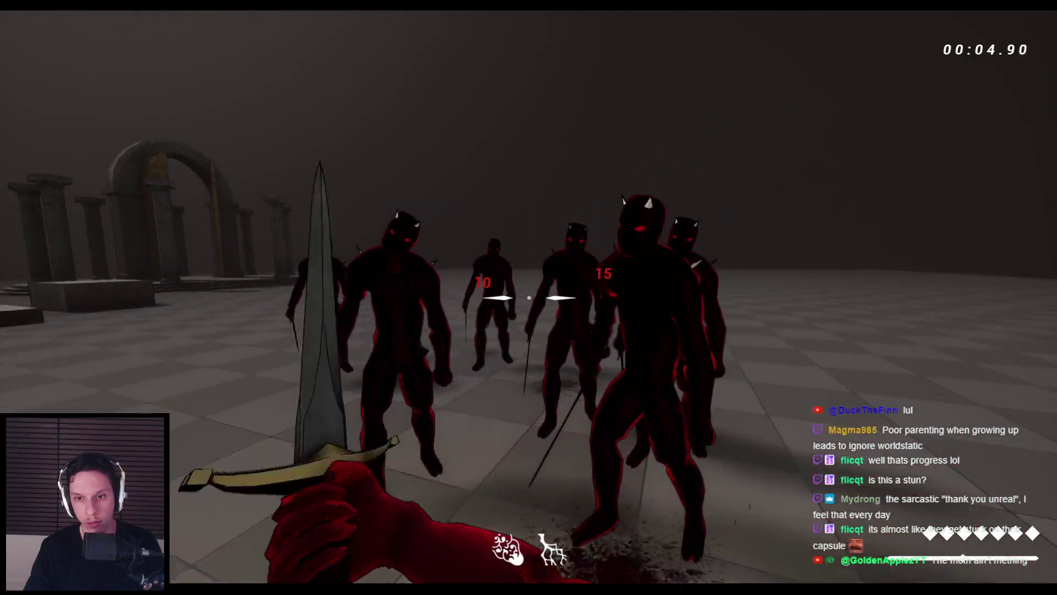
click(529, 298)
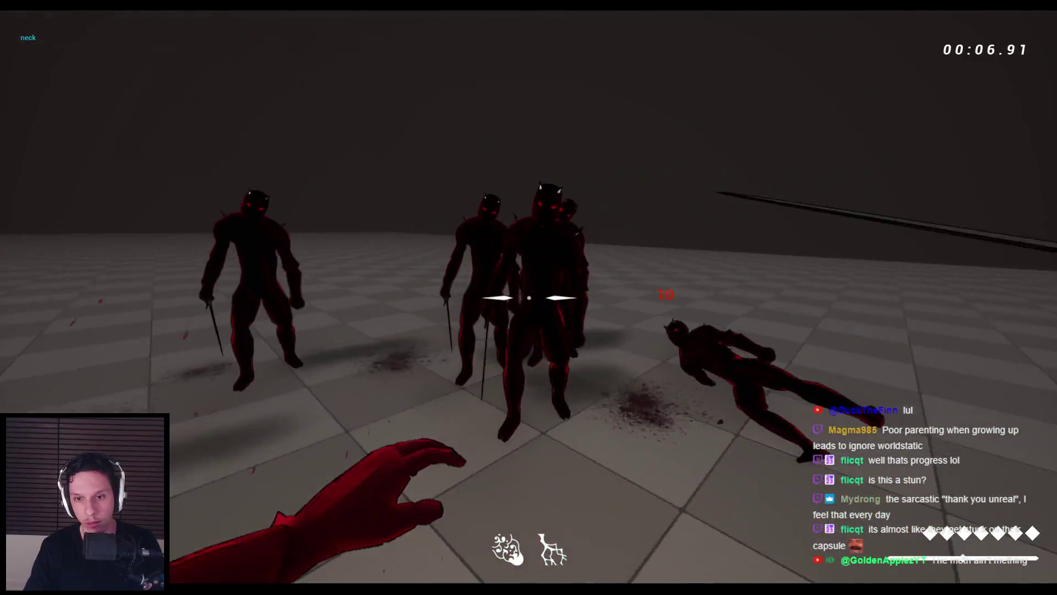
click(528, 298)
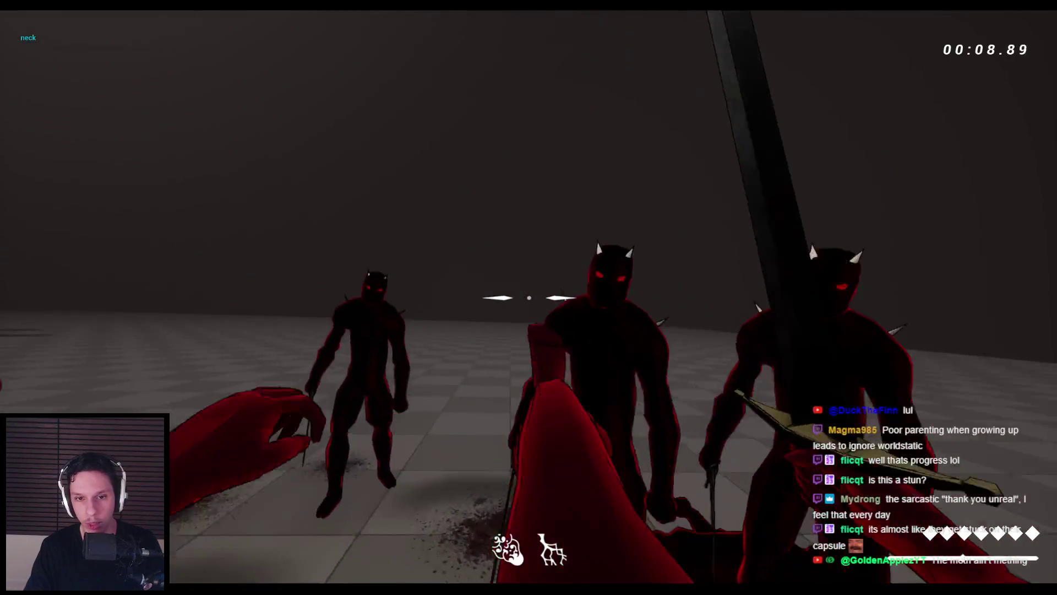
click(529, 297)
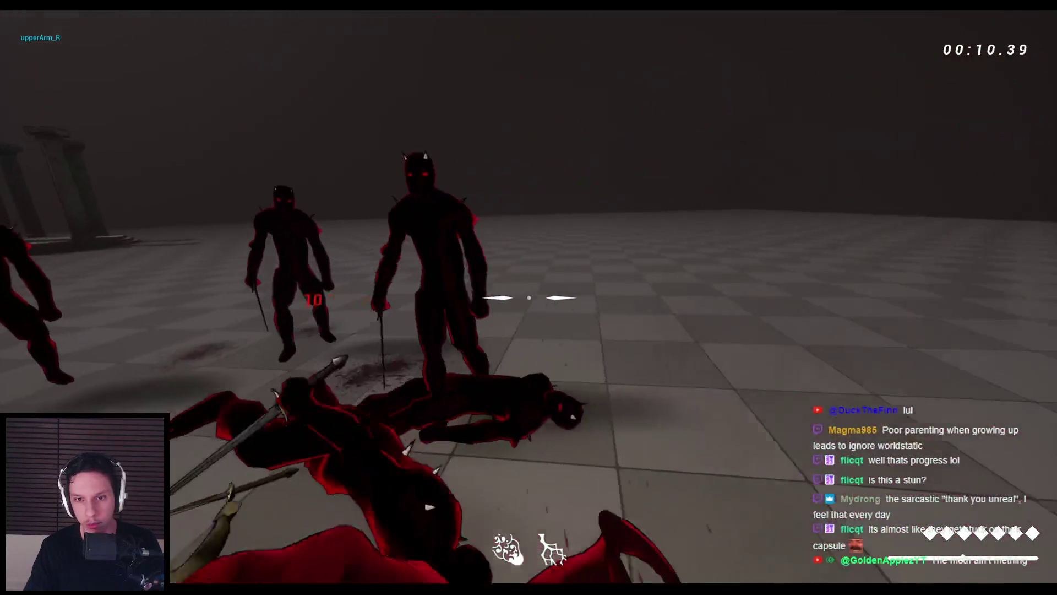
click(529, 298)
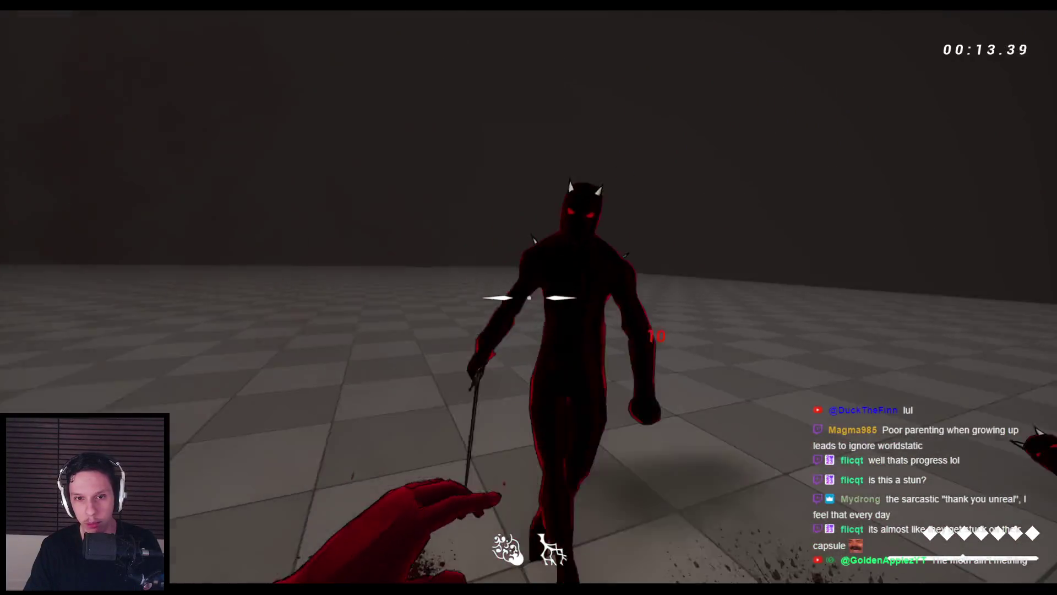
click(528, 297)
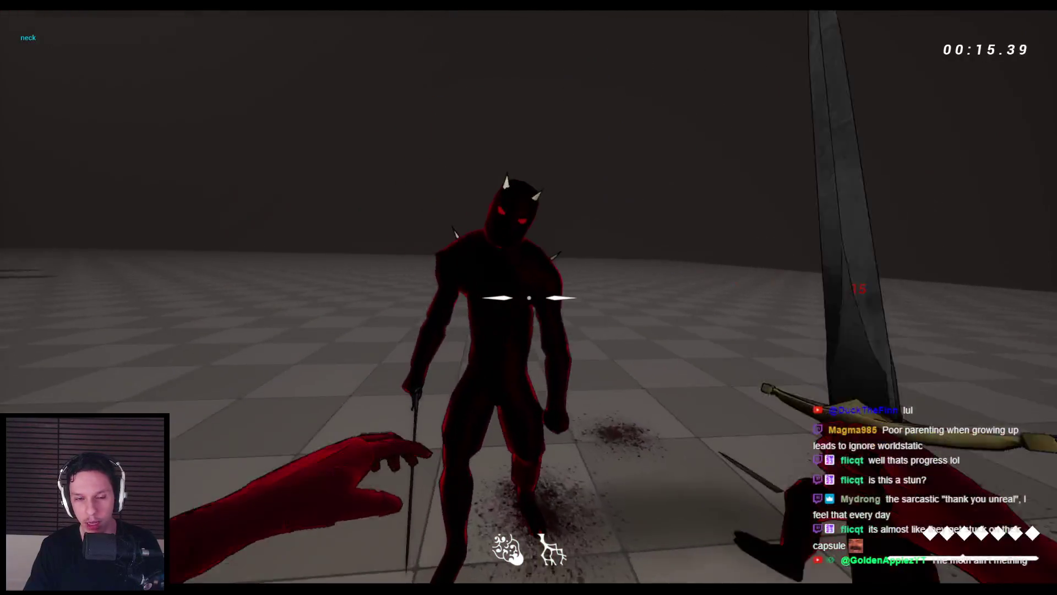
click(528, 297)
click(528, 297)
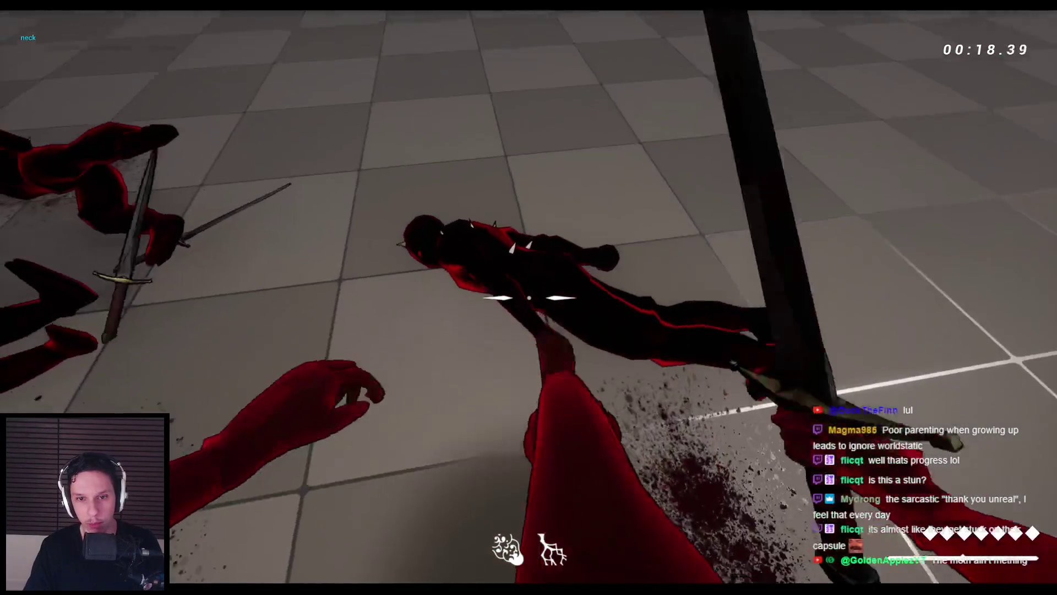
click(528, 298)
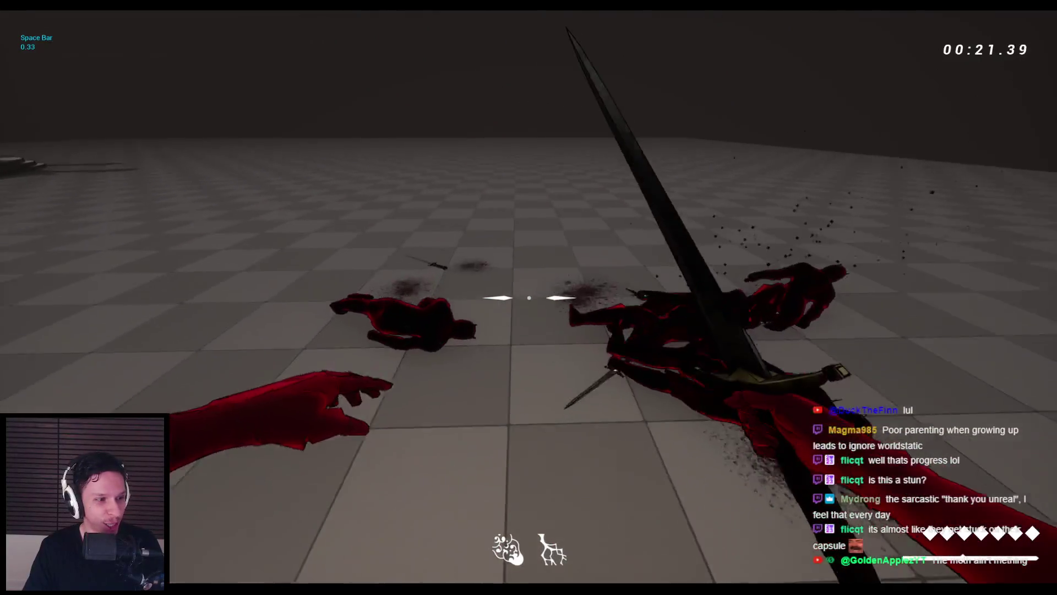
key(space)
key(space)
click(528, 298)
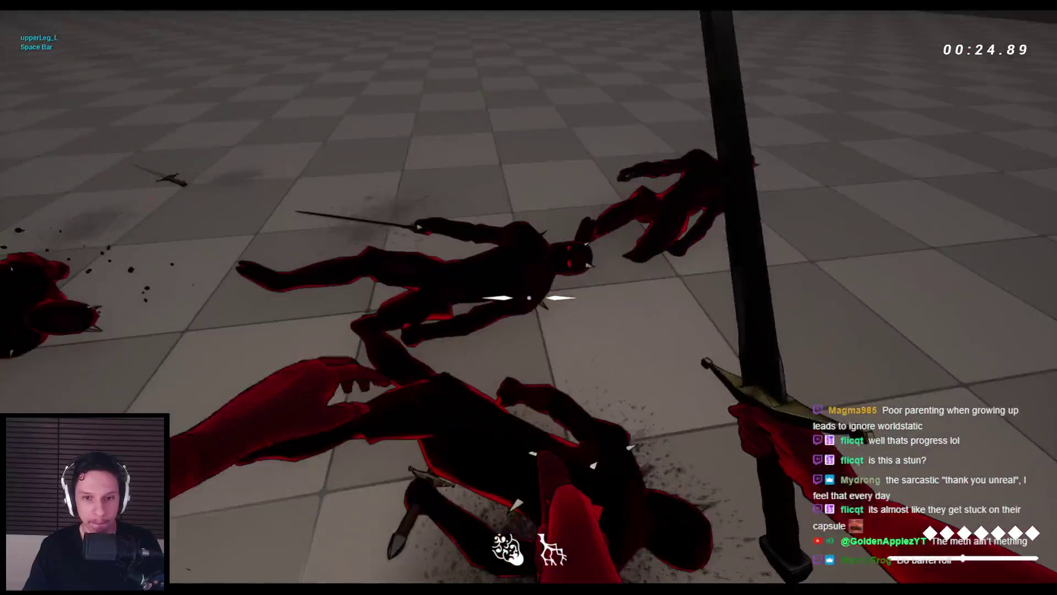
click(529, 297)
key(Escape)
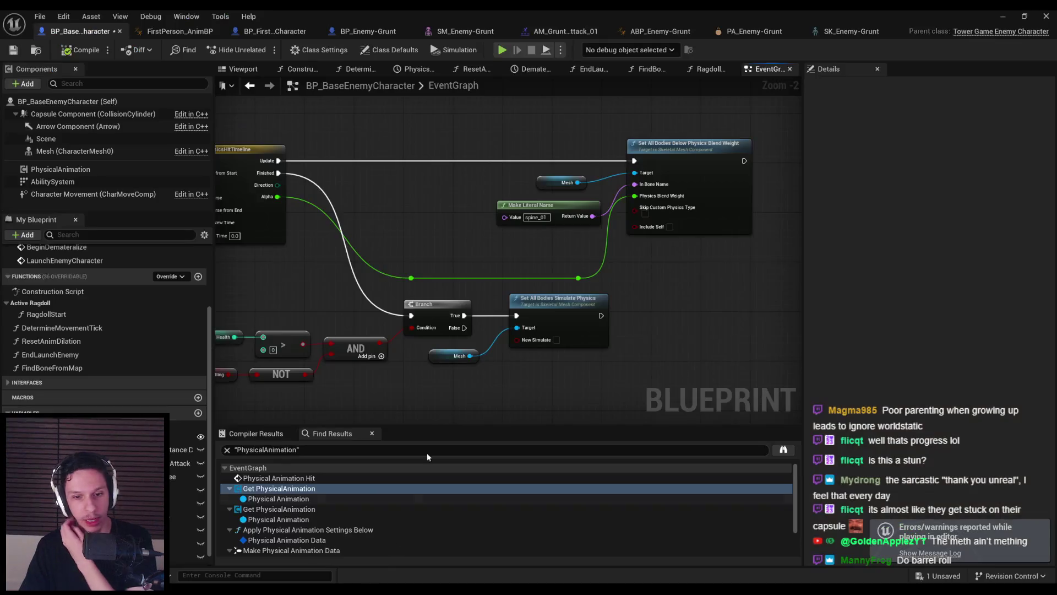
Back in the level editor, select five enemy dummies in DevTestLevel
click(1011, 16)
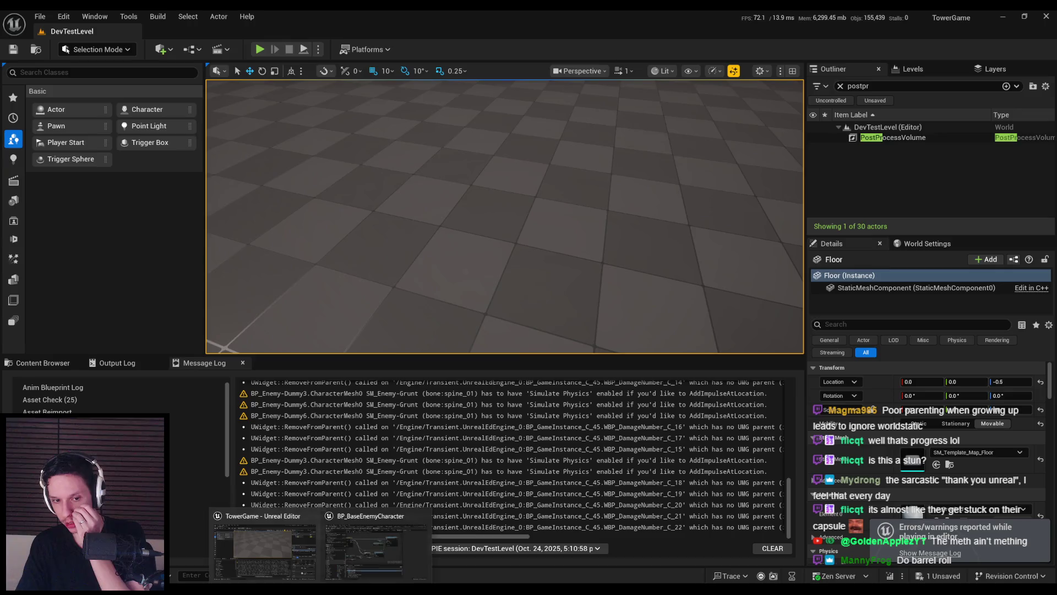
key(alt+Tab)
click(1011, 17)
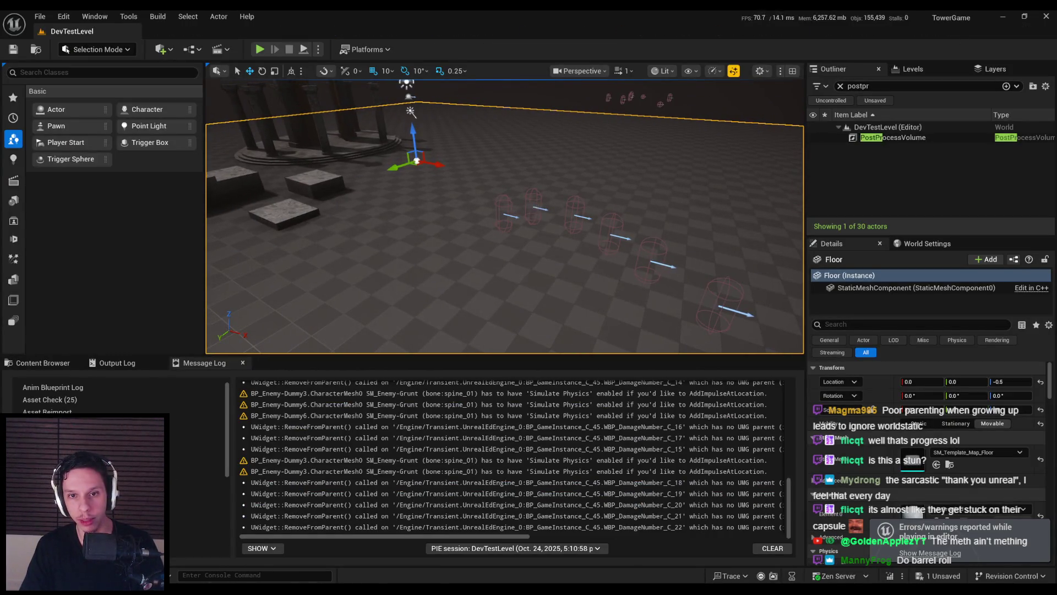
click(534, 212)
key(f)
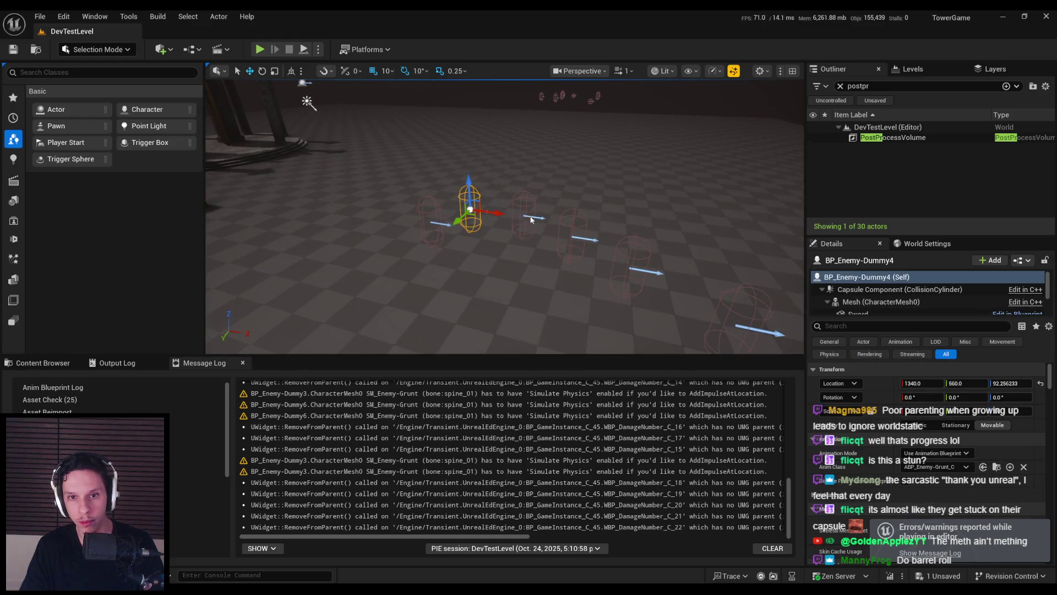
ctrl+click(530, 216)
ctrl+click(584, 240)
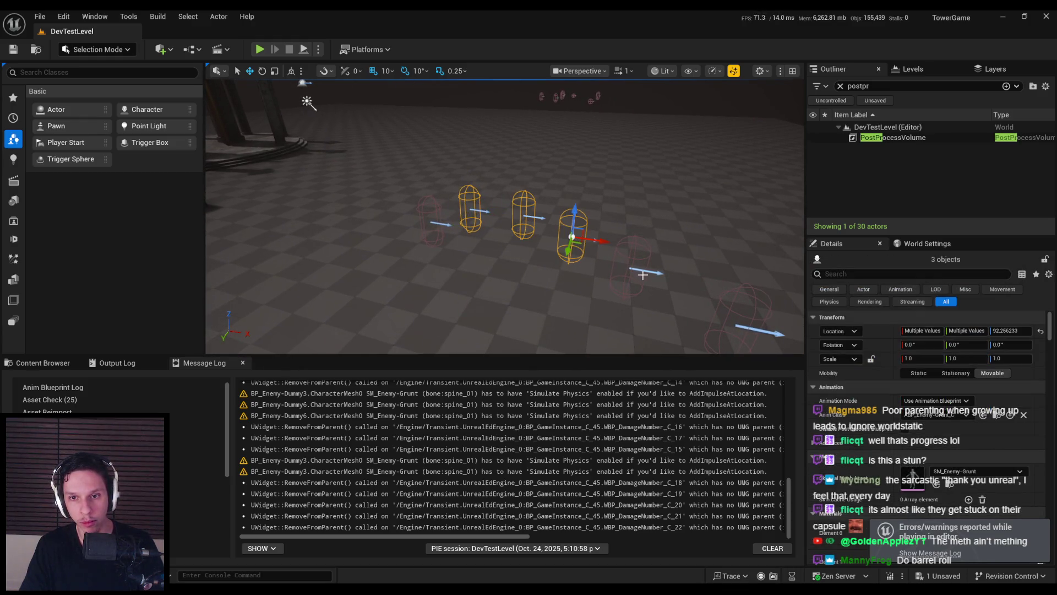
ctrl+click(645, 270)
key(f)
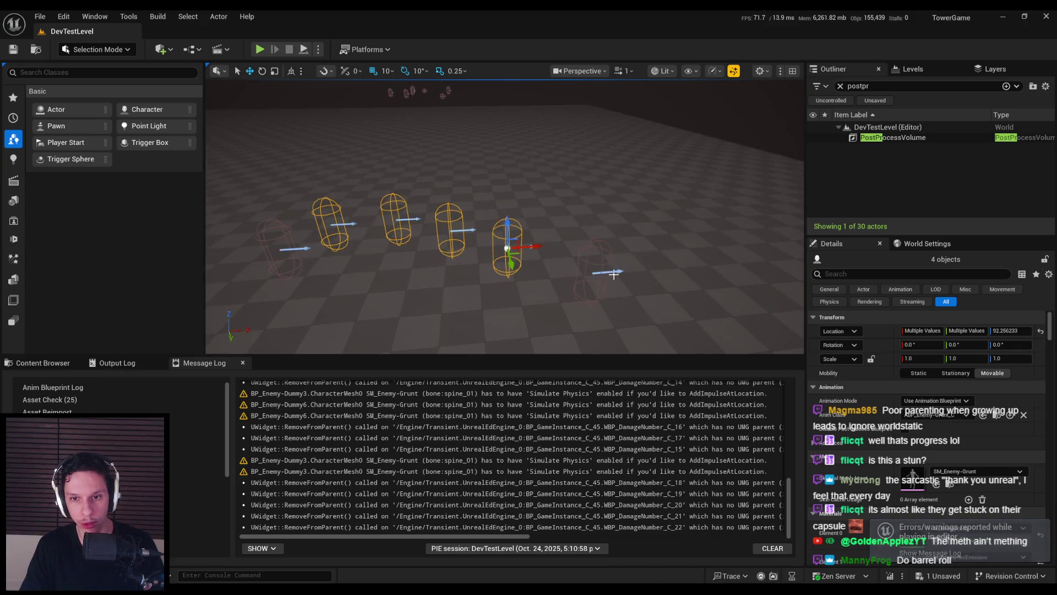
ctrl+click(604, 272)
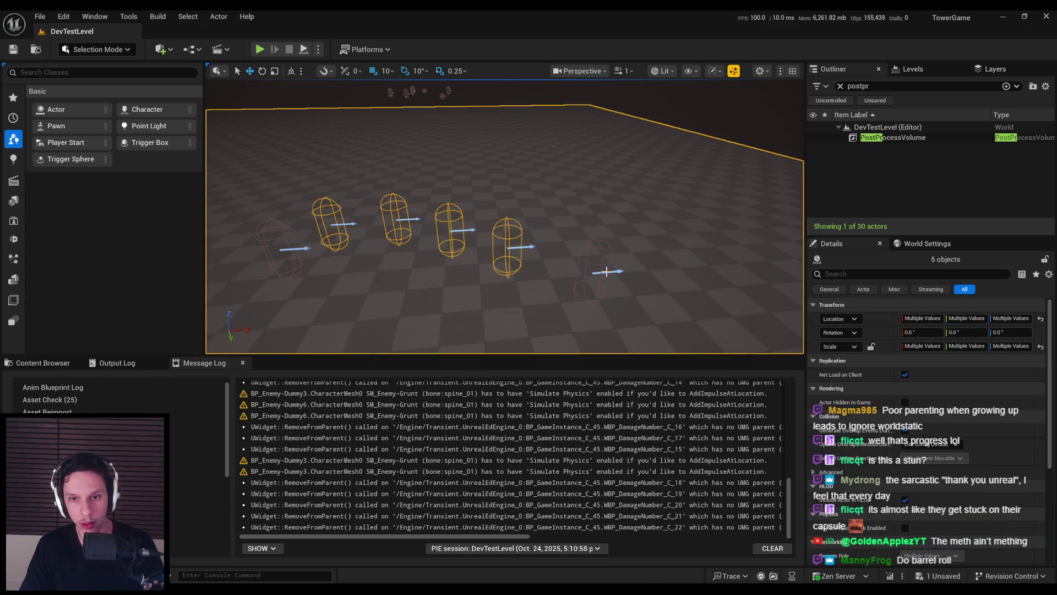
key(ctrl+z)
Delete the selected dummies, save the level and start a new playtest
key(Delete)
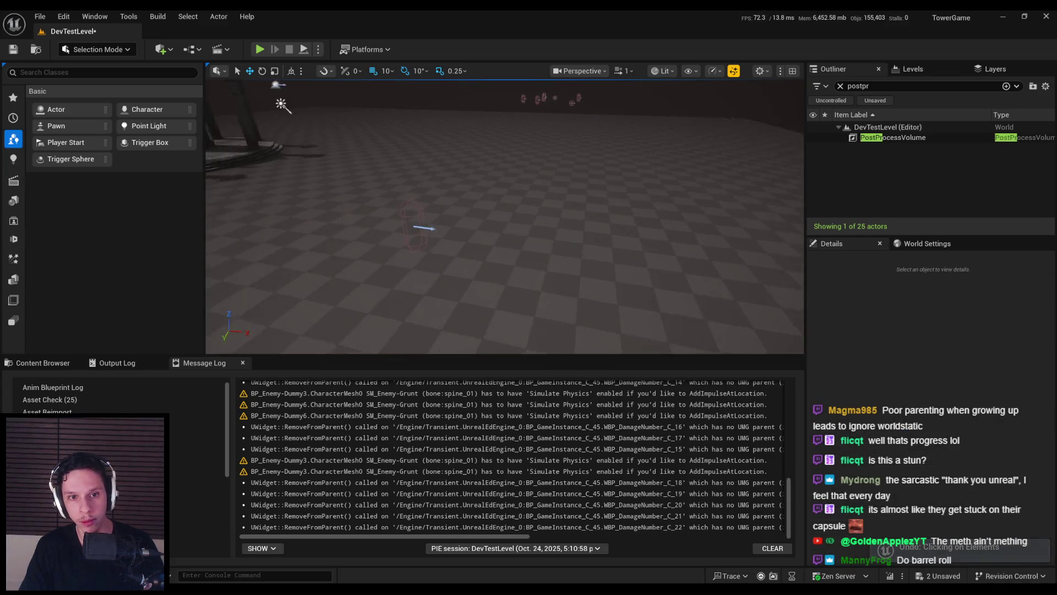
key(ctrl+s)
key(alt+p)
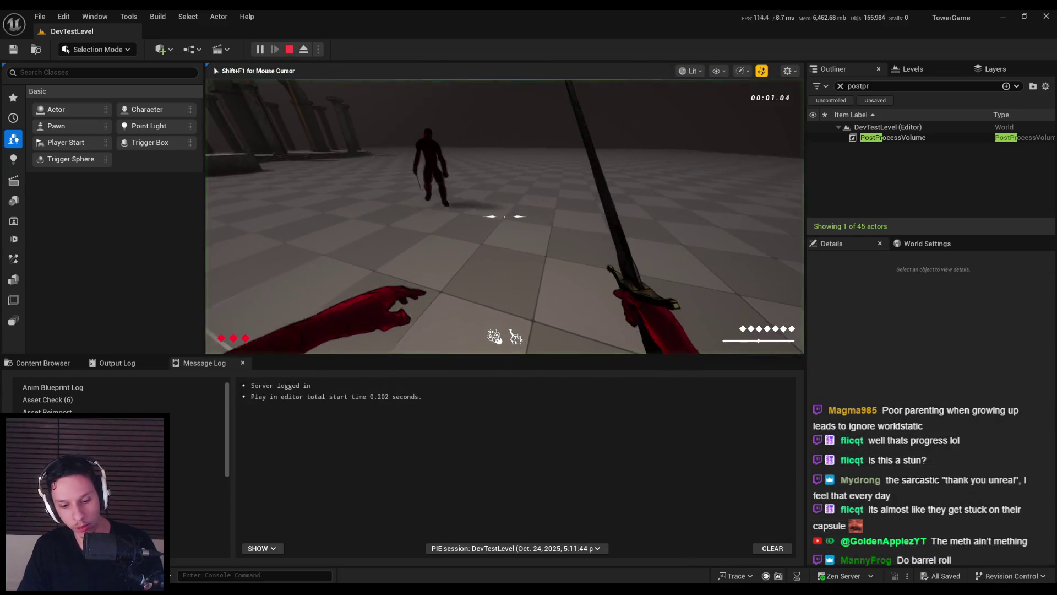
Playtest fullscreen against the last enemy, stop, and fly the viewport camera around DevTestLevel
key(F11)
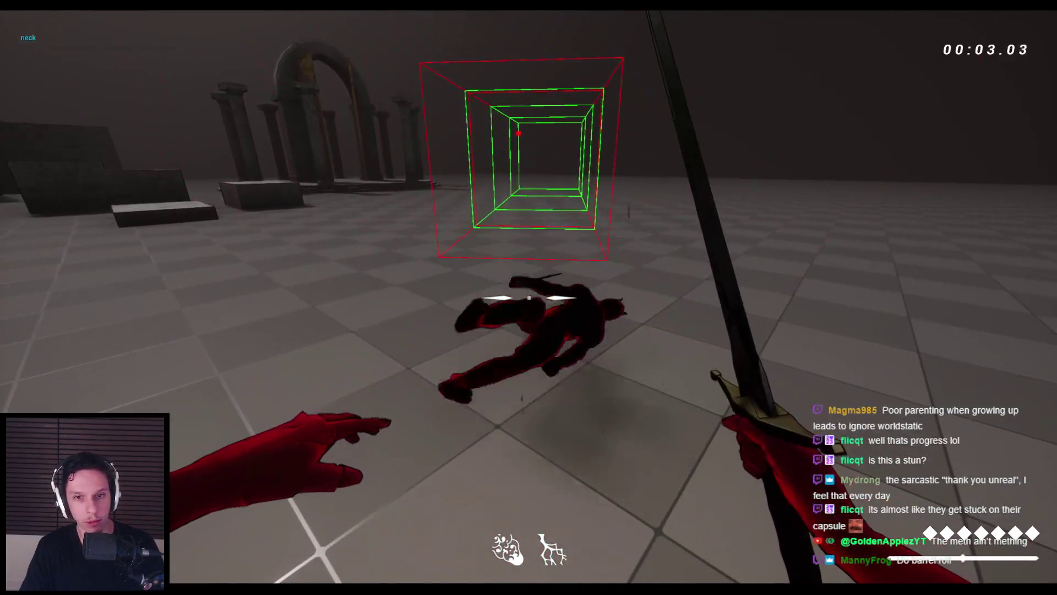
key(Escape)
drag(561, 283, 429, 309)
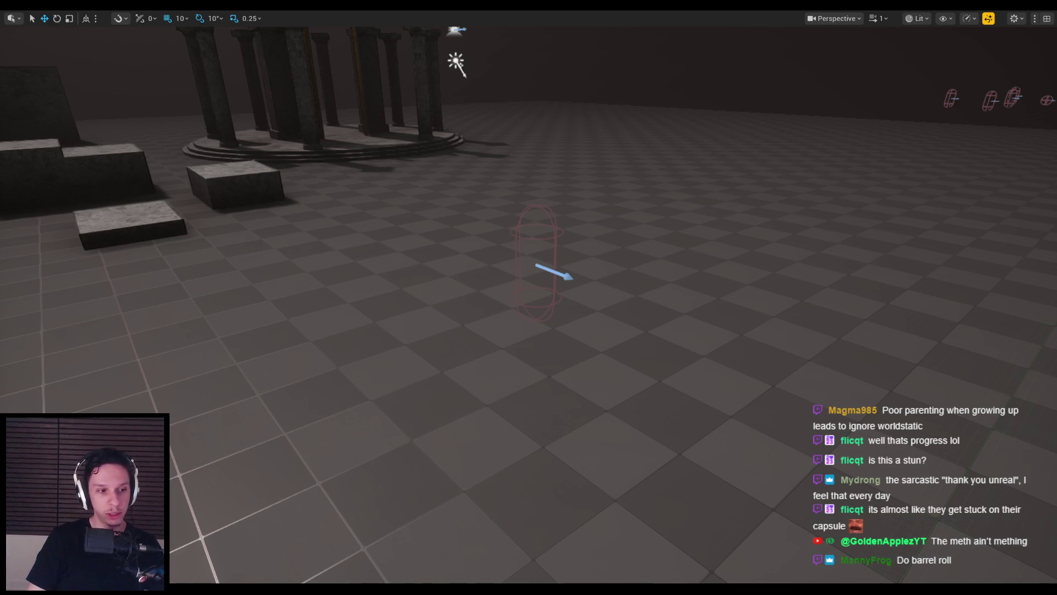
Review the GODTOWER checklist in Notion, then return to the BP_BaseEnemyCharacter EventGraph
key(alt+Tab)
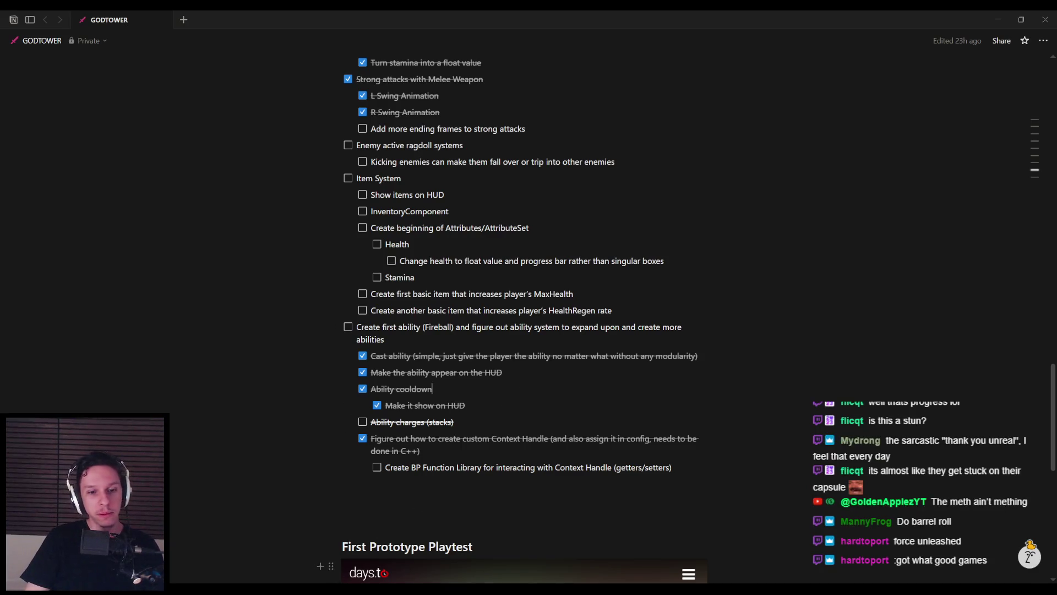
click(361, 550)
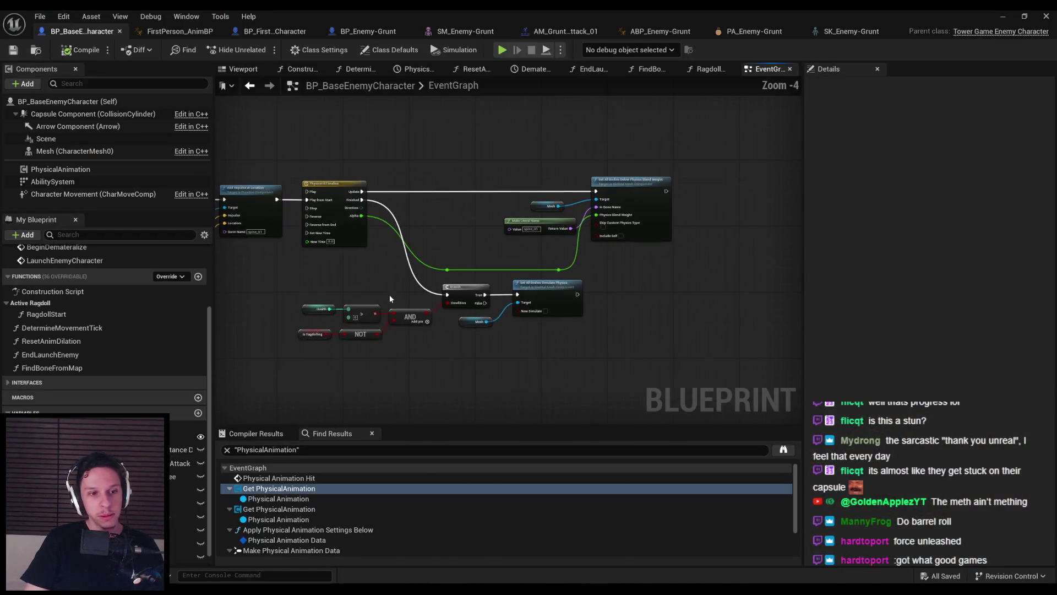
Reposition the two green reroute nodes on the timeline's alpha wire to tidy it
scroll(429, 337, up, 2)
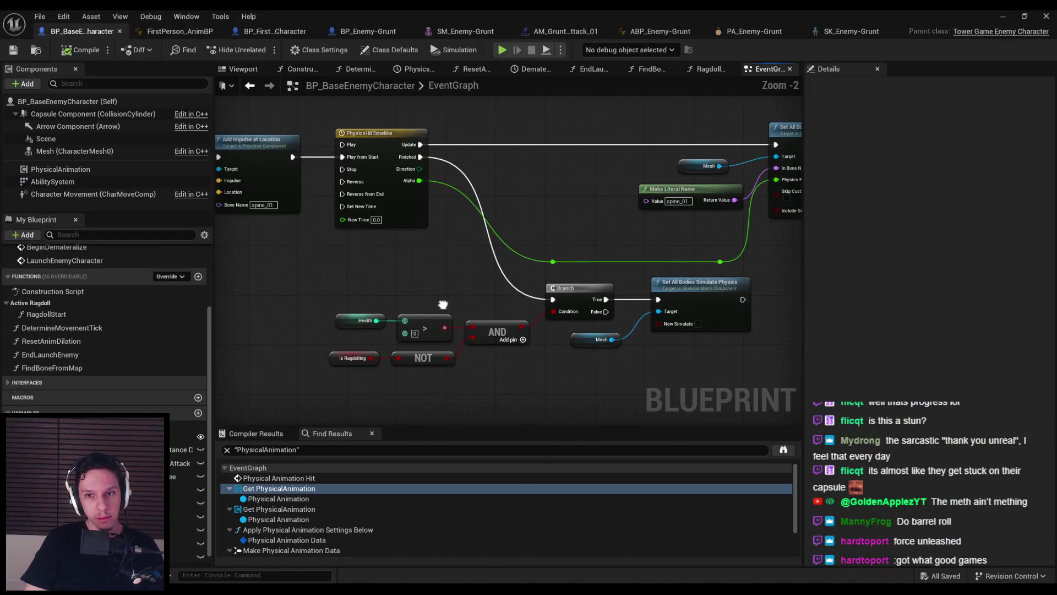
drag(613, 288, 611, 257)
drag(590, 181, 605, 182)
click(602, 270)
key(ctrl+z)
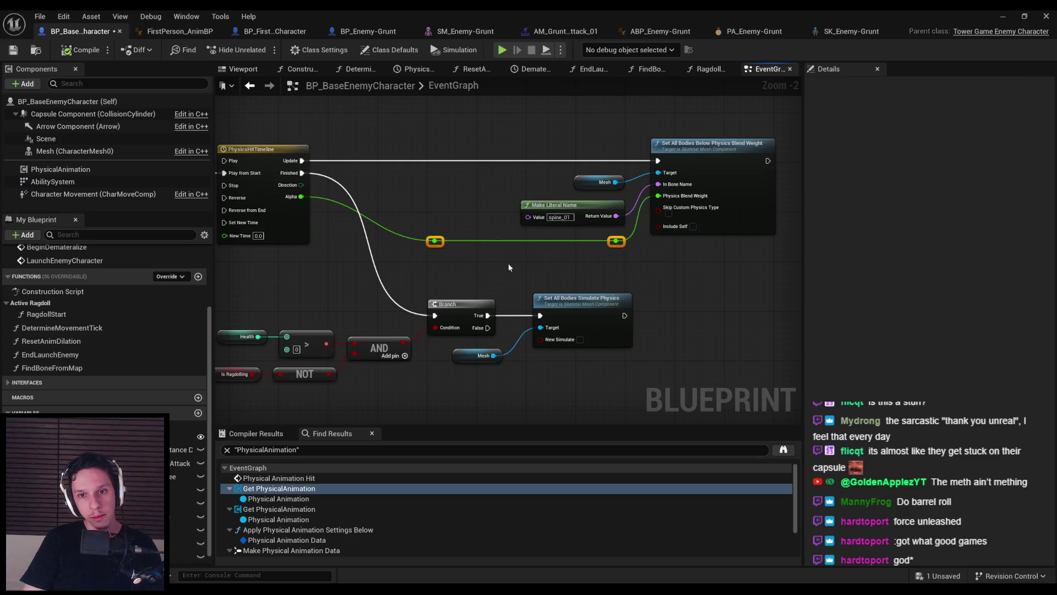
scroll(654, 368, down, 2)
drag(754, 337, 507, 263)
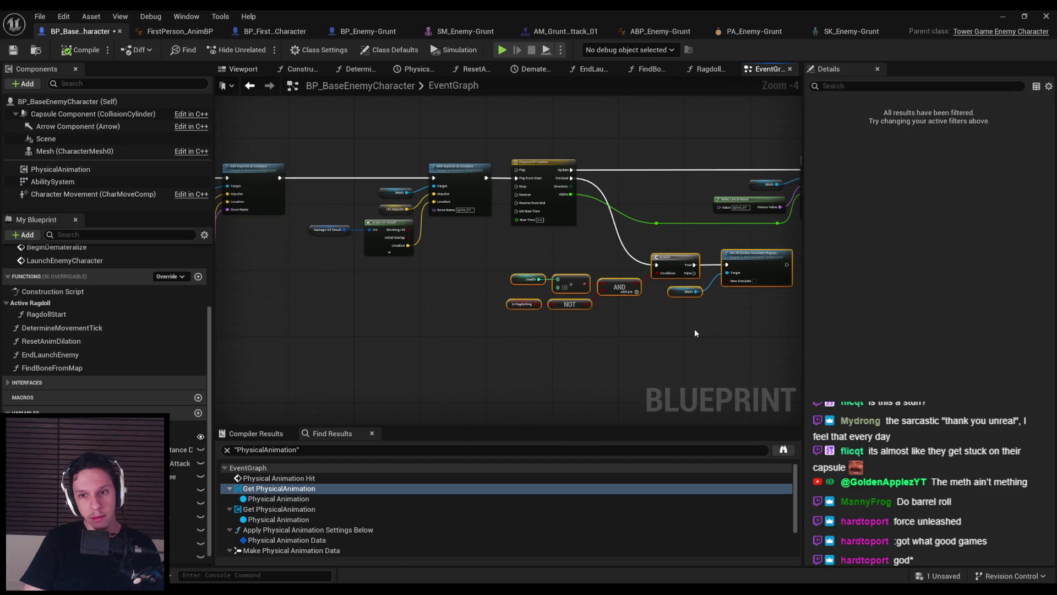
click(699, 339)
Compile and save the enemy Blueprint
click(64, 50)
drag(405, 291, 556, 307)
scroll(557, 306, down, 2)
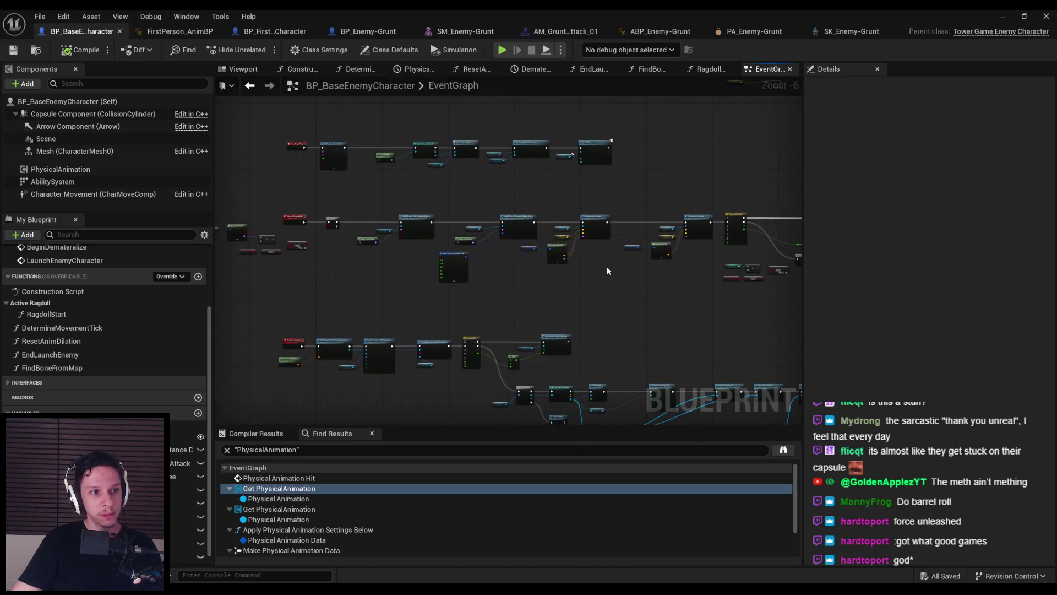
scroll(540, 273, up, 1)
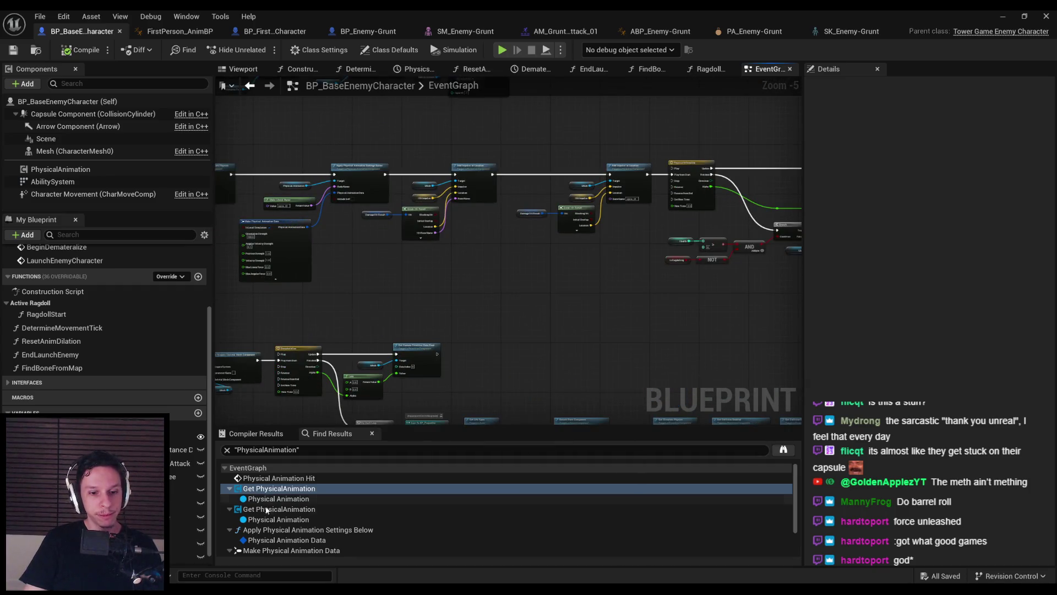
Pause the YouTube tutorial on its Ragdoll Start graph, then return to the enemy EventGraph
key(alt+Tab)
drag(269, 474, 264, 475)
click(491, 294)
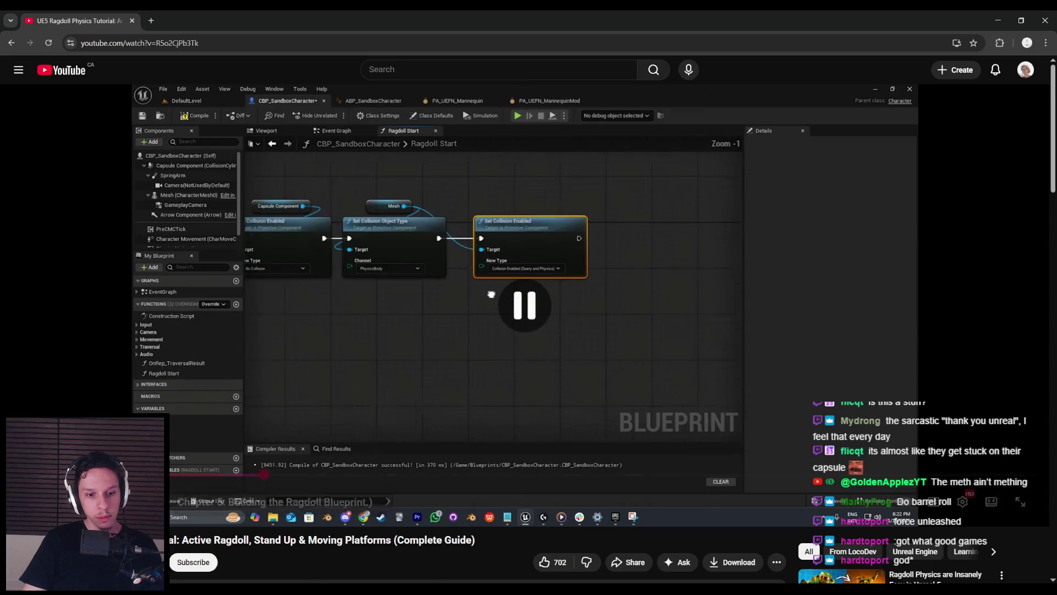
click(364, 555)
scroll(489, 239, up, 2)
scroll(248, 313, down, 2)
scroll(314, 316, up, 2)
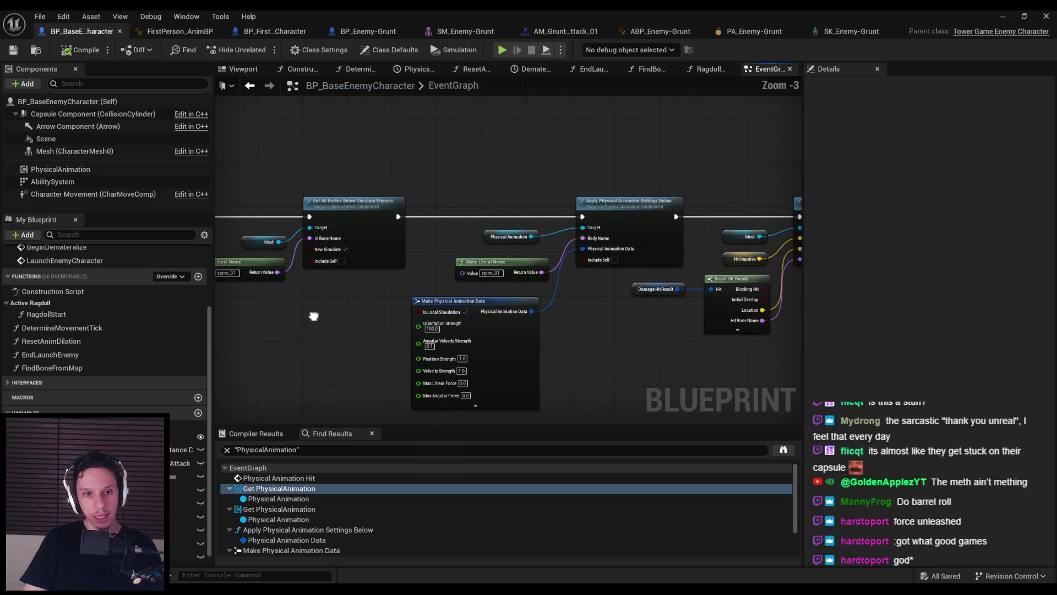
Add a breakpoint on the Set All Bodies Simulate Physics node
scroll(315, 303, down, 1)
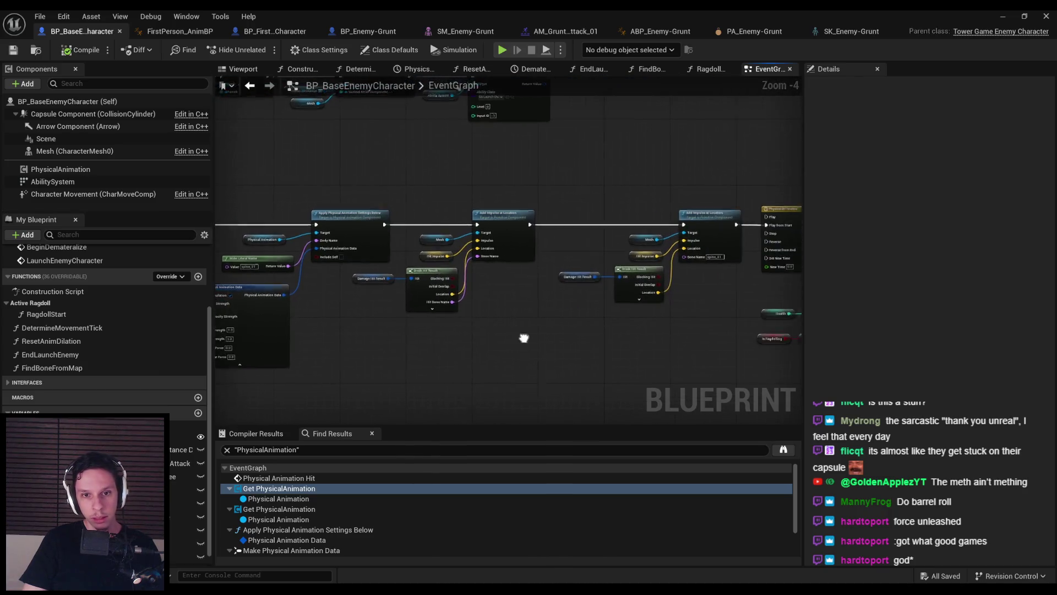
drag(626, 357, 484, 282)
scroll(484, 283, up, 1)
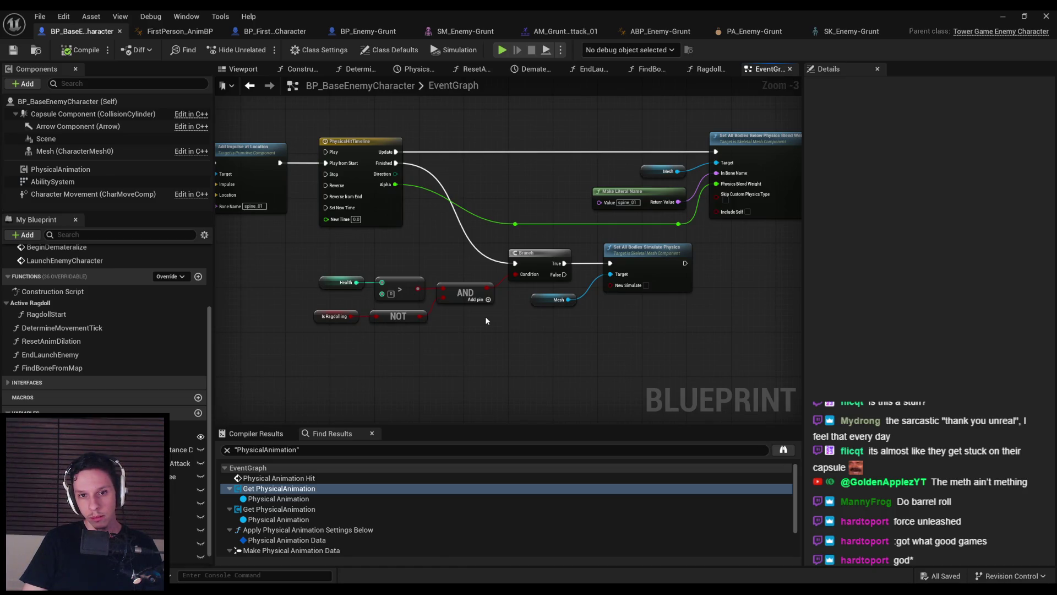
right_click(652, 269)
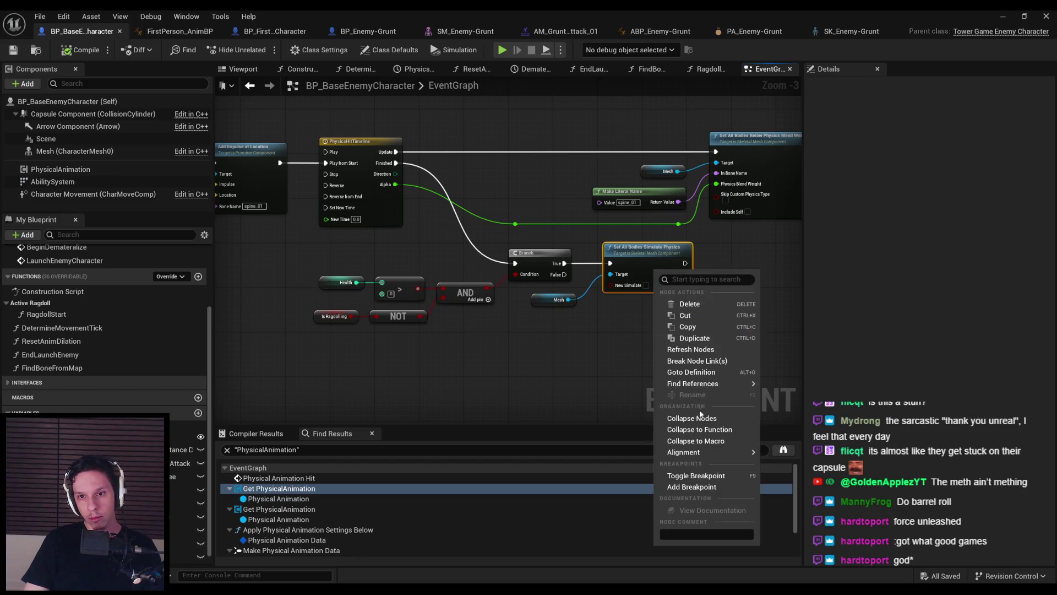
click(677, 540)
Run a brief playtest of the enemy ragdoll, then return to the Blueprint editor
click(1012, 17)
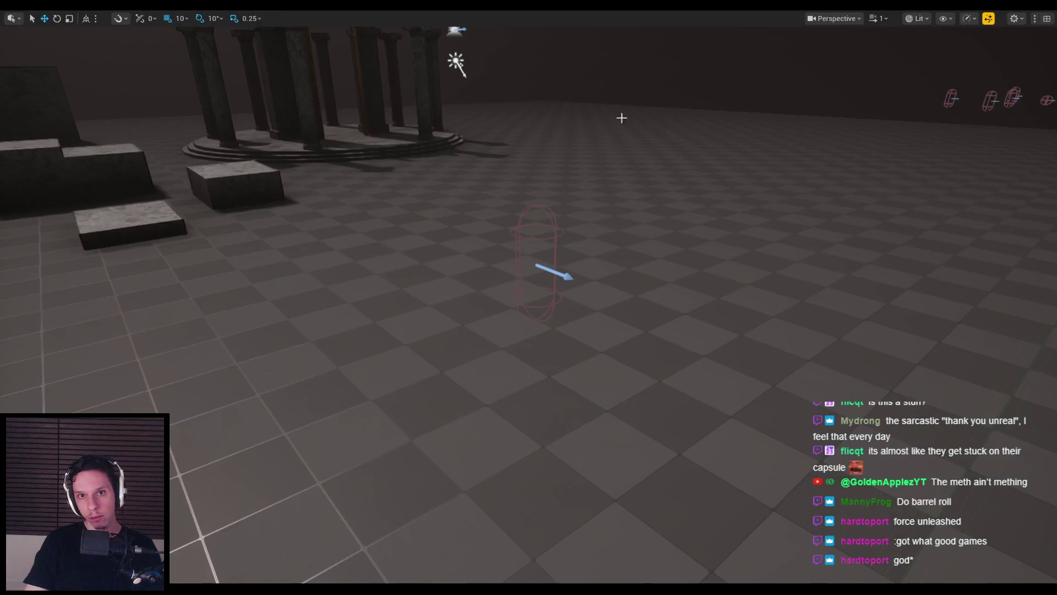
key(alt+p)
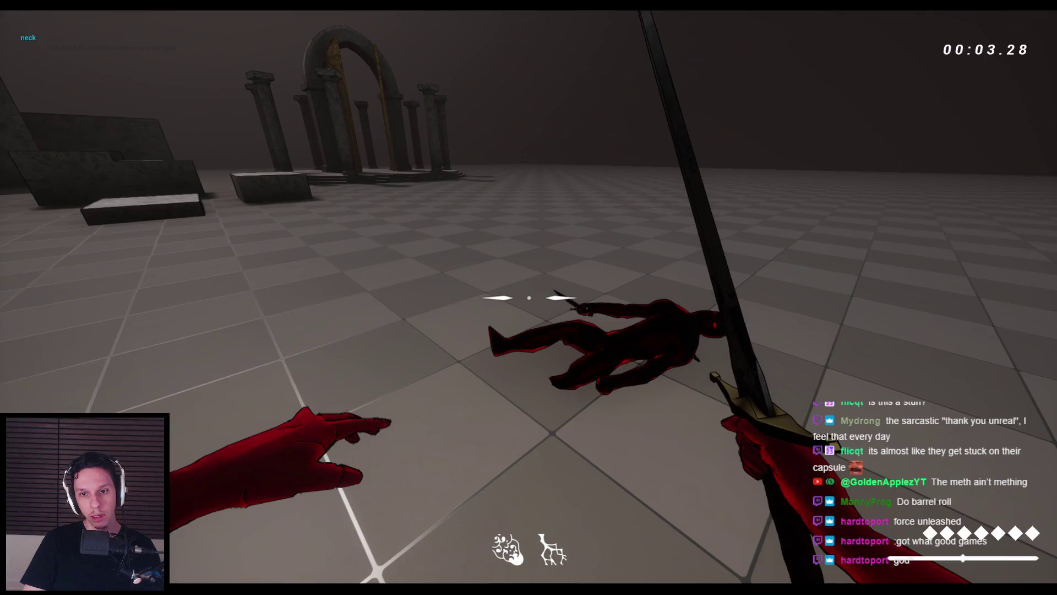
key(Escape)
key(alt+Tab)
right_click(652, 252)
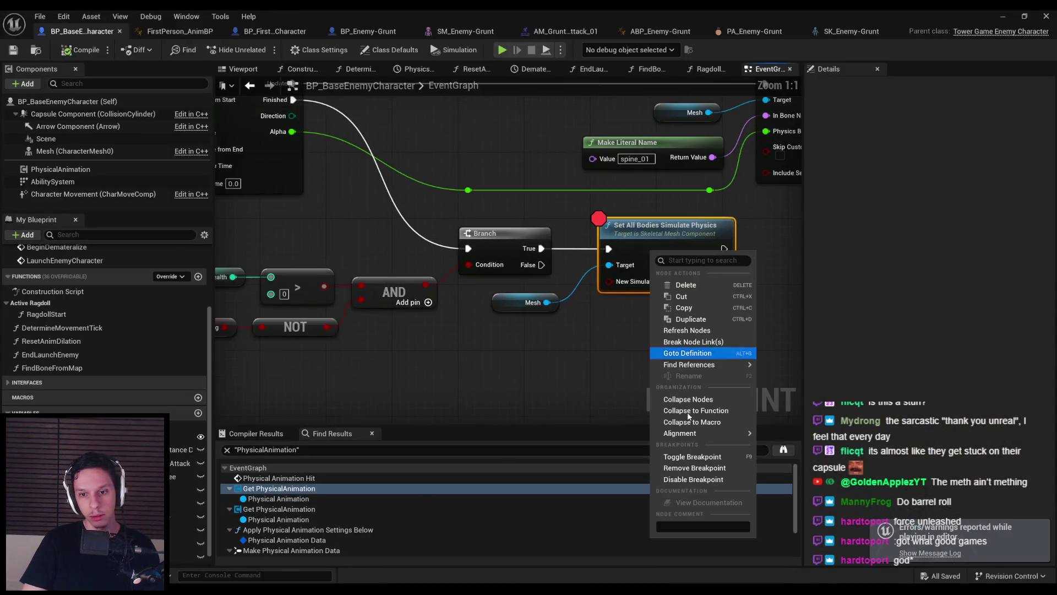
Remove the breakpoint from Set All Bodies Simulate Physics and look over the event graph
click(692, 468)
scroll(593, 342, down, 3)
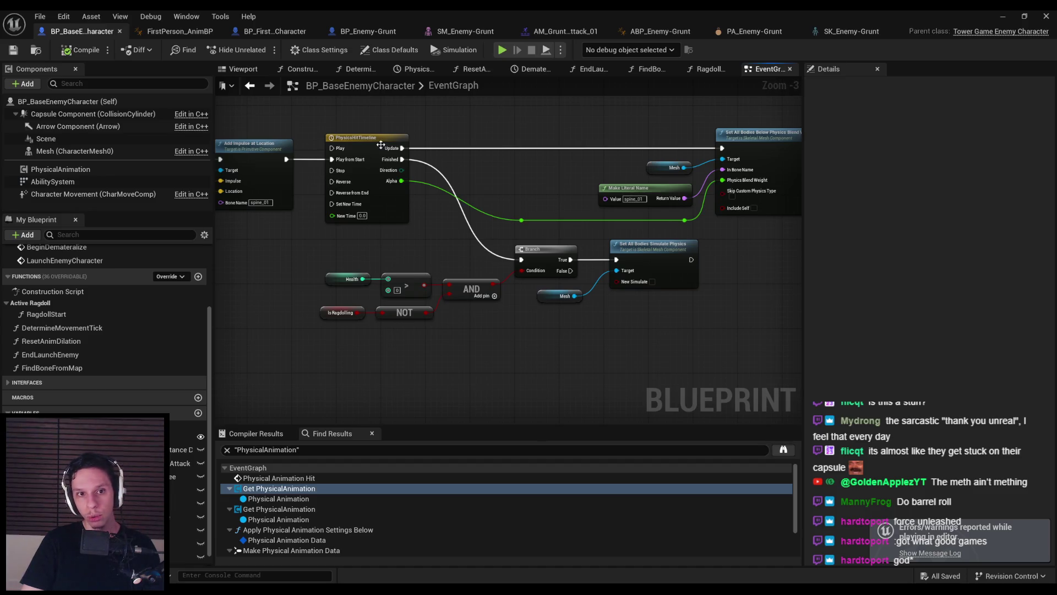
drag(788, 149, 712, 161)
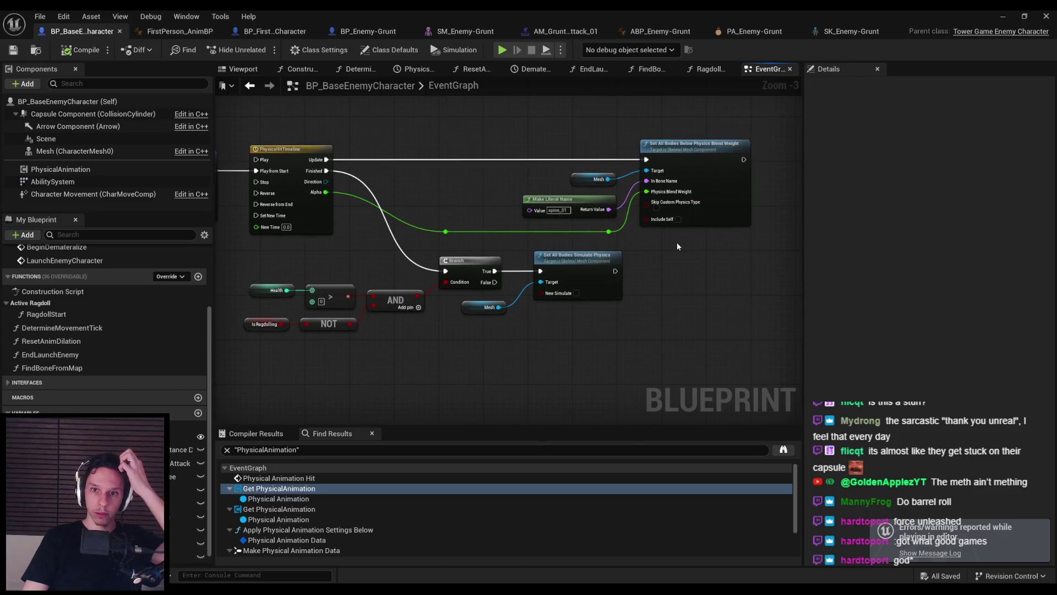
drag(319, 185, 424, 175)
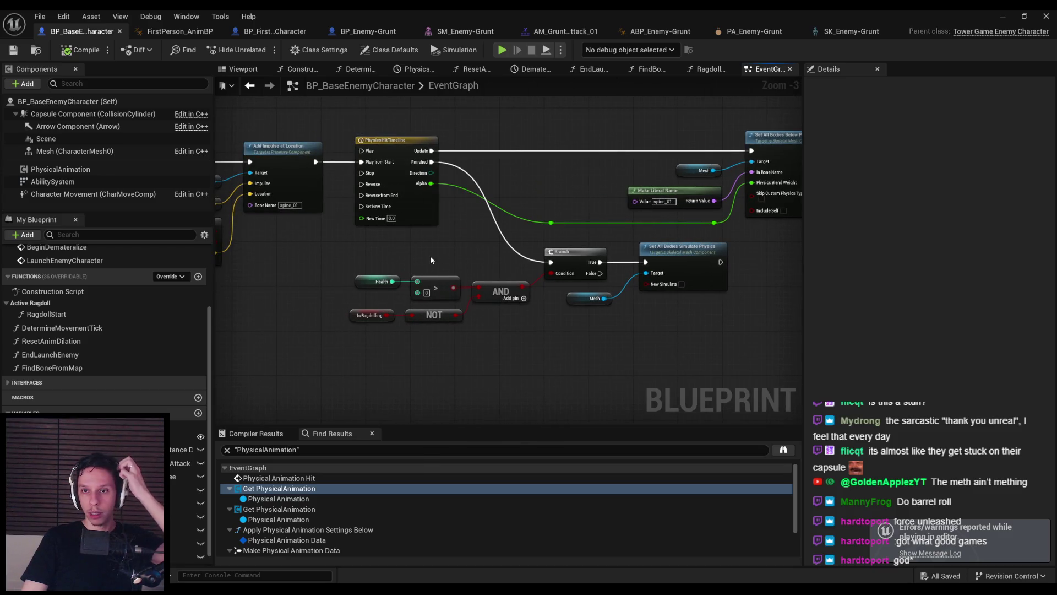
drag(430, 255, 264, 299)
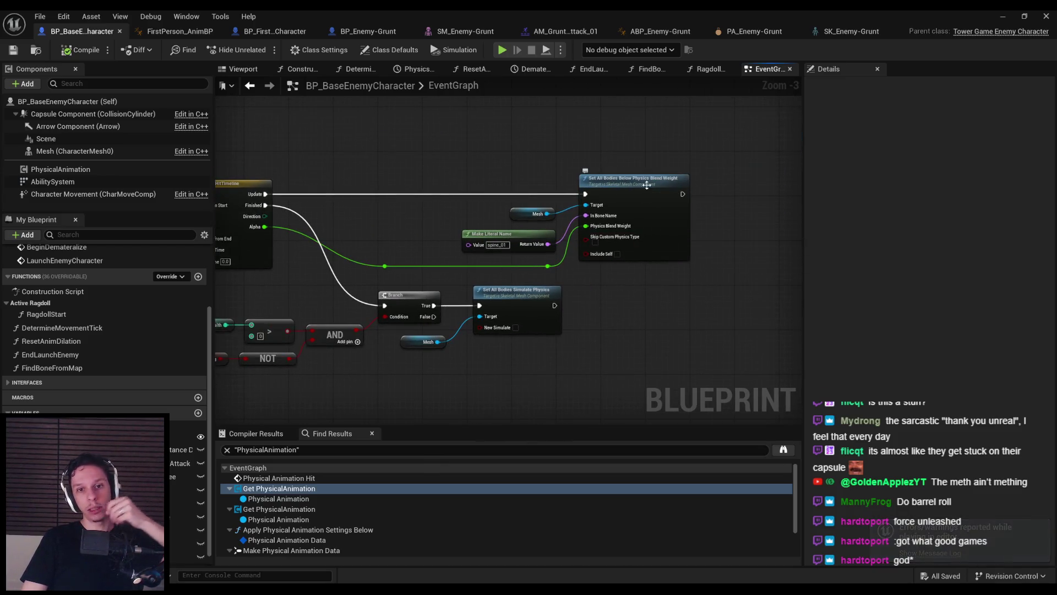
drag(444, 272, 601, 275)
scroll(477, 318, up, 2)
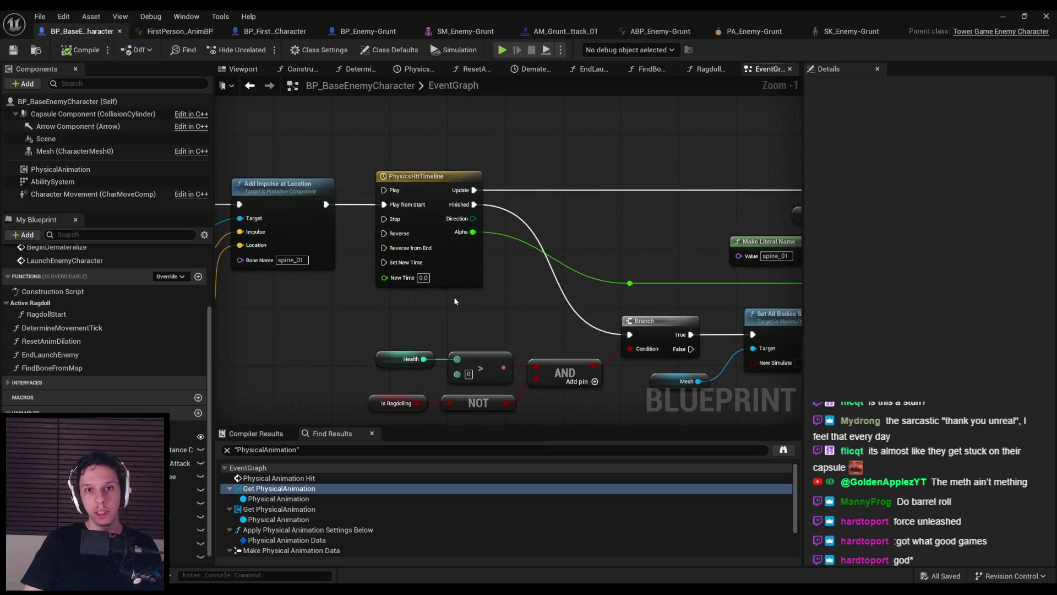
scroll(457, 310, down, 3)
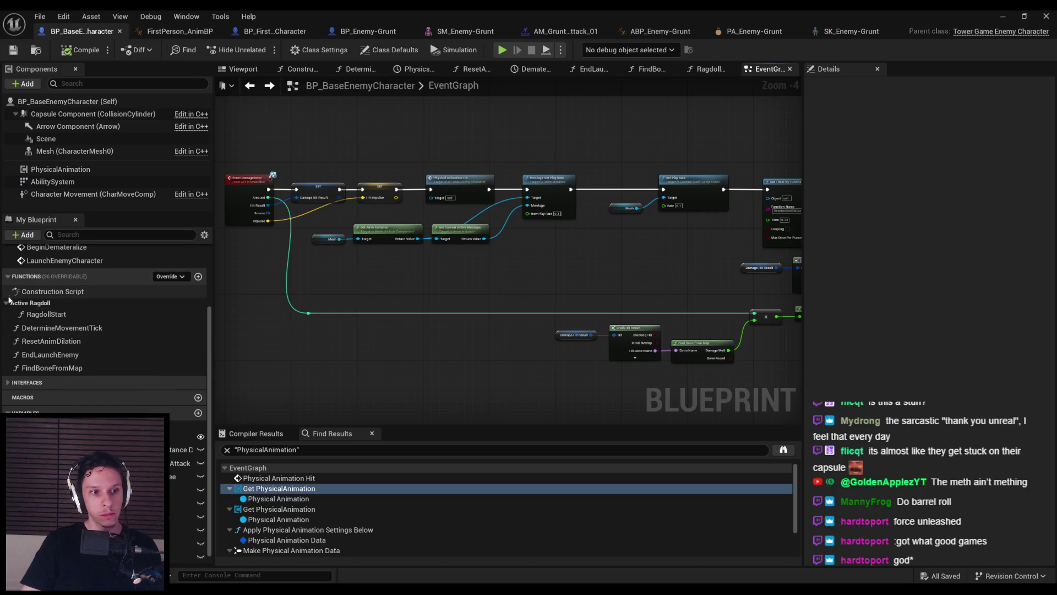
Open the RagdollStart function graph and shift its entry and SET nodes left
double_click(46, 313)
mouse_move(373, 277)
mouse_down()
mouse_move(256, 260)
mouse_move(390, 266)
mouse_move(372, 262)
mouse_up()
click(406, 318)
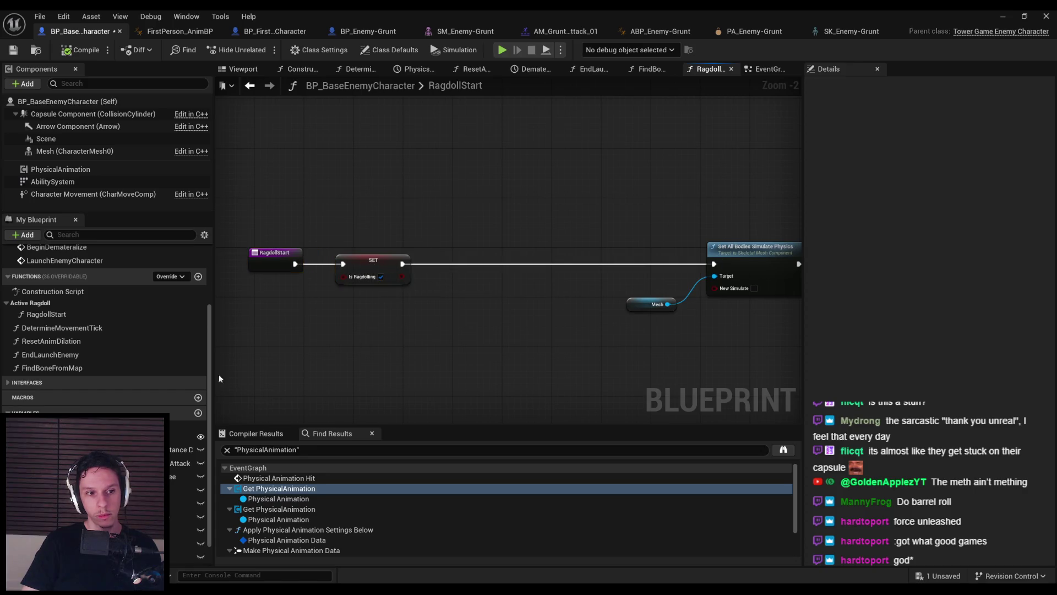
Add a Physics Hit Timeline getter to the RagdollStart graph
right_click(378, 363)
text(phyiscs hi)
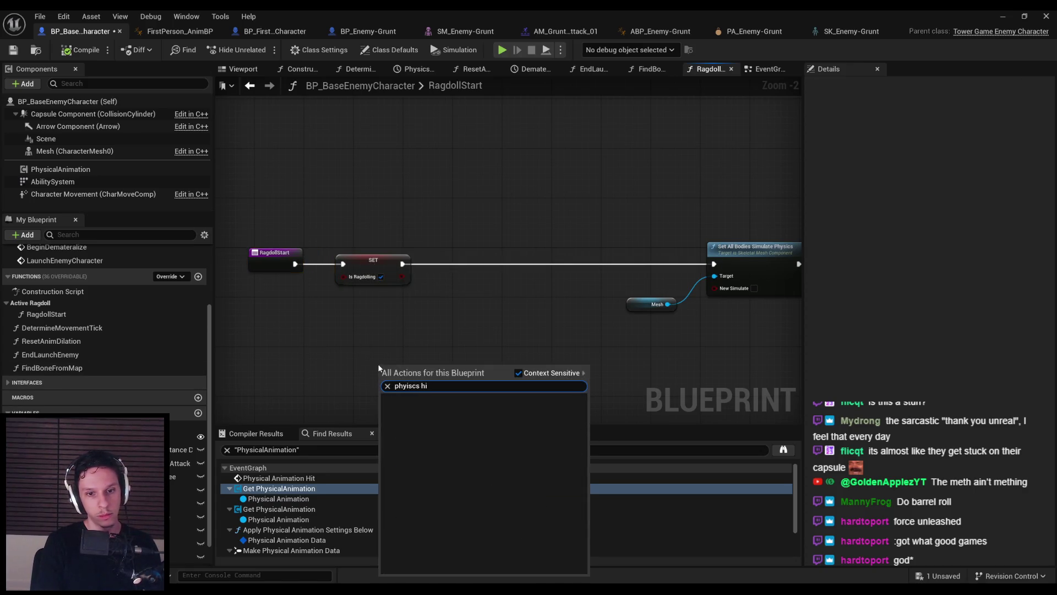
key(BackSpace)
key(BackSpace)
key(BackSpace)
key(BackSpace)
key(BackSpace)
key(BackSpace)
key(BackSpace)
text(sics hit timeline)
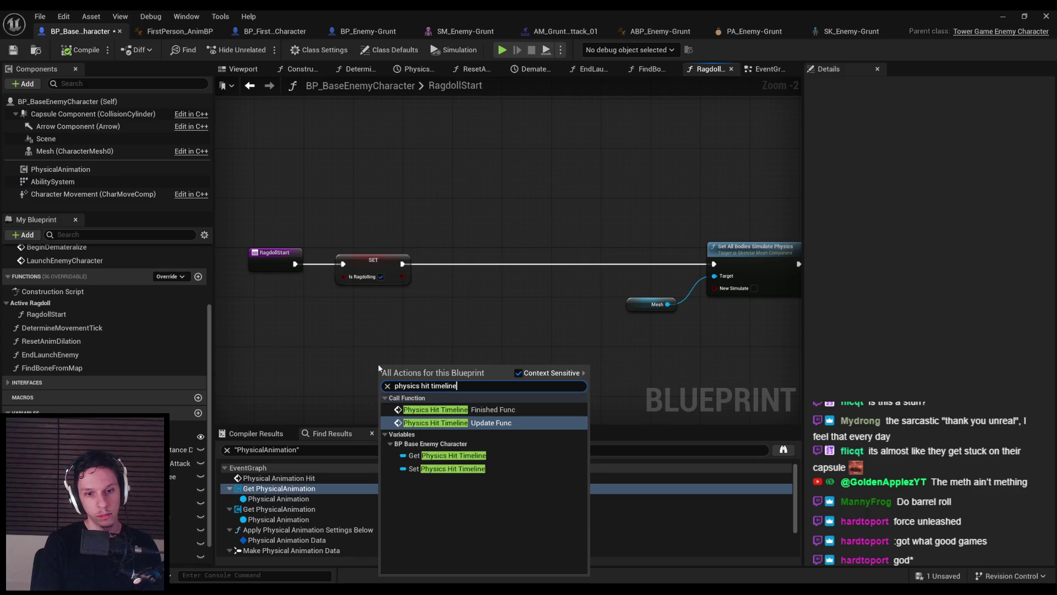
key(Down)
key(Return)
Wire a timeline Stop node between SET and Set All Bodies Simulate Physics, then start a playtest
drag(434, 366, 531, 248)
text(stop)
key(Return)
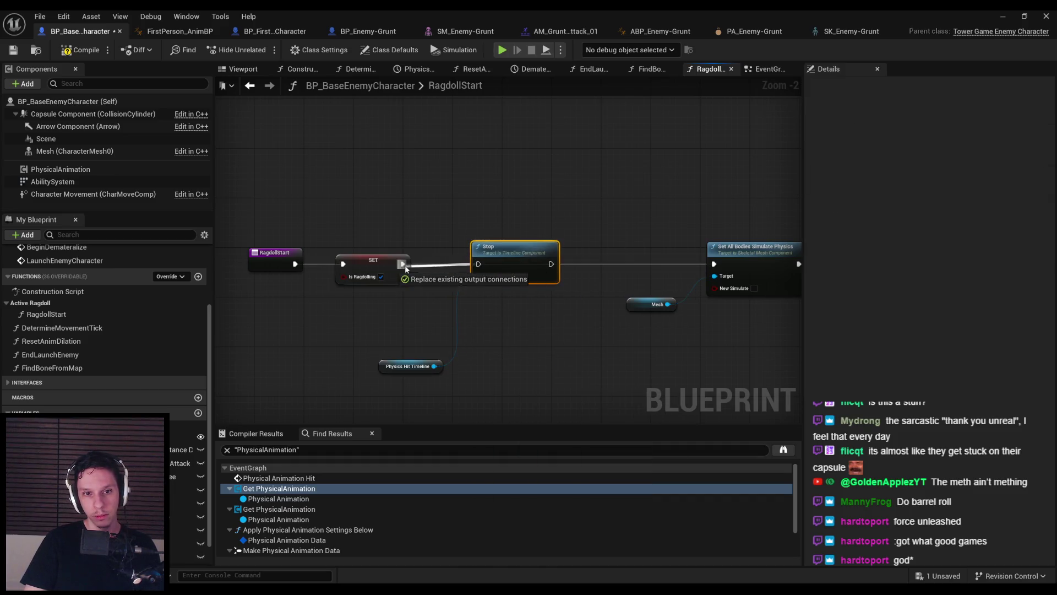
drag(407, 366, 382, 310)
alt+click(550, 265)
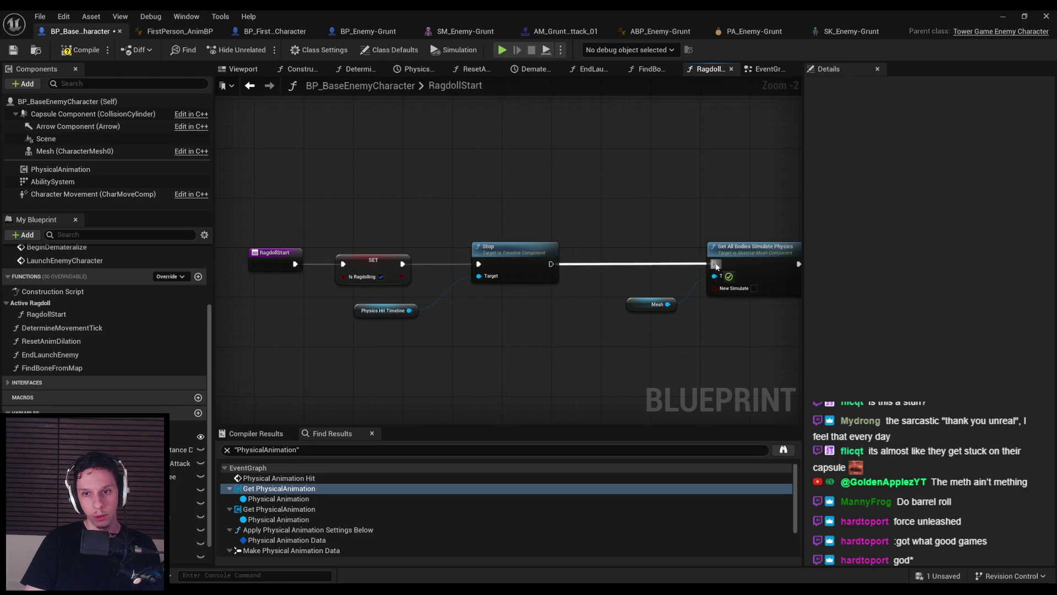
click(1005, 15)
key(alt+p)
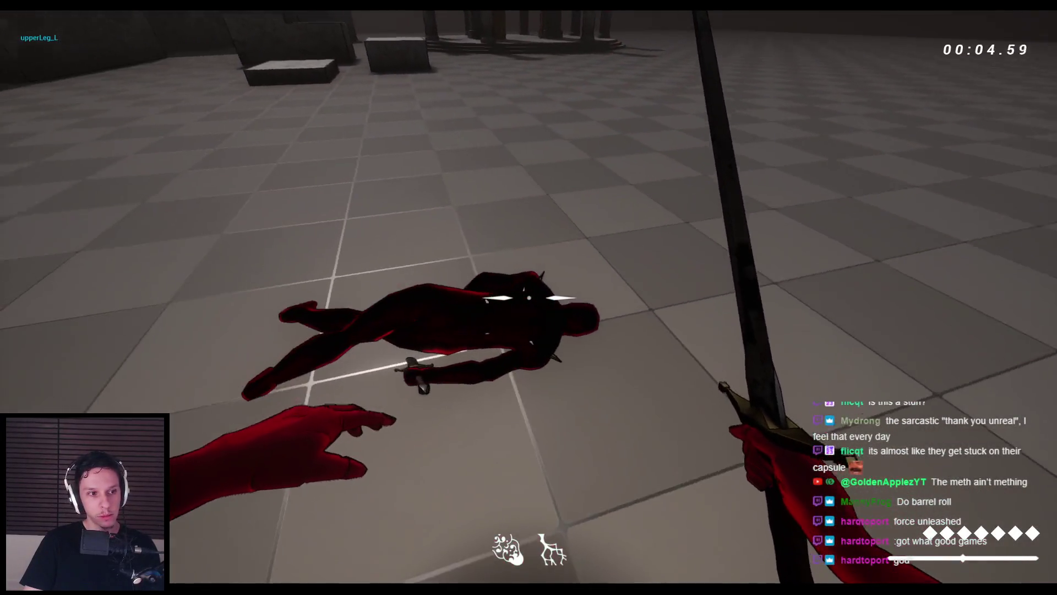
Hit the downed enemy in the playtest, end it, and nudge the Stop node left
click(528, 297)
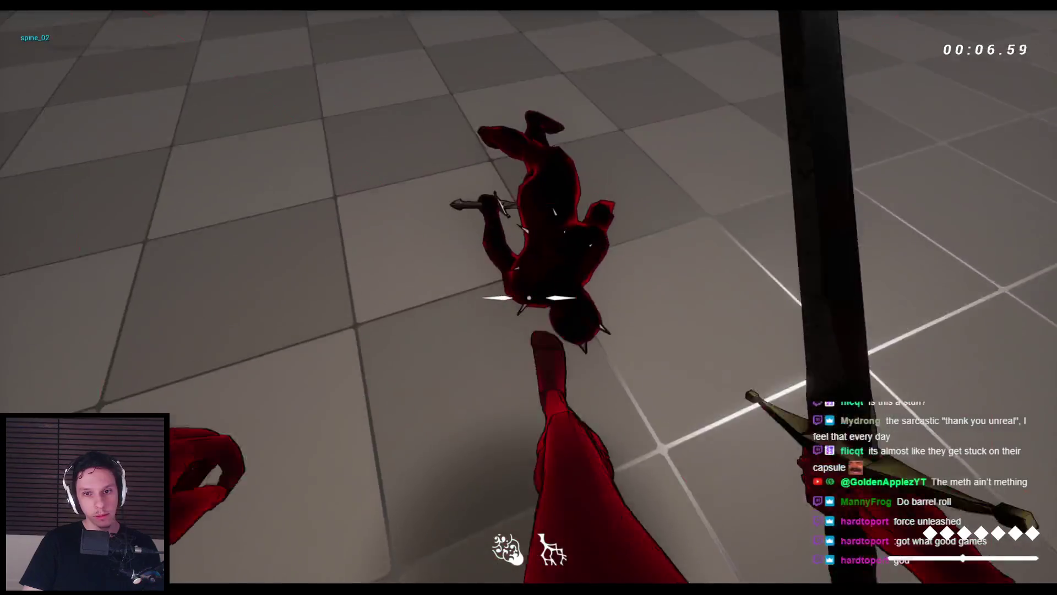
key(Escape)
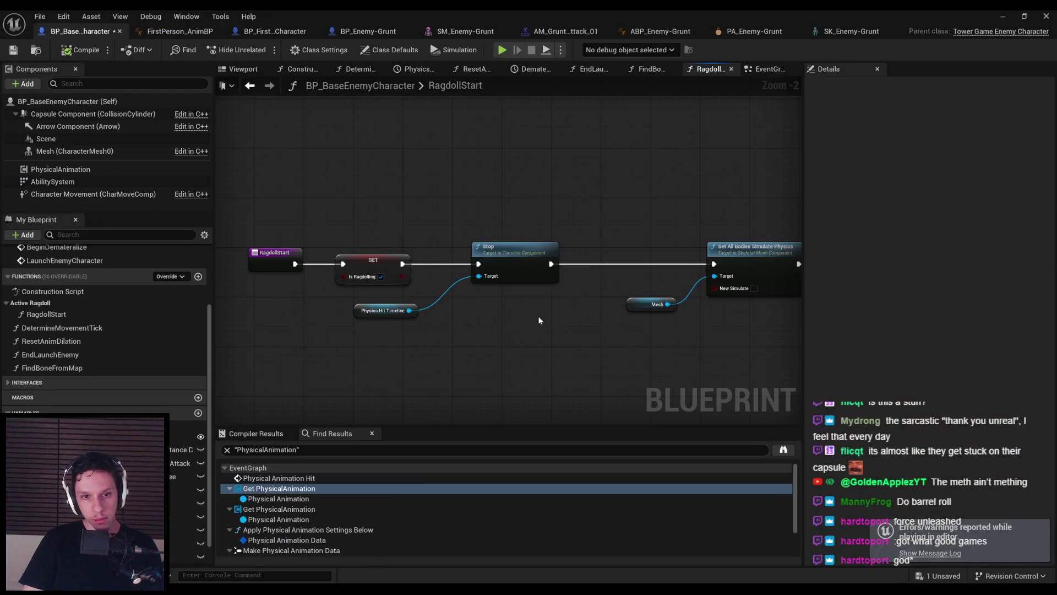
drag(526, 263, 502, 262)
click(375, 316)
scroll(337, 290, down, 1)
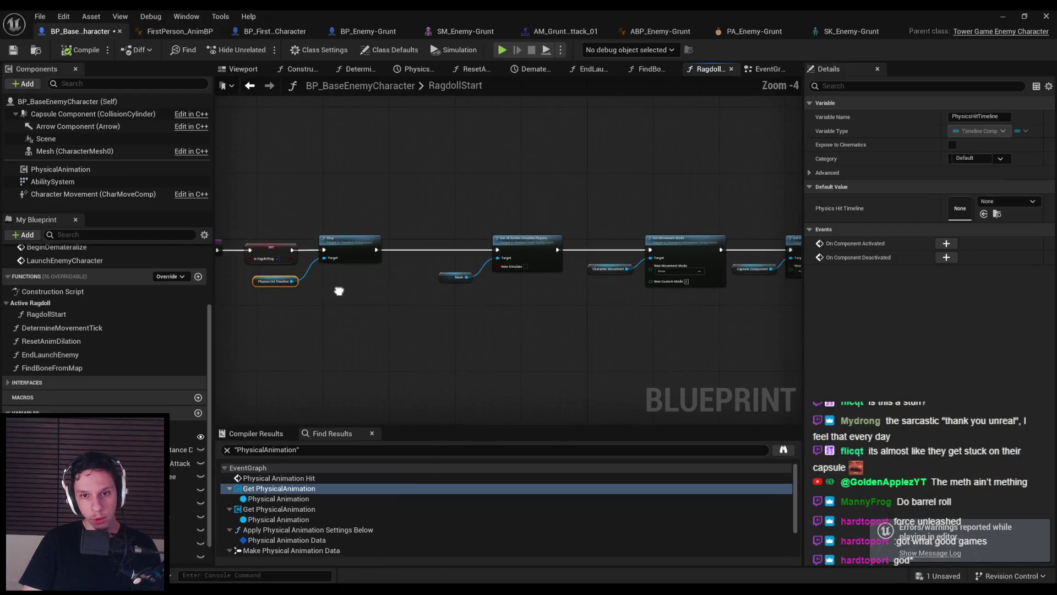
Shift the RagdollStart entry nodes right and add a Vector input named ImpulseDirection
drag(268, 182, 427, 277)
drag(290, 220, 384, 220)
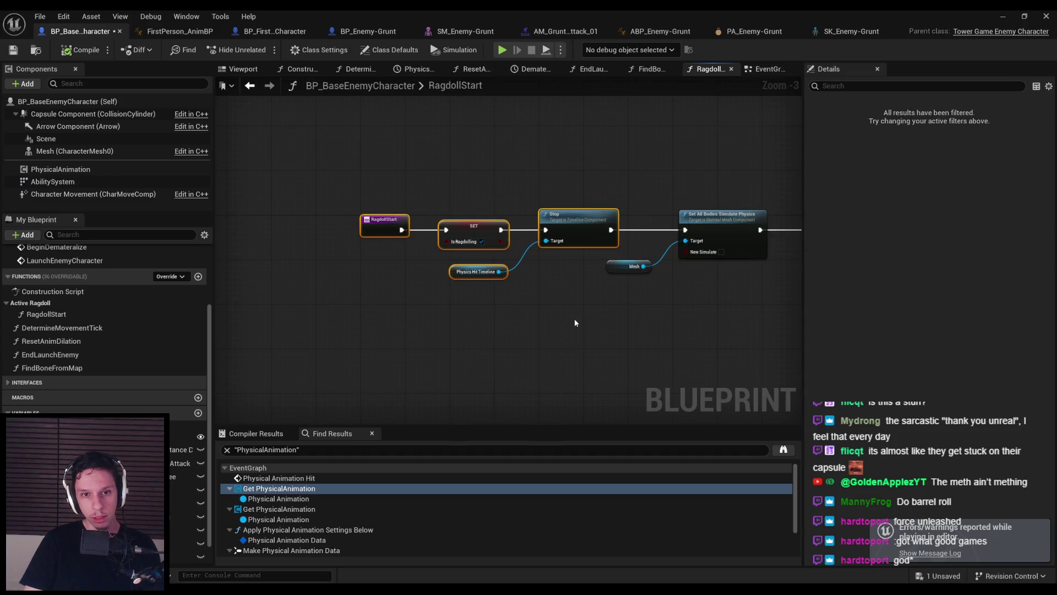
click(384, 220)
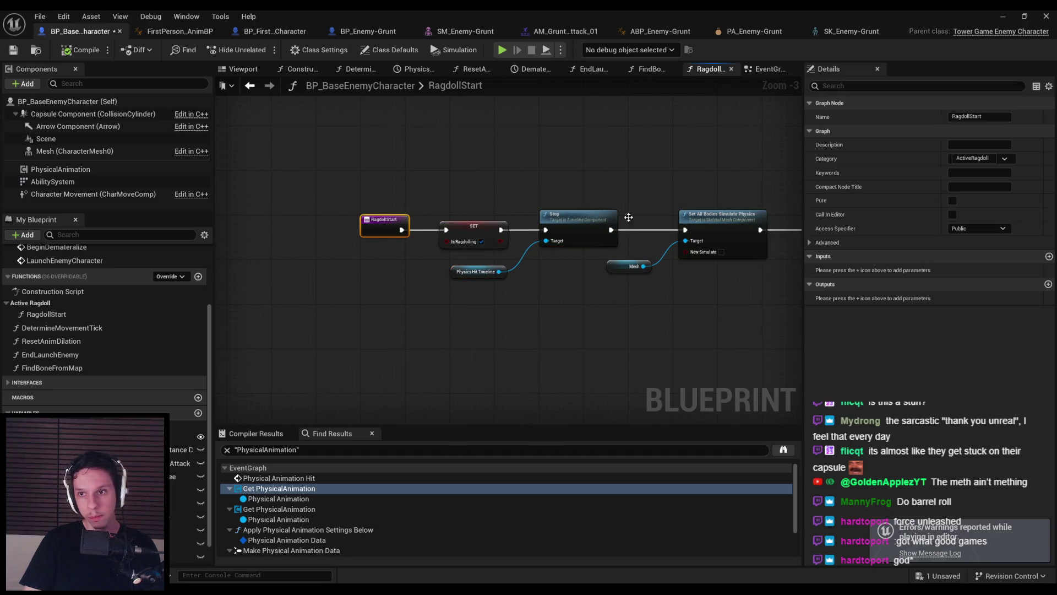
click(1049, 256)
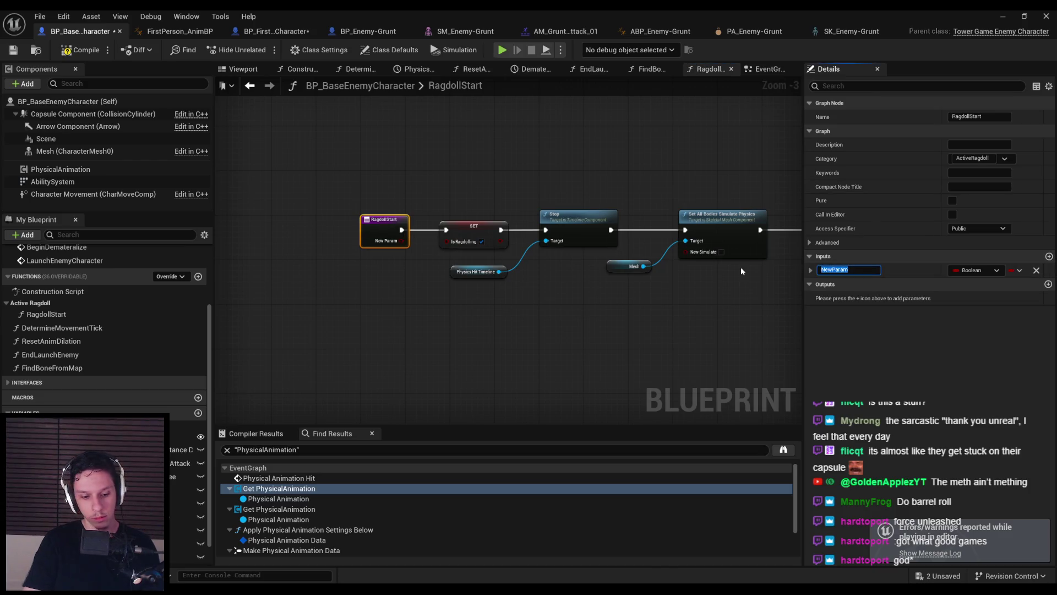
click(974, 270)
click(742, 349)
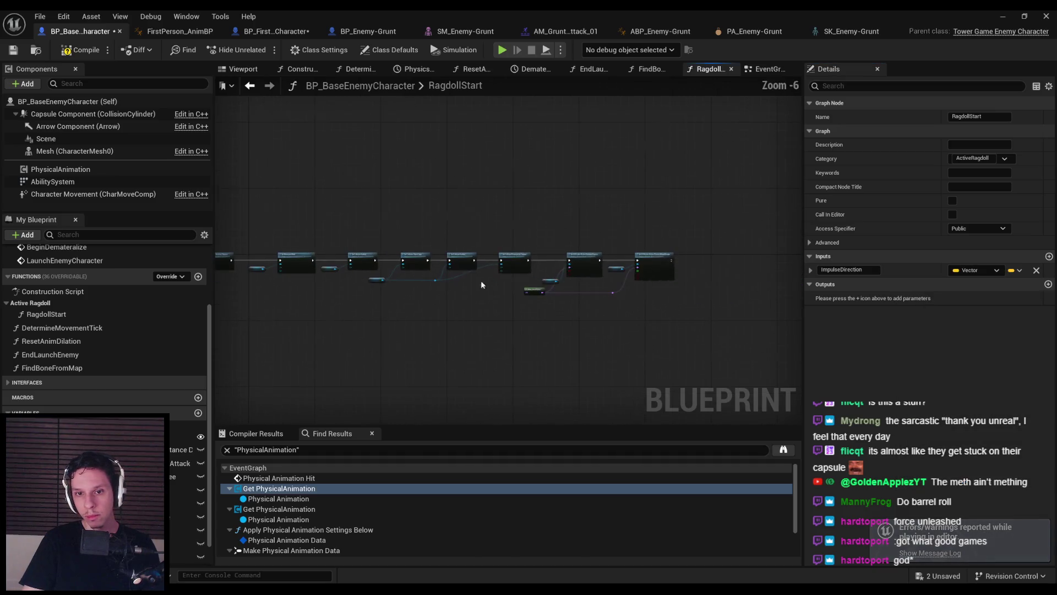
Append an Add Impulse node after the blend weight node and arrange it with the Mesh getter
scroll(611, 209, up, 2)
drag(611, 210, 613, 208)
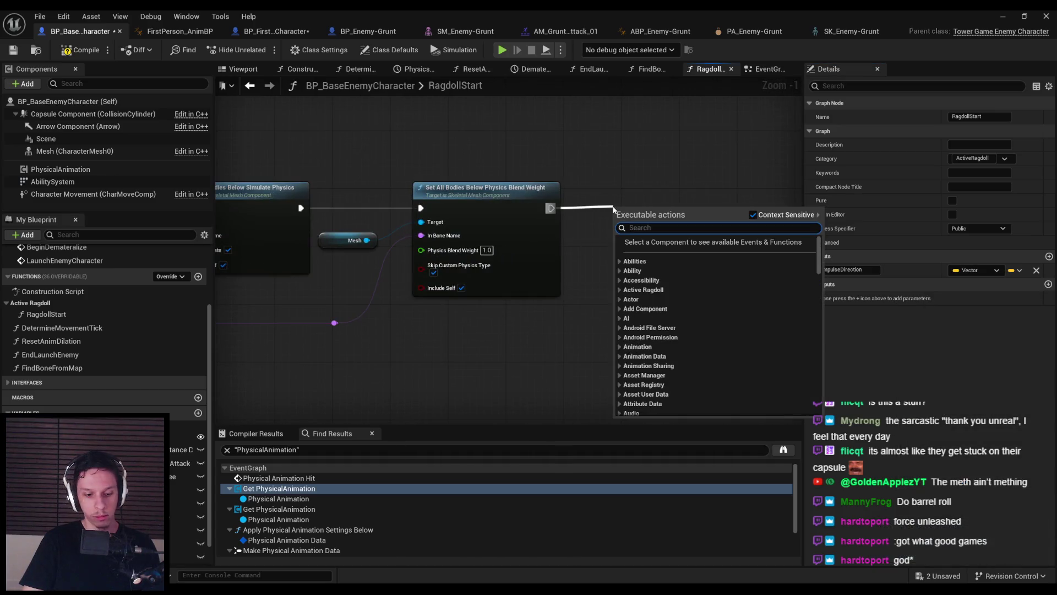
text(add impulse)
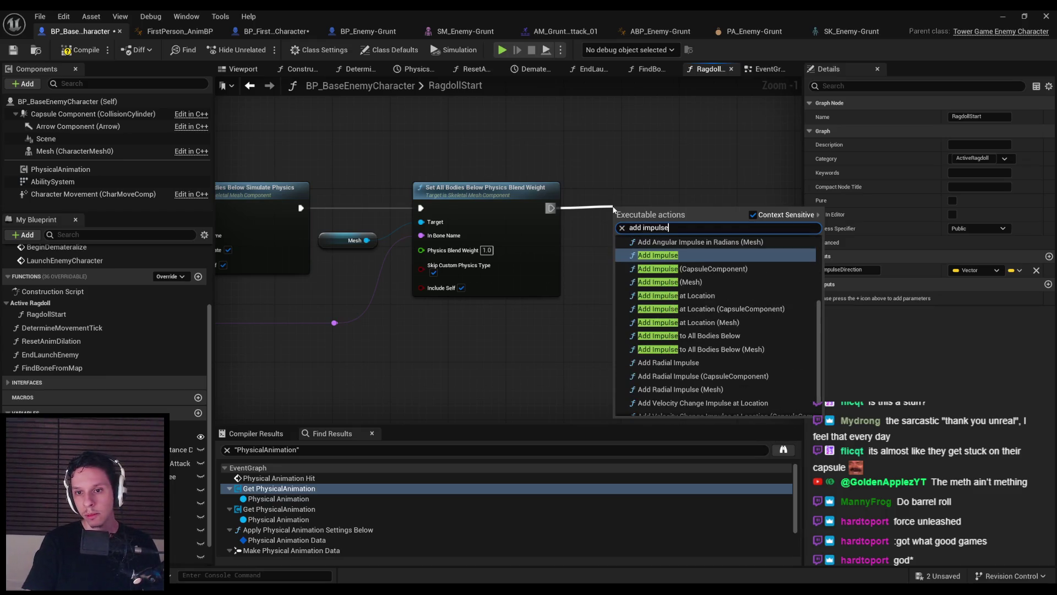
key(Return)
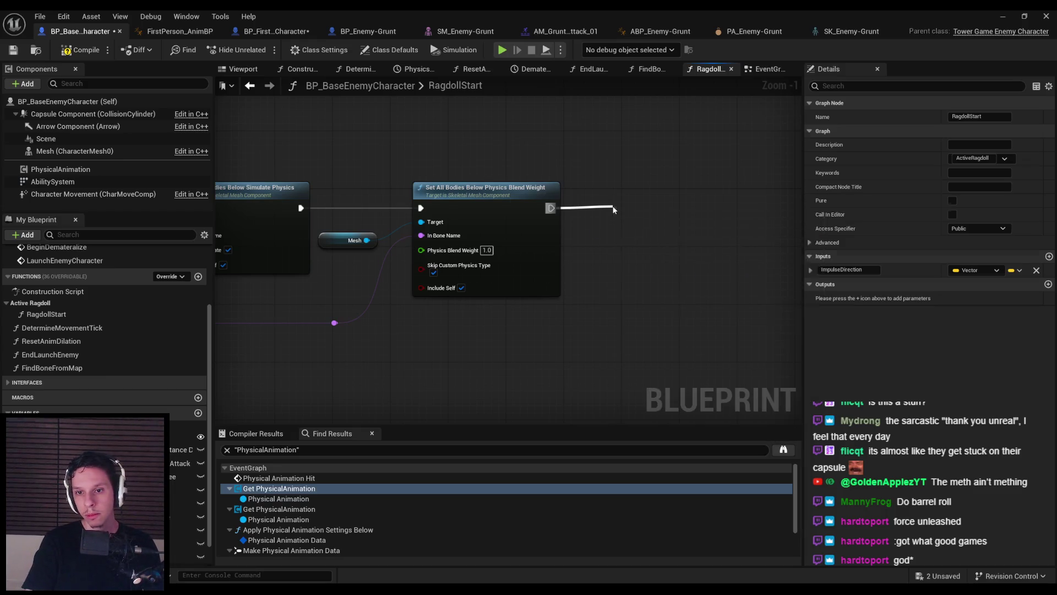
drag(570, 198, 601, 200)
click(567, 183)
drag(477, 183, 497, 252)
click(536, 237)
click(187, 490)
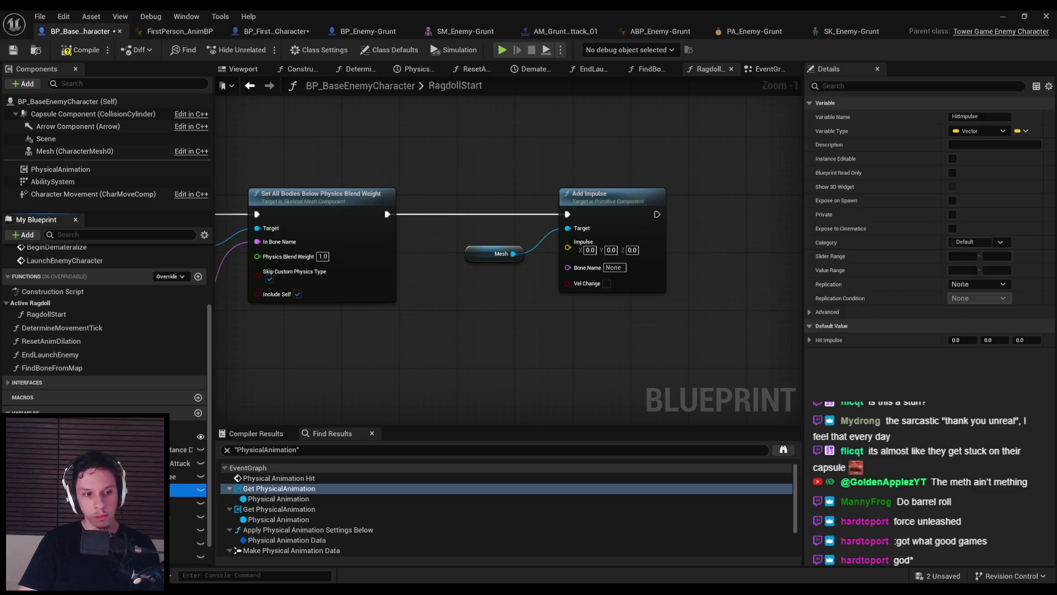
key(Home)
scroll(674, 280, up, 8)
scroll(706, 282, down, 4)
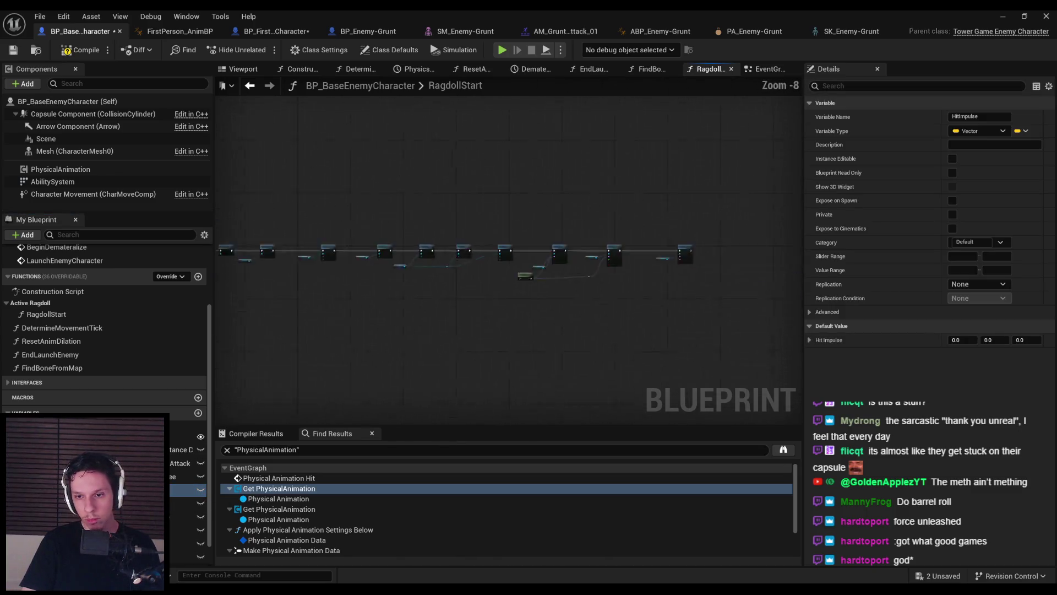
scroll(603, 273, up, 3)
Wire an Impulse Direction getter into Add Impulse, set bone name spine_01, and save
right_click(562, 297)
text(impulse dir)
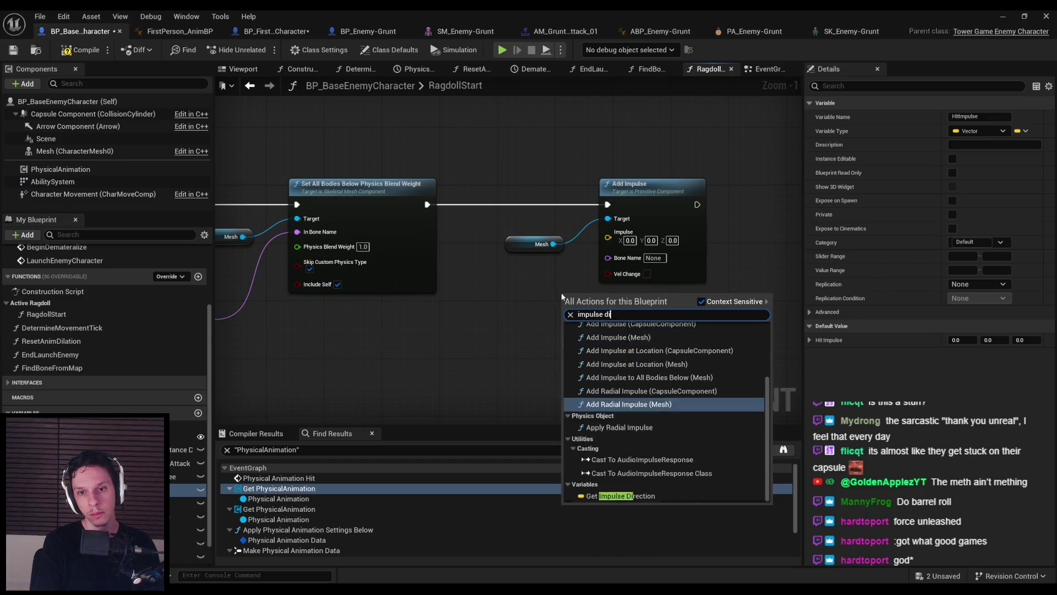
key(Return)
scroll(516, 288, up, 1)
drag(516, 287, 499, 279)
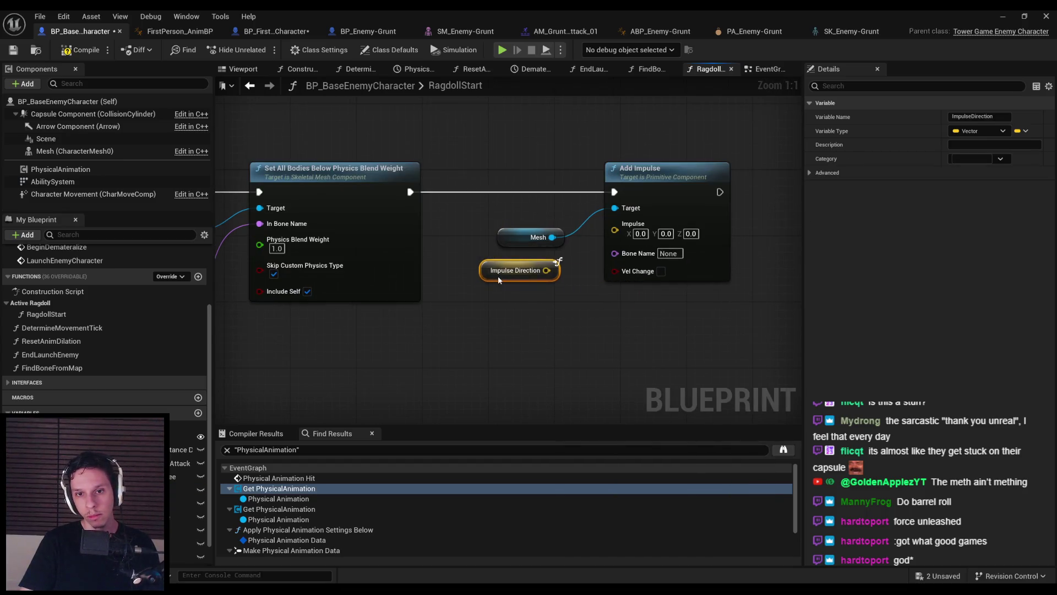
click(670, 253)
text(spine_01)
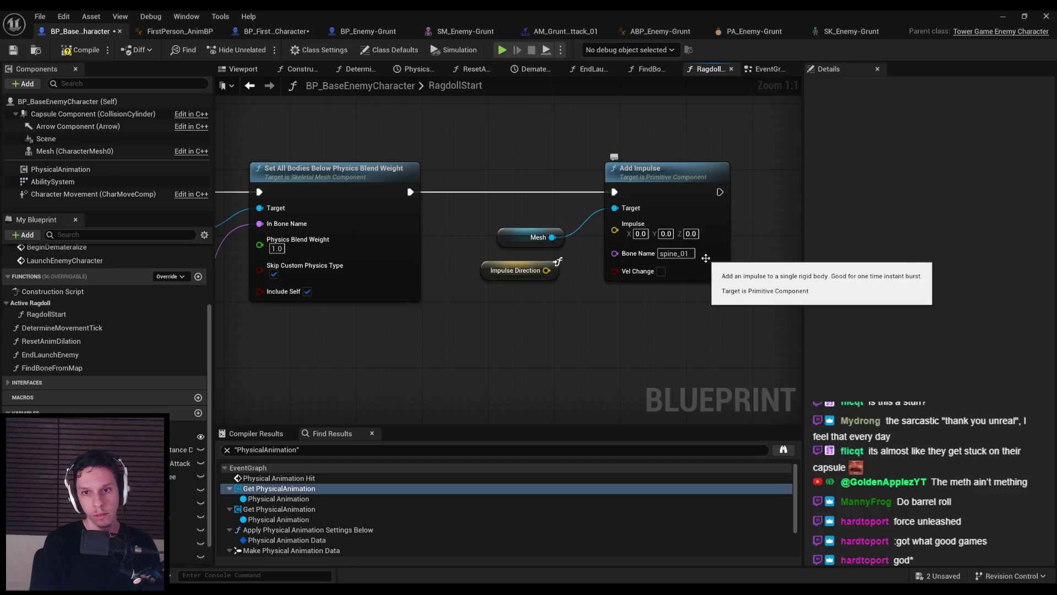
mouse_move(615, 230)
mouse_down()
mouse_move(546, 270)
mouse_move(520, 247)
mouse_up()
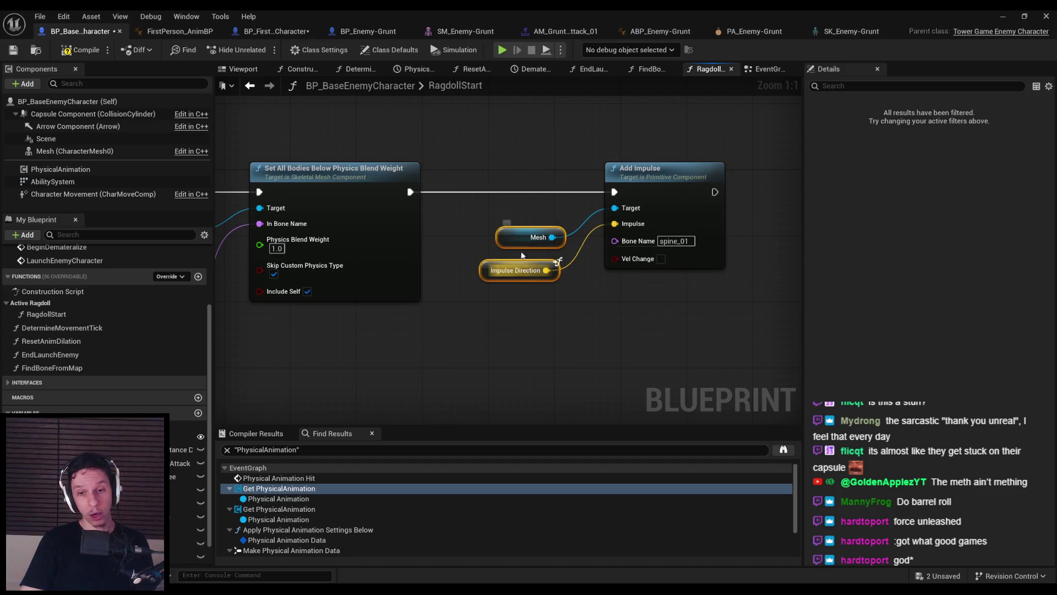
click(525, 324)
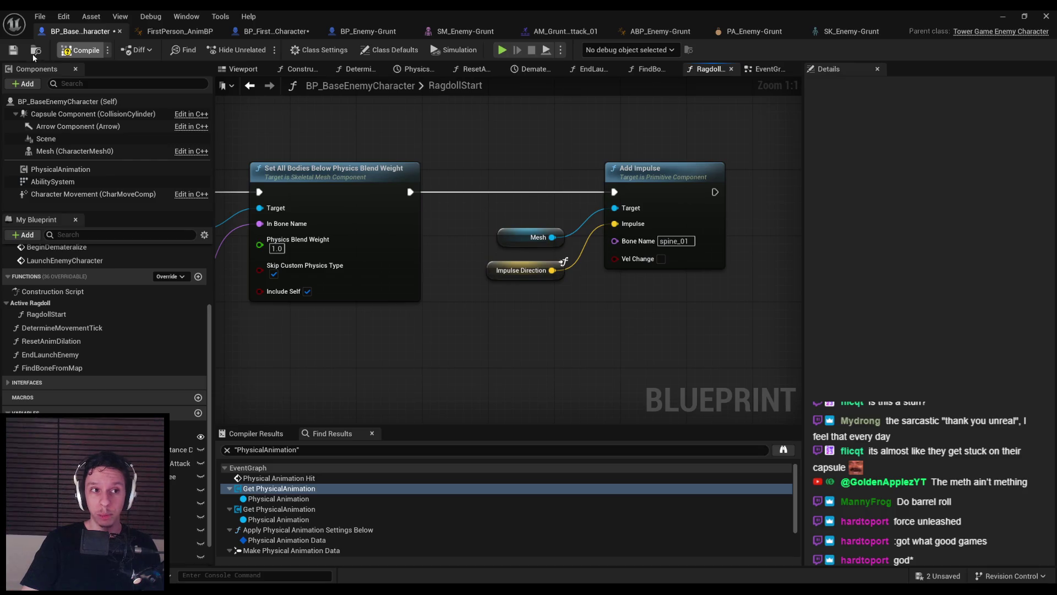
click(13, 50)
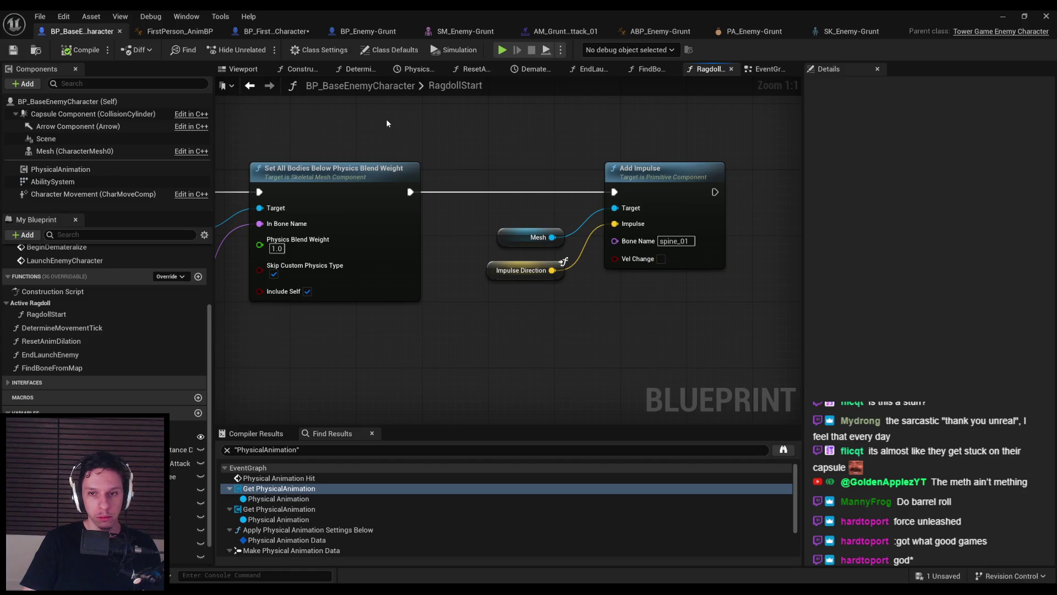
click(273, 32)
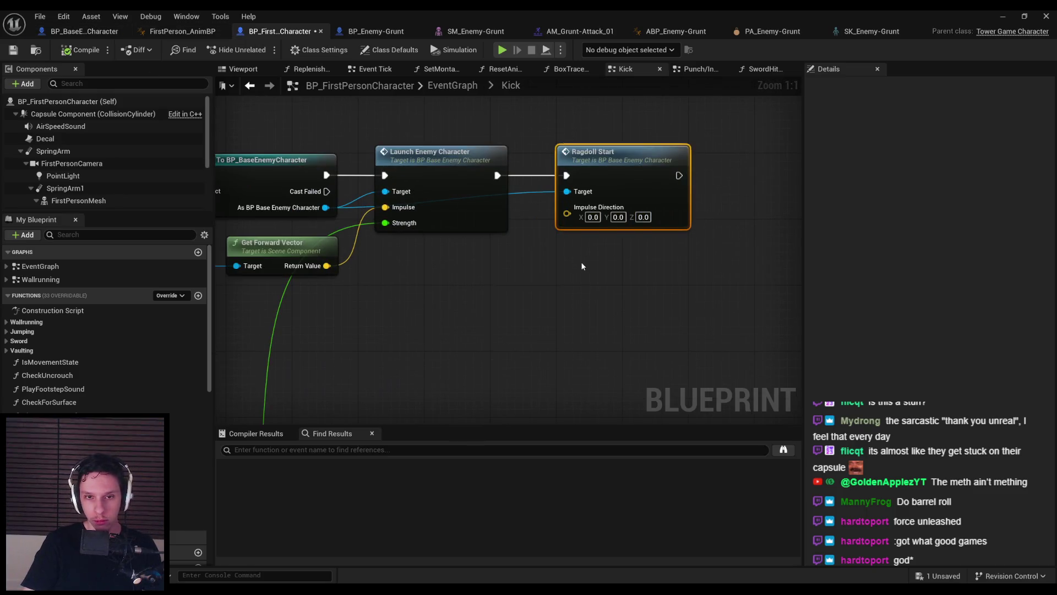
Multiply the forward vector by 1500 and wire the result into Ragdoll Start's Impulse Direction
scroll(583, 261, down, 2)
click(590, 240)
drag(501, 232, 570, 234)
text(*)
key(Return)
text(1500)
click(609, 279)
drag(626, 241, 682, 193)
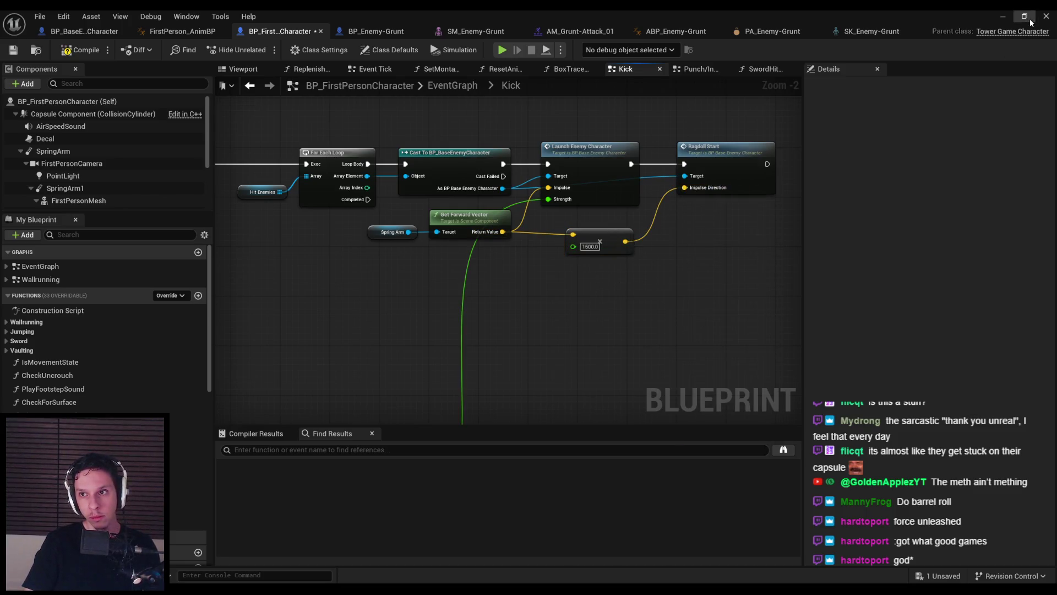
click(1002, 16)
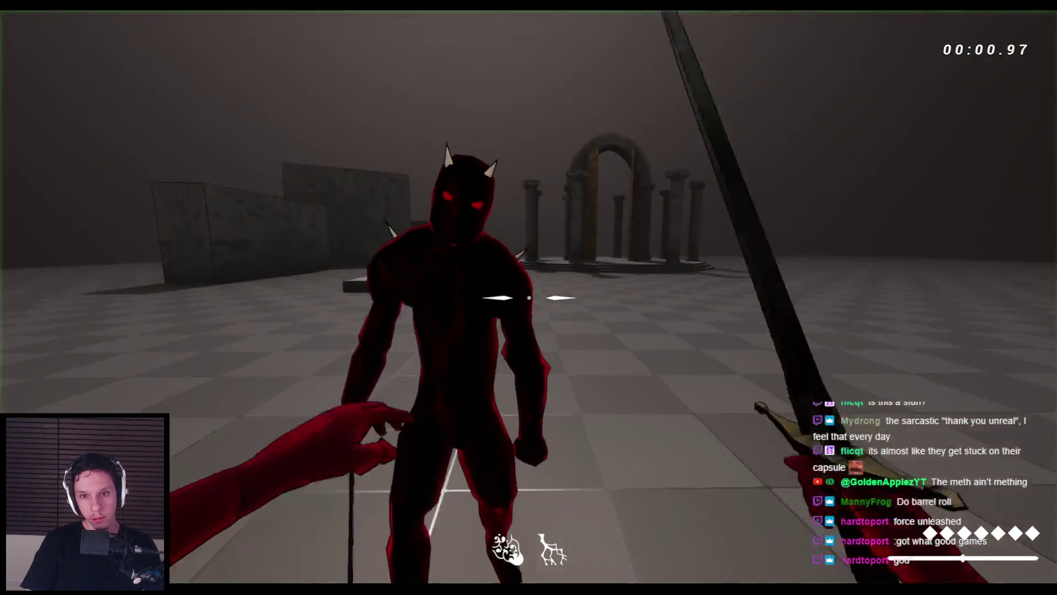
Compile the first-person Blueprint and run several playtests kicking the enemy
click(528, 297)
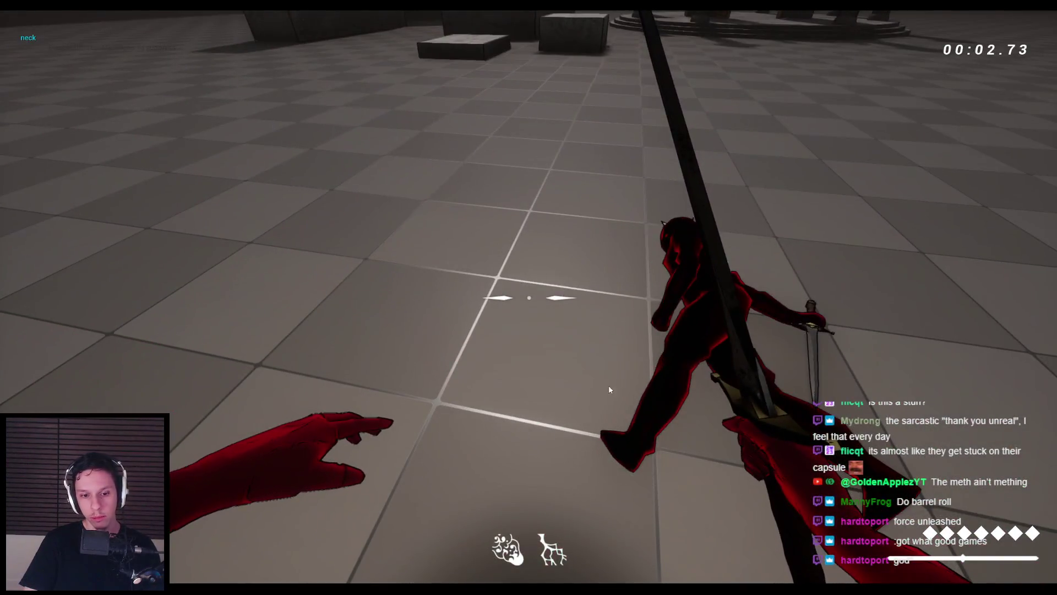
key(Escape)
click(337, 573)
scroll(551, 231, up, 3)
click(584, 237)
click(82, 50)
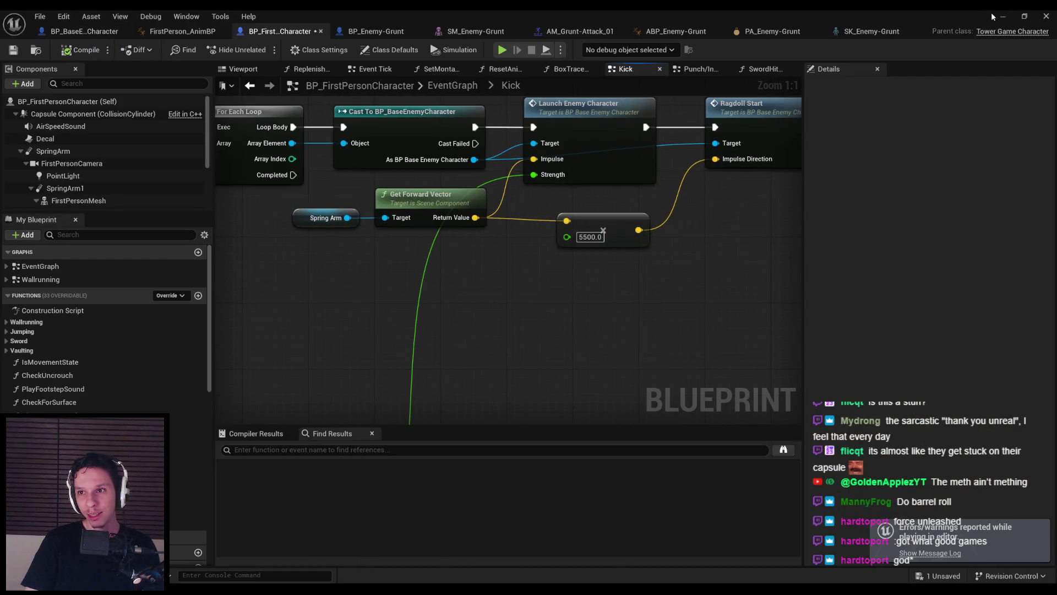
key(alt+Tab)
key(alt+p)
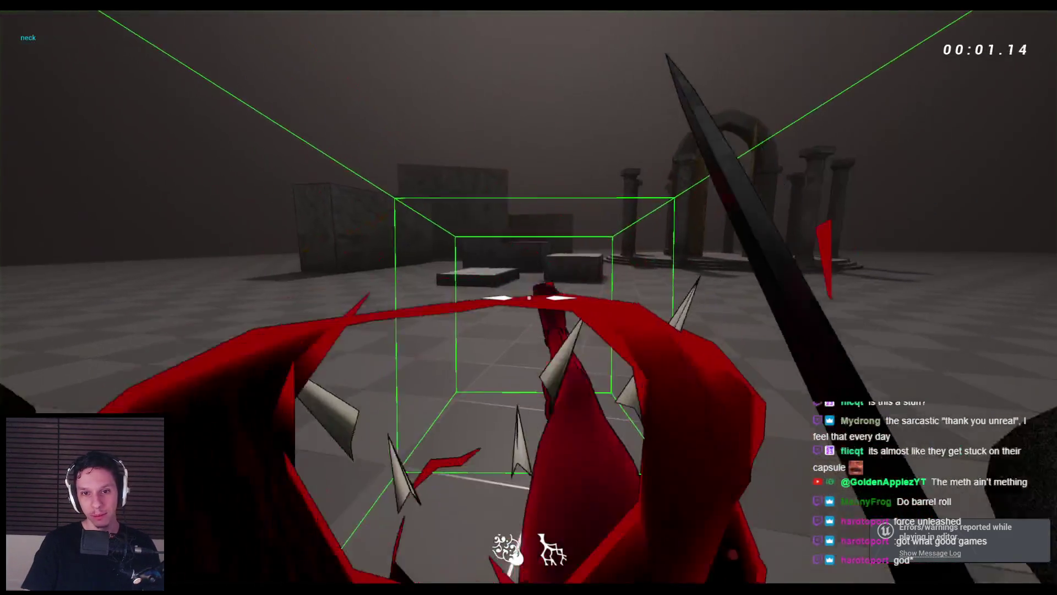
key(Escape)
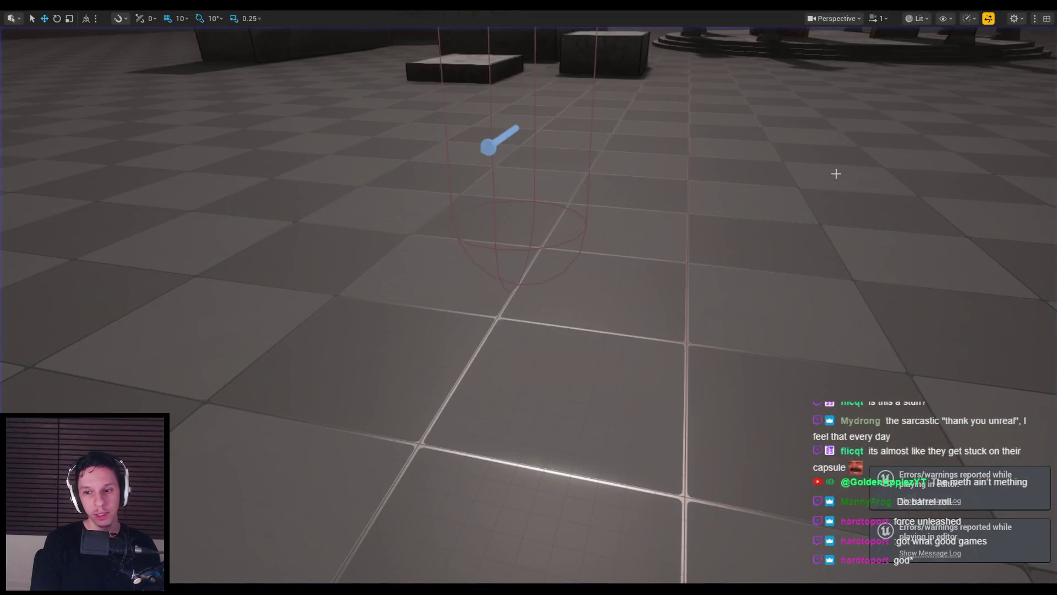
key(alt+p)
click(529, 298)
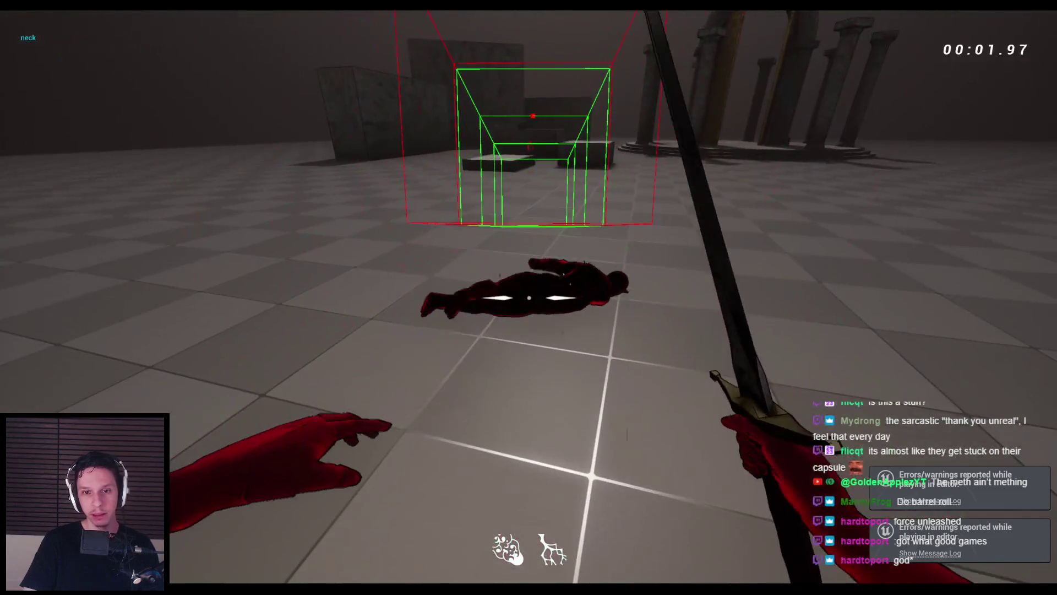
key(Escape)
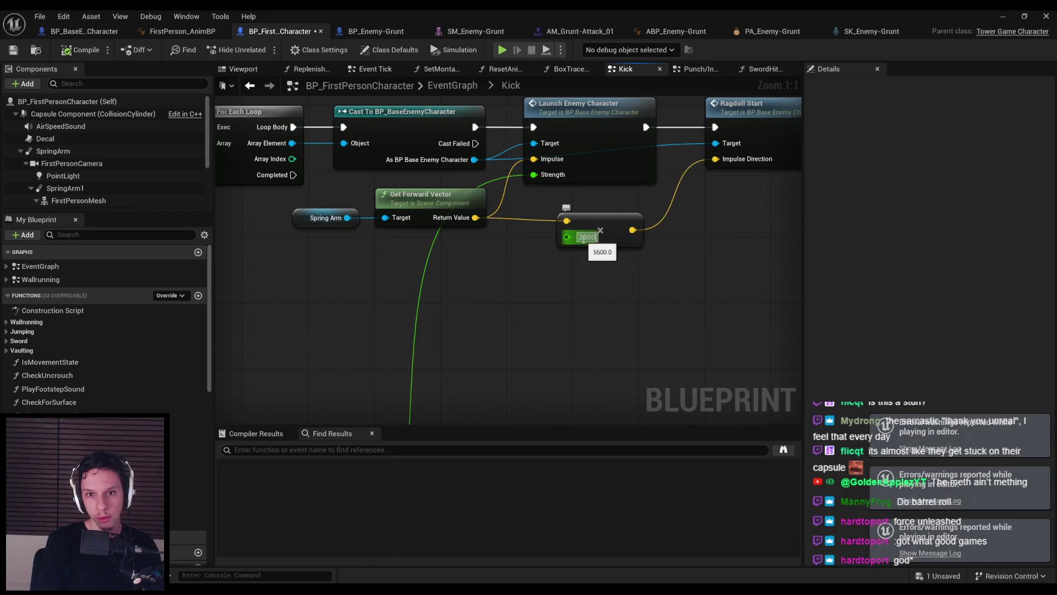
Inspect the impulse nodes in RagdollStart, then playtest the ragdoll again
drag(583, 238, 384, 285)
double_click(566, 186)
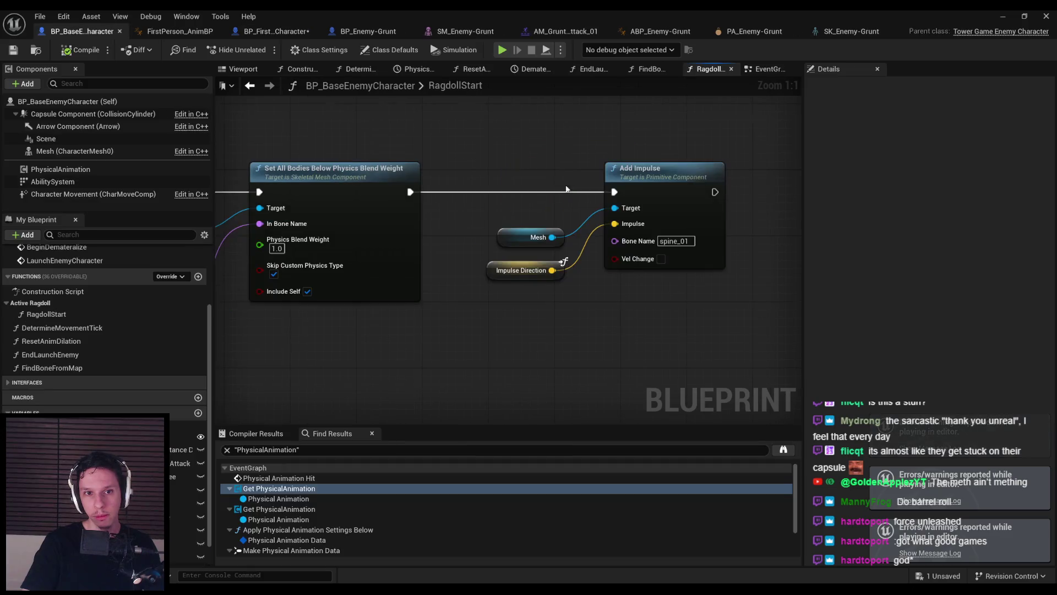
scroll(638, 314, down, 3)
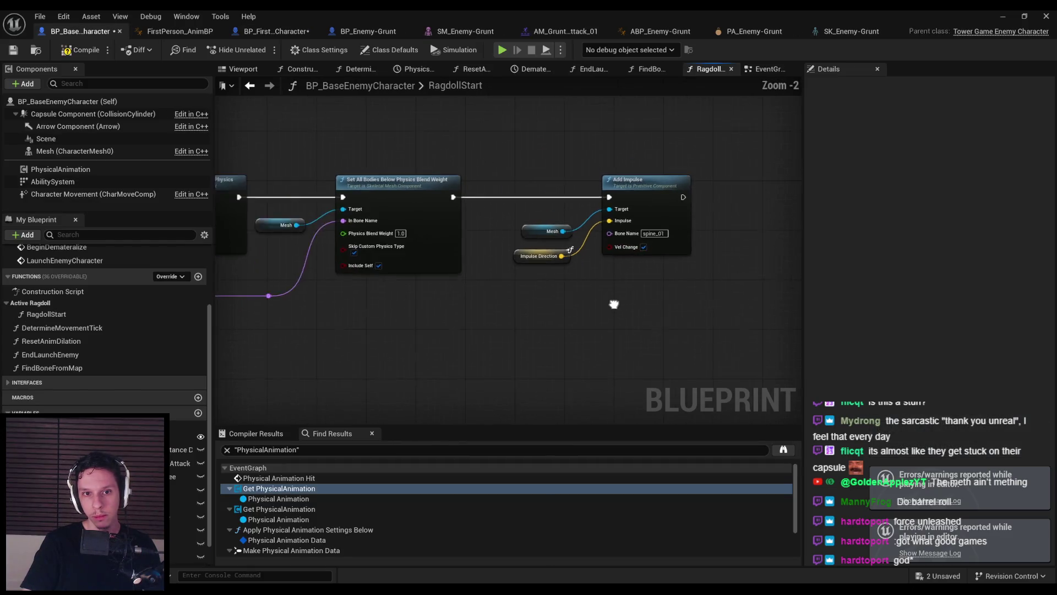
drag(696, 334, 394, 329)
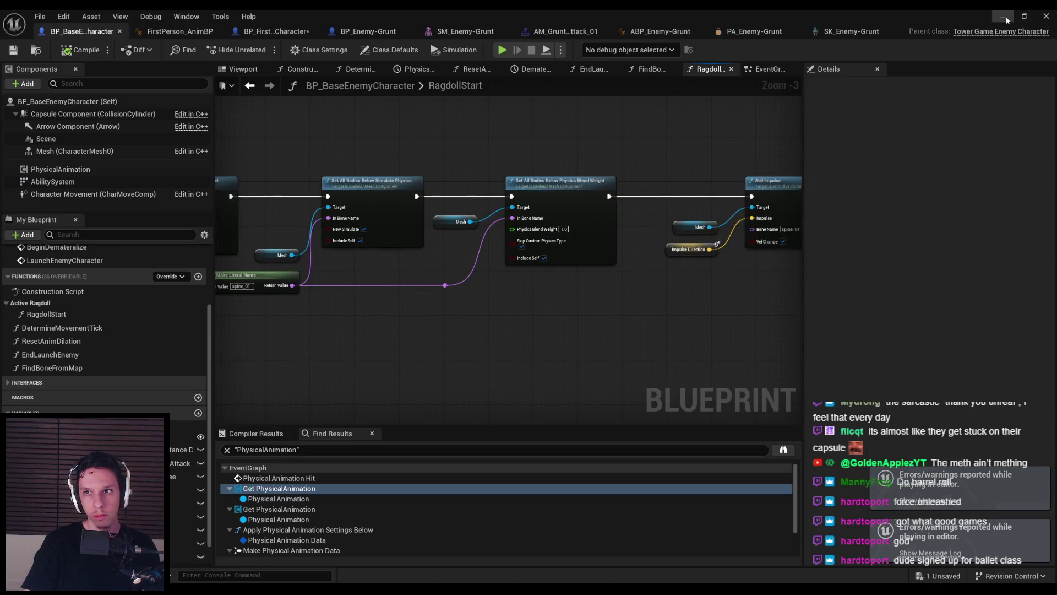
click(1046, 16)
drag(980, 40, 971, 55)
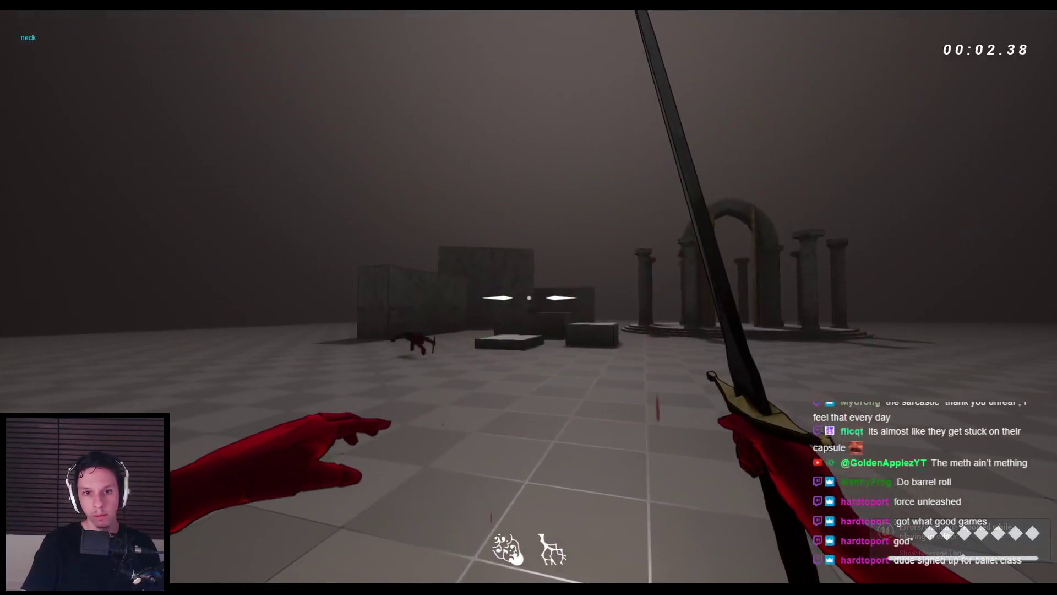
key(Escape)
key(alt+p)
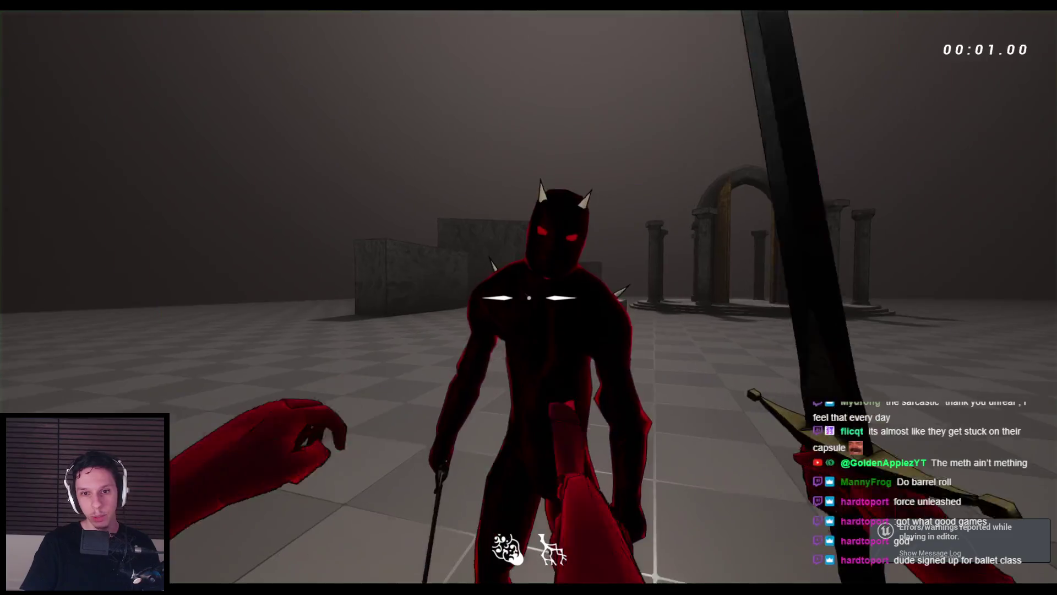
key(Escape)
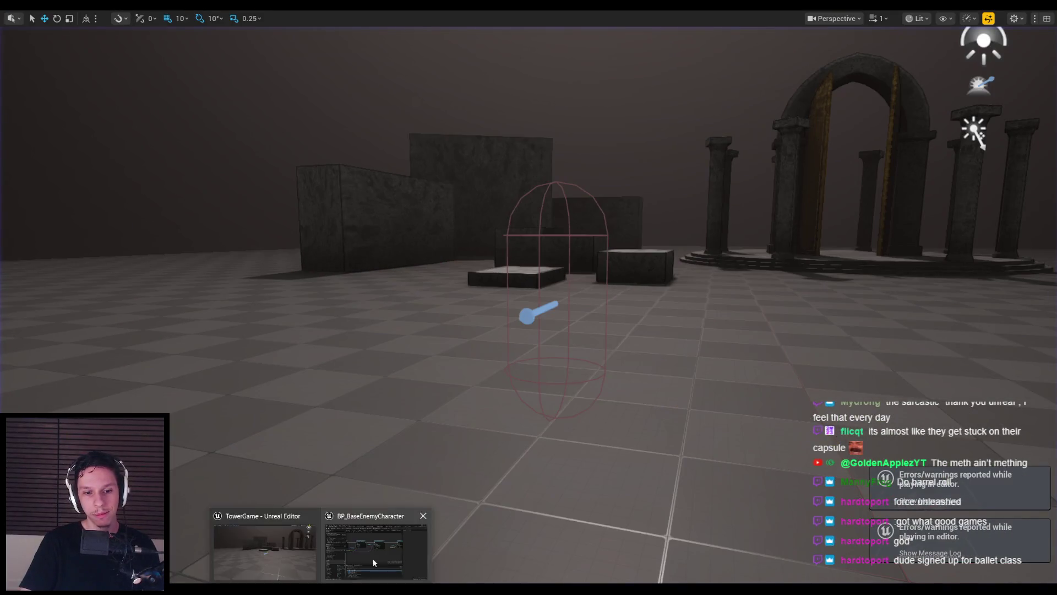
Raise the forward-vector multiplier to 5000 and playtest the kick once more
click(367, 561)
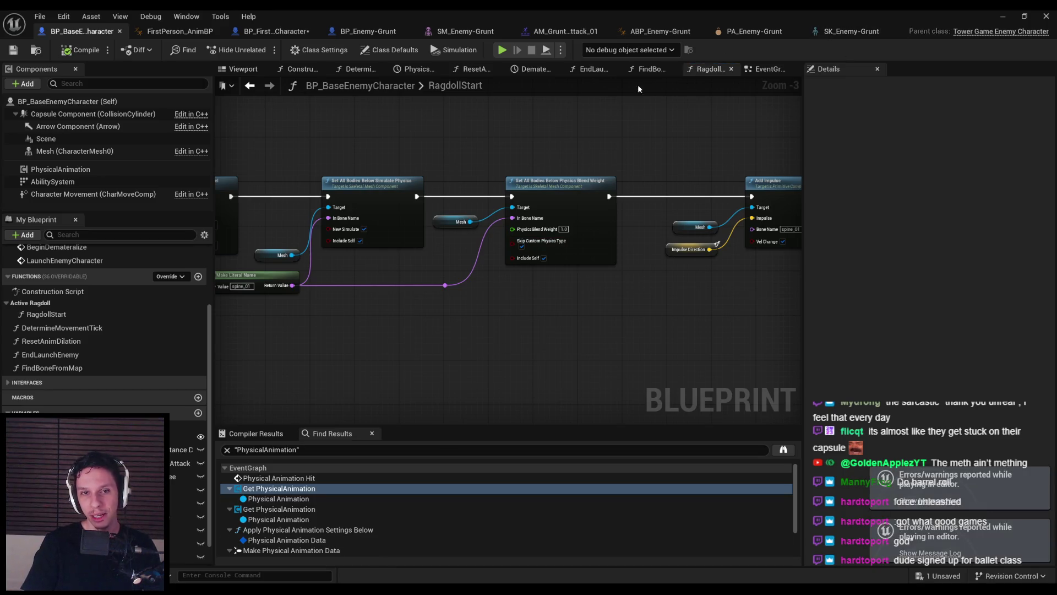
click(278, 31)
text(5000)
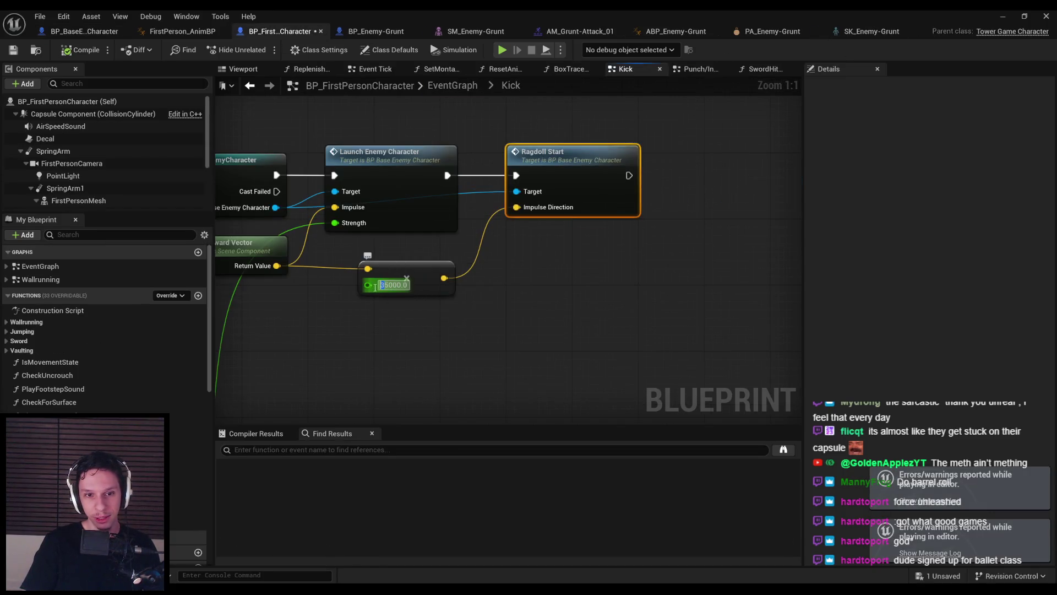
key(Return)
click(618, 234)
click(1003, 18)
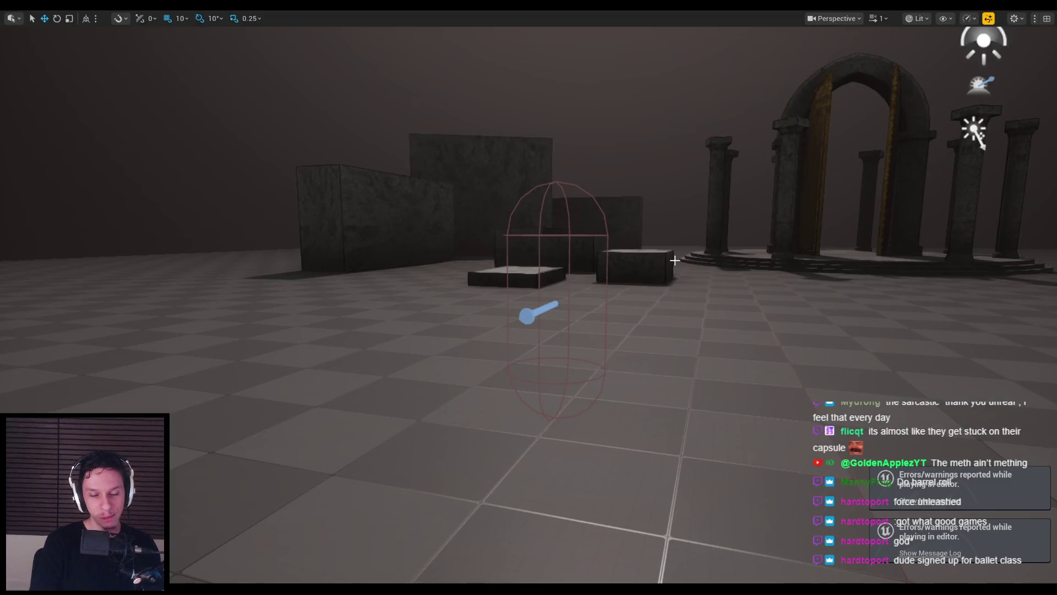
key(alt+p)
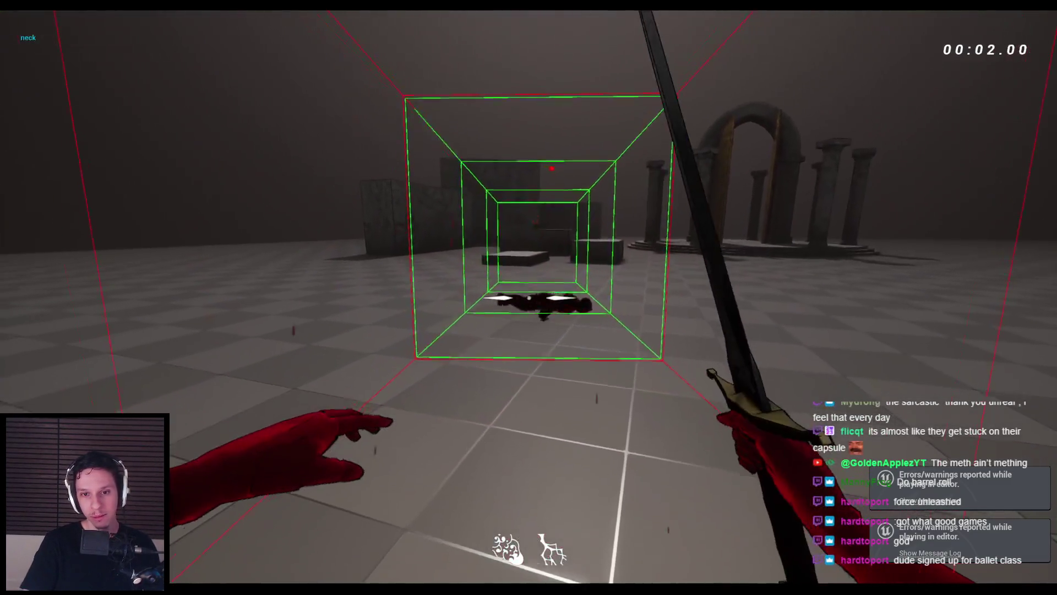
key(Escape)
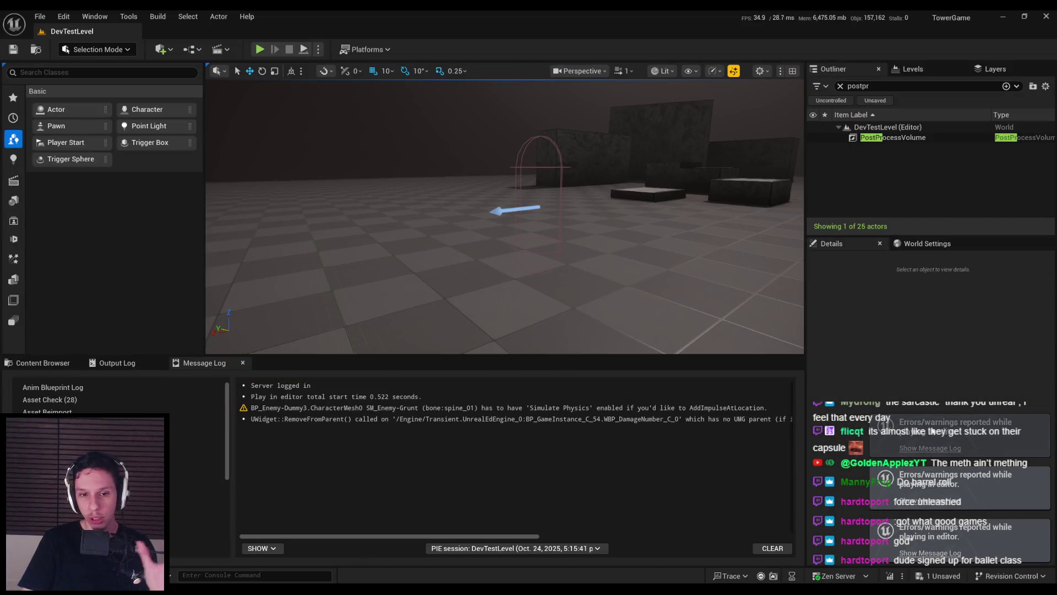
Open Editor Preferences from the Edit menu, landing on General – Appearance
drag(393, 535, 321, 536)
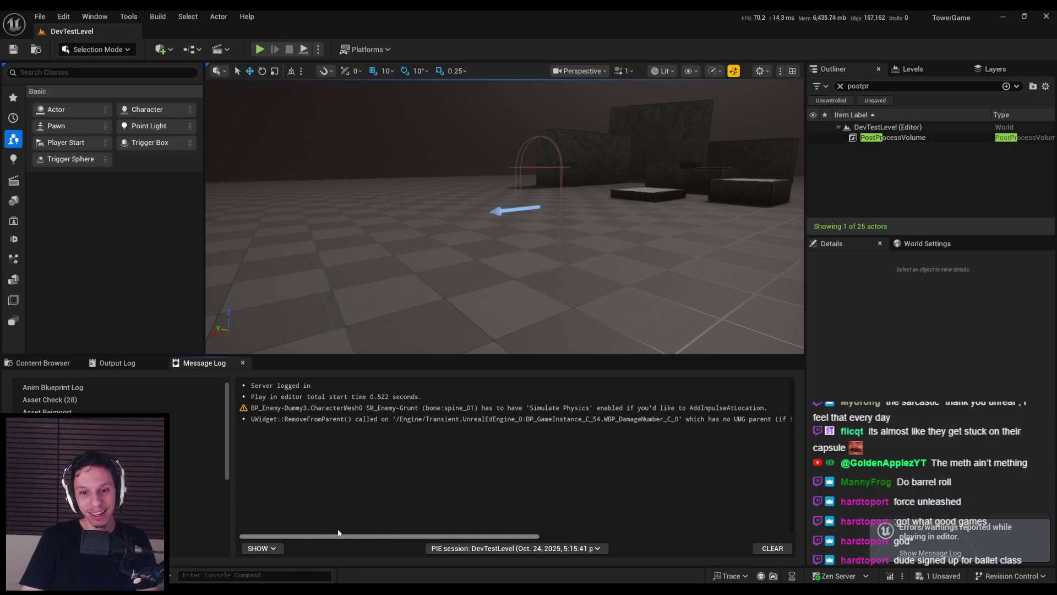
mouse_move(381, 536)
mouse_down()
mouse_move(639, 533)
mouse_move(326, 516)
mouse_up()
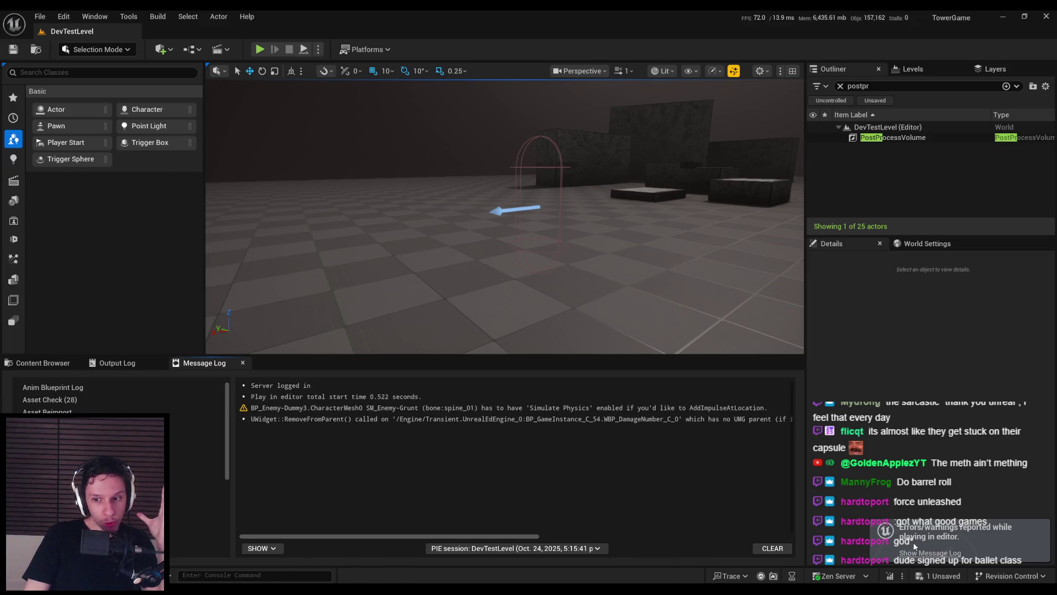
click(63, 18)
click(91, 174)
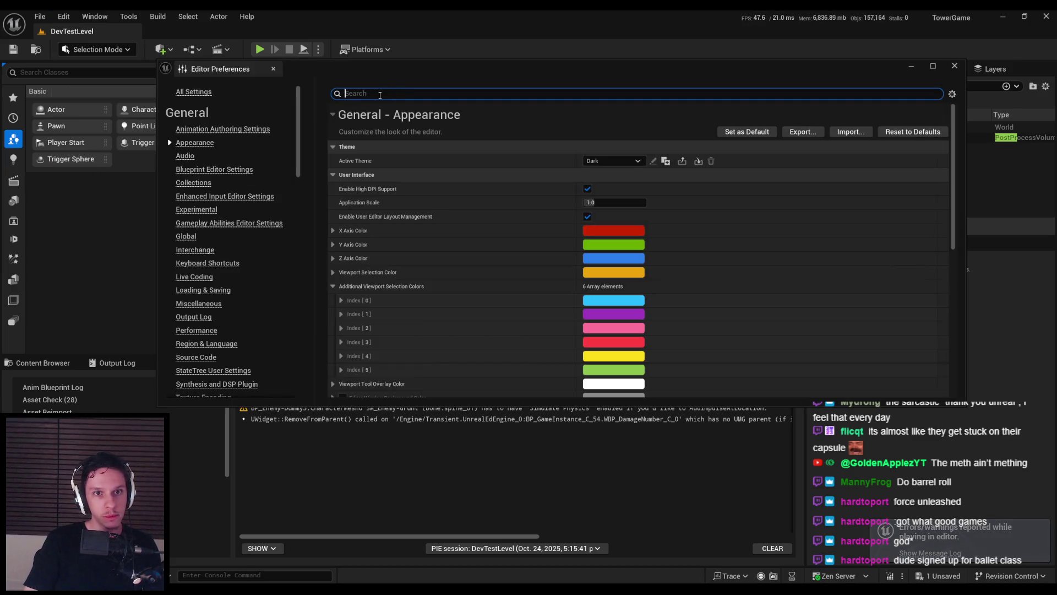
text(e)
Search the editor preferences for 'error' and scroll through the matching settings
click(380, 93)
text(error)
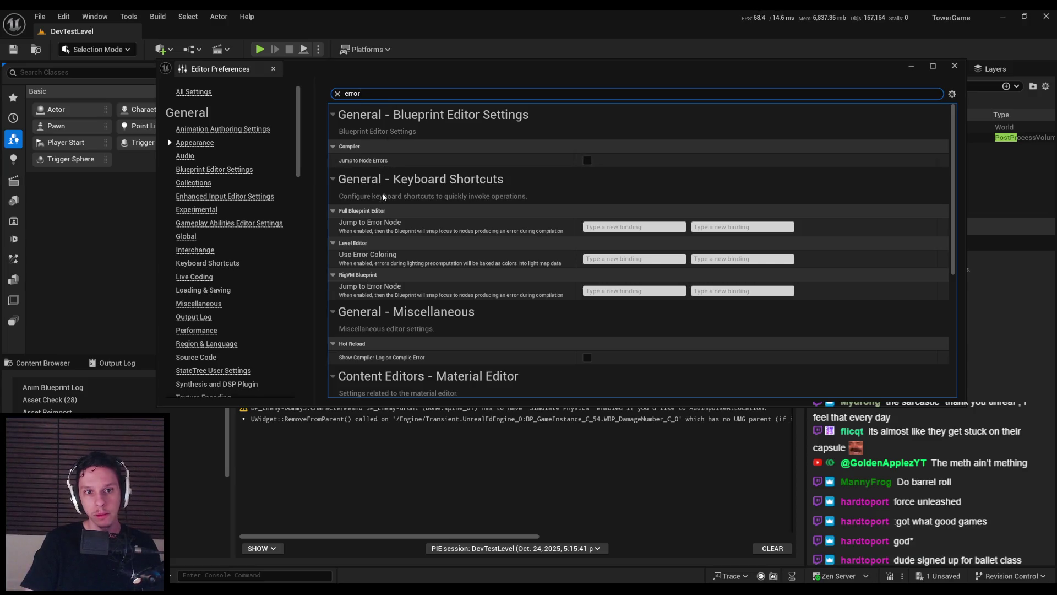
scroll(385, 197, down, 3)
scroll(385, 196, down, 5)
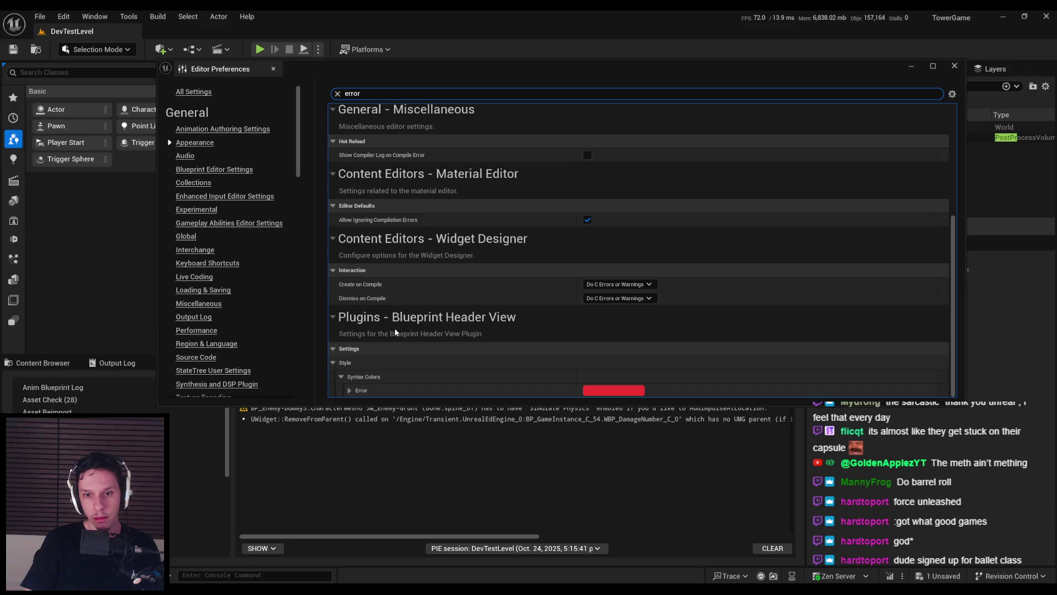
scroll(385, 328, up, 1)
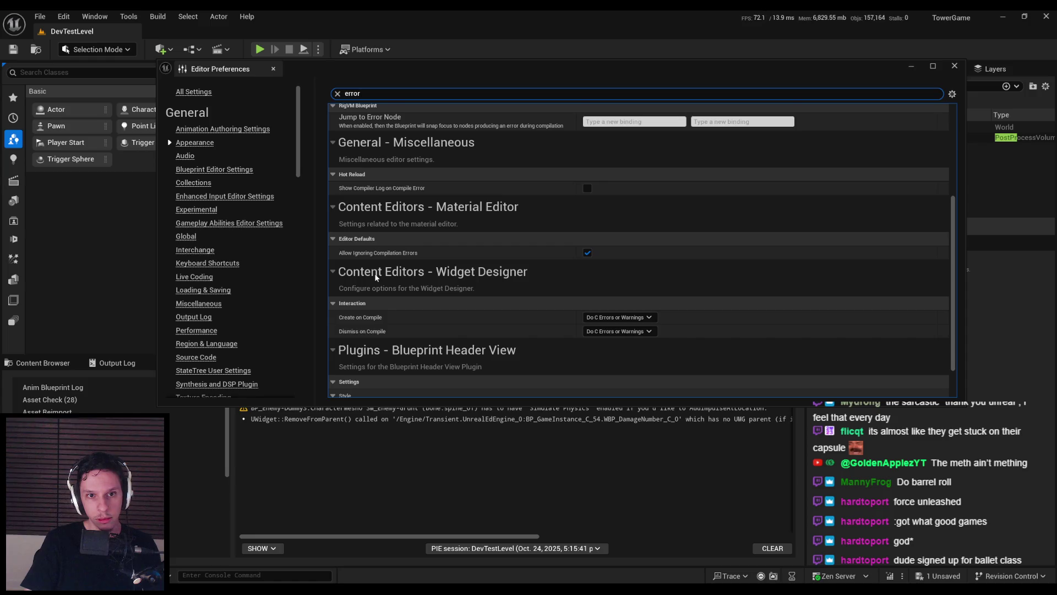
scroll(376, 277, up, 3)
Change the preferences search to 'warning' and review the matching settings
key(BackSpace)
key(BackSpace)
text(ng)
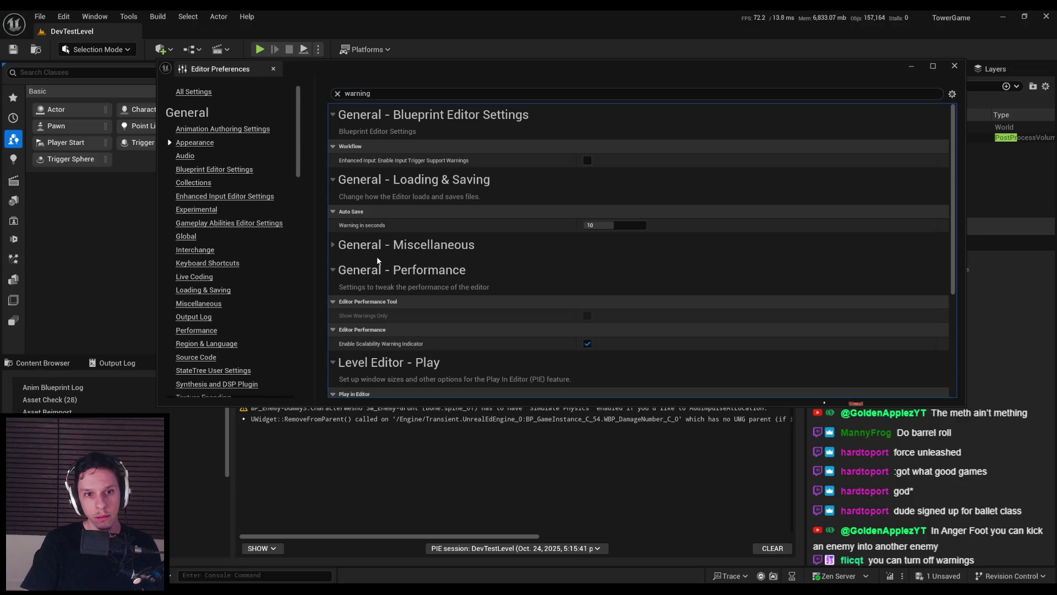
mouse_move(370, 227)
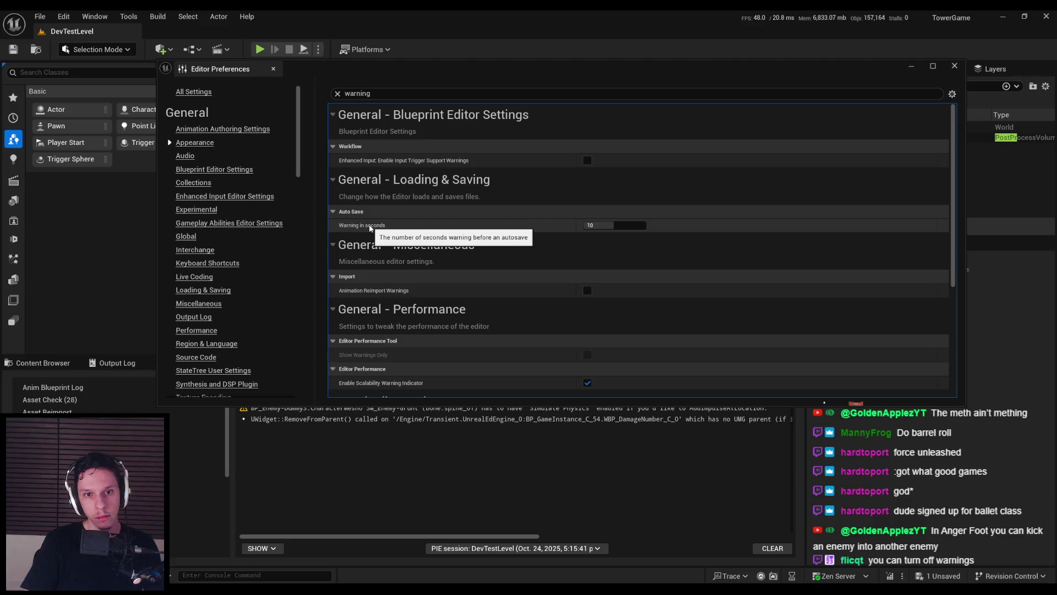
scroll(370, 290, down, 2)
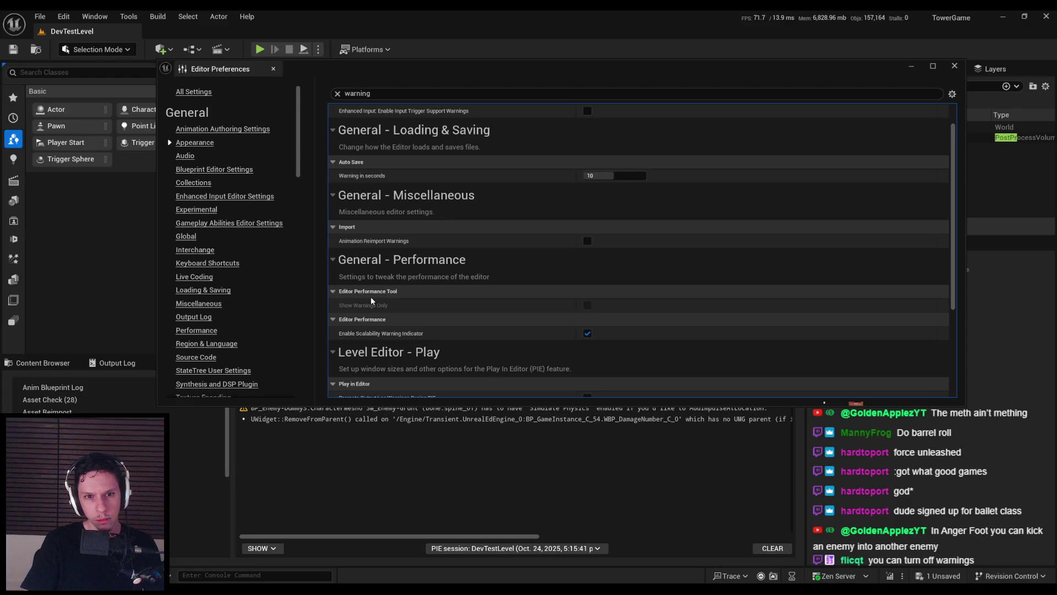
scroll(371, 300, down, 3)
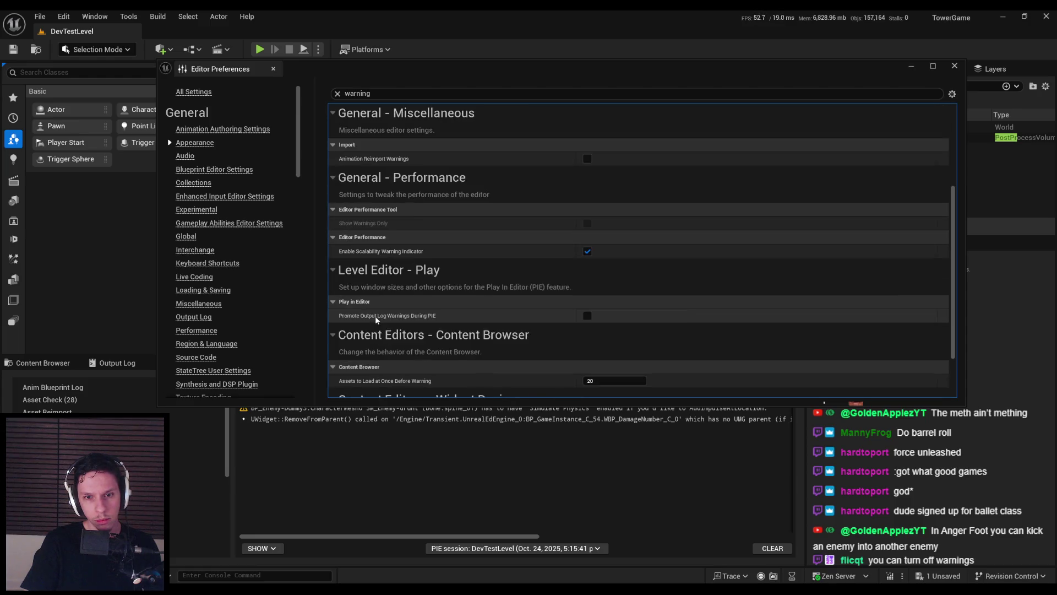
scroll(376, 319, down, 3)
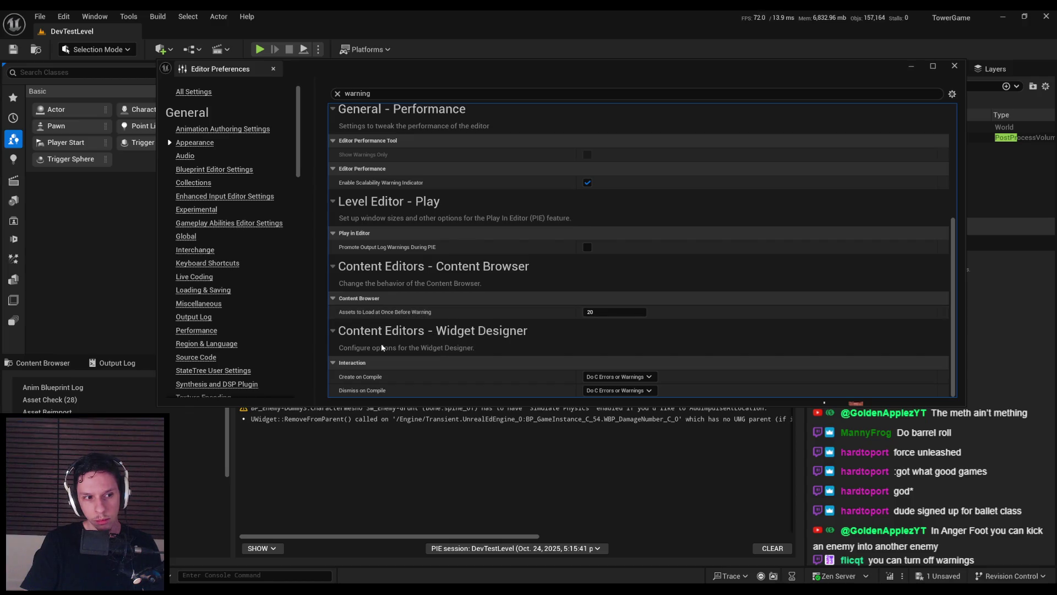
scroll(381, 347, up, 8)
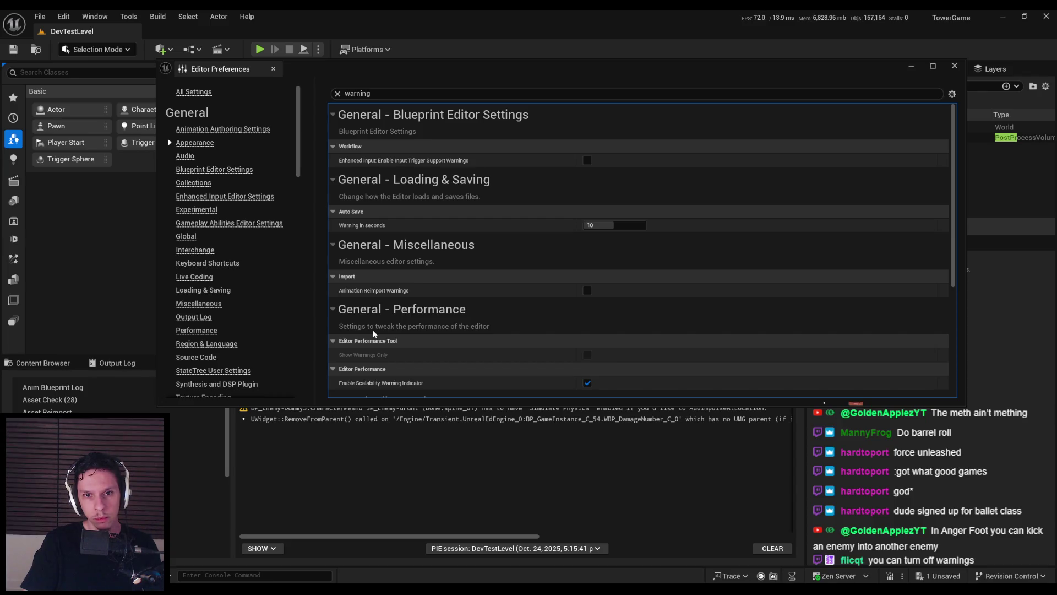
mouse_move(390, 162)
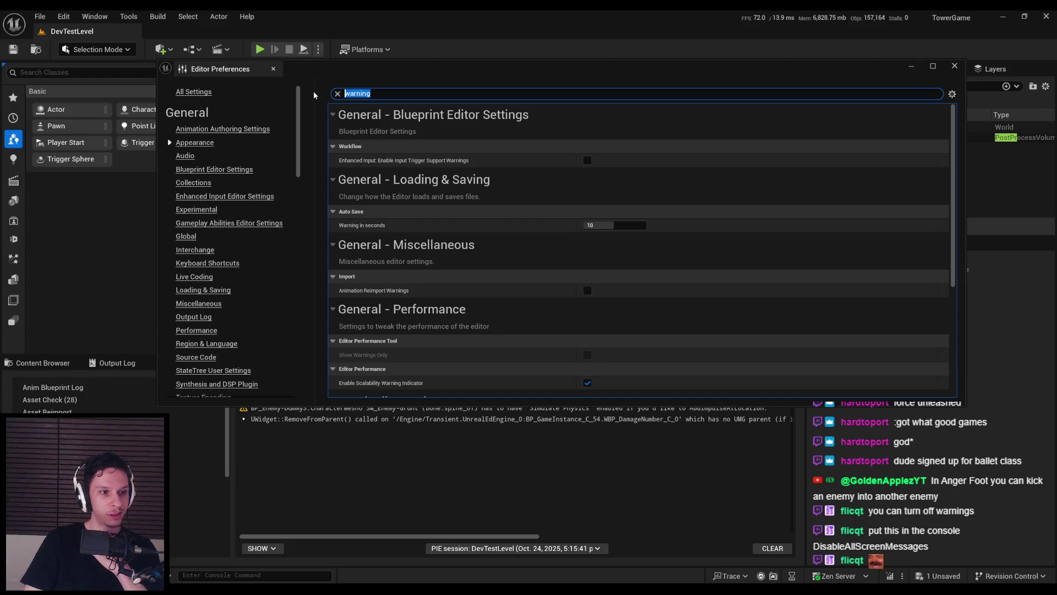
Clear the search and browse the General Global and Miscellaneous settings
key(BackSpace)
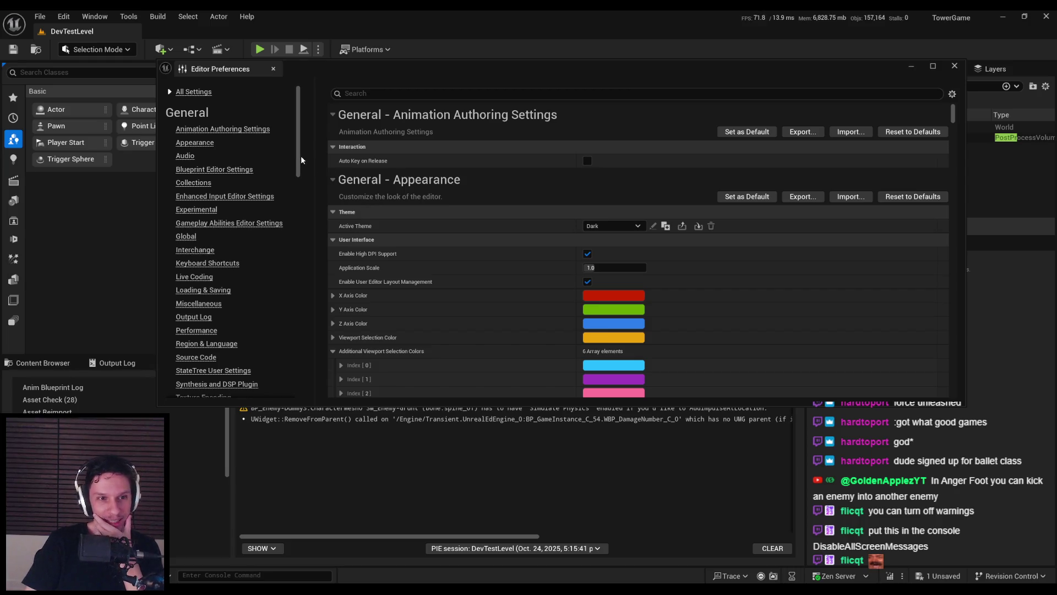
drag(301, 160, 300, 176)
click(186, 179)
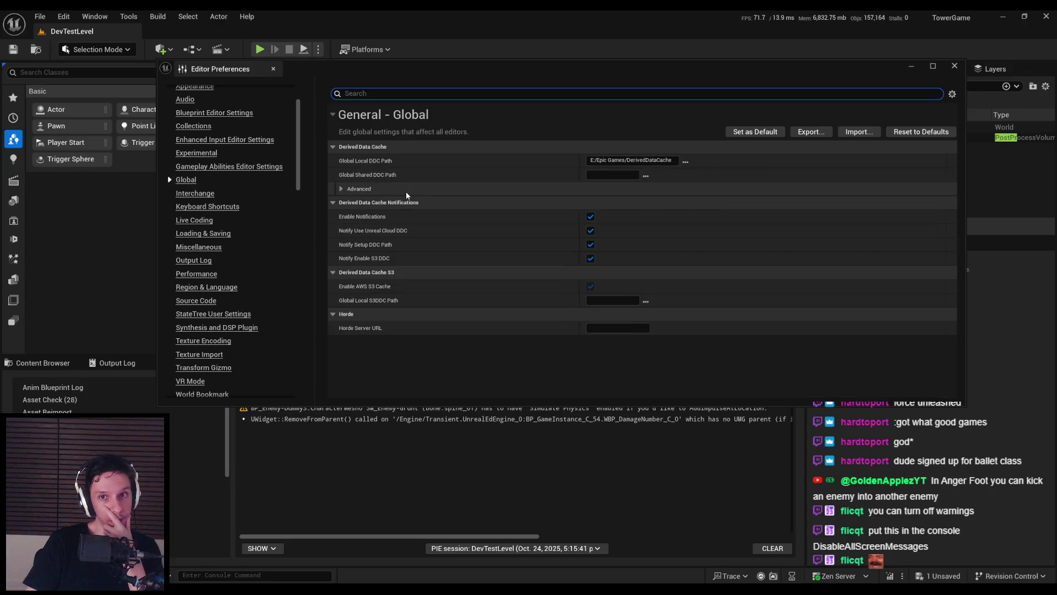
scroll(215, 207, down, 1)
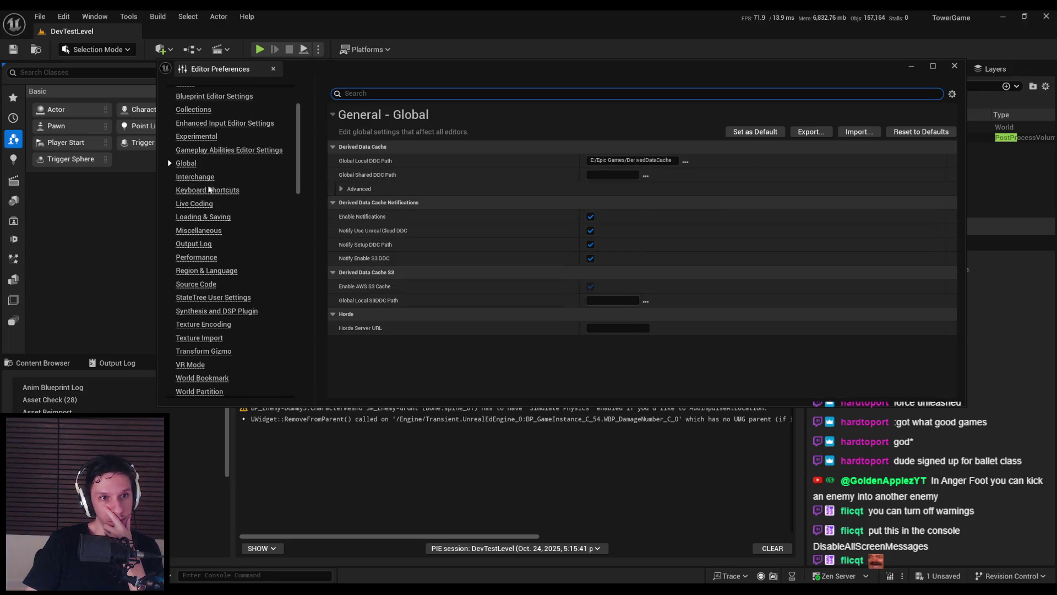
scroll(210, 192, down, 2)
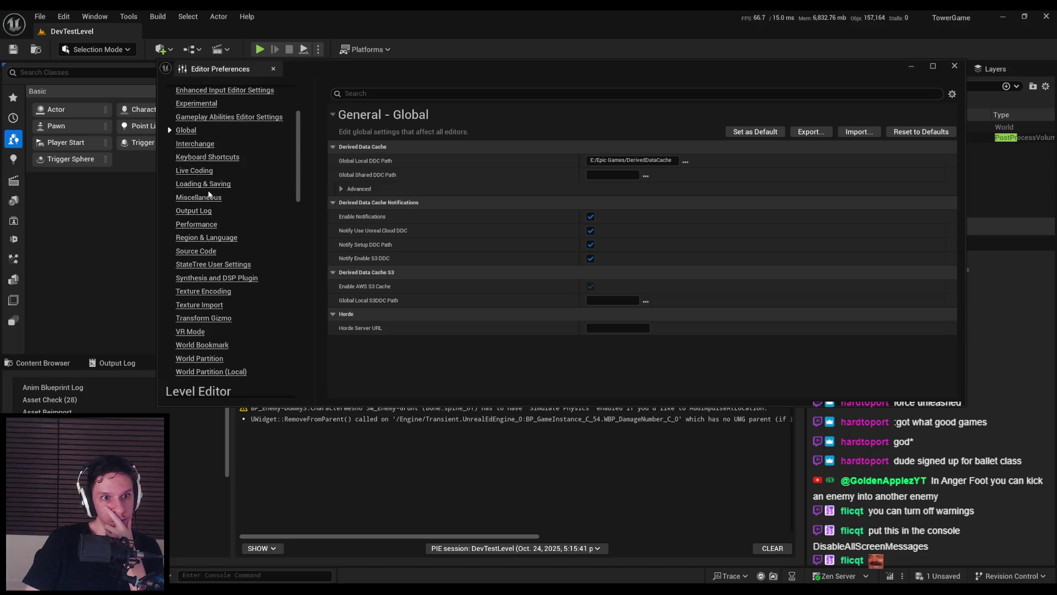
click(209, 196)
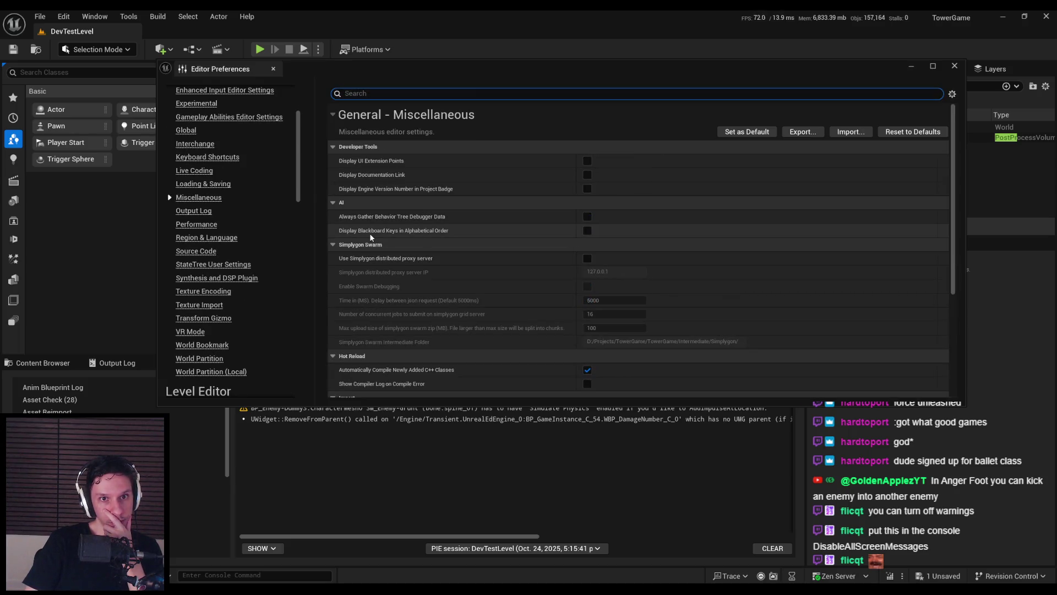
scroll(369, 235, down, 2)
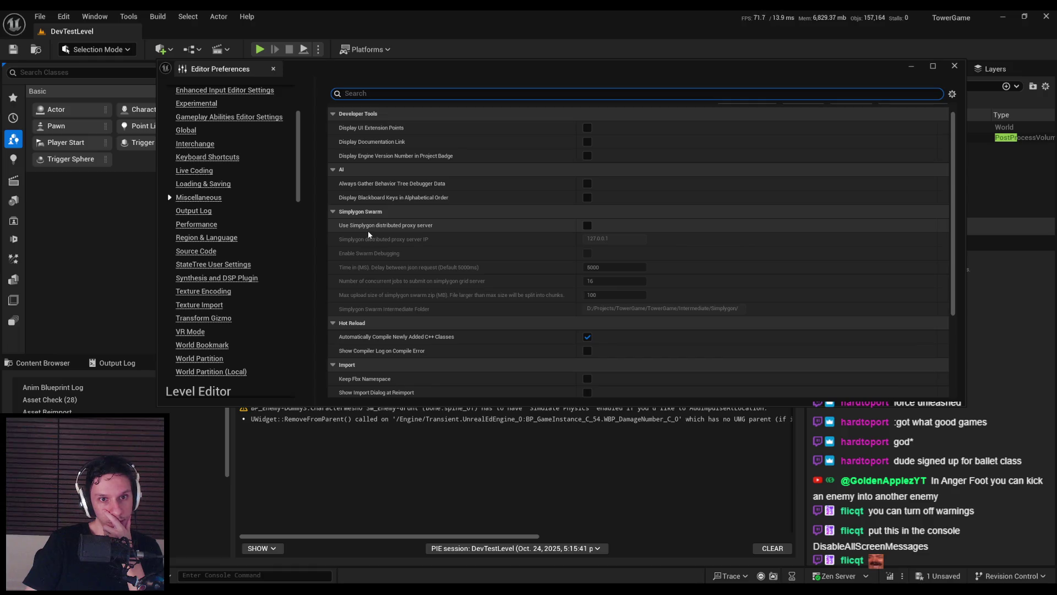
scroll(369, 235, down, 5)
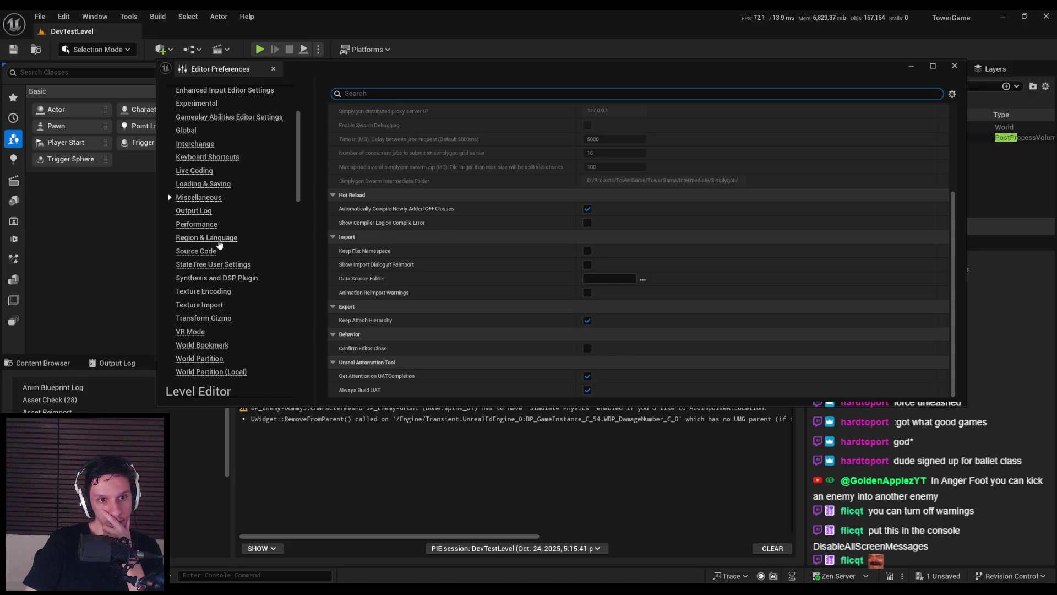
scroll(219, 243, down, 1)
scroll(230, 270, down, 5)
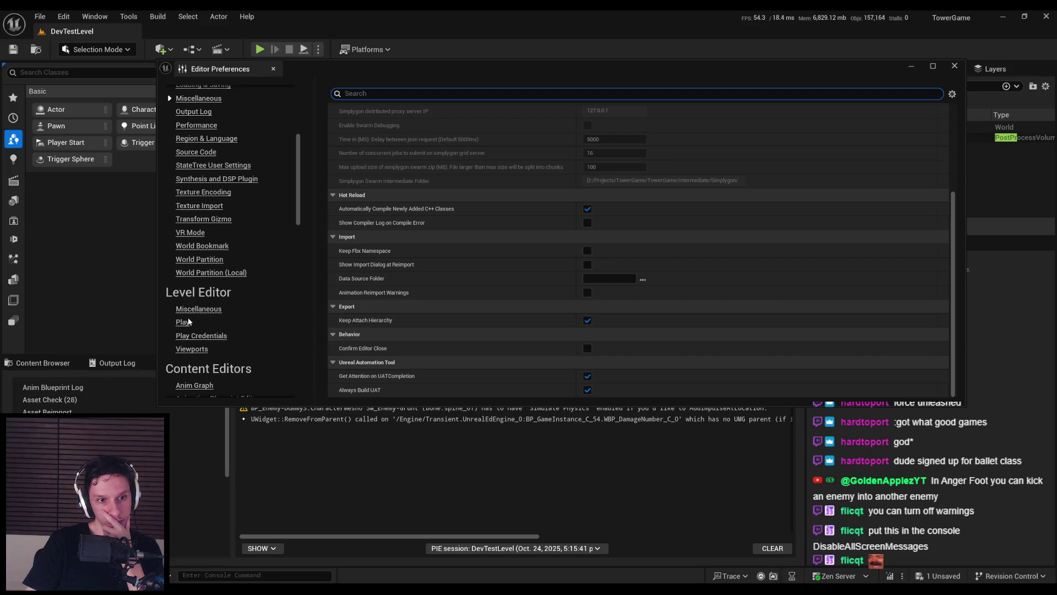
Review Level Editor > Play settings, then close Editor Preferences and open the log's message filter
click(183, 322)
scroll(385, 306, up, 3)
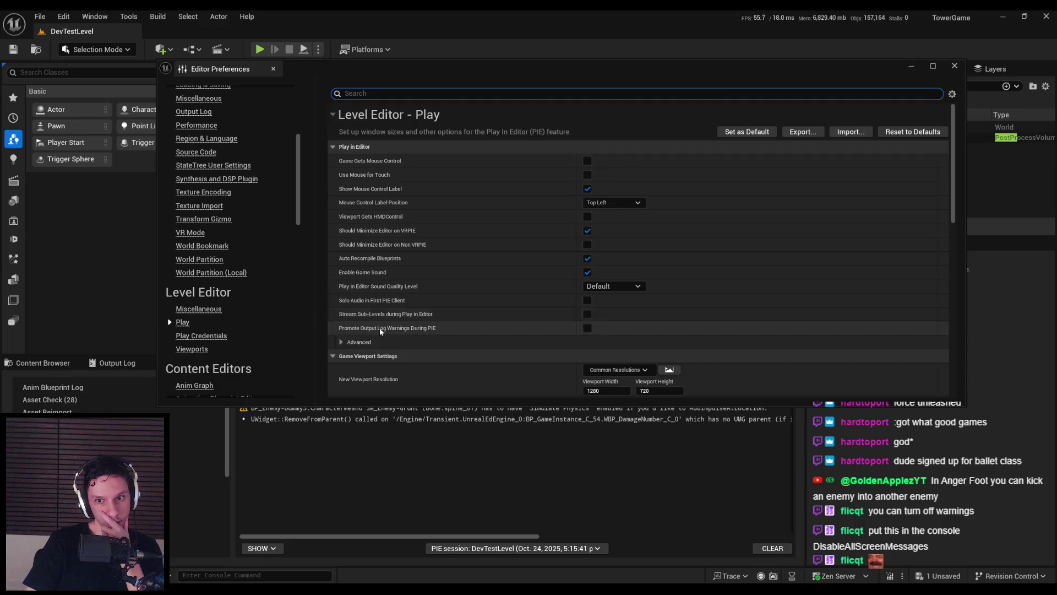
scroll(380, 320, down, 5)
scroll(378, 331, down, 5)
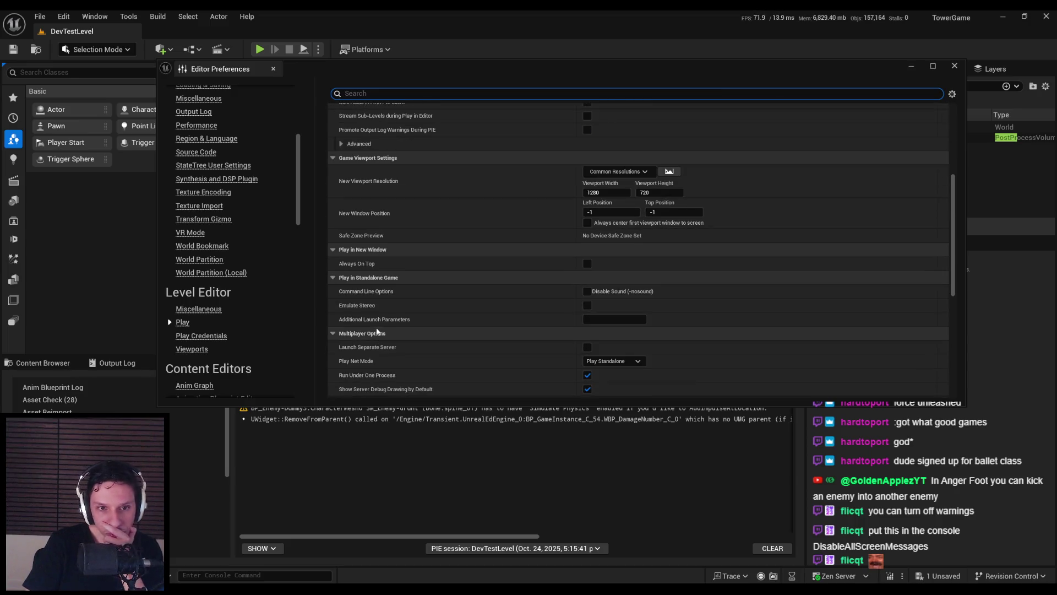
scroll(376, 329, up, 10)
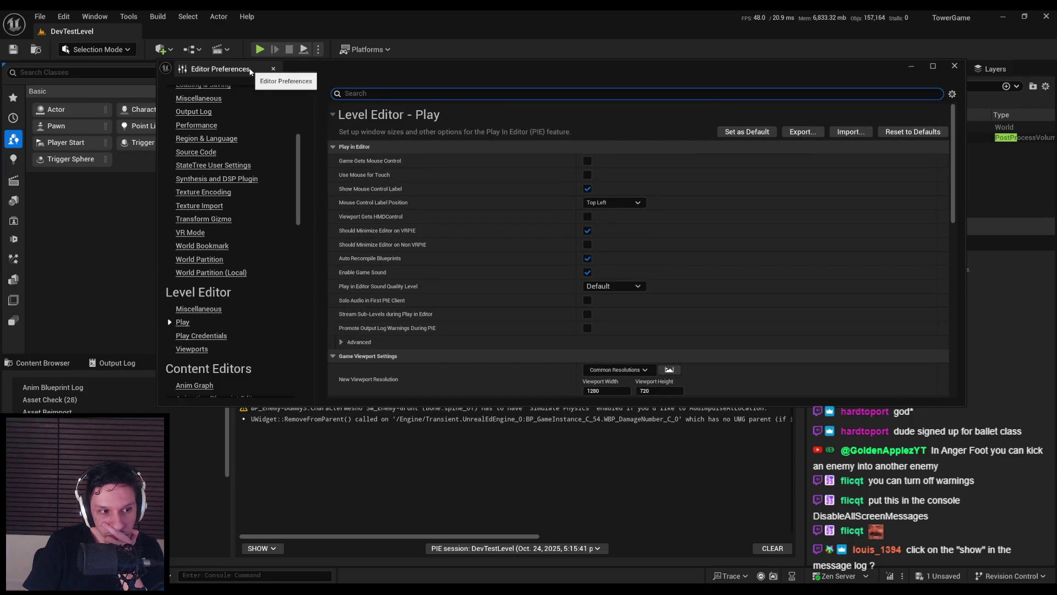
click(273, 68)
click(261, 548)
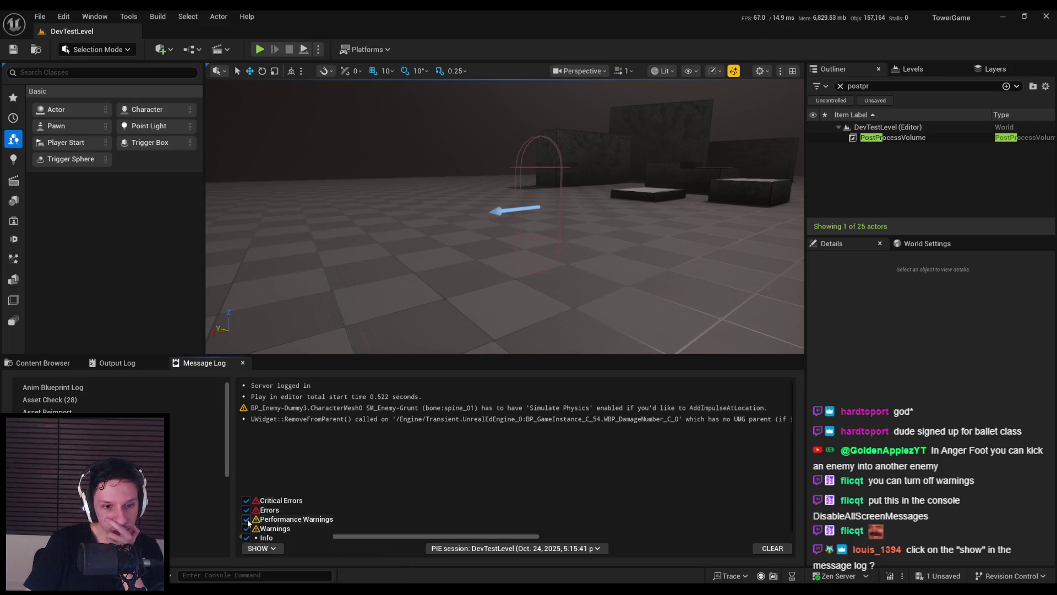
Hide warnings in the Message Log and run two quick playtests of the level
click(246, 527)
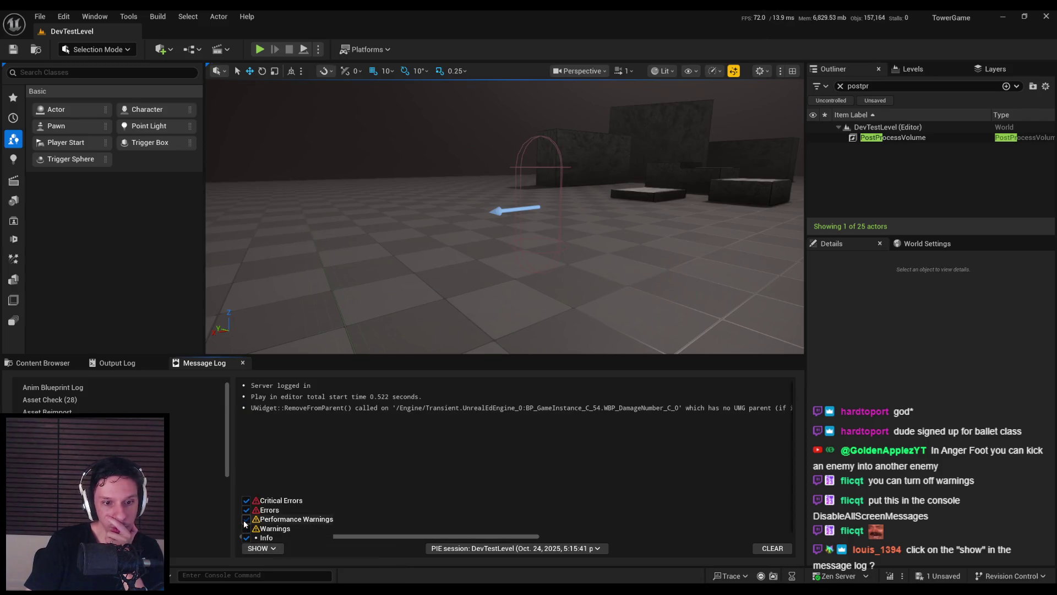
key(alt+p)
key(Escape)
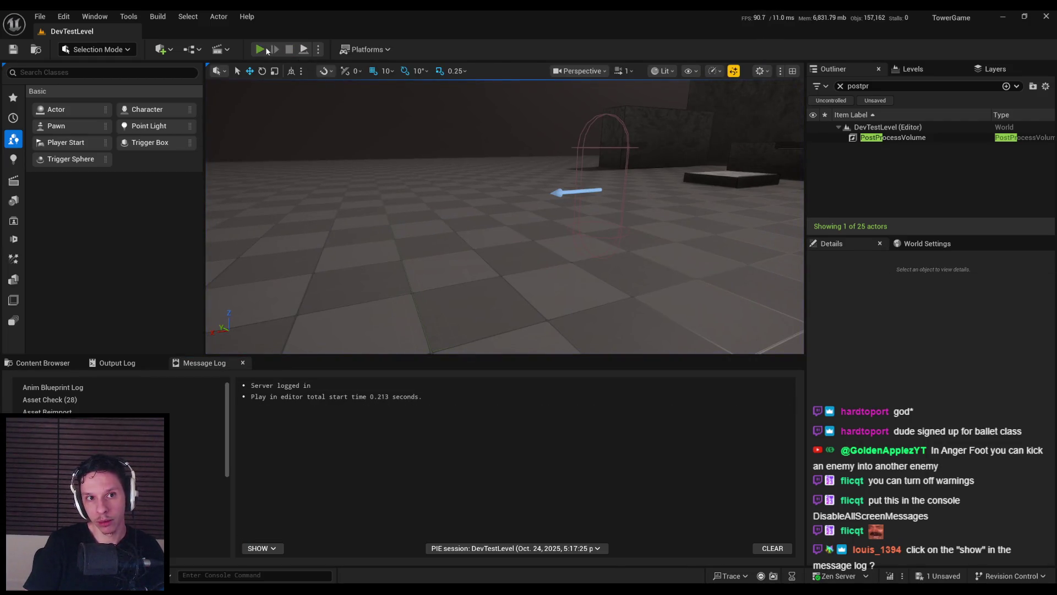
click(267, 49)
key(Escape)
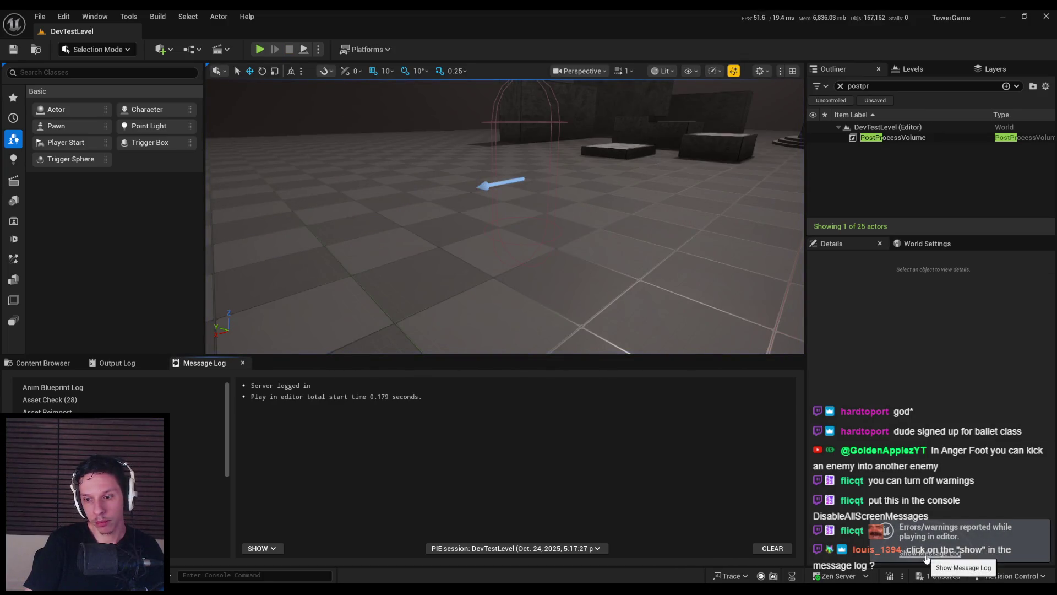
Minimize the first-person character Blueprint to reveal the level editor and open the Edit menu
mouse_move(322, 589)
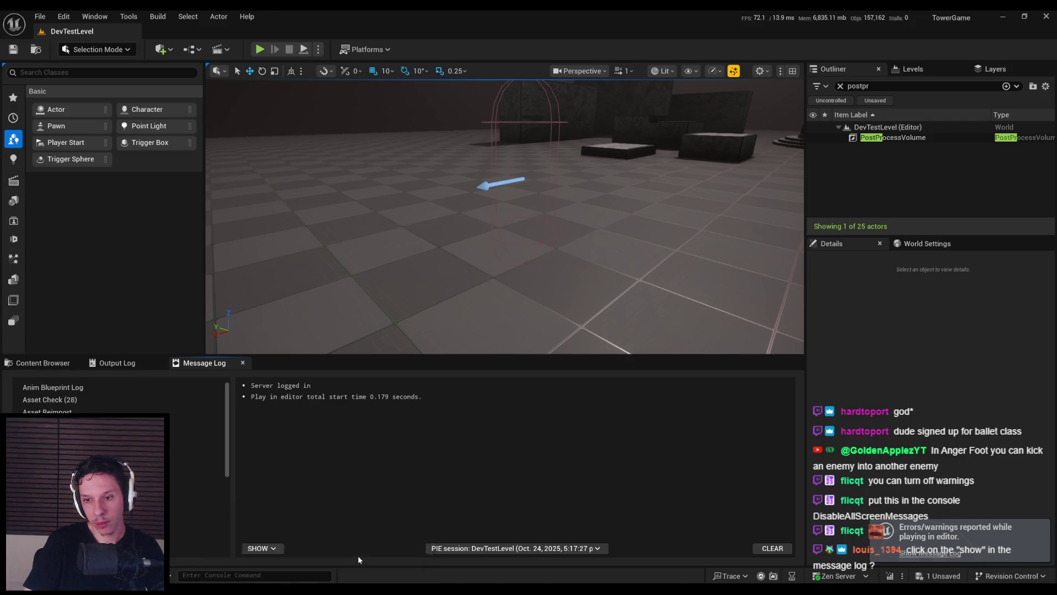
click(358, 553)
click(1001, 15)
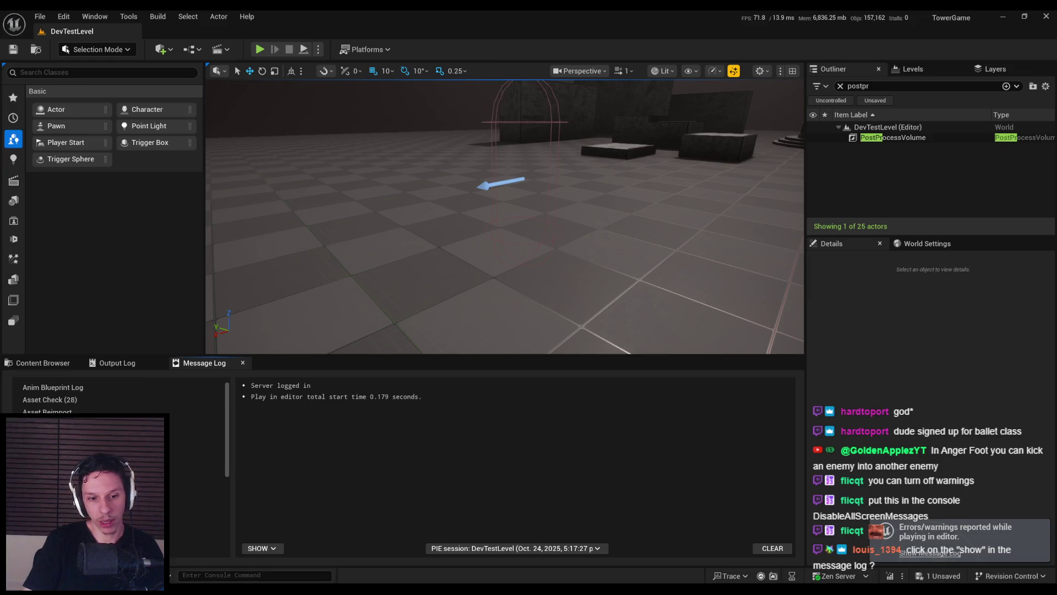
click(64, 17)
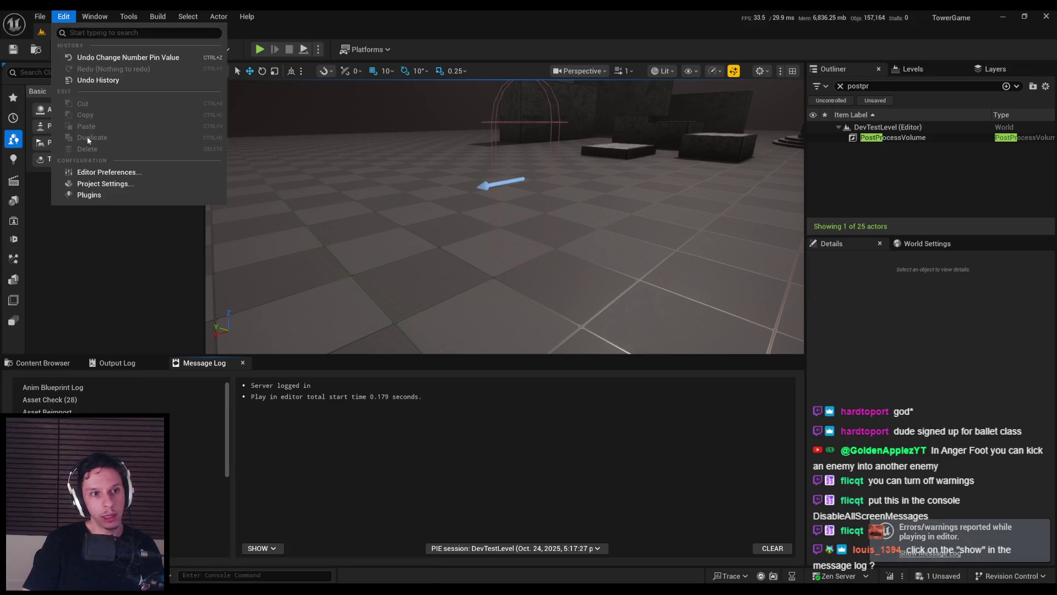
Open Editor Preferences and go to the Level Editor Play settings
click(101, 172)
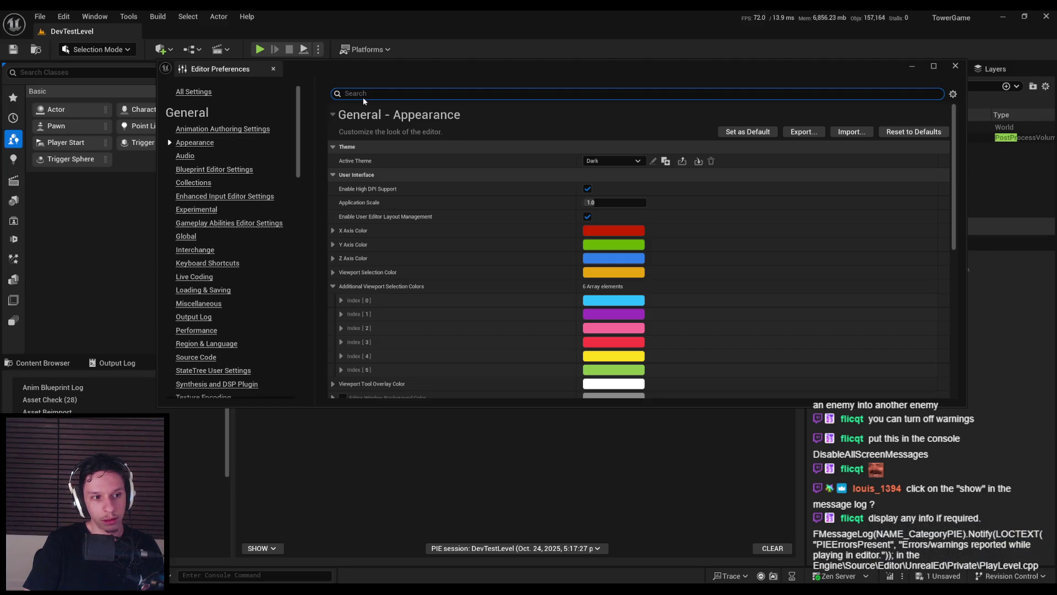
scroll(250, 339, down, 5)
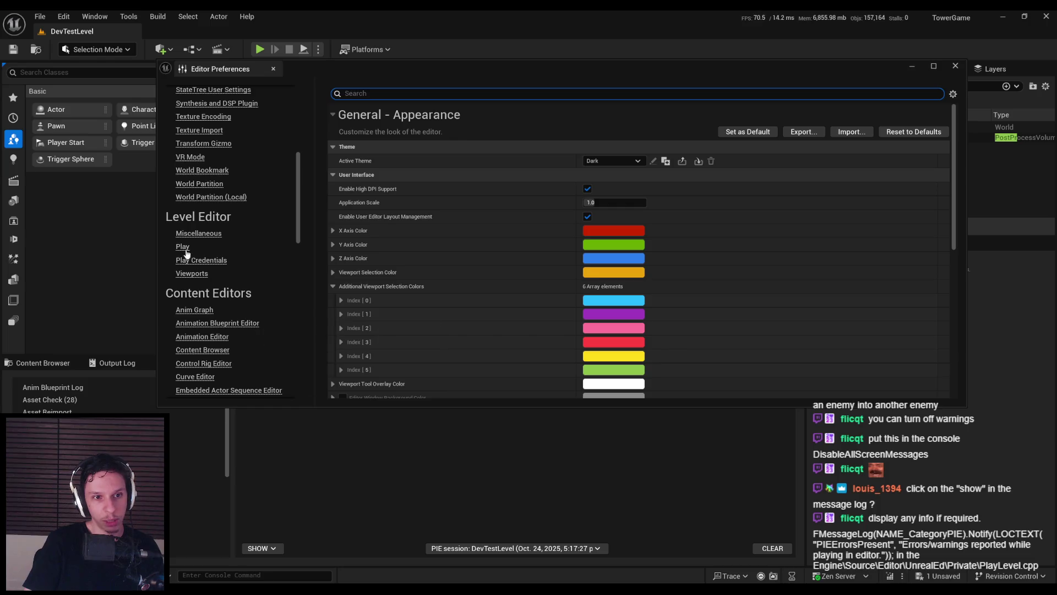
click(184, 247)
click(187, 258)
click(182, 248)
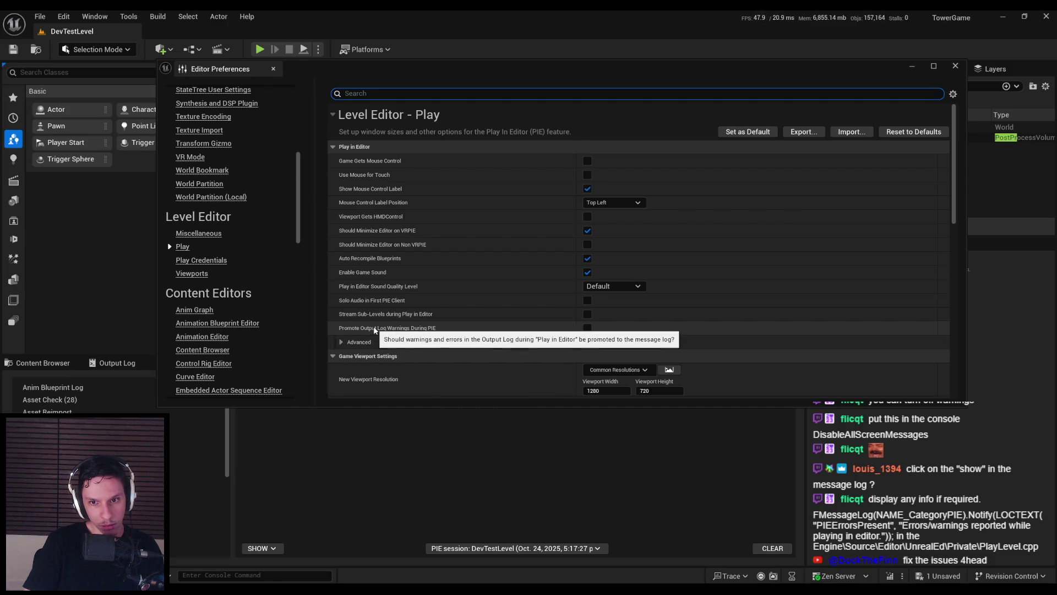
Expand Play's Advanced options and review them, ending on the Viewports settings
scroll(369, 326, down, 1)
click(348, 326)
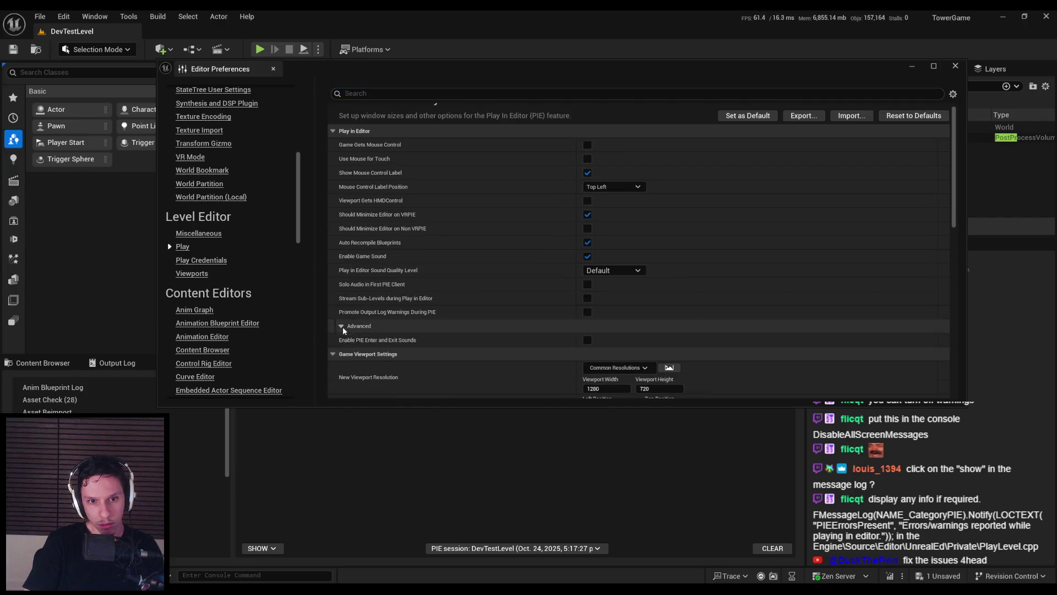
scroll(376, 341, down, 1)
scroll(376, 339, down, 6)
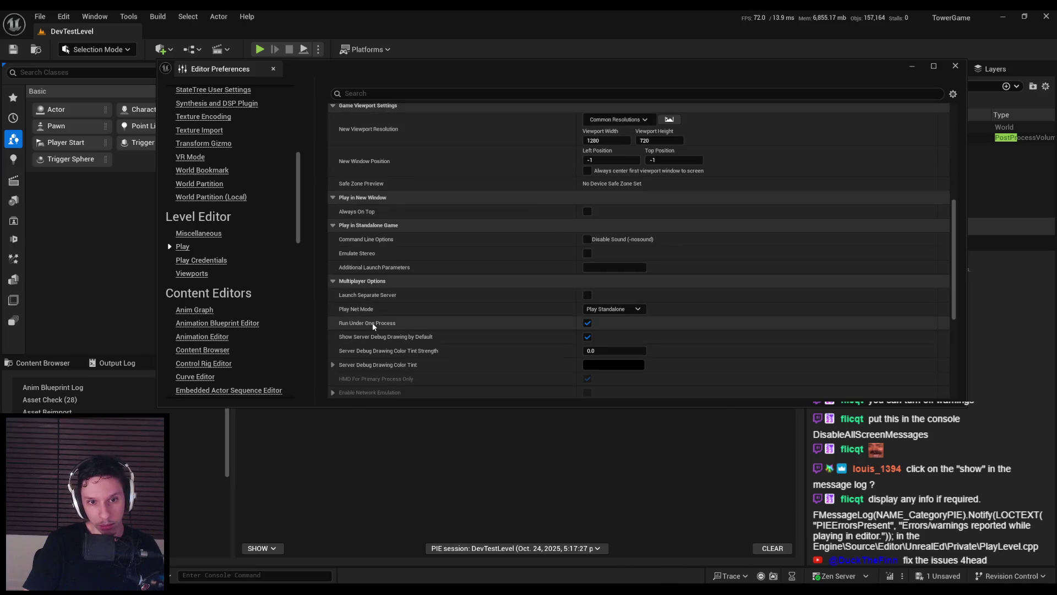
scroll(373, 328, down, 2)
scroll(372, 326, up, 6)
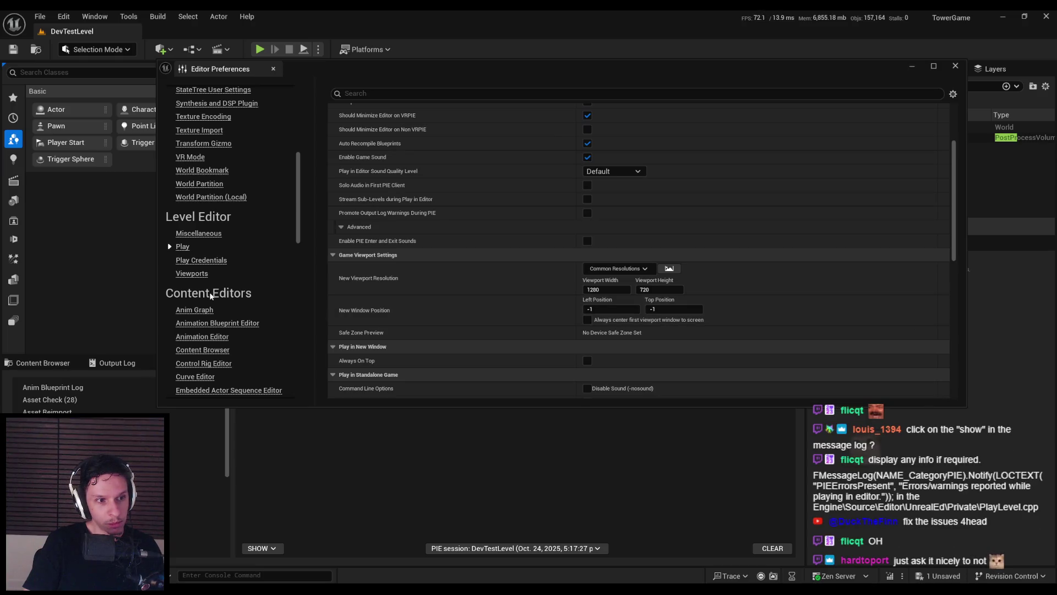
click(200, 243)
click(197, 256)
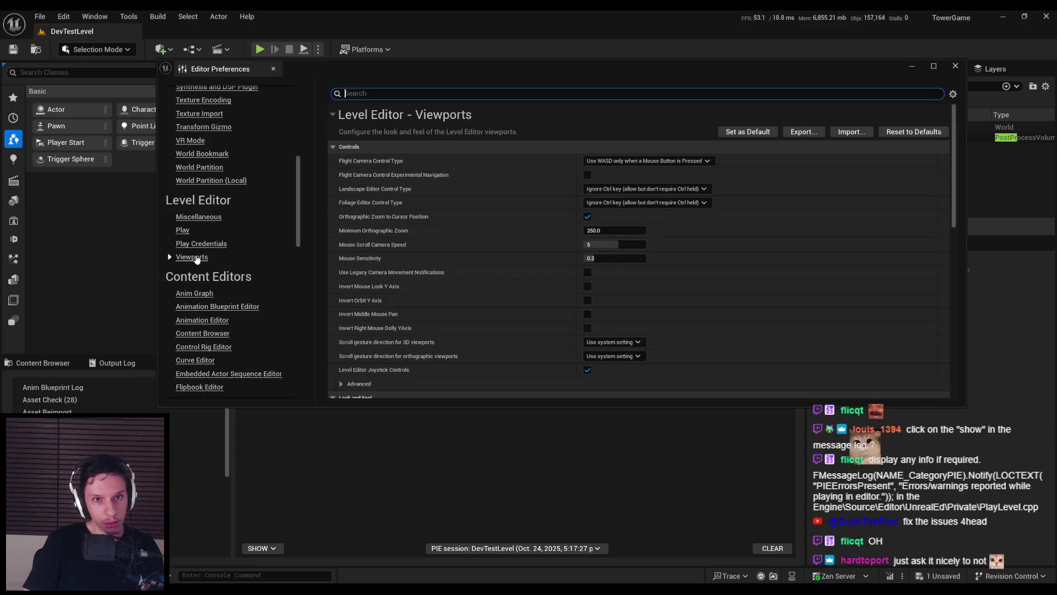
Review Level Editor Miscellaneous with Advanced editing options expanded, then close Editor Preferences
click(196, 218)
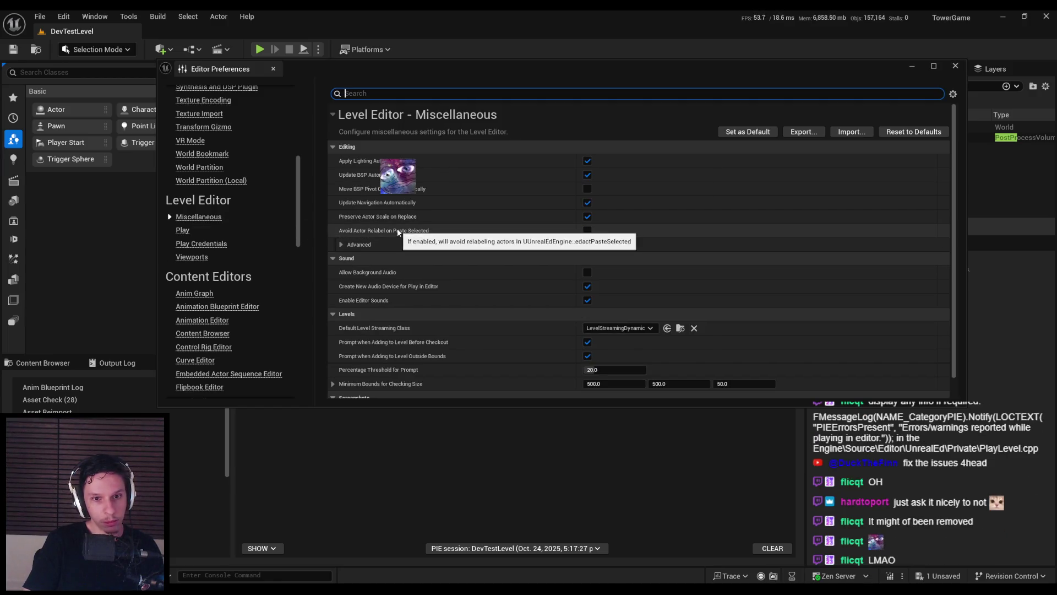
click(348, 245)
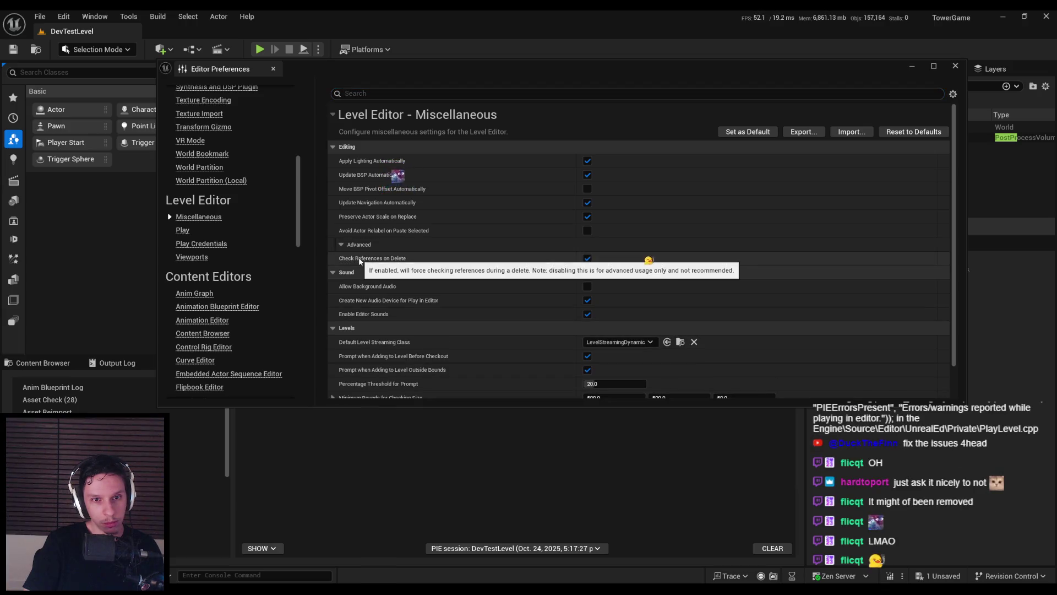
scroll(363, 272, down, 1)
scroll(224, 310, down, 3)
mouse_move(298, 251)
mouse_down()
mouse_move(298, 341)
mouse_move(312, 131)
mouse_up()
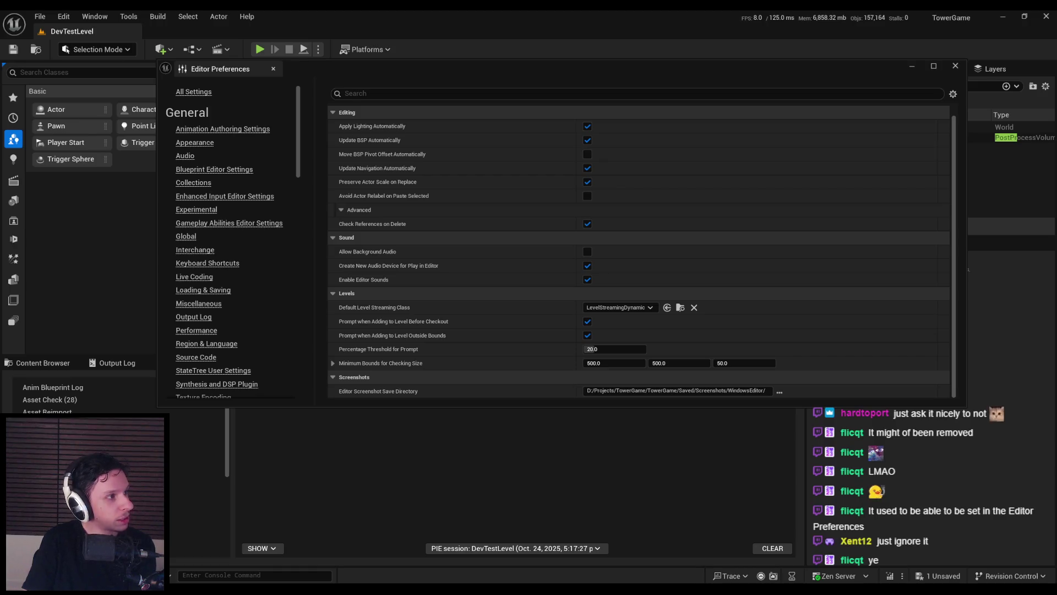
click(273, 69)
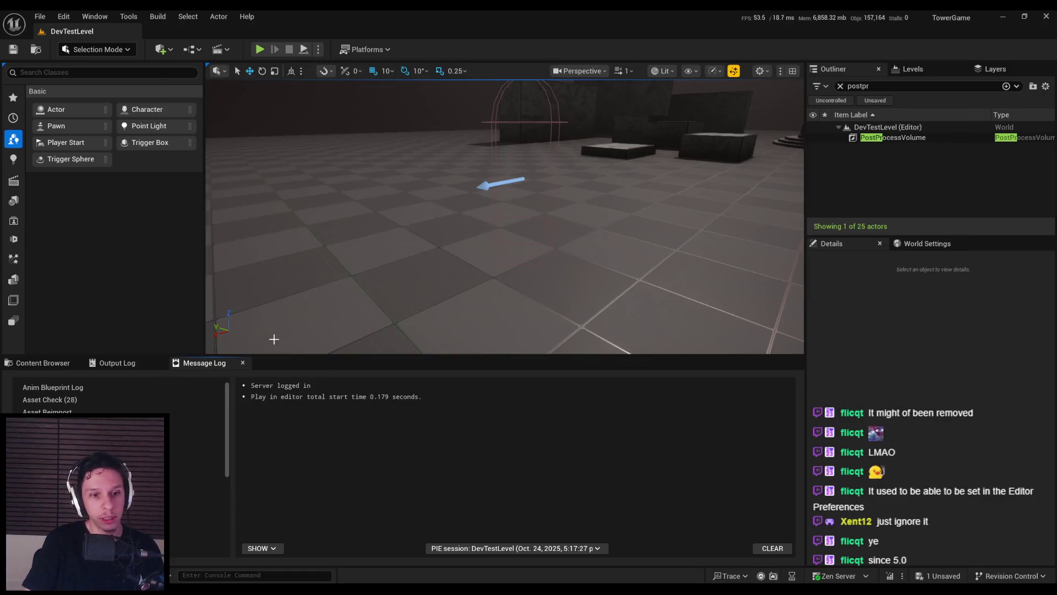
Playtest the level, show Warnings in the Message Log, and select the Simulate Physics warning
click(259, 49)
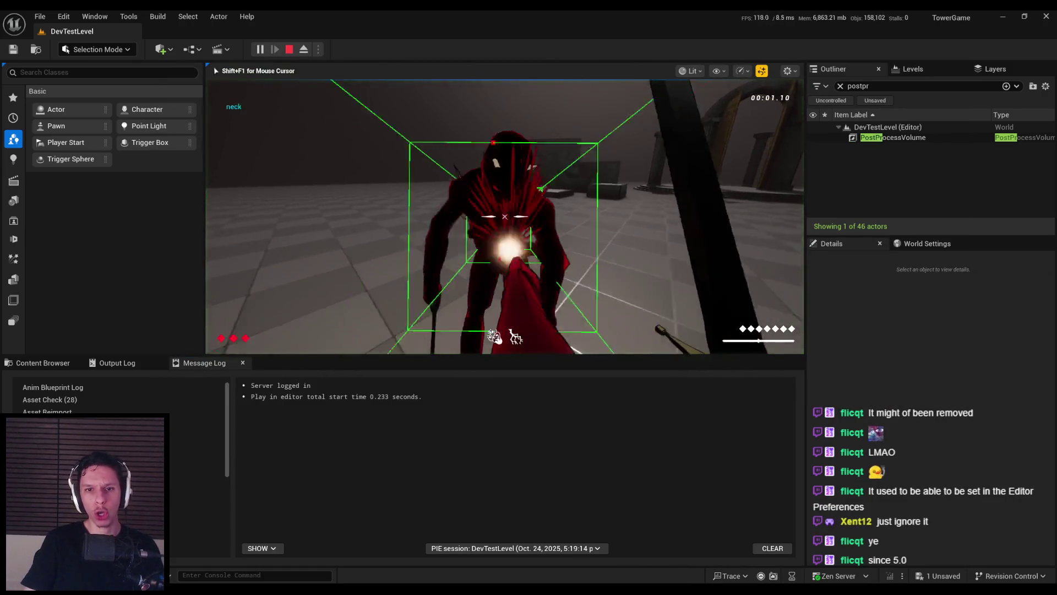
key(Escape)
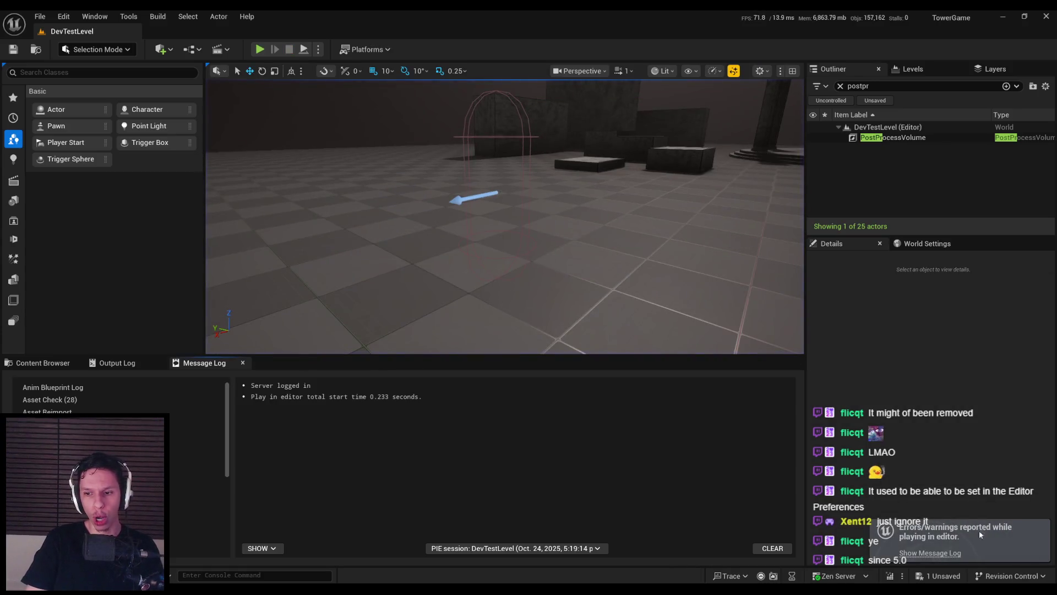
click(261, 548)
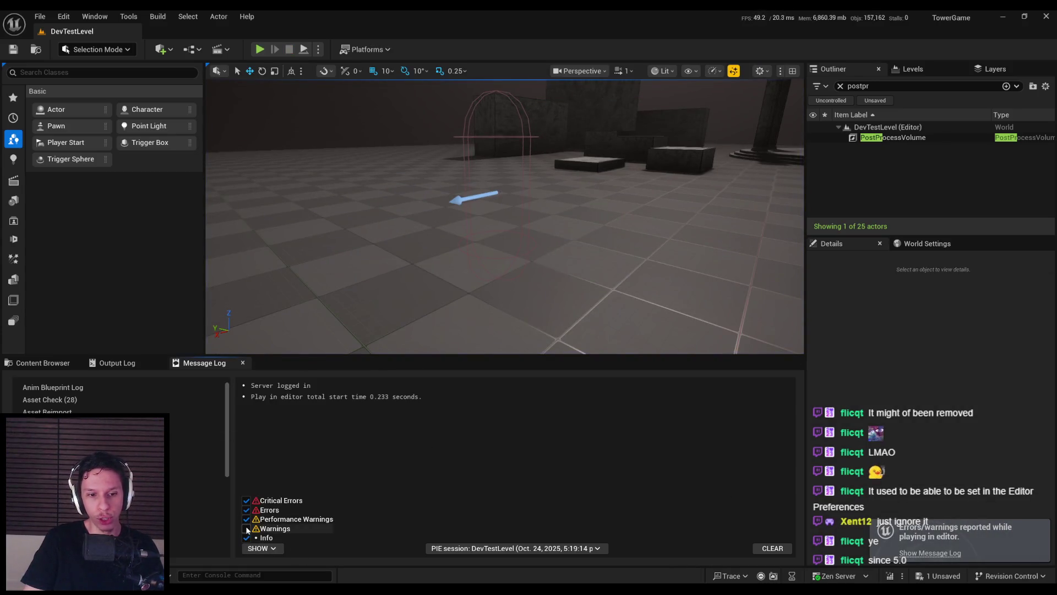
click(247, 530)
click(380, 407)
drag(448, 286, 449, 232)
click(421, 409)
click(429, 448)
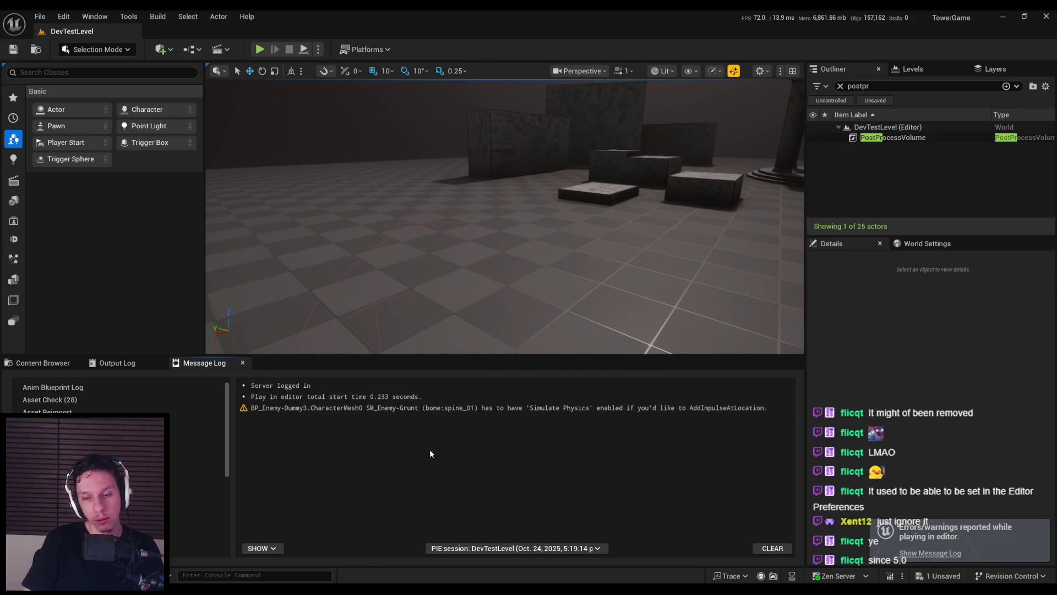
Switch to BP_FirstPersonCharacter and search it for 'addimpulseatlocation'
click(375, 556)
click(306, 451)
text(addimpulseatlocation)
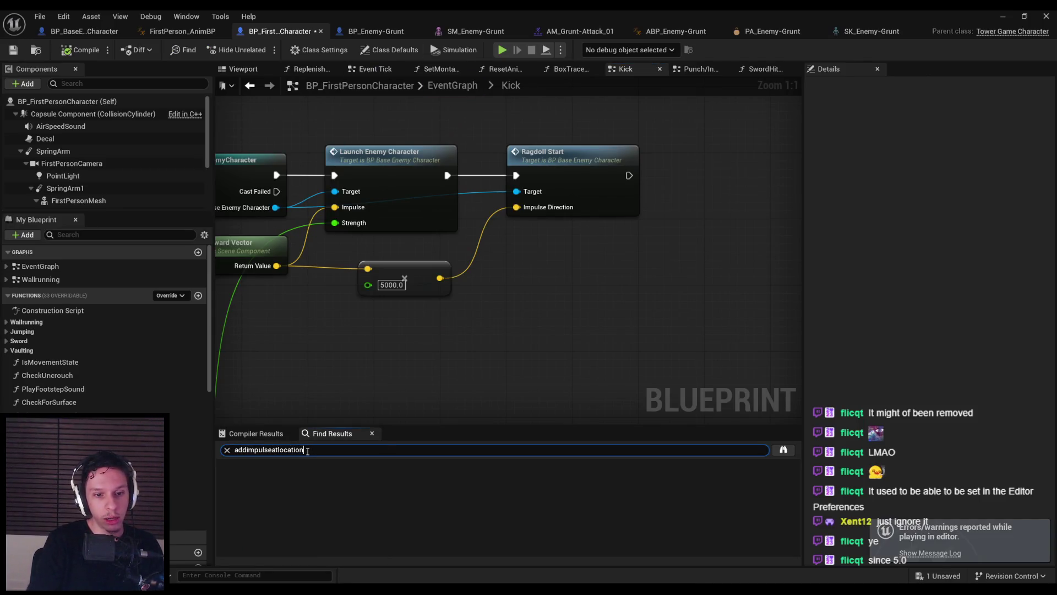
Search the enemy Blueprint for 'addimpulseatlocation' and jump to a matching node
key(Return)
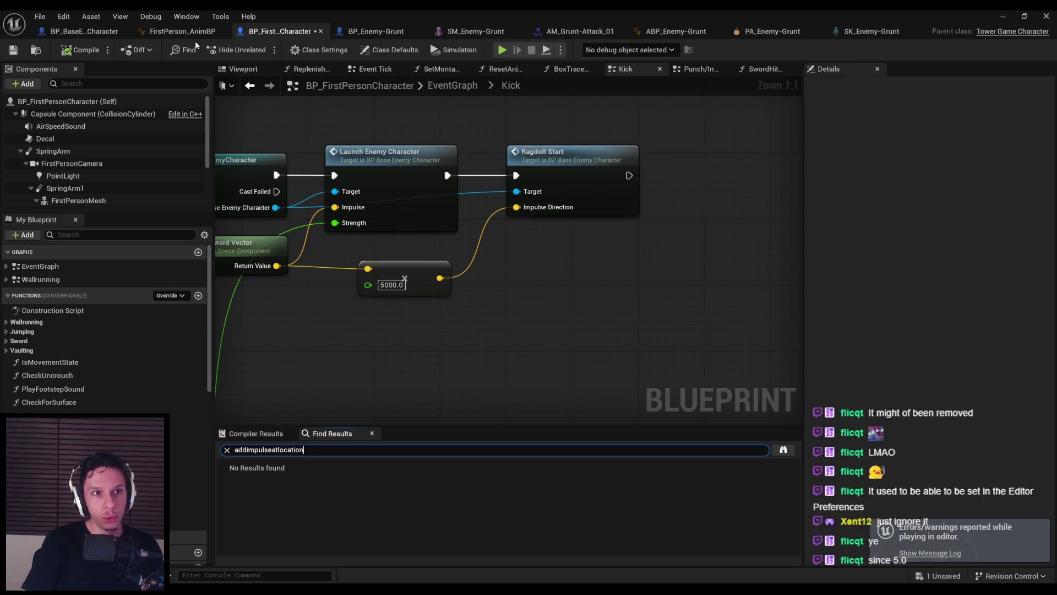
click(82, 33)
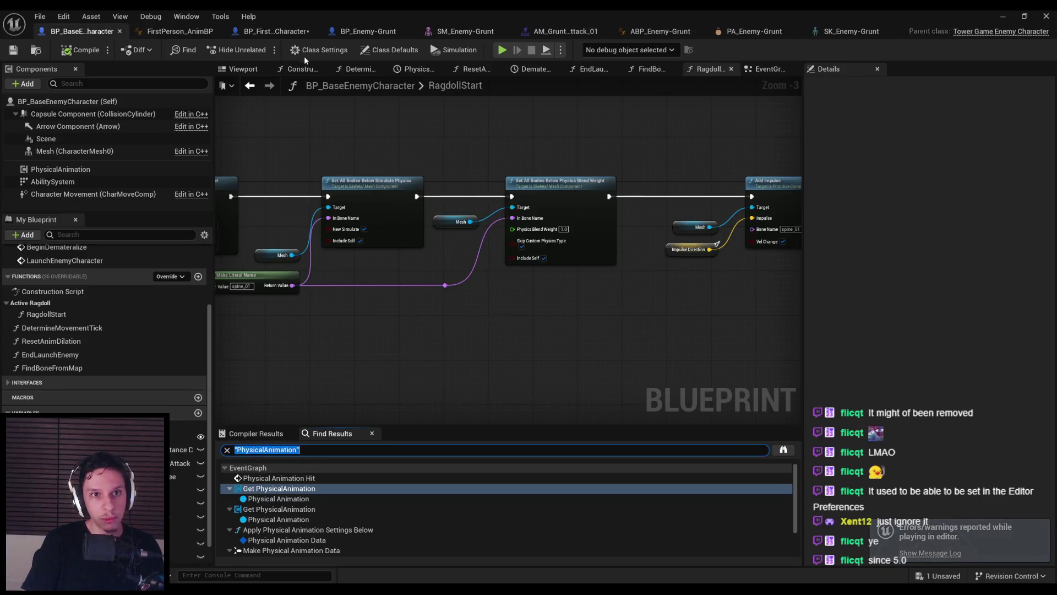
click(275, 31)
click(82, 32)
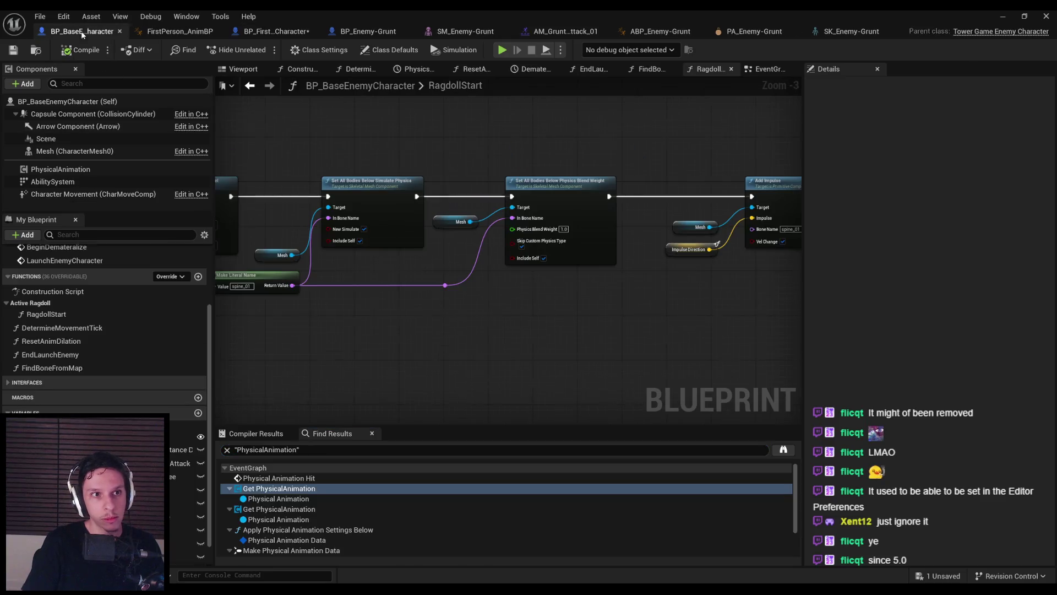
click(323, 450)
text(addimpulseatlocation)
key(Return)
double_click(264, 488)
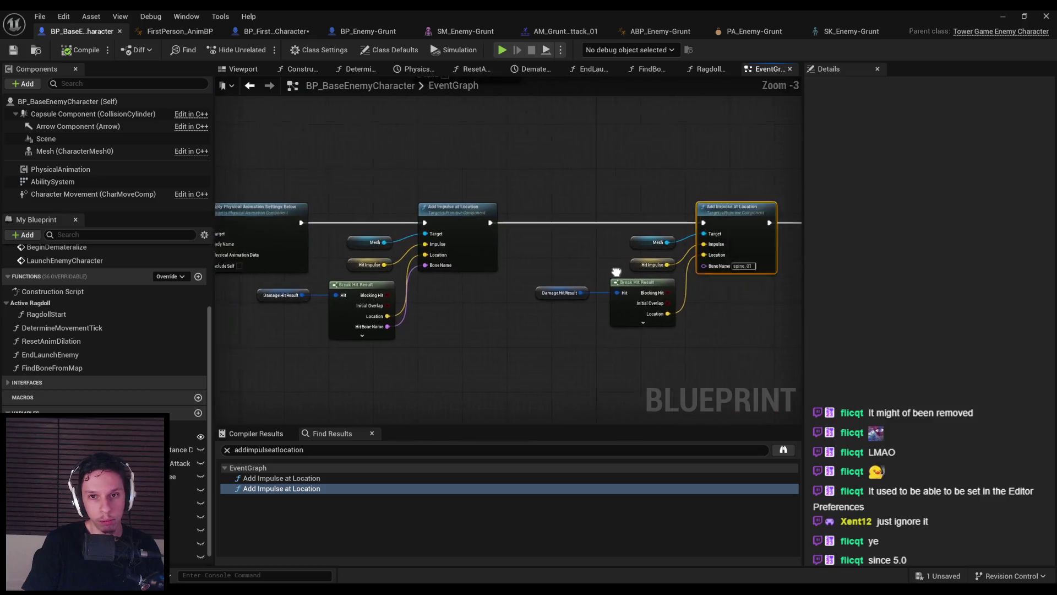
Jump to the first Add Impulse at Location node and pan it into view
scroll(401, 305, up, 1)
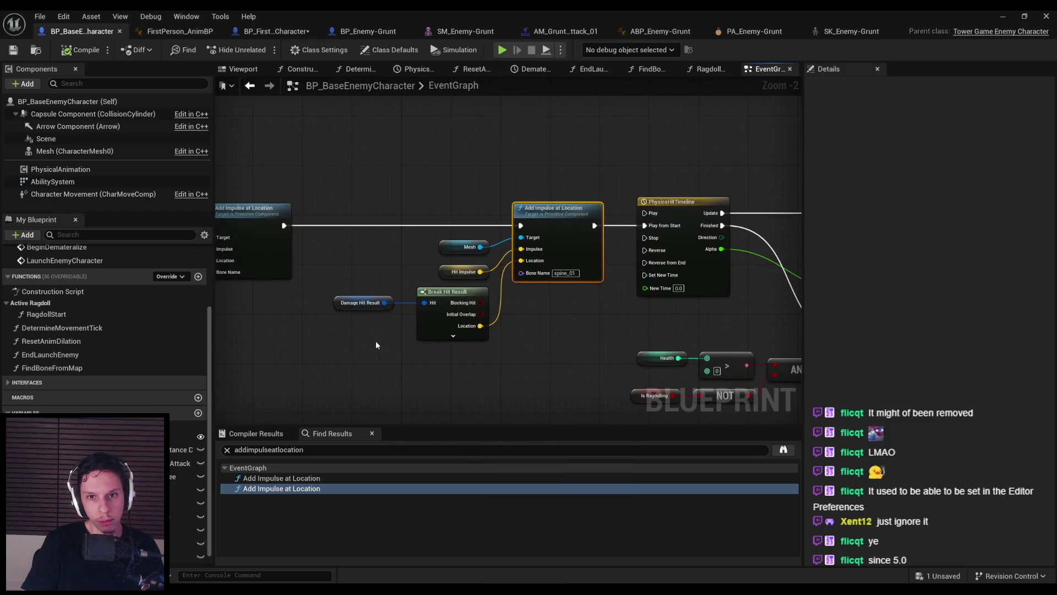
mouse_move(322, 589)
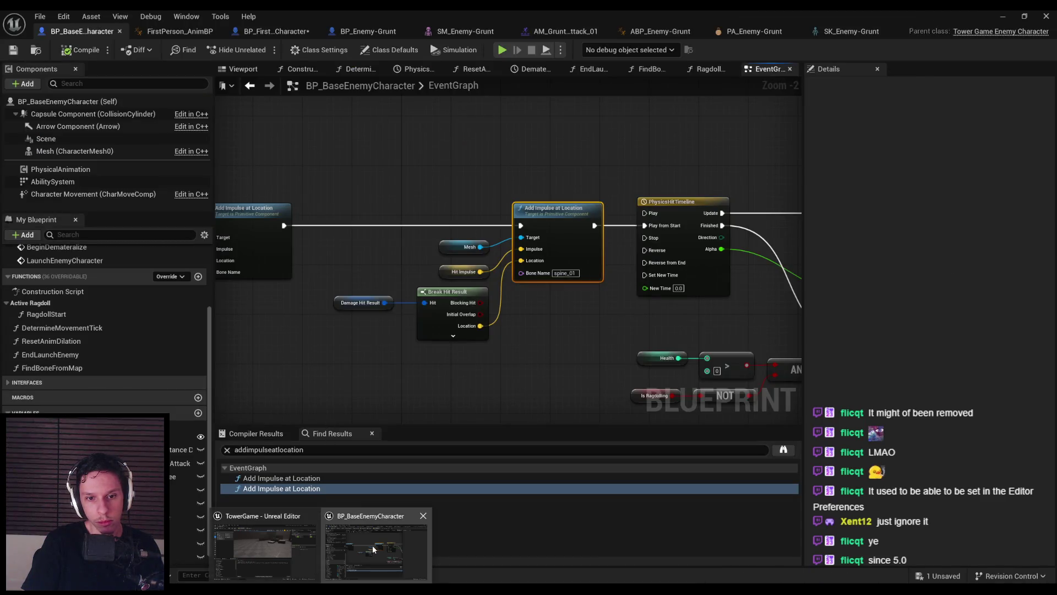
click(266, 550)
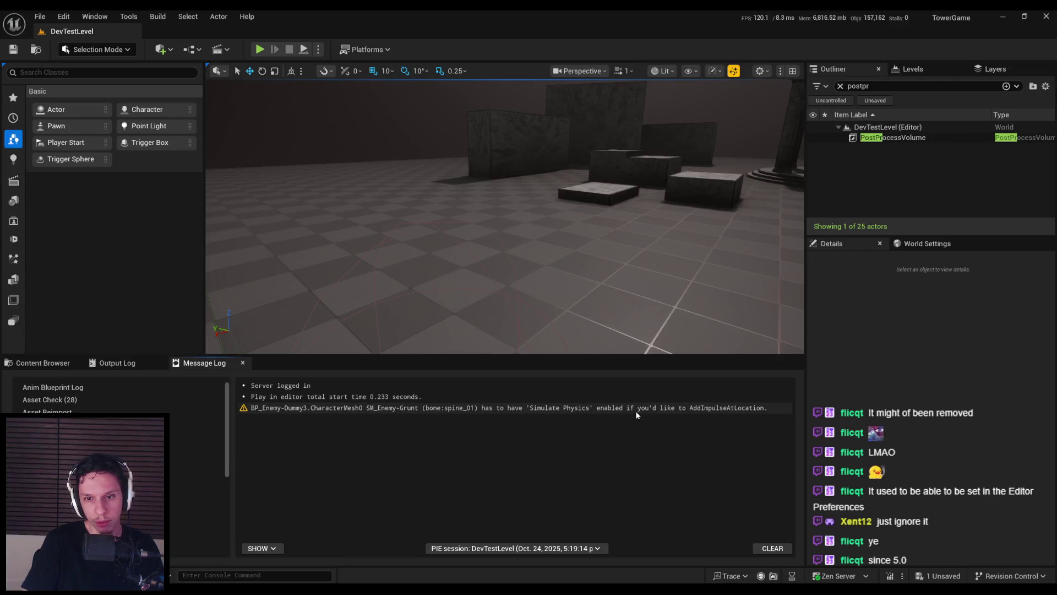
key(alt+Tab)
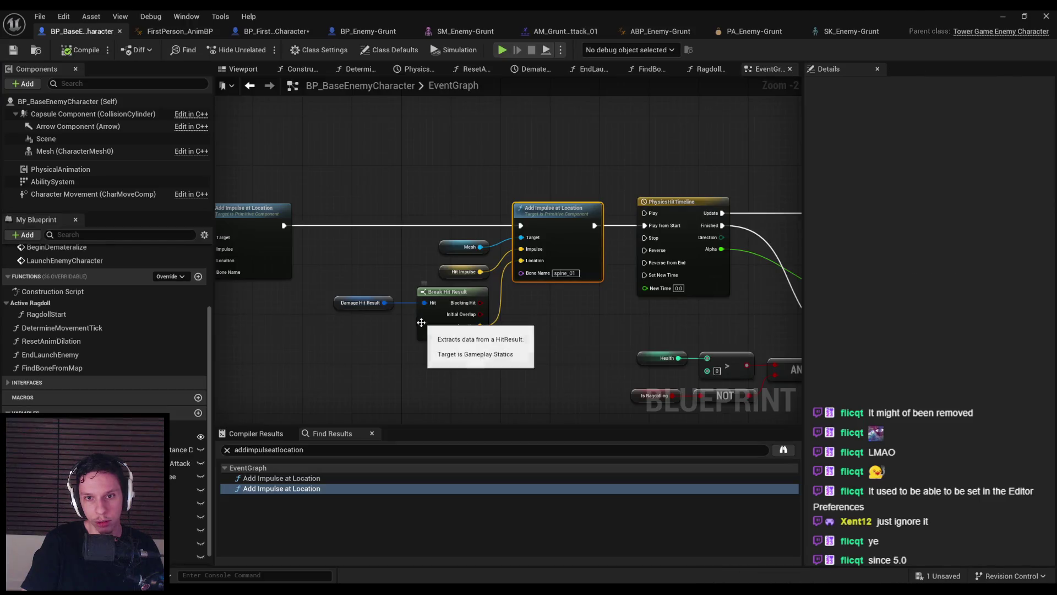
click(282, 478)
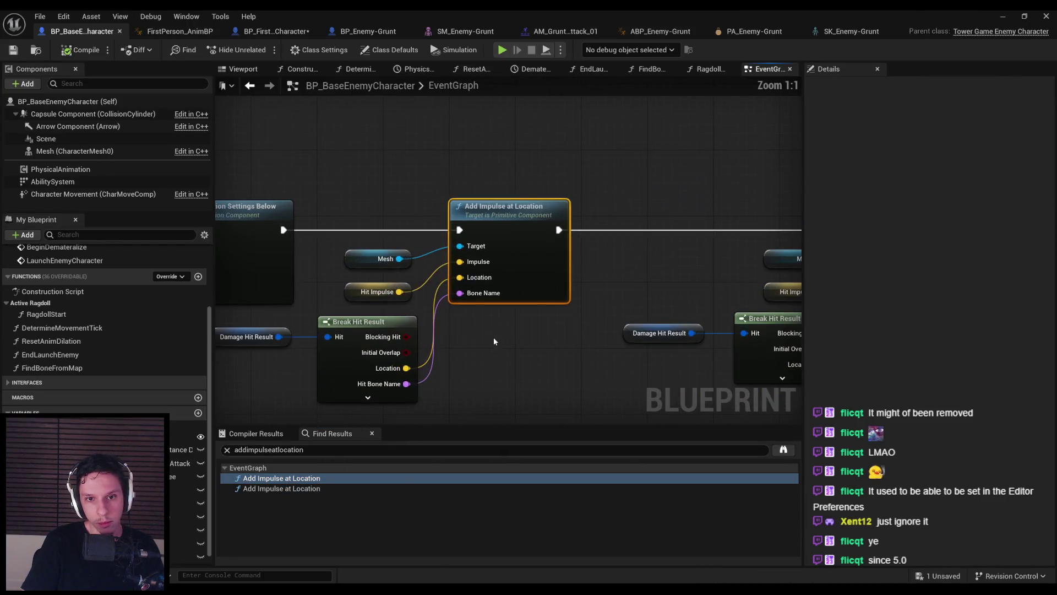
scroll(554, 326, down, 1)
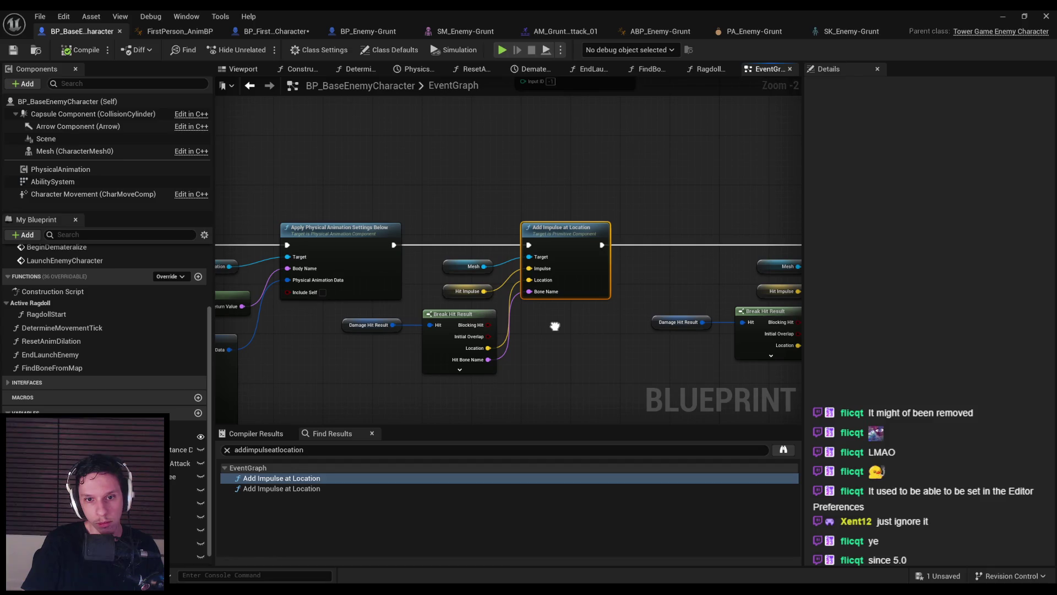
mouse_move(555, 326)
mouse_down()
mouse_move(562, 320)
mouse_move(432, 301)
mouse_move(443, 298)
mouse_up()
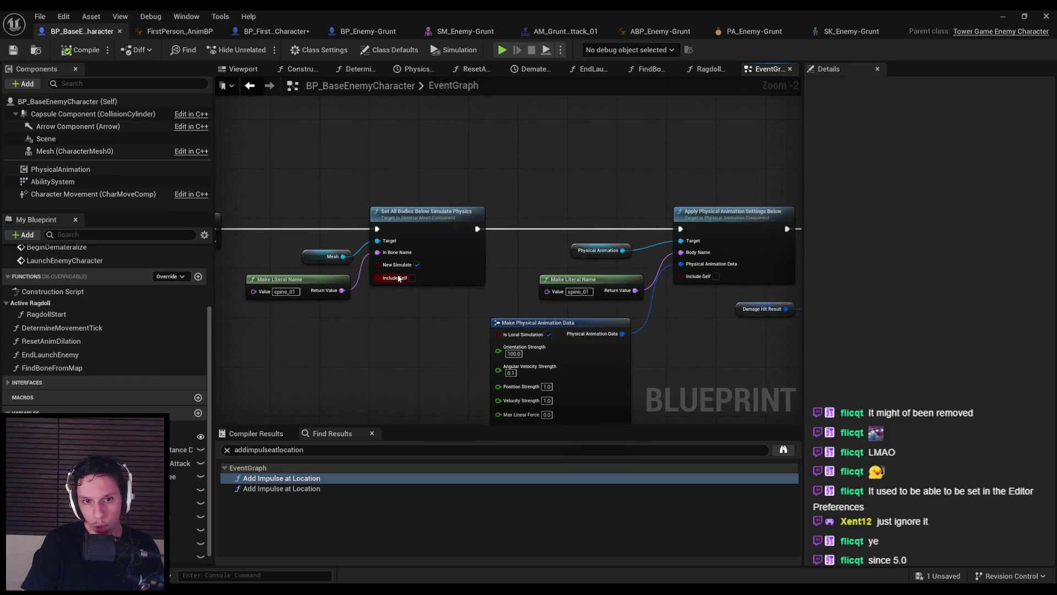
drag(648, 322, 361, 314)
scroll(361, 315, down, 2)
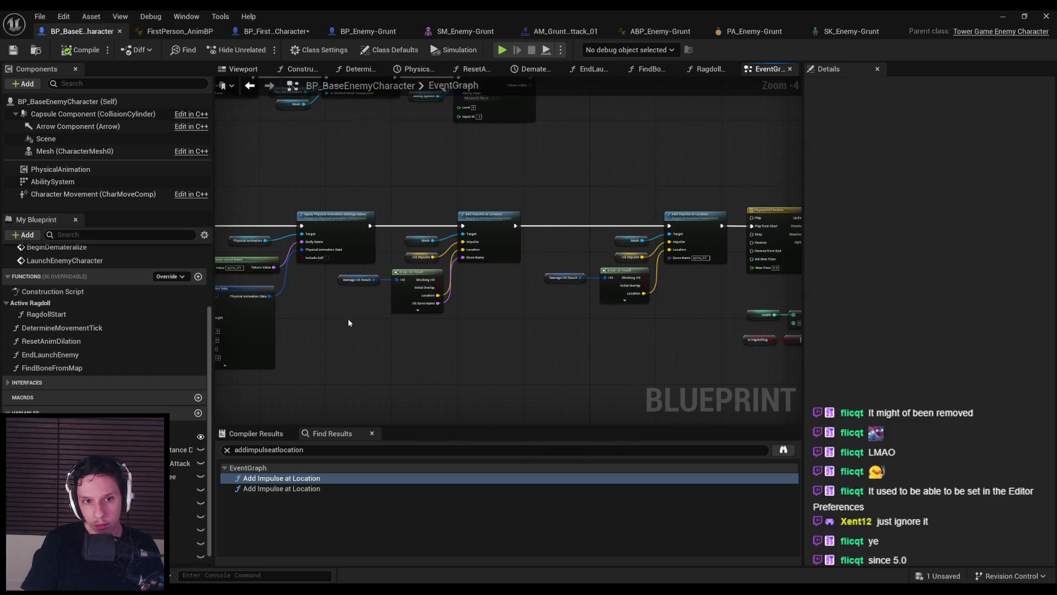
scroll(322, 275, up, 1)
Move the impulse nodes right and the hit result nodes left to make room
click(441, 295)
scroll(324, 286, down, 3)
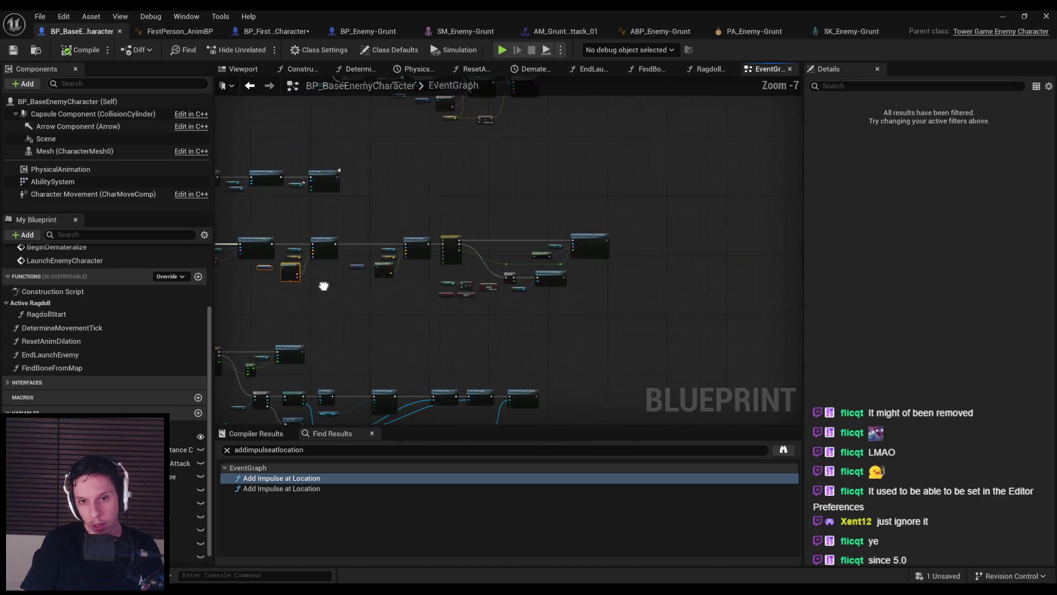
drag(303, 230, 642, 304)
scroll(362, 243, up, 4)
drag(362, 244, 467, 243)
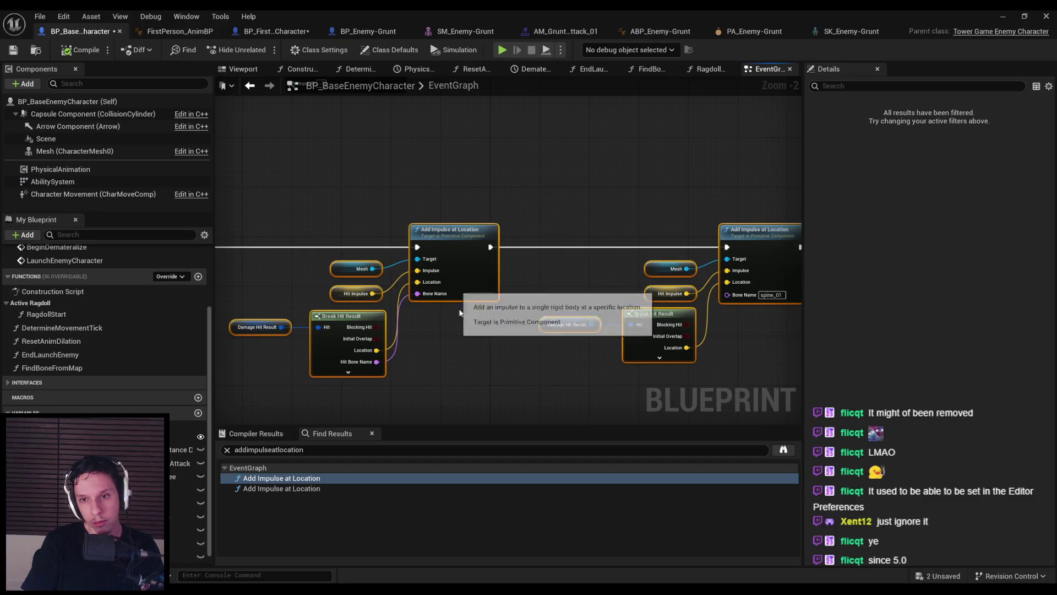
scroll(458, 297, down, 1)
drag(506, 378, 422, 335)
Add Is Simulating Physics from Hit Bone Name, using a copied Mesh getter as Target
mouse_move(492, 336)
mouse_down()
mouse_move(371, 336)
mouse_move(428, 299)
mouse_up()
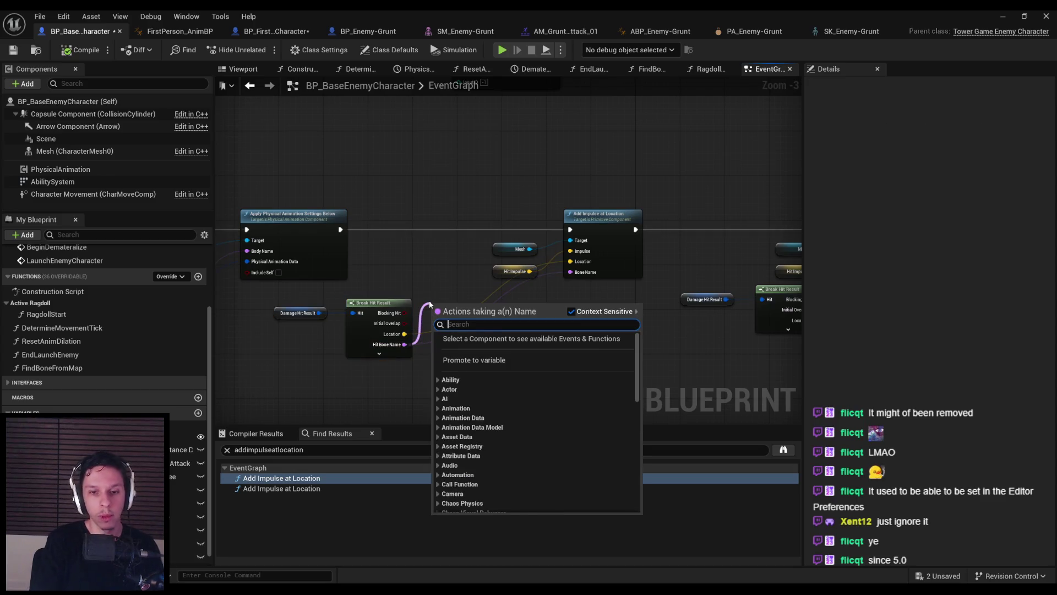
text(is simulating)
key(Return)
scroll(537, 353, up, 3)
drag(537, 353, 471, 287)
click(556, 225)
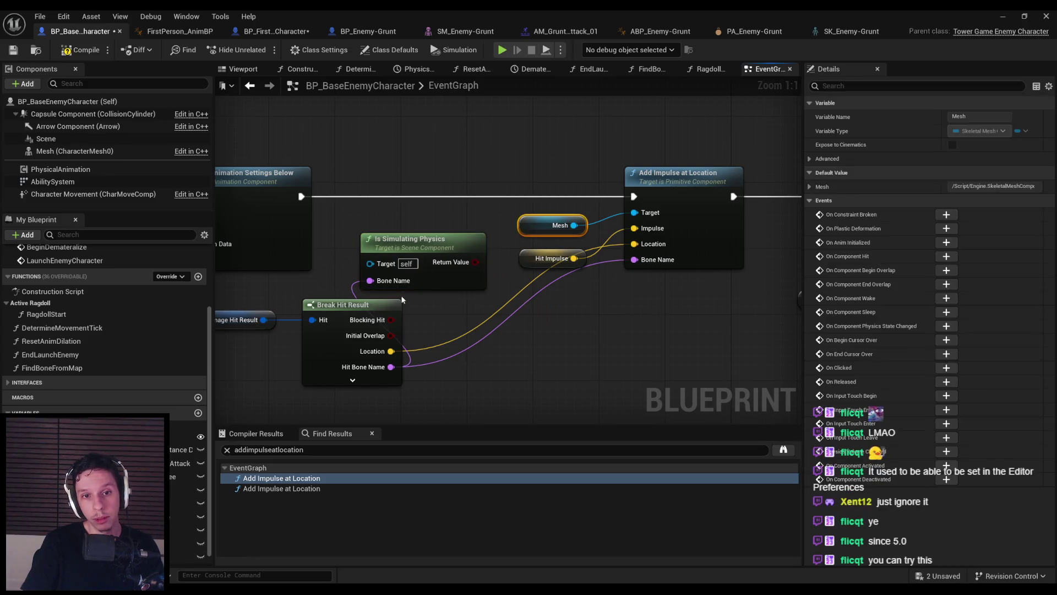
scroll(405, 293, down, 2)
key(ctrl+c)
key(ctrl+v)
mouse_move(518, 237)
mouse_down()
mouse_move(398, 275)
mouse_move(456, 251)
mouse_up()
mouse_move(373, 276)
mouse_down()
mouse_move(391, 269)
mouse_move(440, 346)
mouse_move(340, 292)
mouse_move(334, 330)
mouse_up()
key(q)
mouse_move(369, 293)
mouse_down()
mouse_move(522, 311)
mouse_move(485, 279)
mouse_move(472, 217)
mouse_up()
Add a Branch on the result, True to Add Impulse at Location, False to Play from Start
text(br)
key(Return)
drag(390, 201, 643, 201)
drag(564, 173, 273, 176)
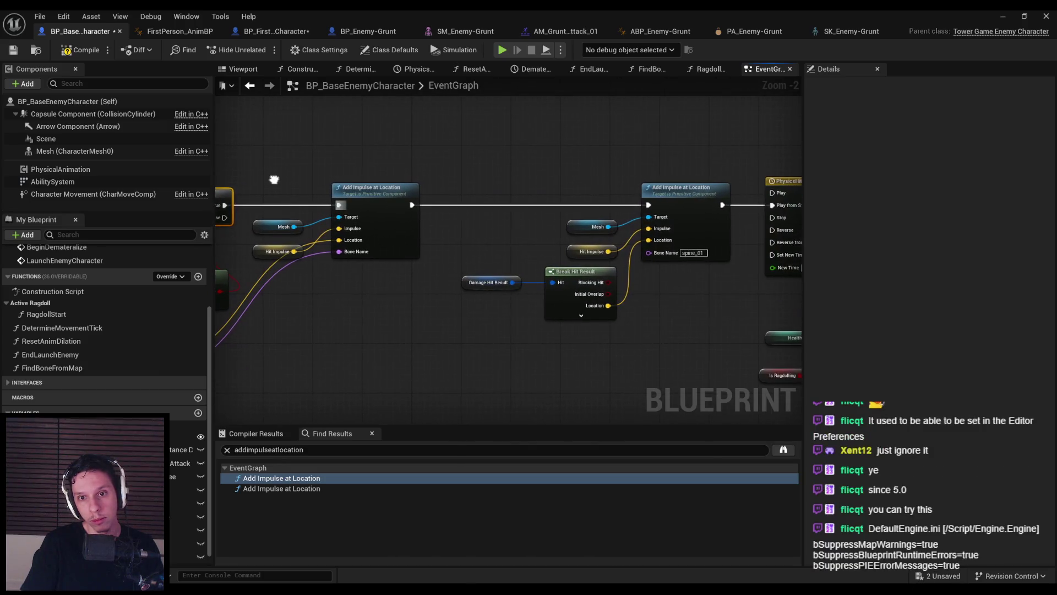
scroll(274, 178, down, 1)
mouse_move(235, 210)
mouse_down()
mouse_move(243, 223)
mouse_move(684, 239)
mouse_move(723, 201)
mouse_up()
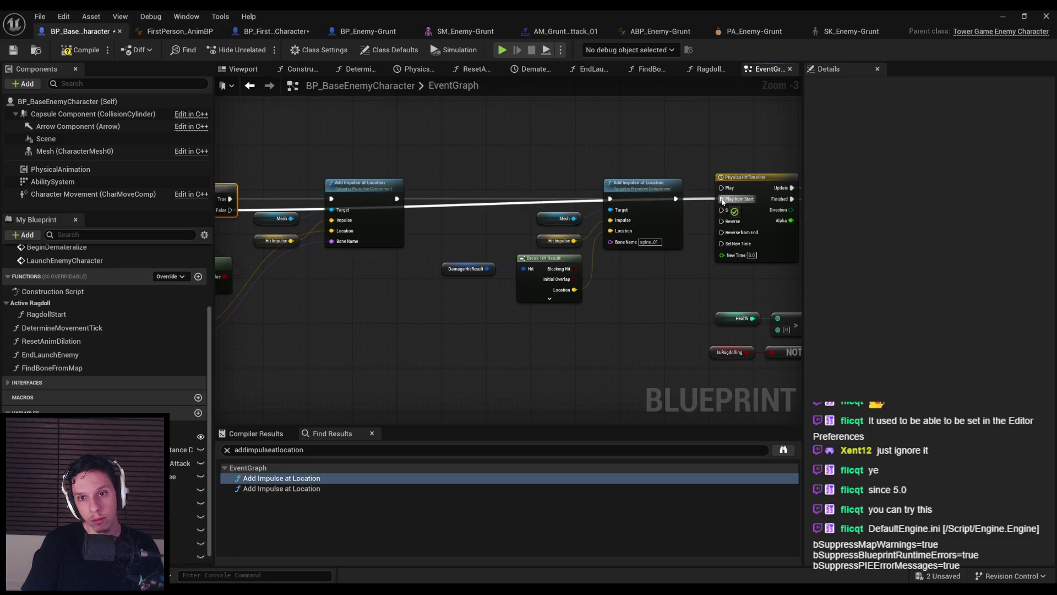
Connect Add Impulse's output to Play from Start and compile, glancing at the Grunt assets
drag(722, 202, 721, 199)
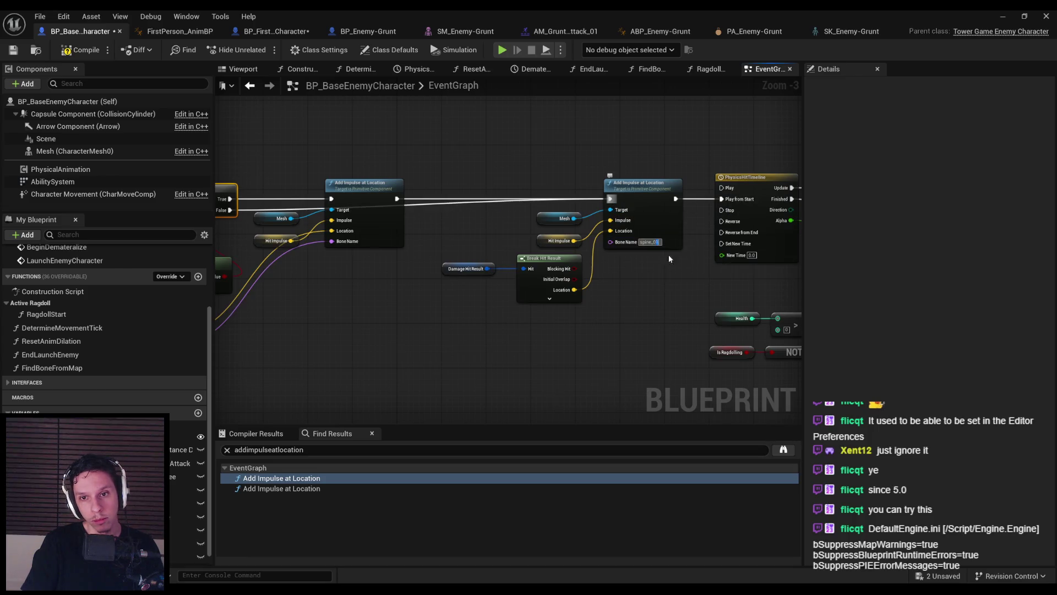
click(80, 50)
click(371, 32)
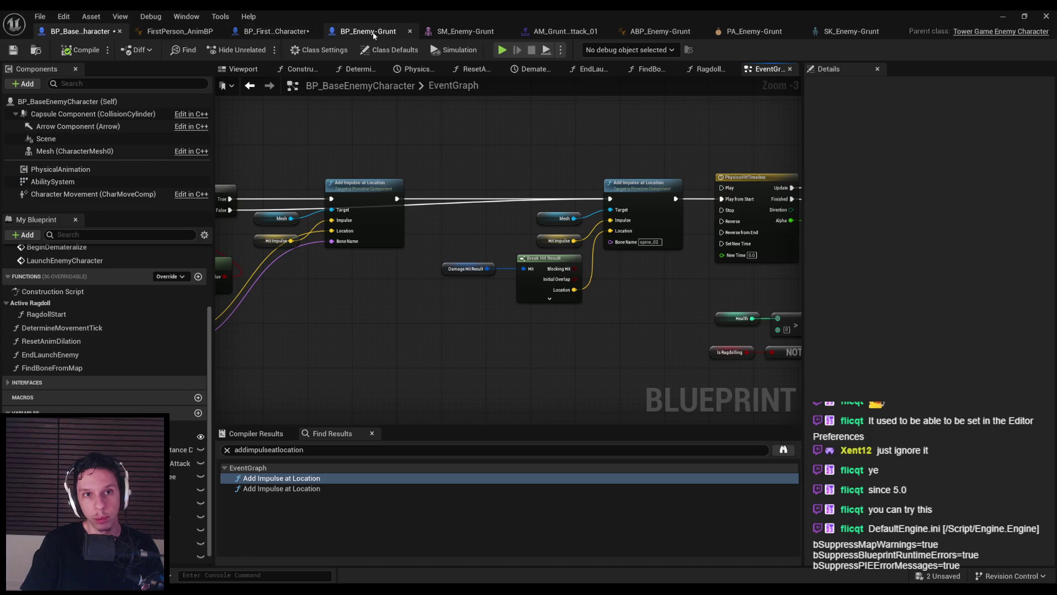
click(689, 33)
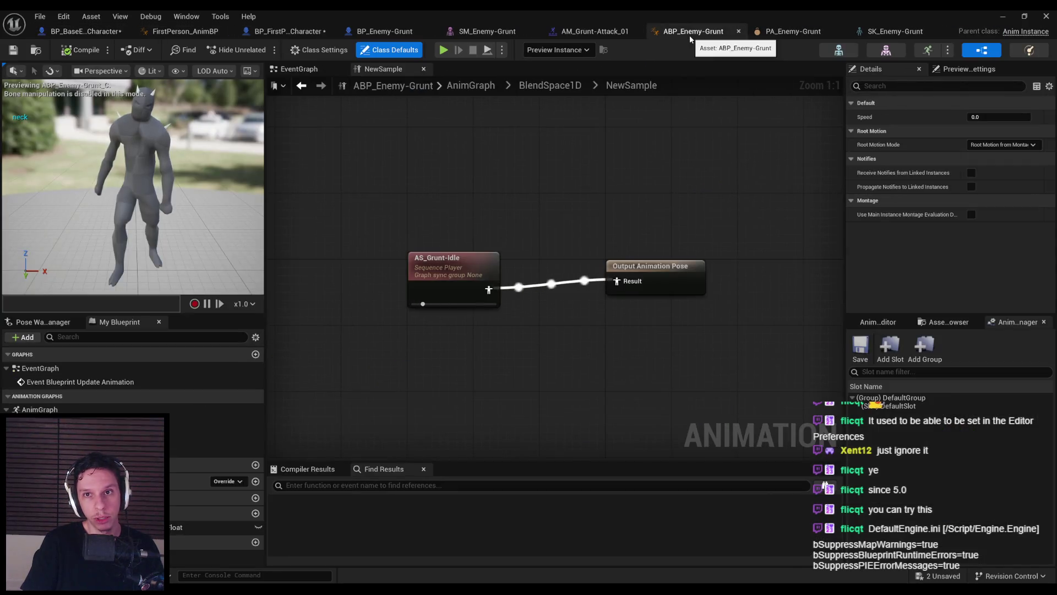
click(768, 32)
click(76, 33)
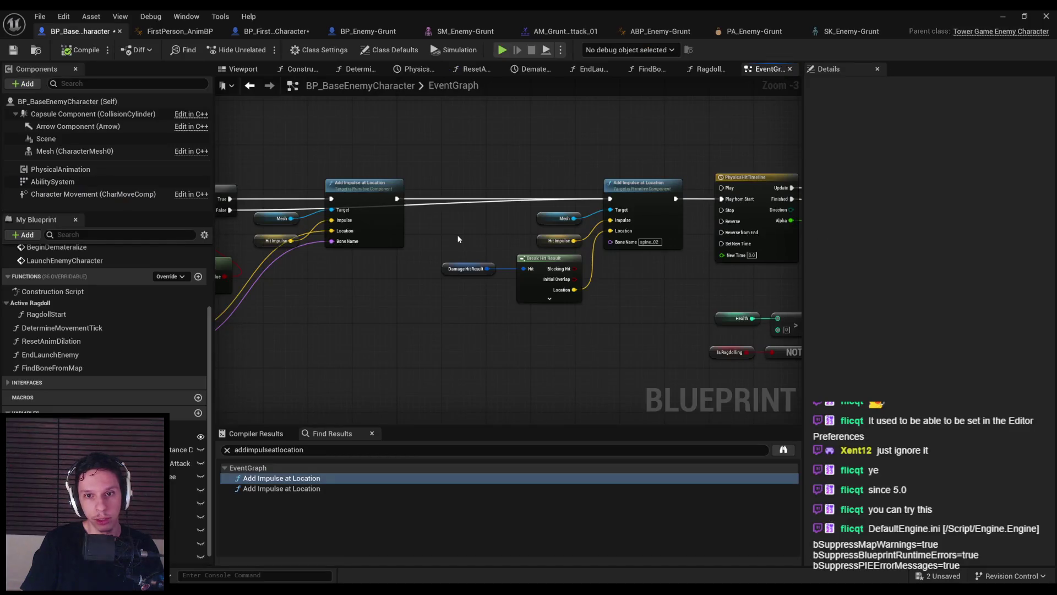
Add reroute points so the False wire runs above the impulse node
double_click(438, 196)
right_click(438, 193)
key(Escape)
scroll(437, 193, up, 1)
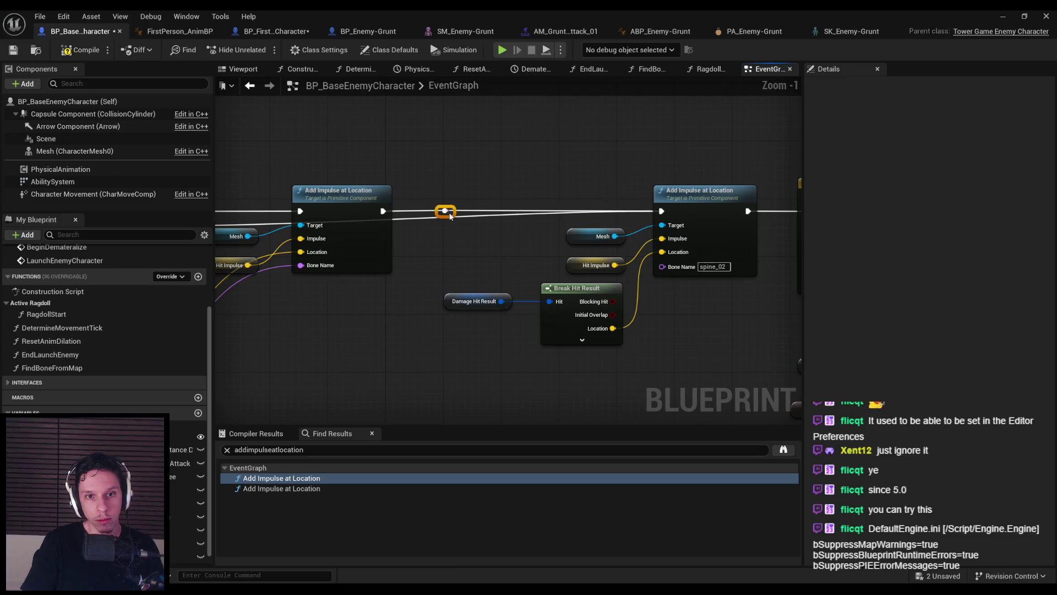
double_click(335, 214)
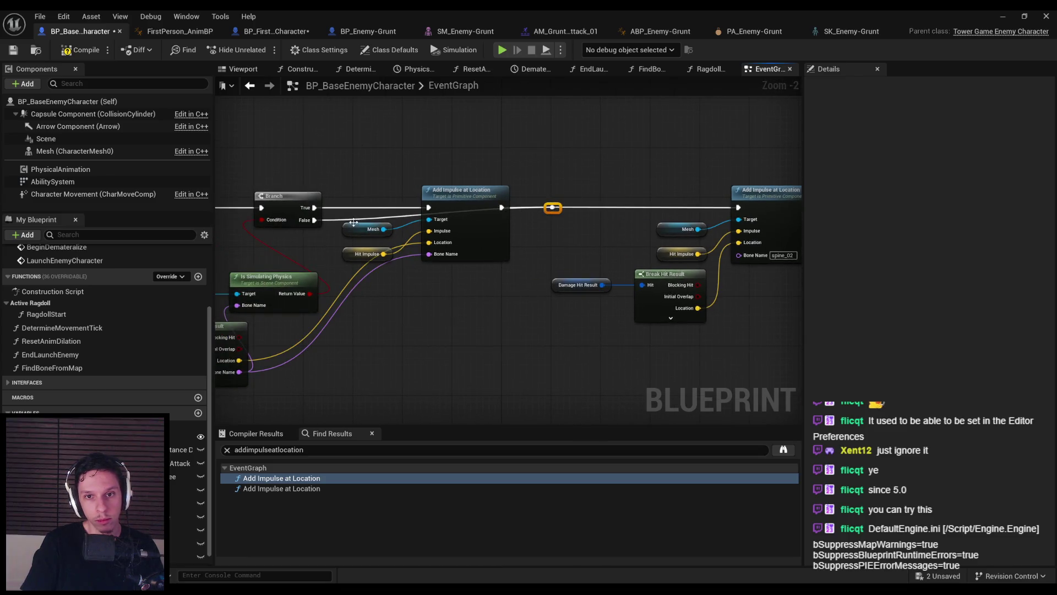
mouse_move(342, 218)
mouse_down()
mouse_move(363, 174)
mouse_move(505, 172)
mouse_up()
double_click(421, 178)
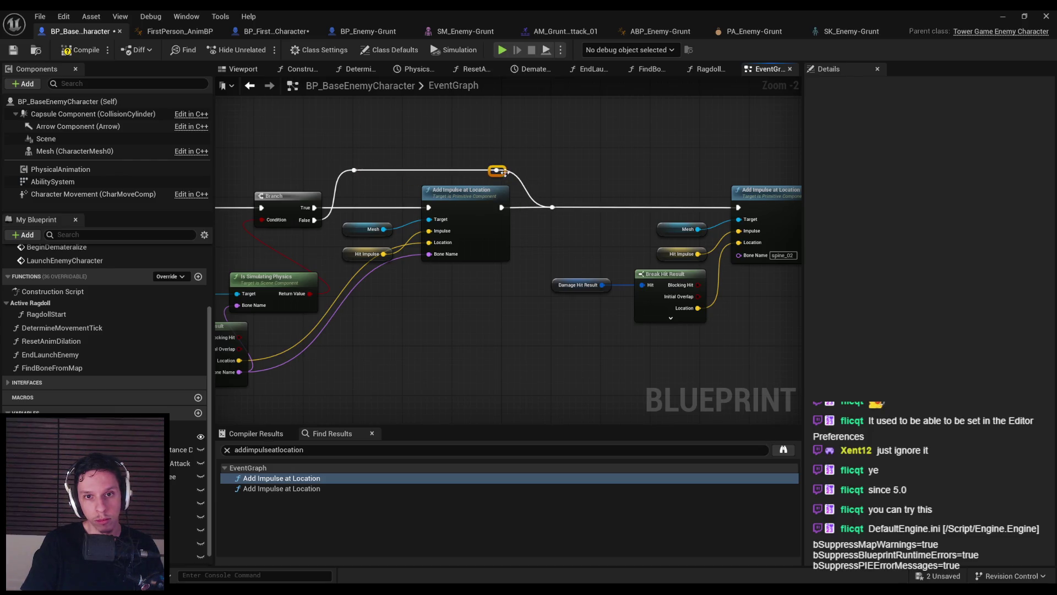
scroll(513, 318, down, 3)
Compile and save the Blueprint, then start a playtest from the level editor
key(F7)
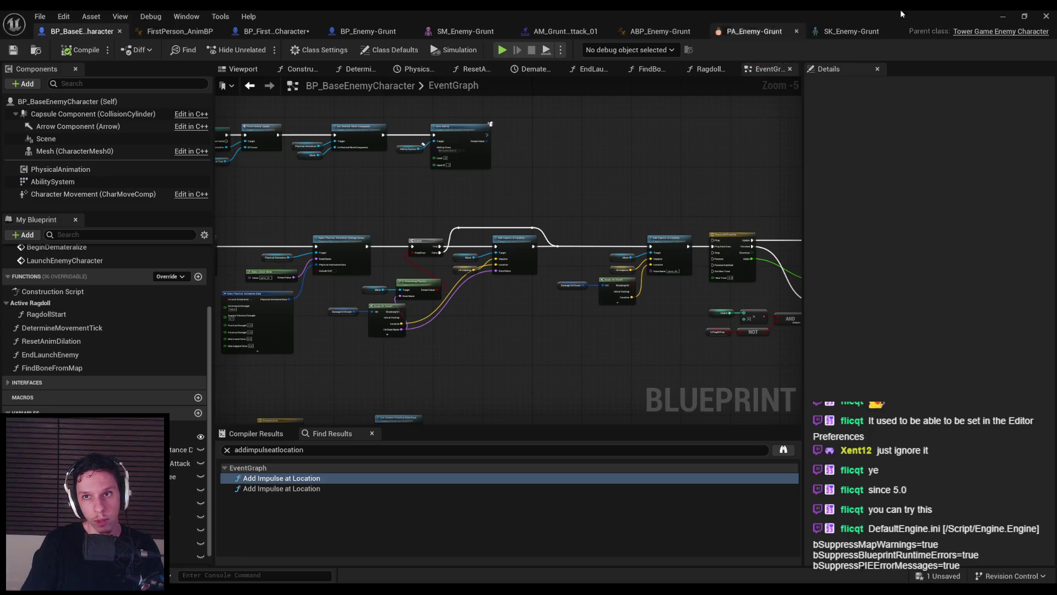
click(1002, 16)
key(alt+p)
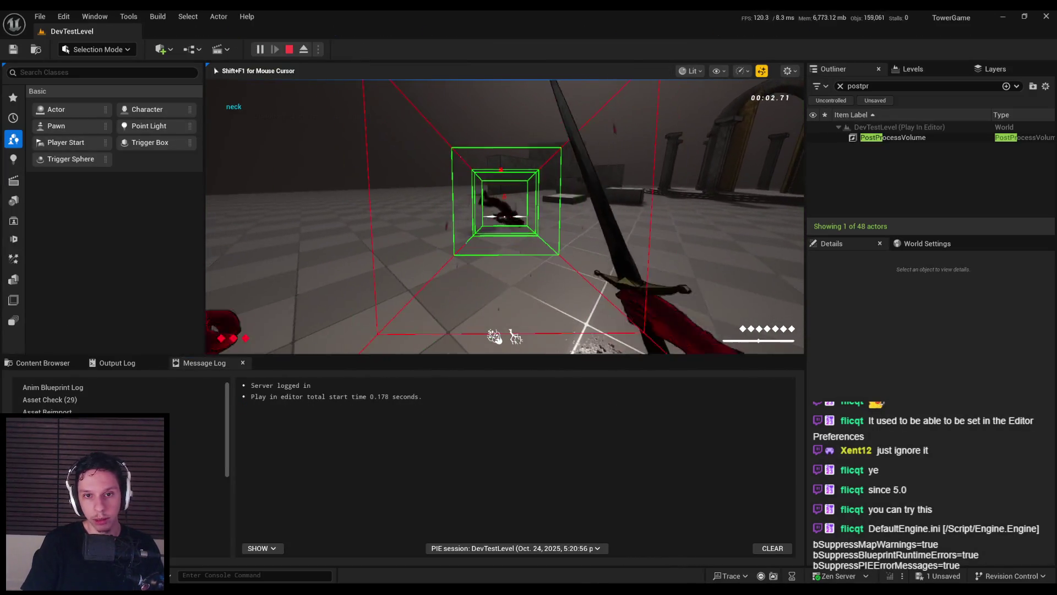
Stop the play session, show the Enemy folder assets and turn the viewport camera left
key(Escape)
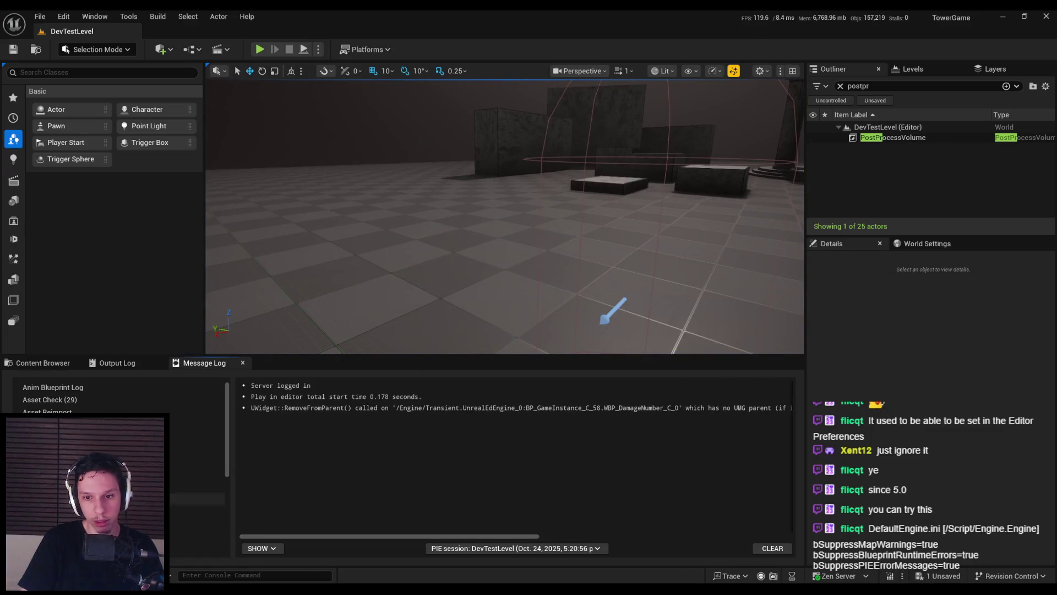
click(27, 362)
drag(333, 177, 264, 177)
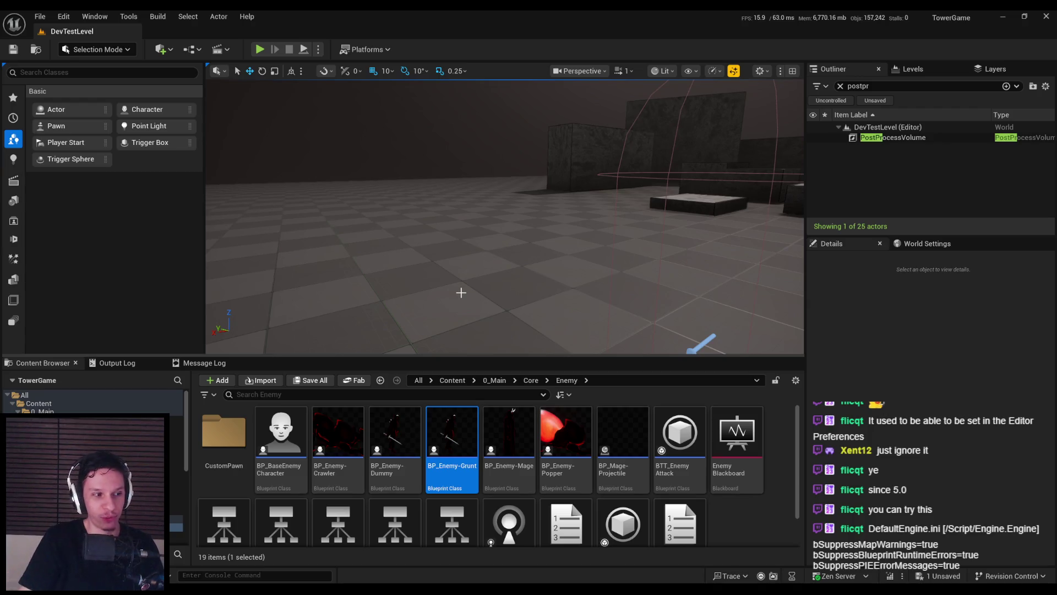
Playtest fullscreen four times, slashing an enemy each run to confirm it collapses into a ragdoll
key(alt+p)
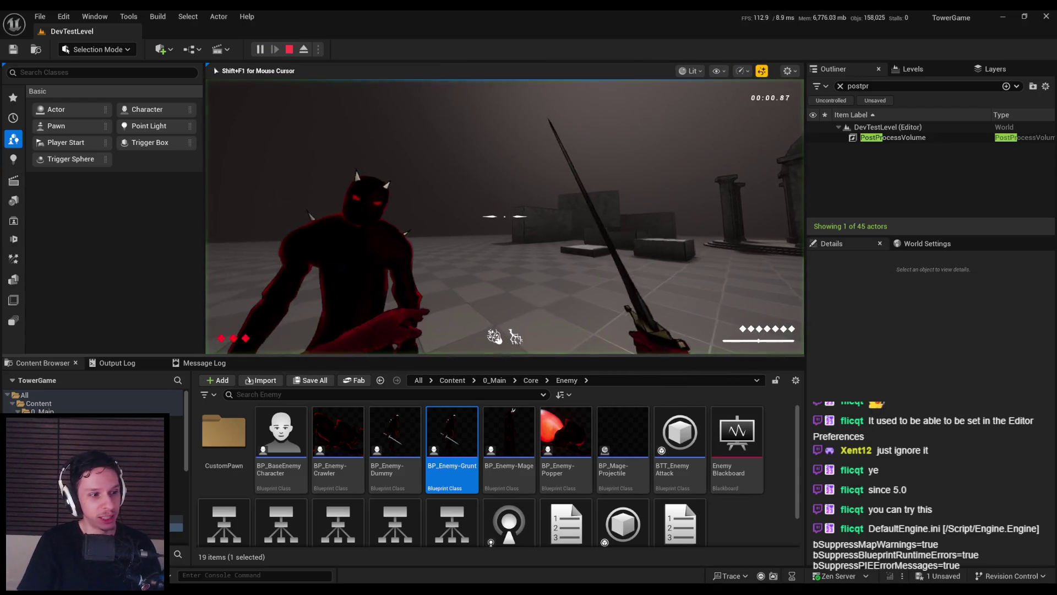
key(F11)
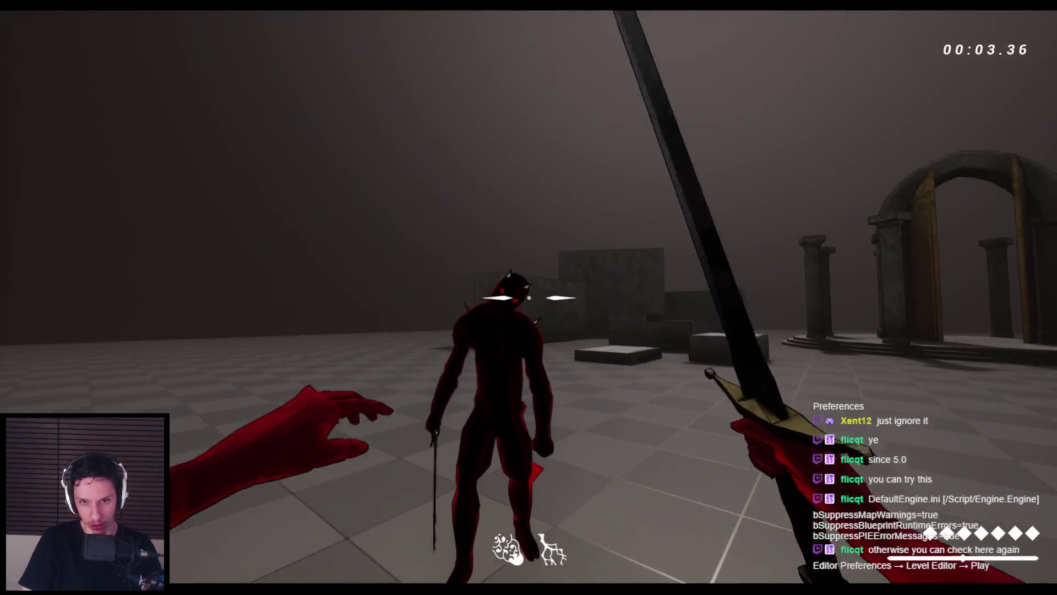
click(528, 298)
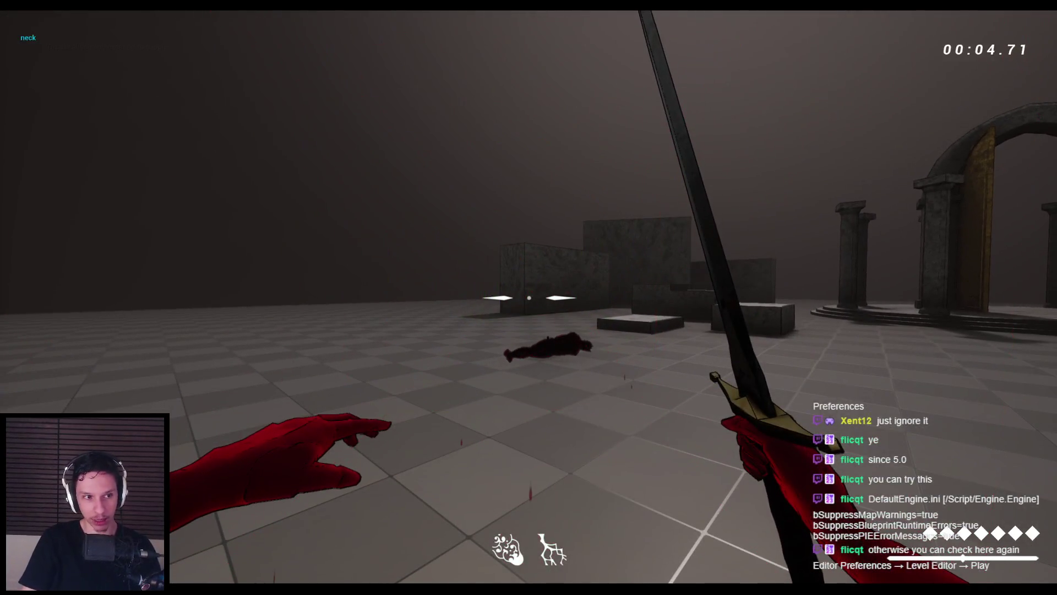
key(Escape)
key(alt+p)
click(528, 297)
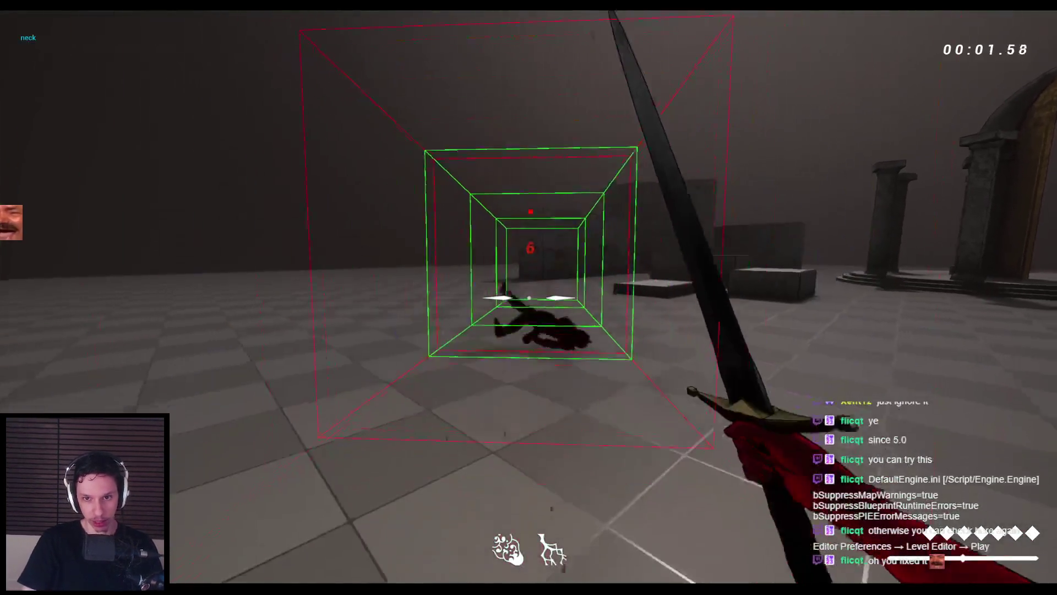
key(Escape)
key(alt+p)
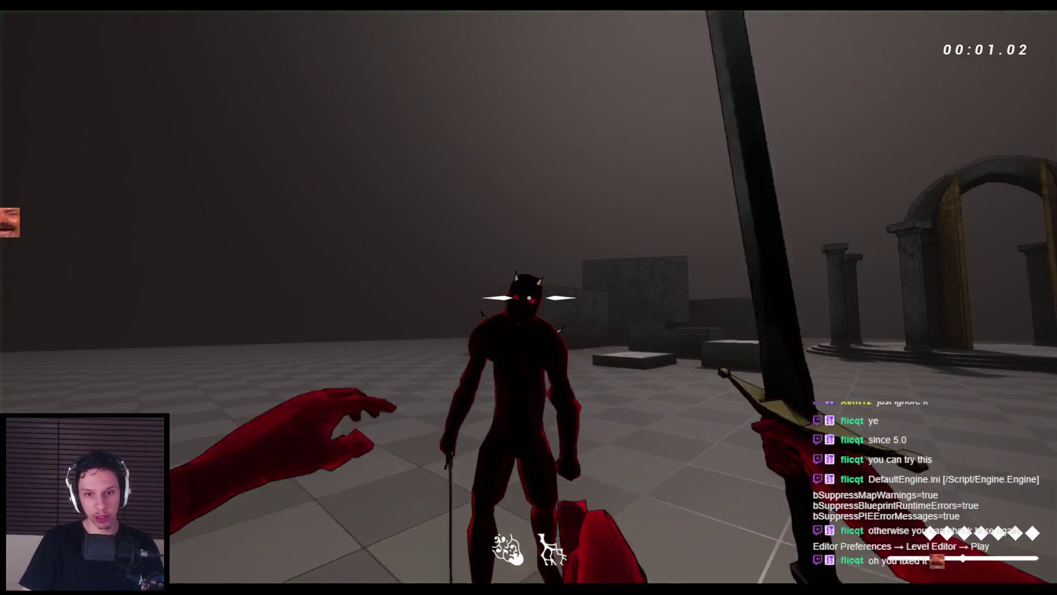
click(528, 297)
key(Escape)
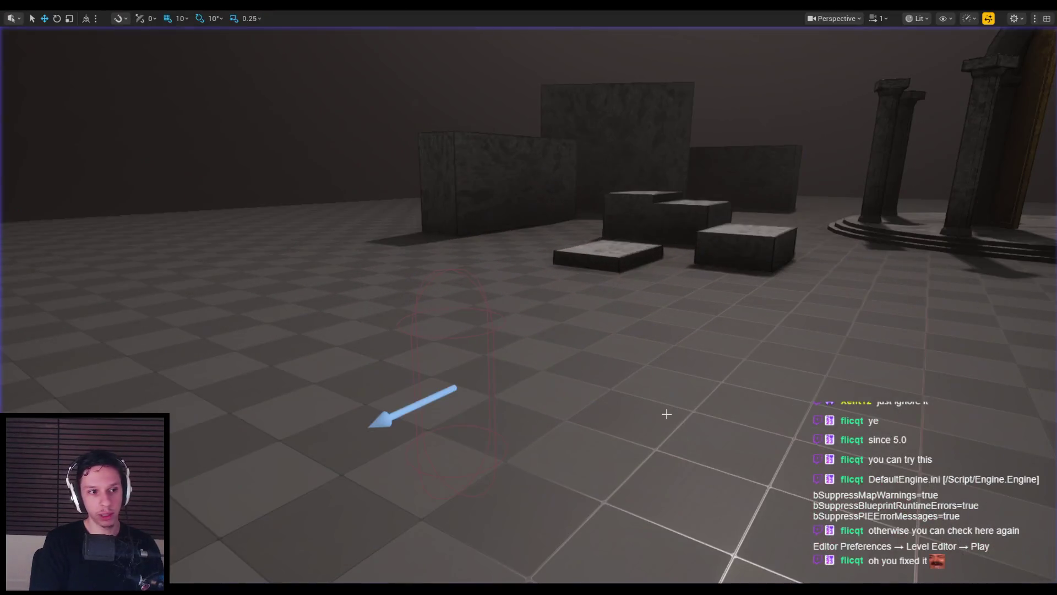
key(alt+p)
click(529, 297)
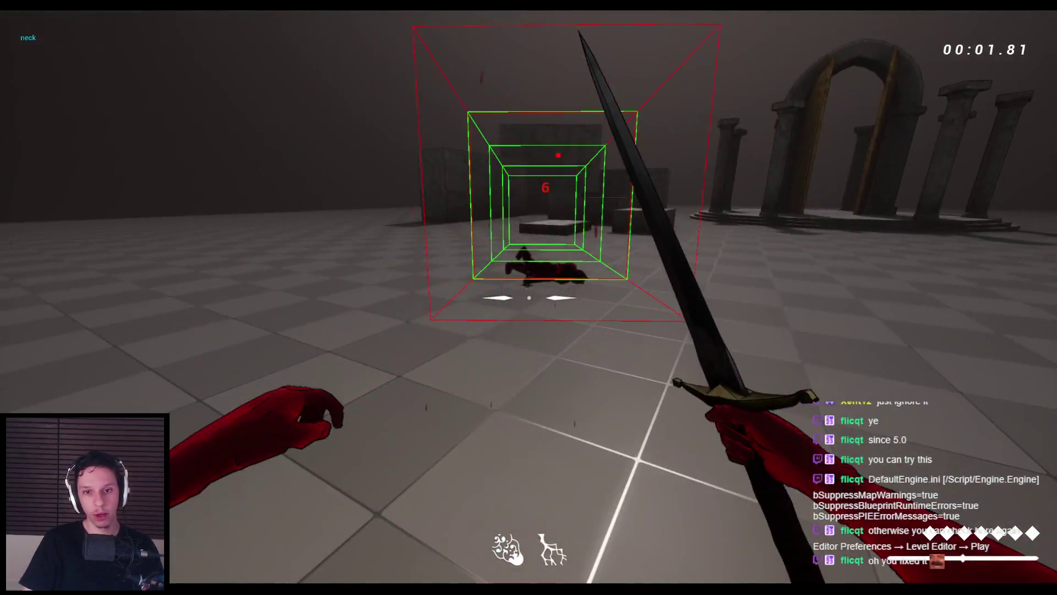
key(Escape)
Bring the ragdoll logic back into view, then switch to the tutorial video and toggle its playback
drag(393, 193, 604, 207)
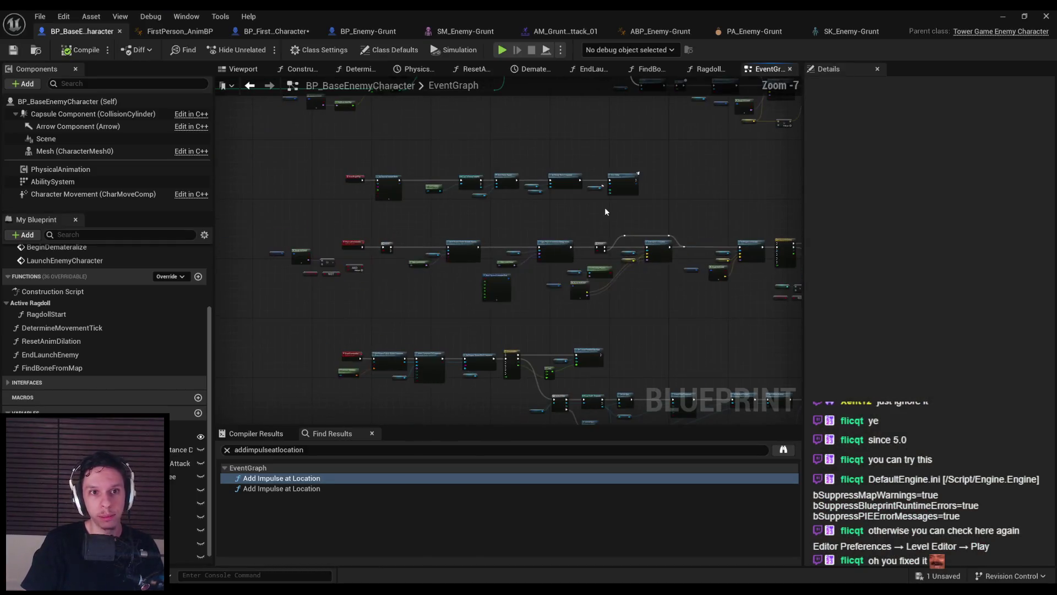
drag(411, 200, 508, 218)
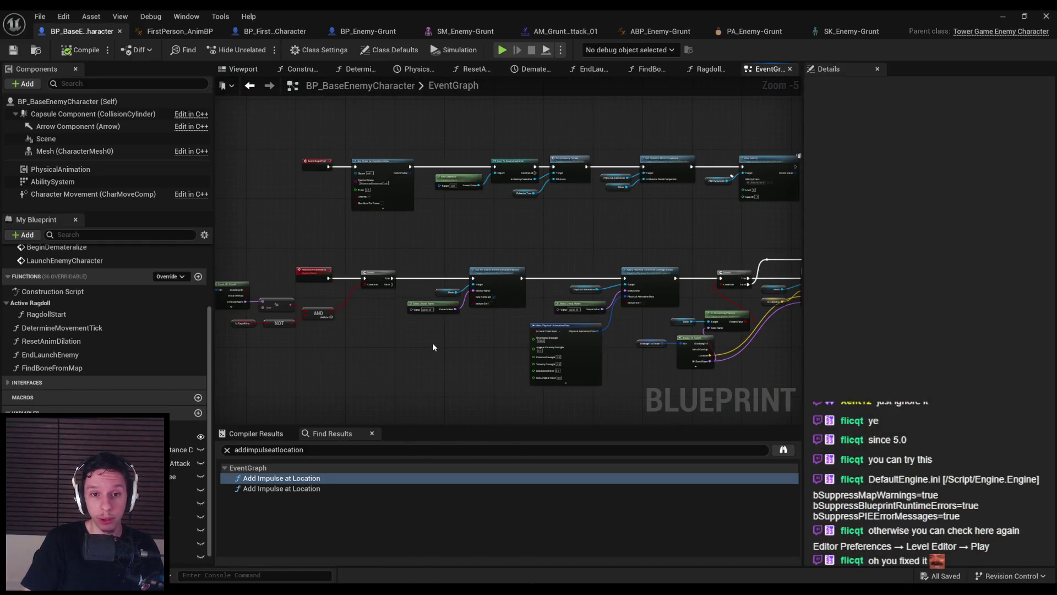
scroll(432, 343, down, 1)
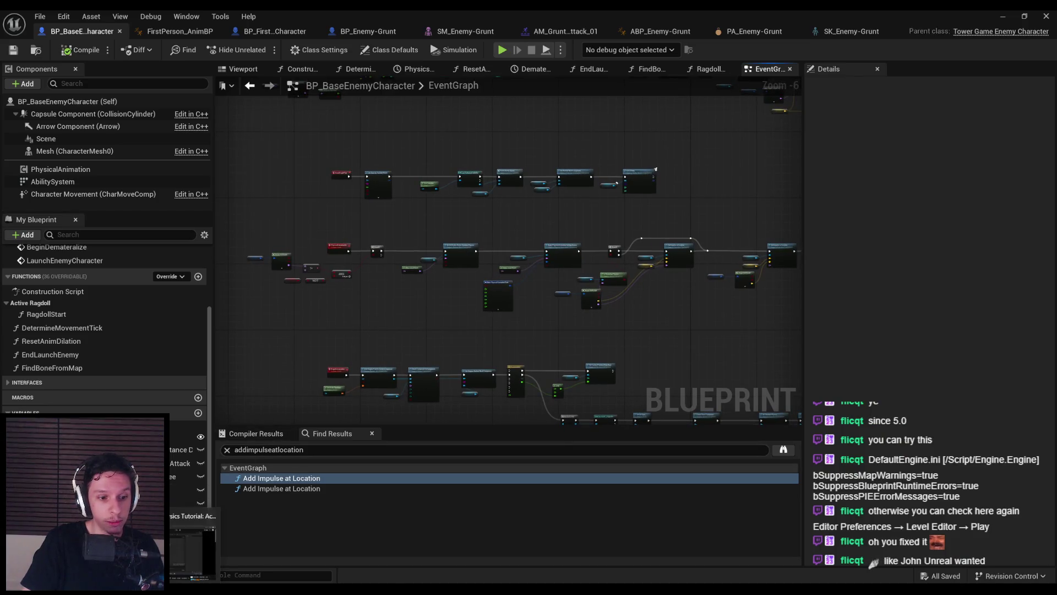
key(alt+Tab)
click(421, 327)
Skip the tutorial to about 15:51, Building the Ragdoll Blueprint, and return to the Unreal editor
drag(259, 474, 349, 478)
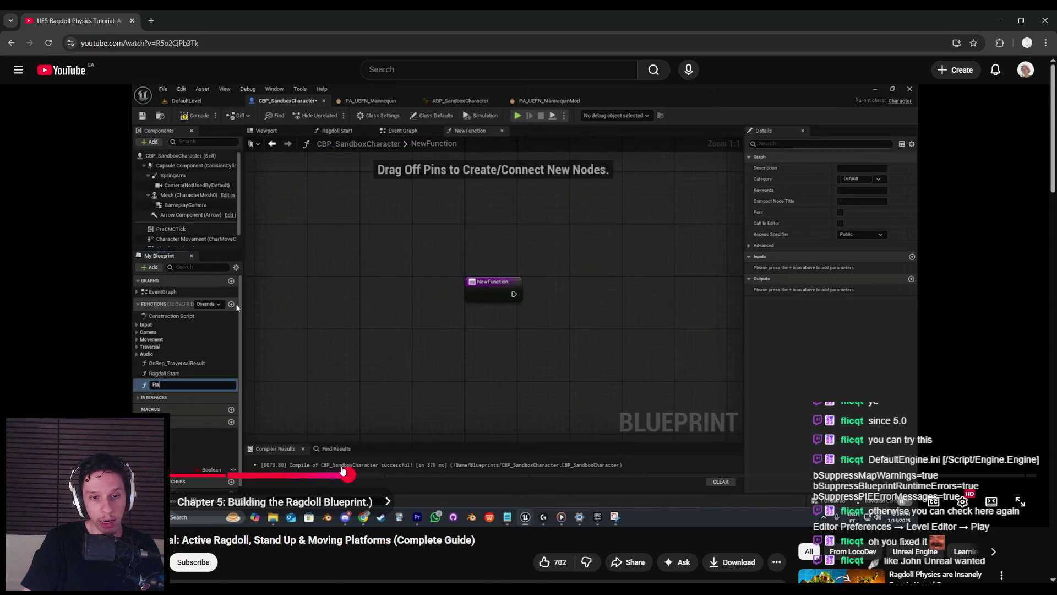
key(alt+Tab)
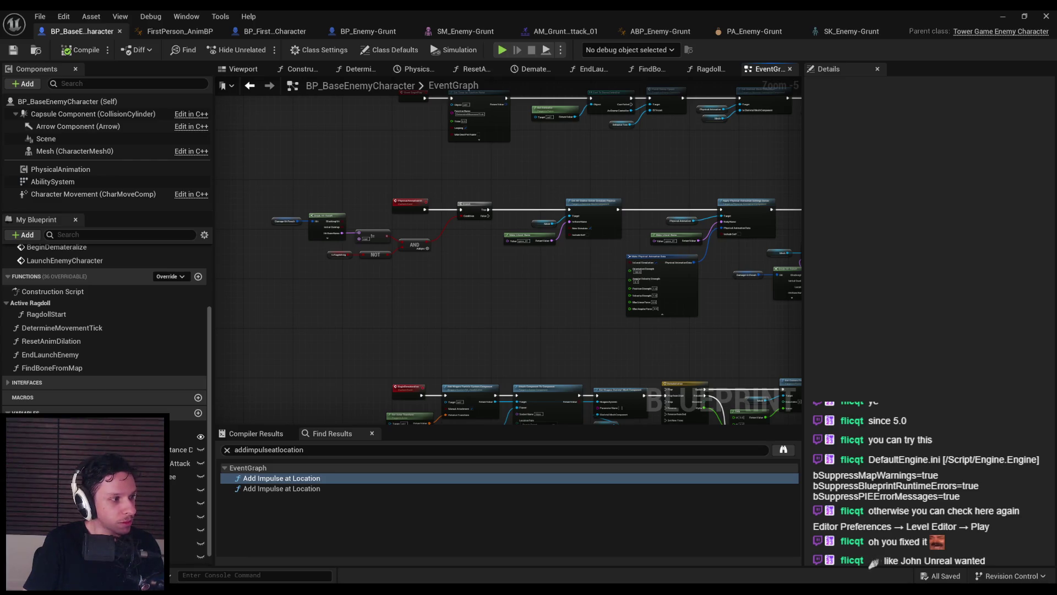
scroll(310, 312, down, 1)
Create a RagdollUpdate function in the ActiveRagdoll category, then compile and save the Blueprint
click(46, 314)
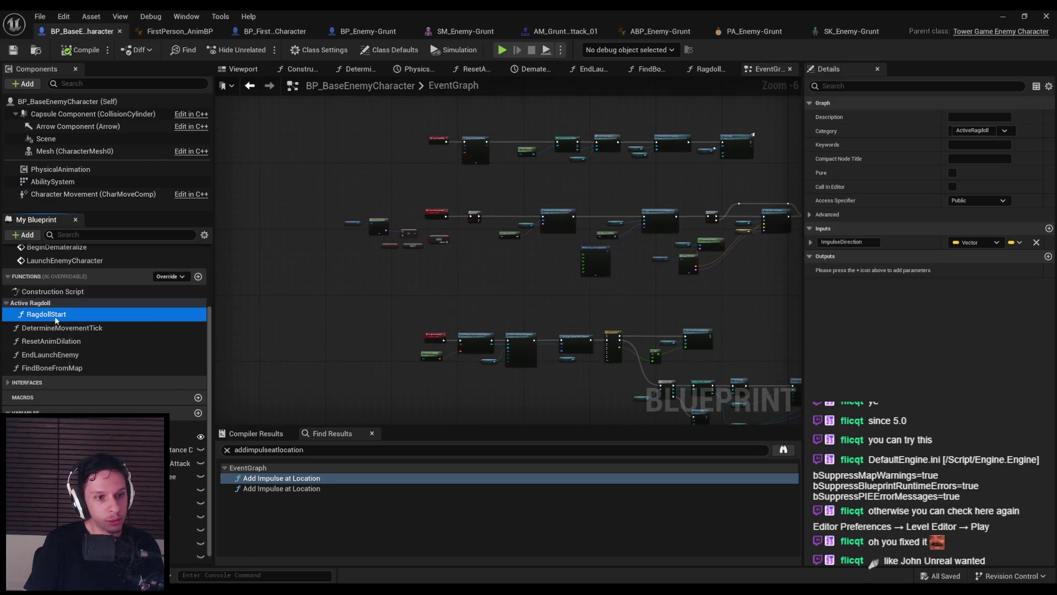
right_click(47, 314)
right_click(48, 304)
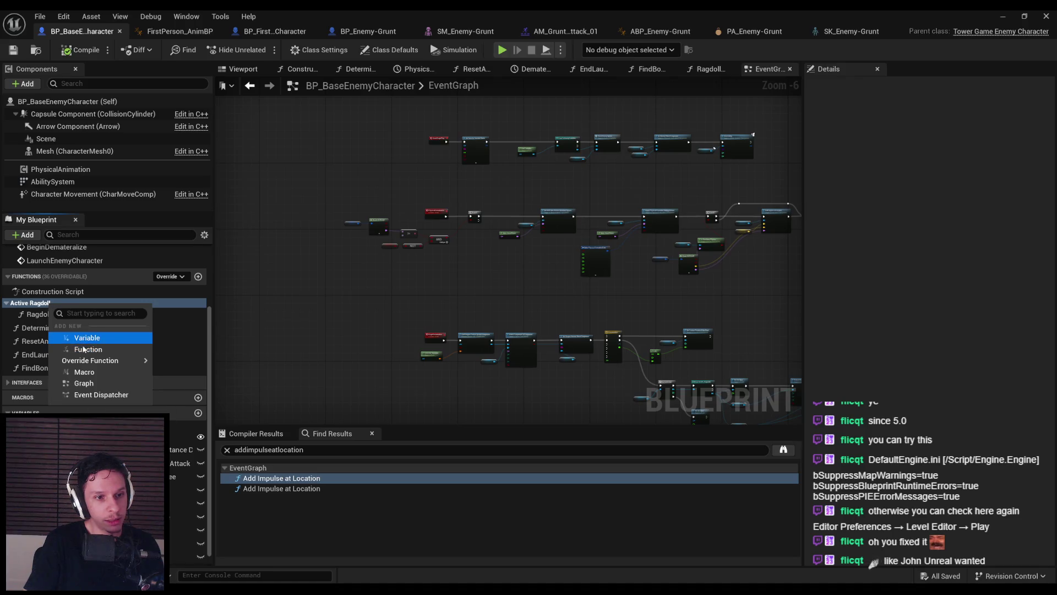
click(84, 356)
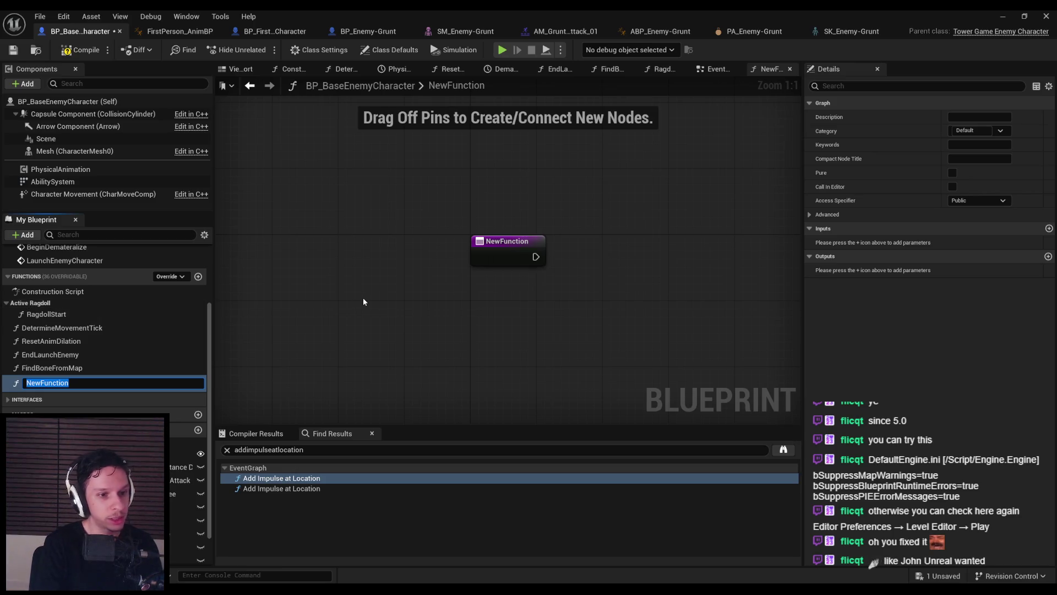
text(RagdollU)
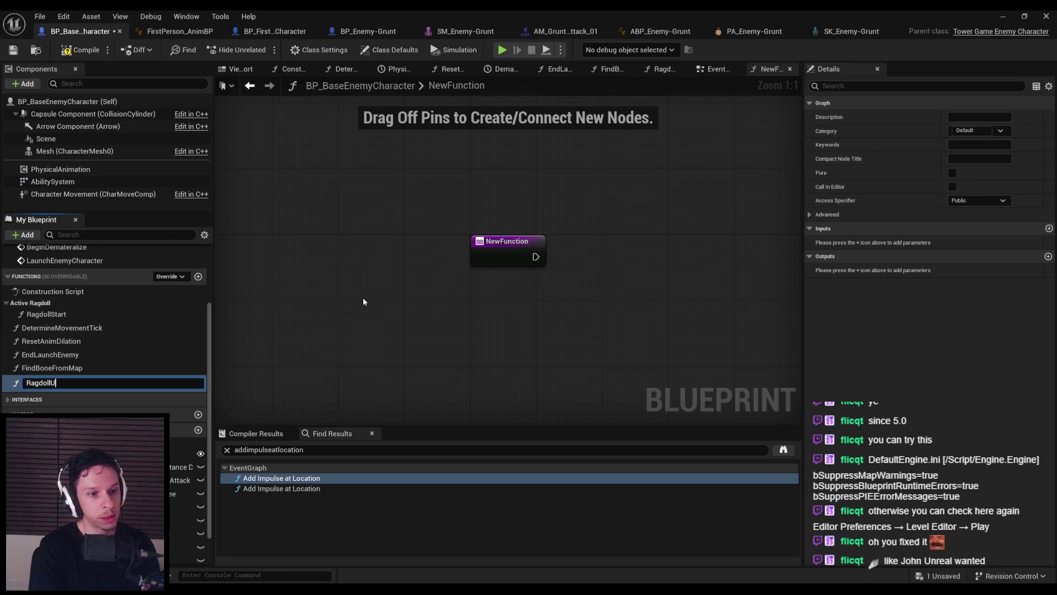
text(pdate)
key(Return)
click(969, 130)
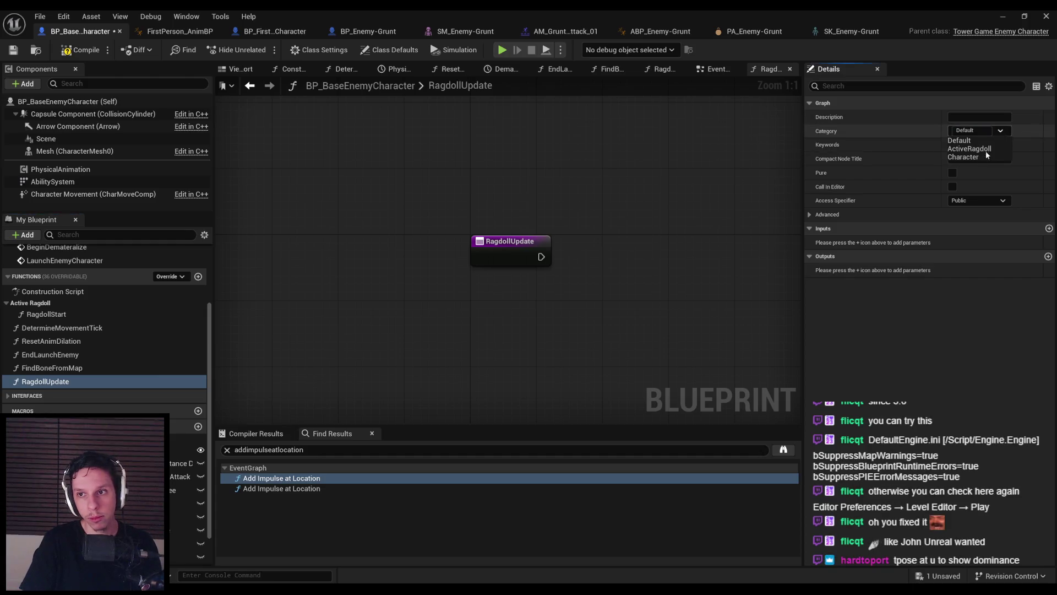
click(989, 148)
click(13, 50)
key(alt+Tab)
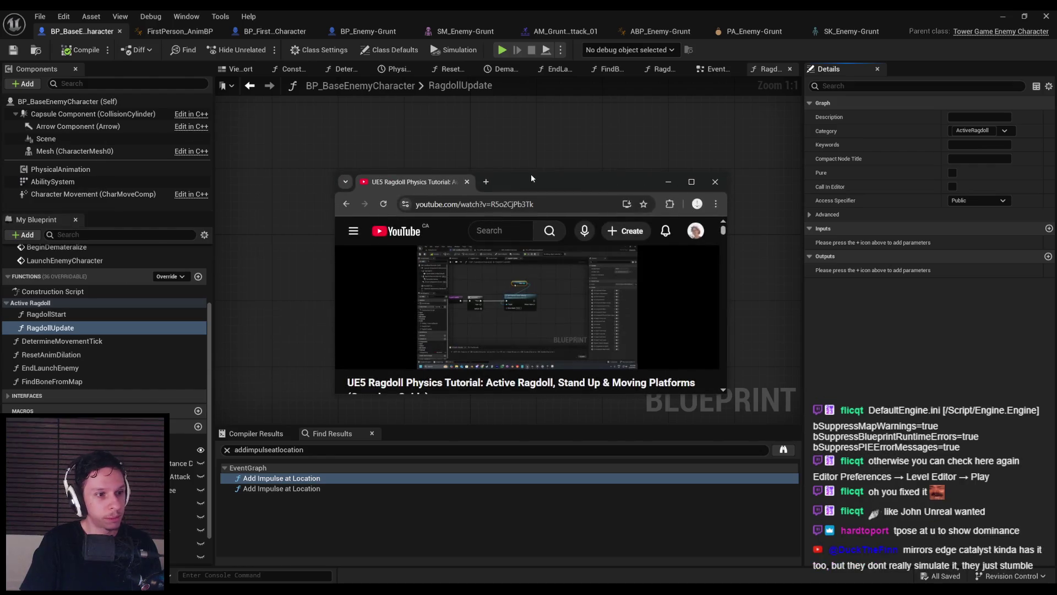
Enlarge the tutorial window to study its Ragdoll Update graph, then recentre the editor graph on RagdollUpdate
double_click(537, 180)
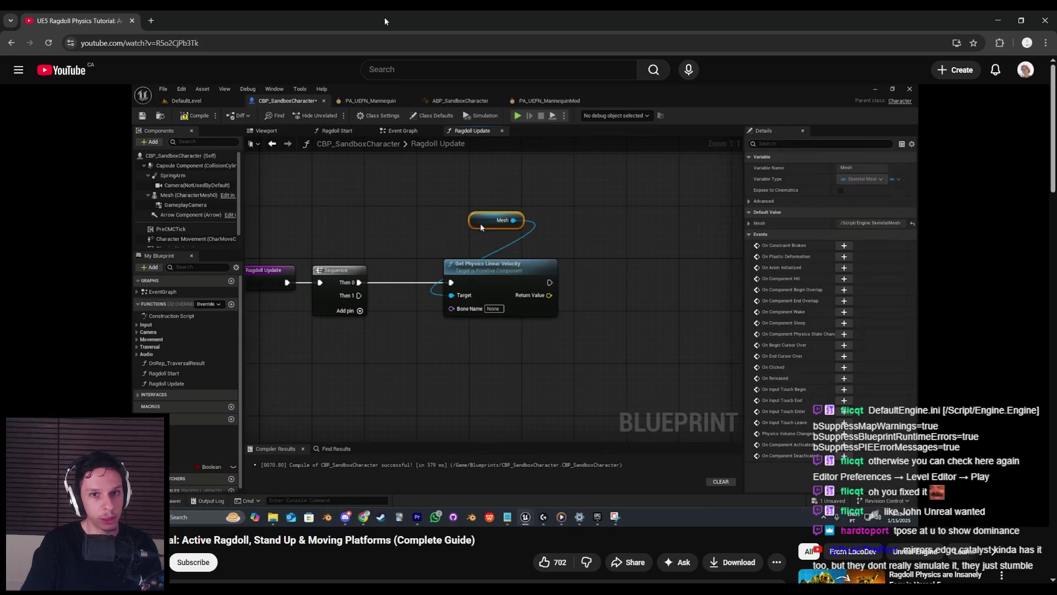
drag(447, 22, 447, 126)
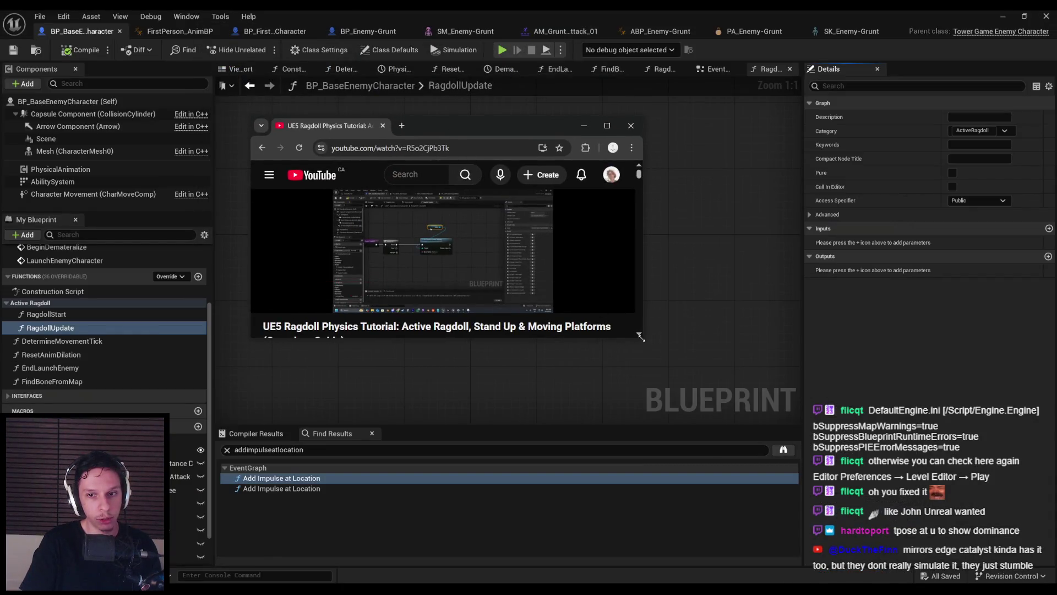
drag(641, 337, 855, 488)
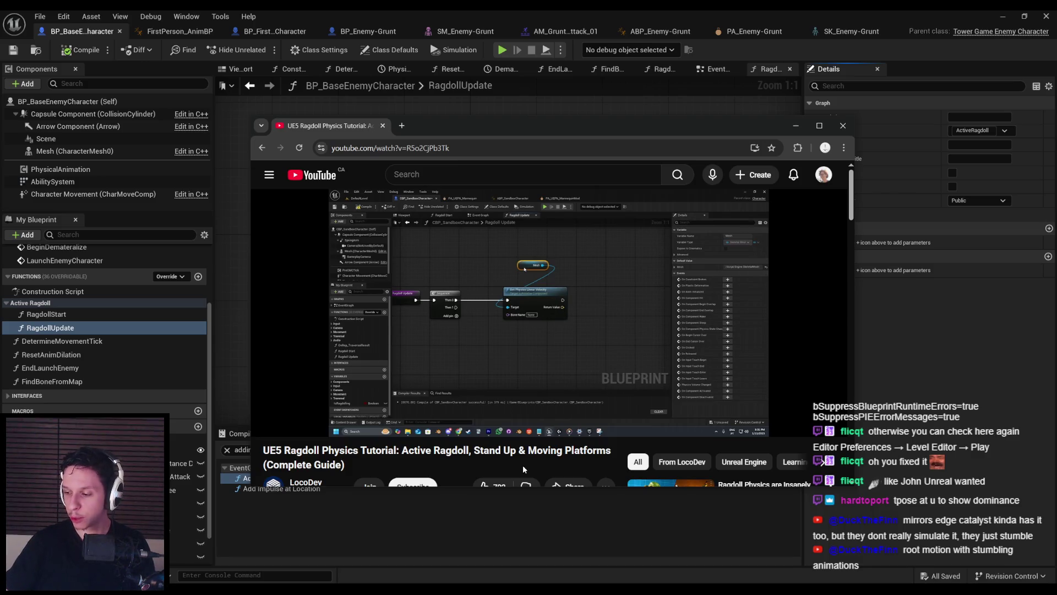
drag(520, 128, 485, 138)
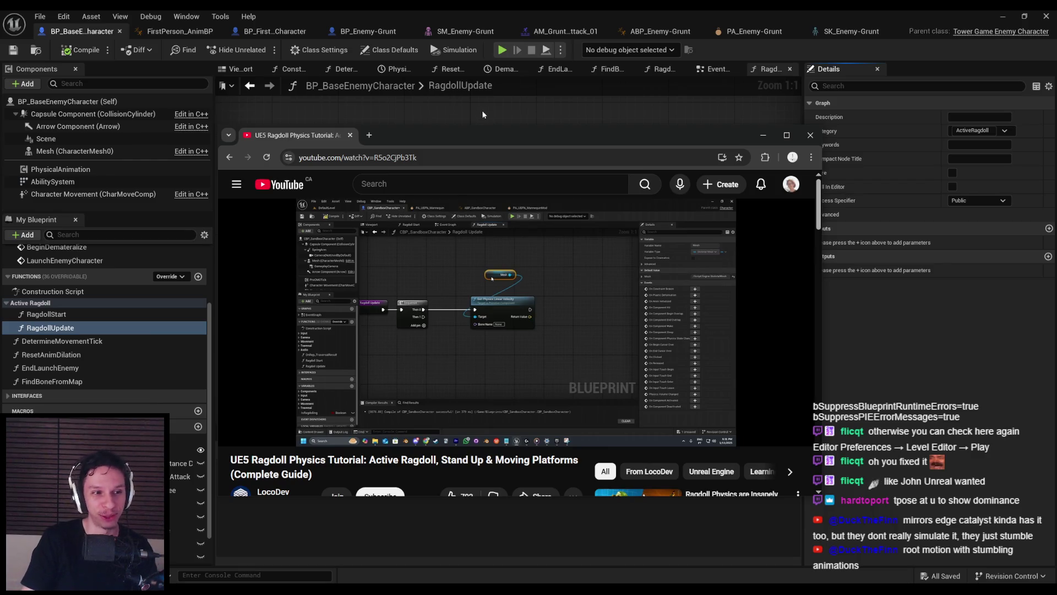
click(479, 112)
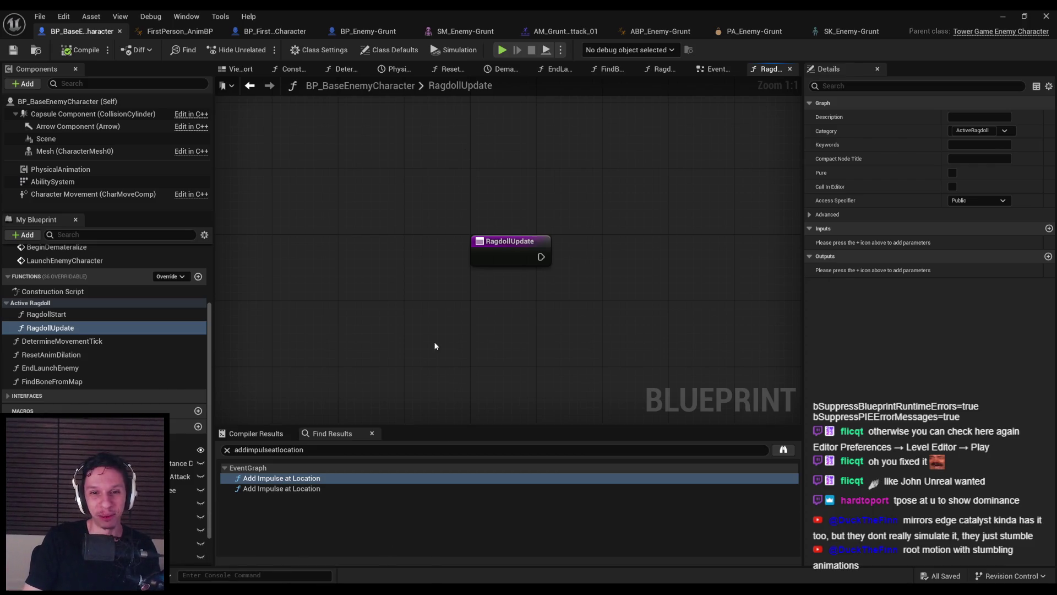
scroll(342, 335, down, 1)
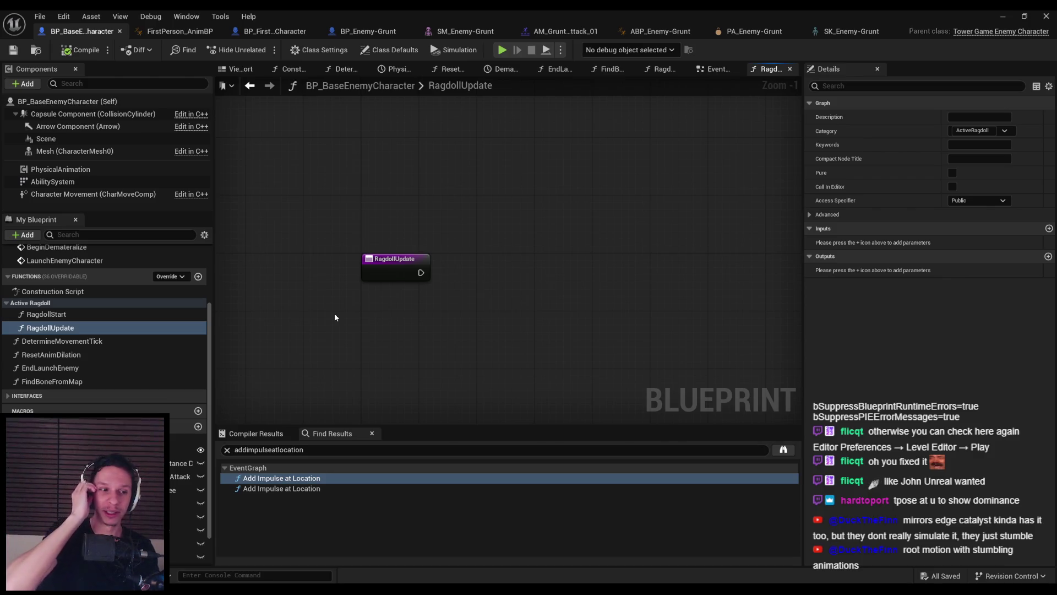
drag(334, 318, 319, 339)
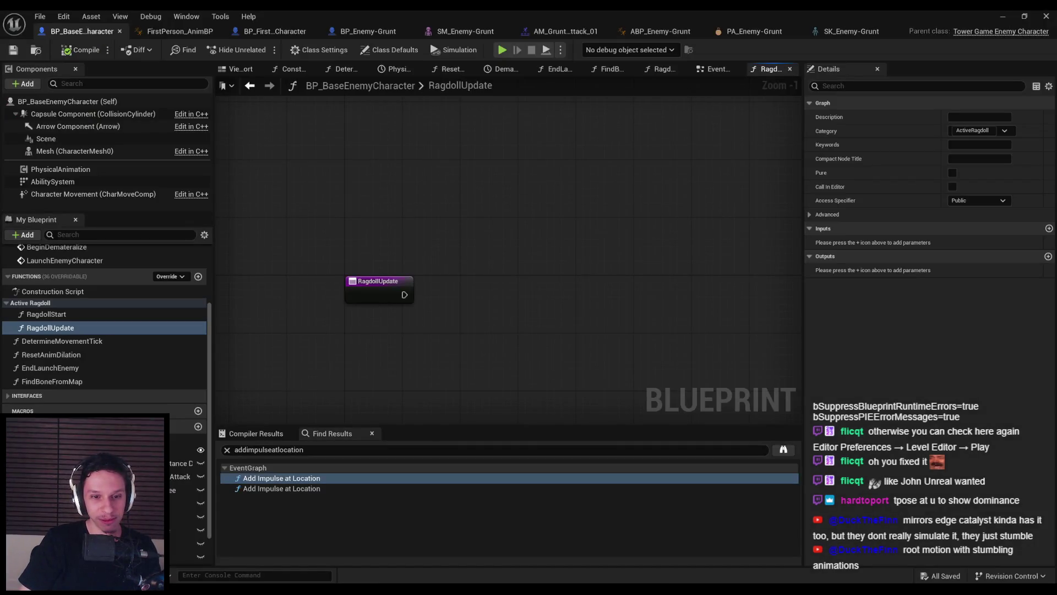
Check the GODTOWER task list, then maximize the tutorial video showing its Ragdoll Update graph
mouse_move(322, 589)
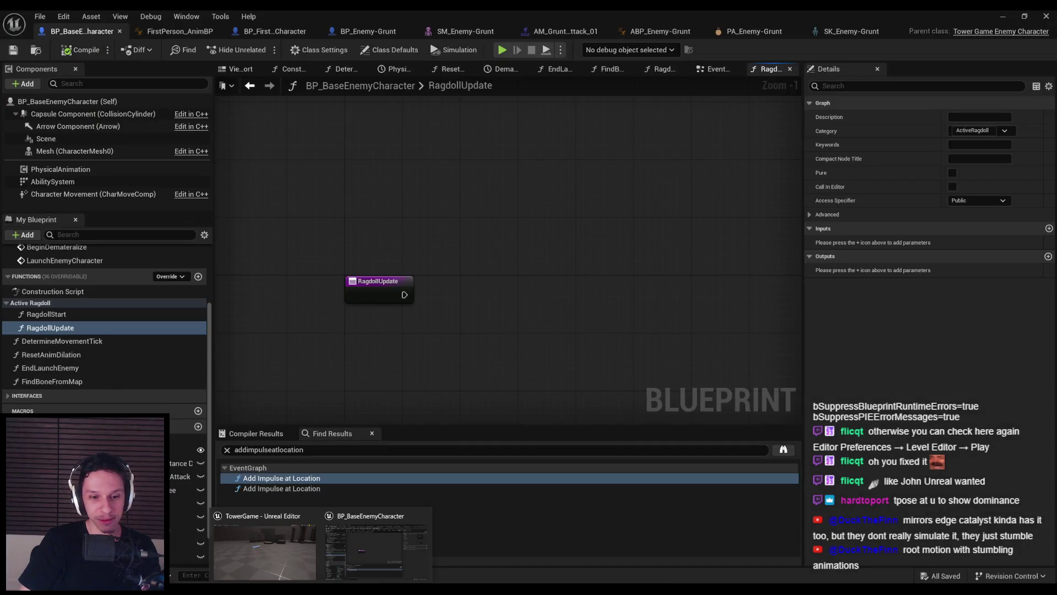
key(alt+Tab)
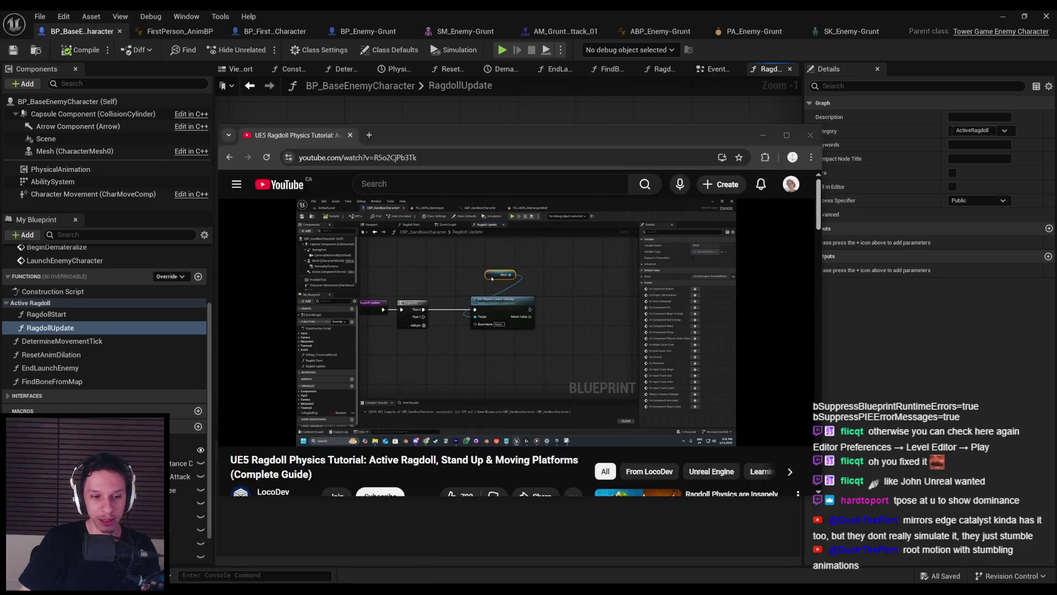
double_click(477, 147)
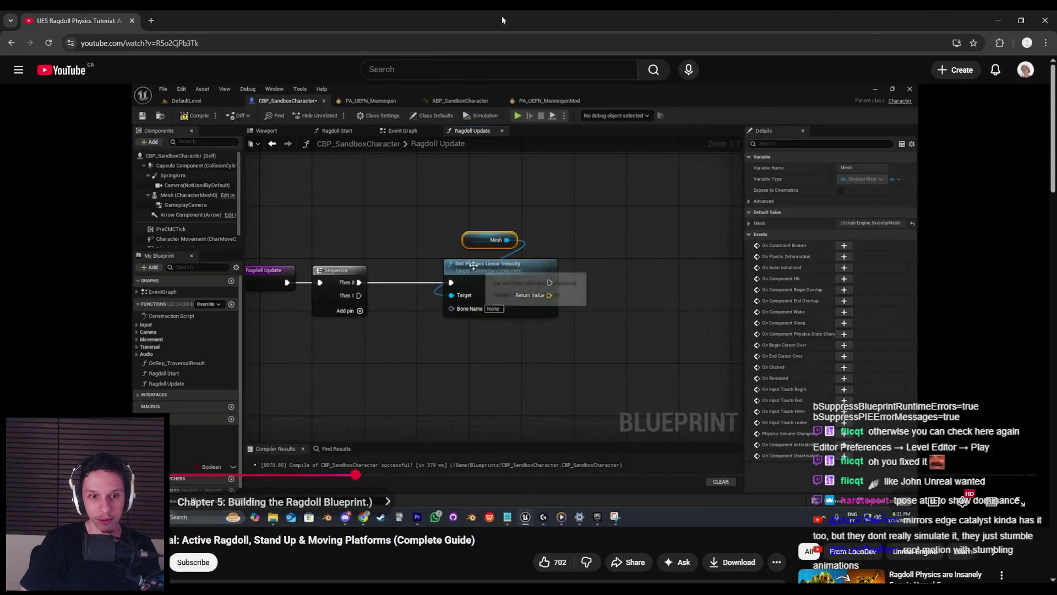
Add a Sequence node after RagdollUpdate's execution output
key(alt+Tab)
drag(405, 296, 559, 294)
text(sequence)
key(Return)
Add a Mesh getter and a Get Physics Linear Velocity node, wired from Sequence Then 0
text(add i)
click(534, 245)
right_click(534, 246)
mouse_move(72, 151)
mouse_down()
mouse_move(479, 257)
mouse_move(515, 250)
mouse_move(587, 269)
mouse_up()
text(get p[h)
key(BackSpace)
text(hysics lin)
key(Return)
drag(501, 295, 585, 295)
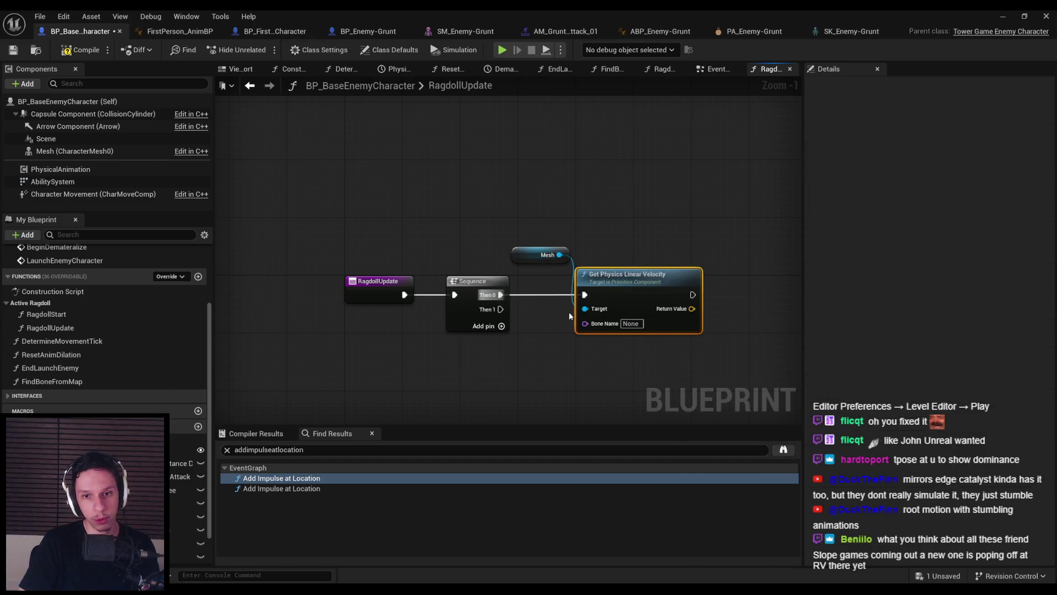
Feed Mesh into the velocity node's Target with Bone Name 'root', tidy the nodes, compile and save
drag(559, 254, 585, 308)
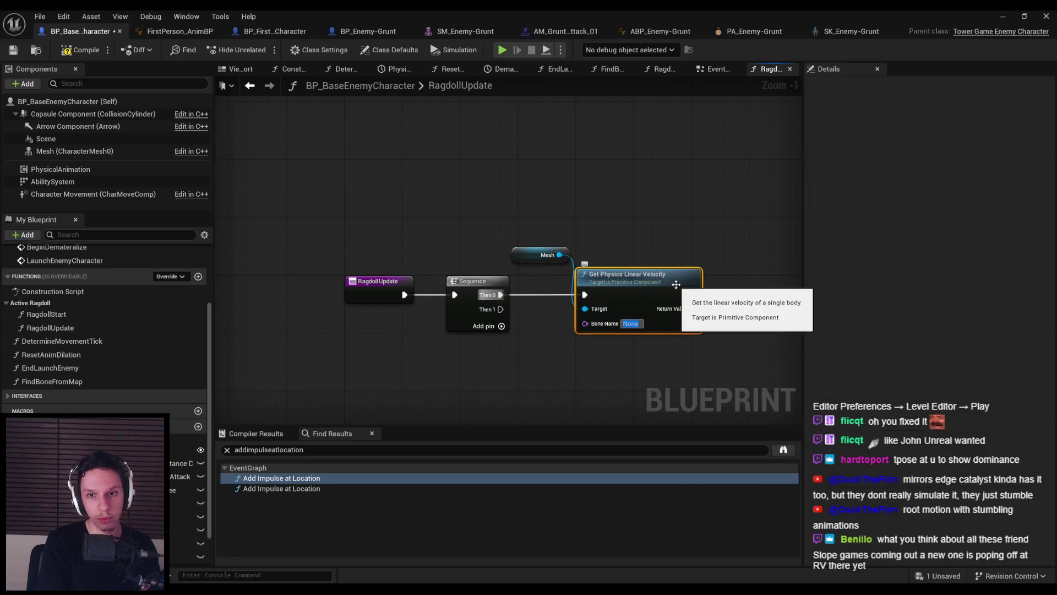
text(root)
drag(553, 255, 618, 256)
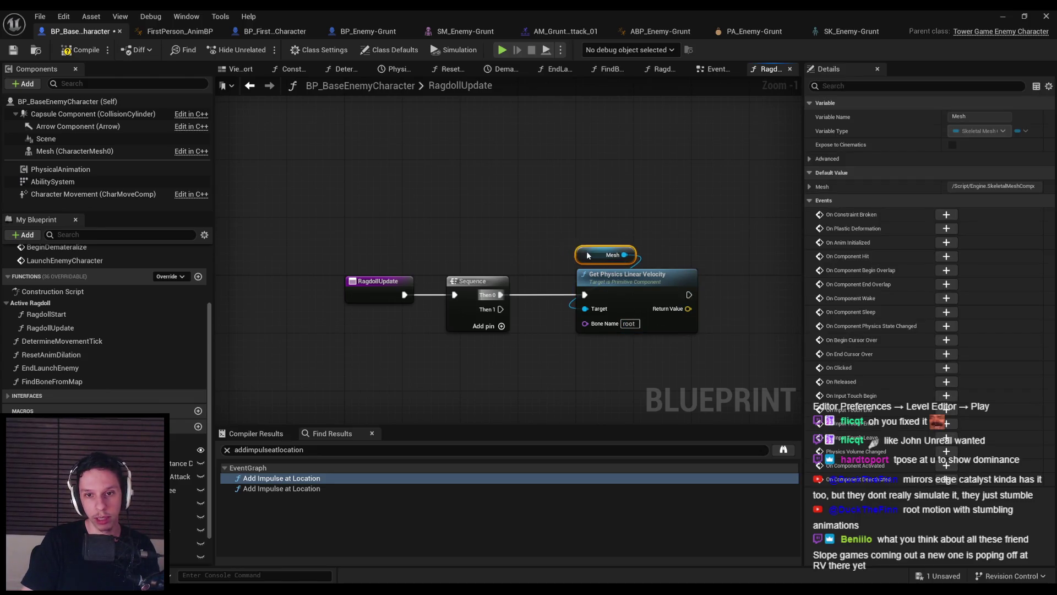
click(543, 247)
scroll(543, 247, down, 2)
key(F7)
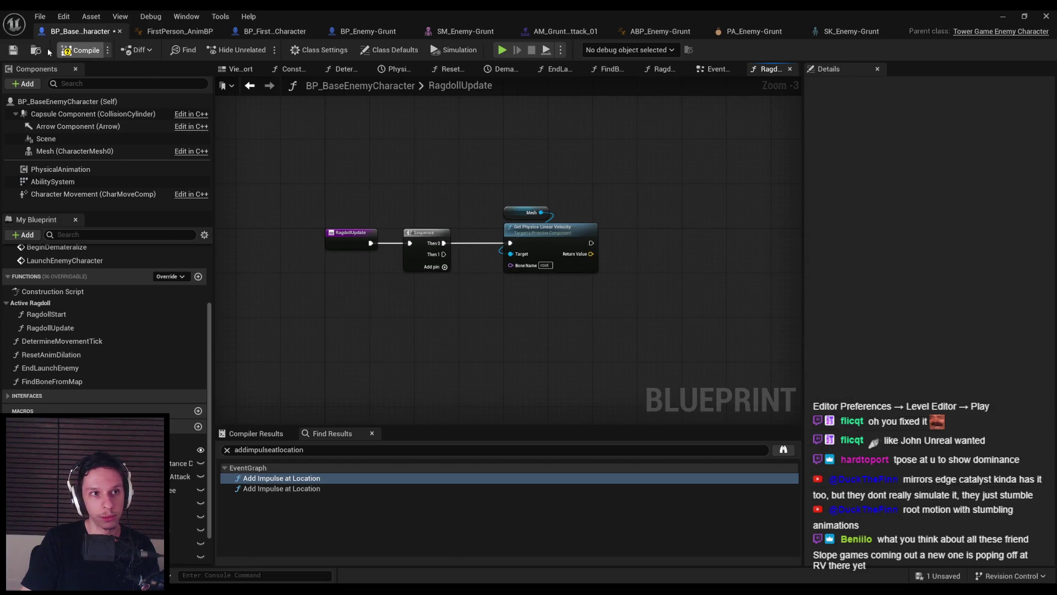
key(ctrl+s)
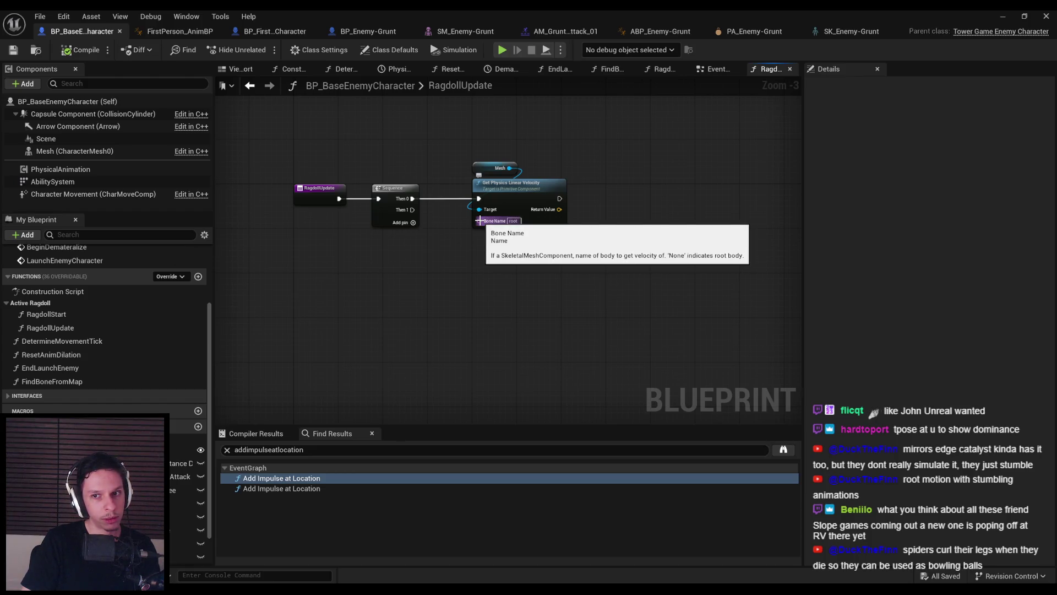
drag(448, 228, 432, 232)
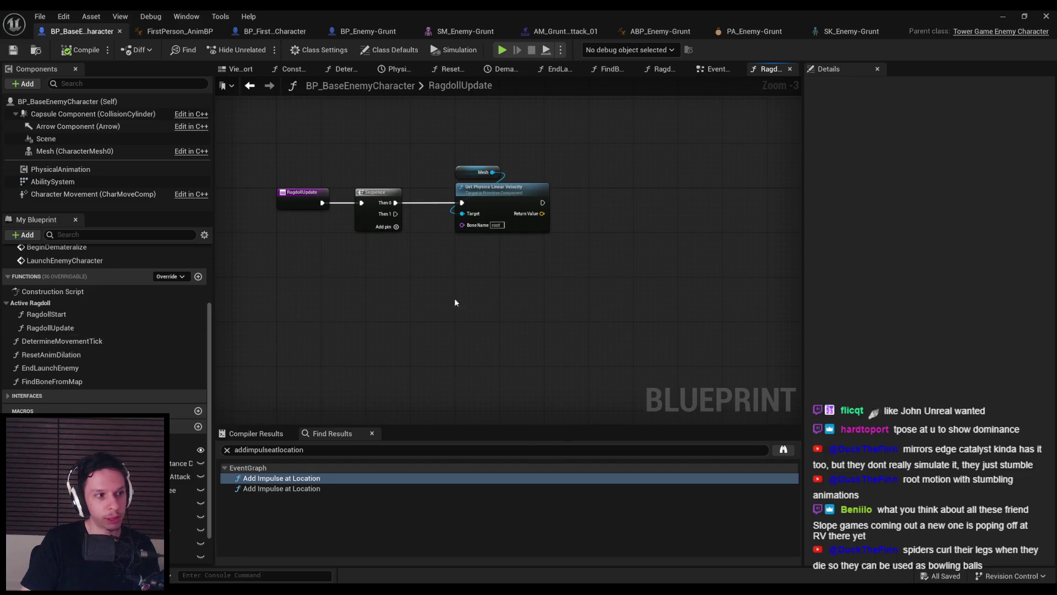
drag(543, 214, 600, 223)
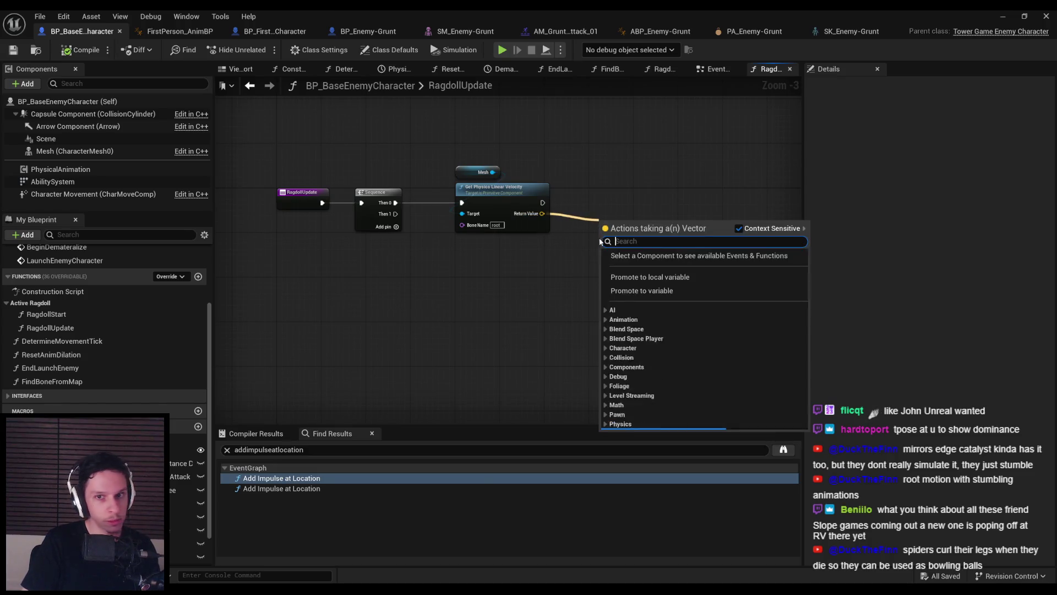
Store the velocity in a new LastRagdollVelocity local variable, then compile and save
click(627, 270)
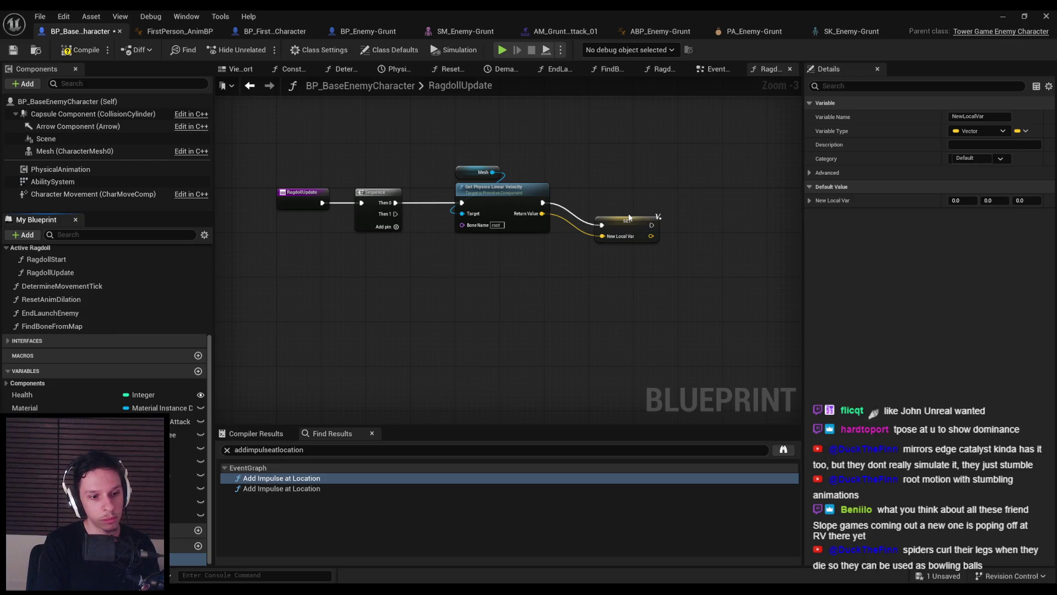
key(Return)
scroll(597, 194, up, 3)
click(599, 198)
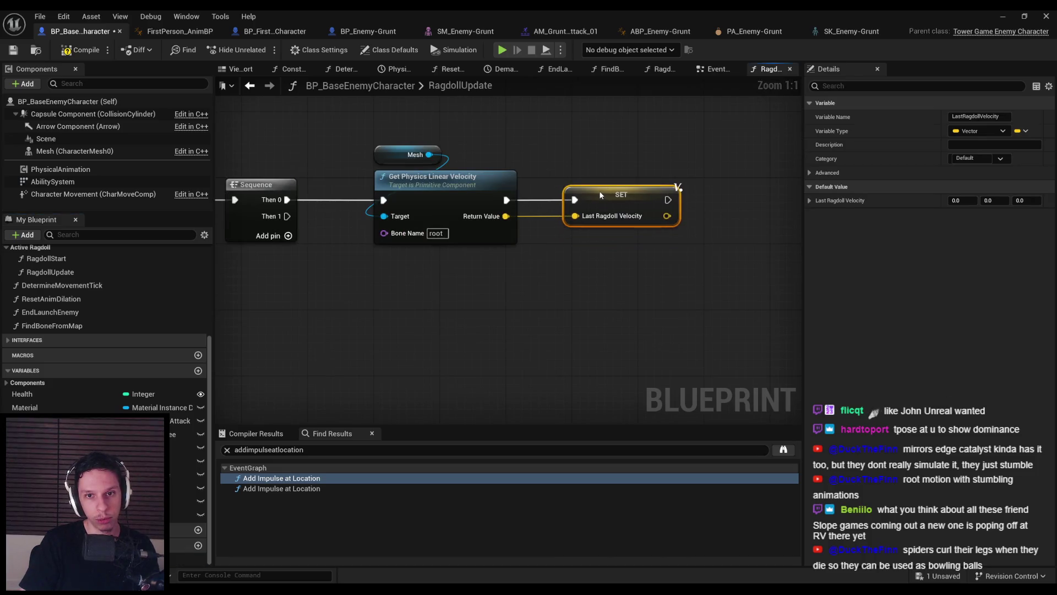
scroll(581, 229, down, 3)
click(80, 50)
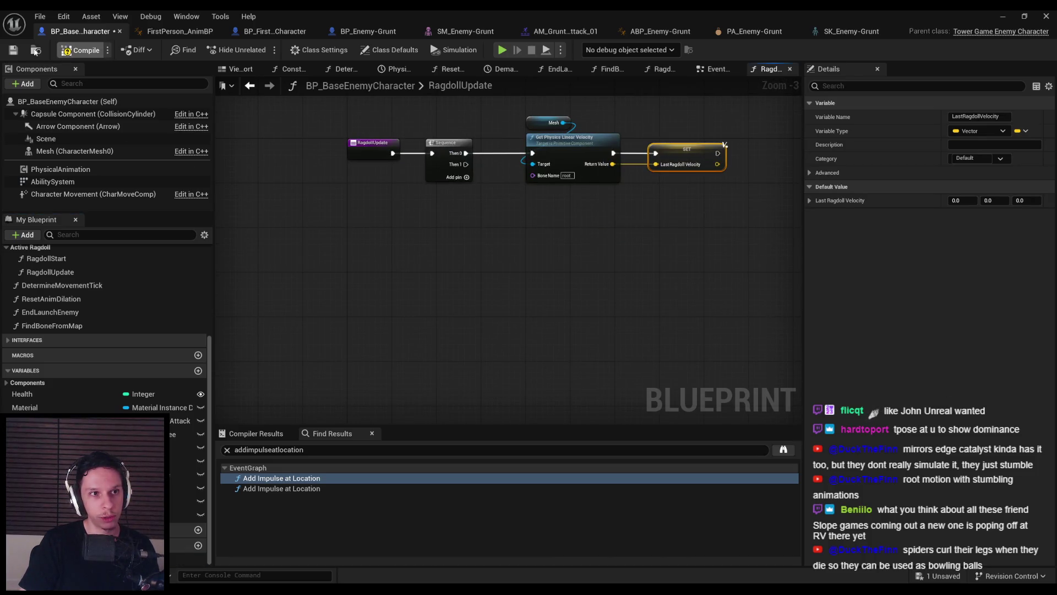
click(14, 50)
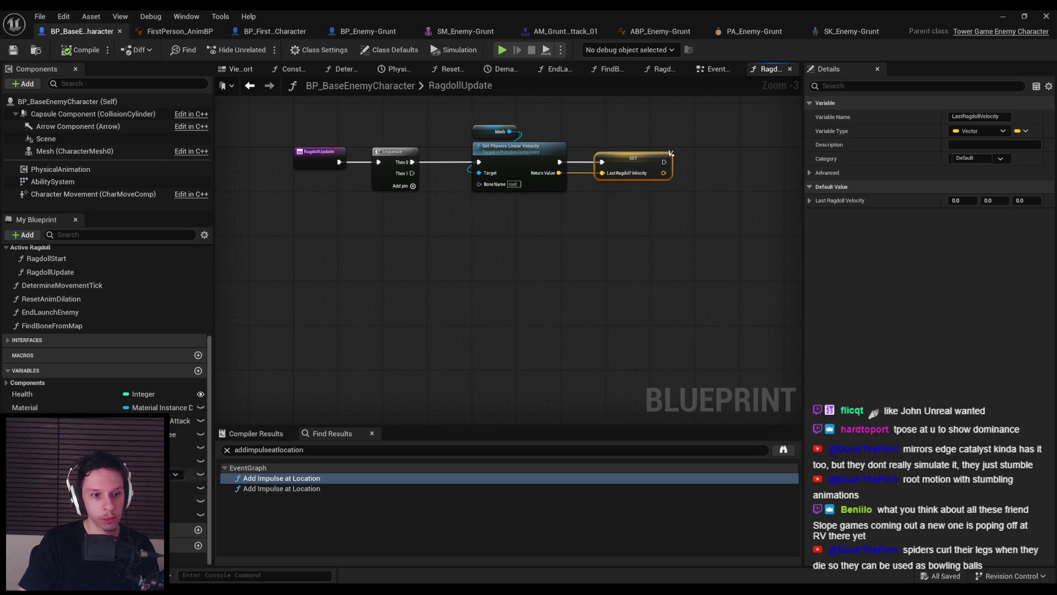
Get LastRagdollVelocity and pass it through Vector Length into a Map Range Clamped node
mouse_move(187, 558)
mouse_down()
mouse_move(395, 274)
mouse_move(472, 280)
mouse_up()
click(440, 296)
text(vector length)
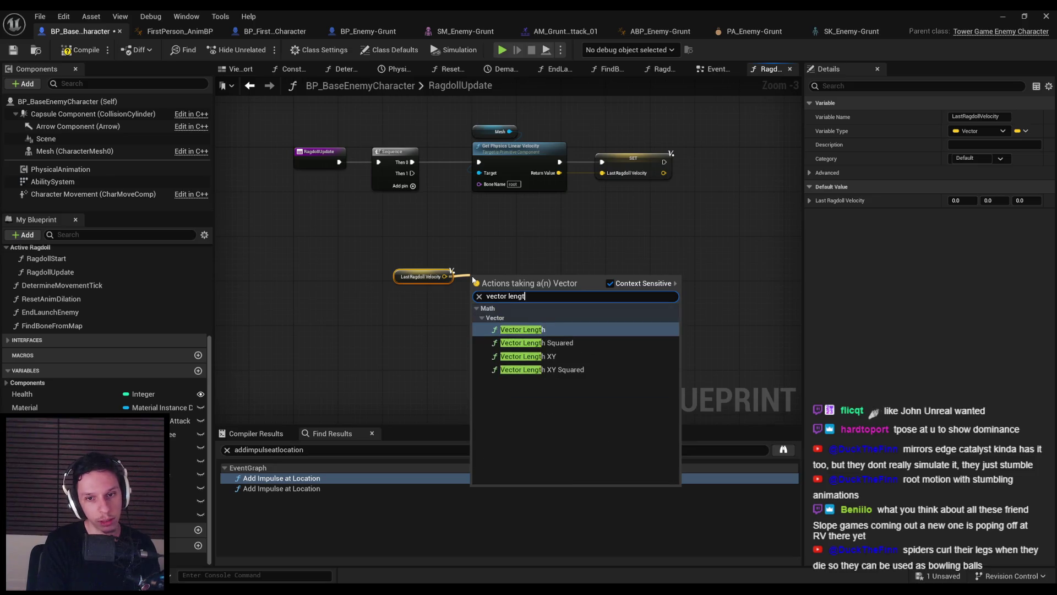
key(Return)
mouse_move(499, 274)
mouse_down()
mouse_move(433, 302)
mouse_move(492, 310)
mouse_up()
text(map range clam)
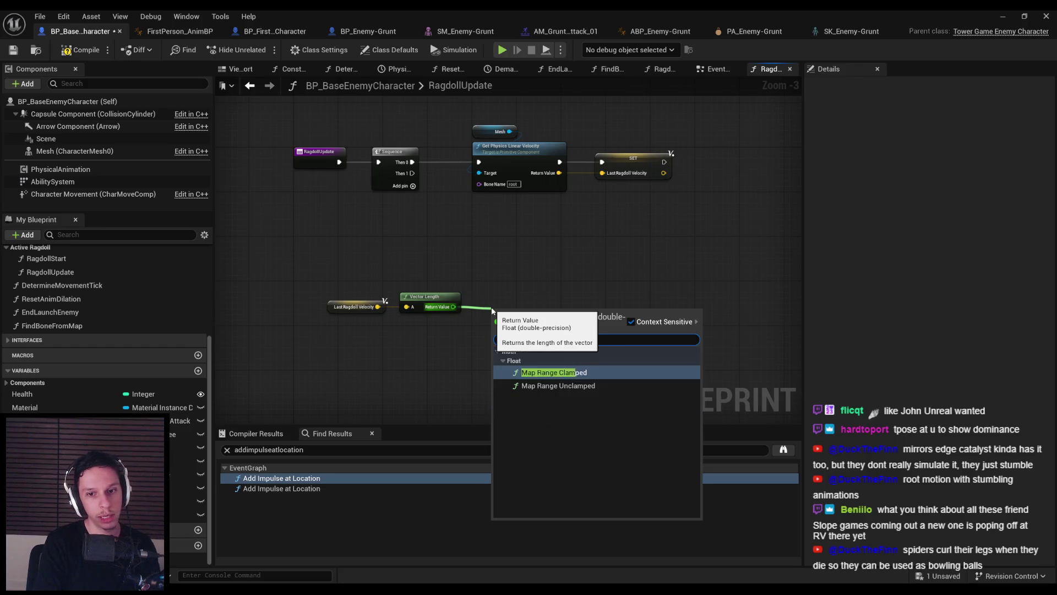
key(Return)
Set Map Range Clamped to map In Range 0–1000 onto Out Range 1000–2800
scroll(537, 342, up, 2)
drag(536, 343, 522, 328)
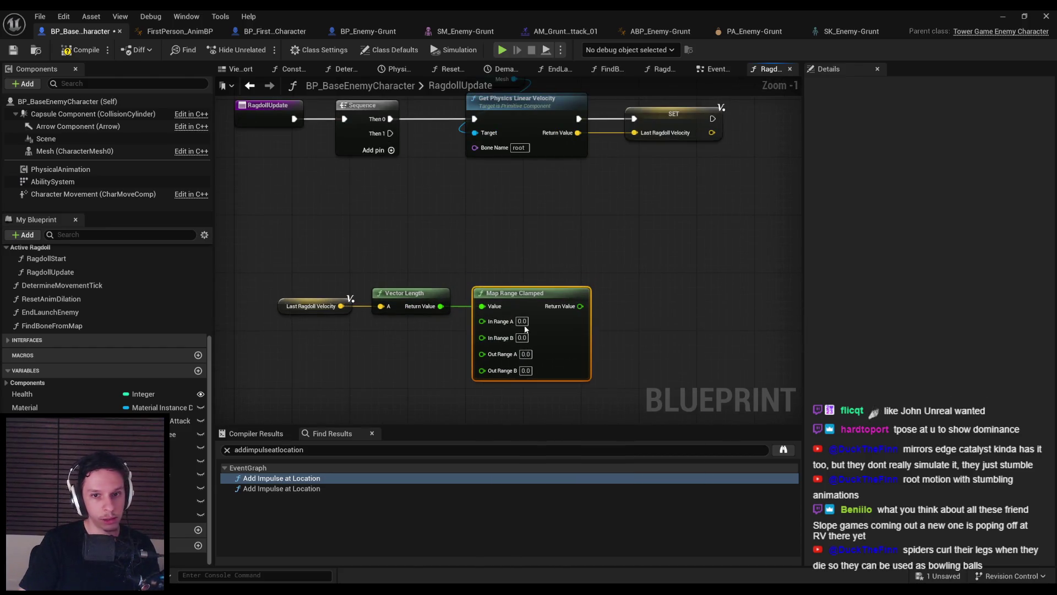
text(00)
key(Tab)
key(Tab)
text(250)
key(BackSpace)
text(800)
key(Tab)
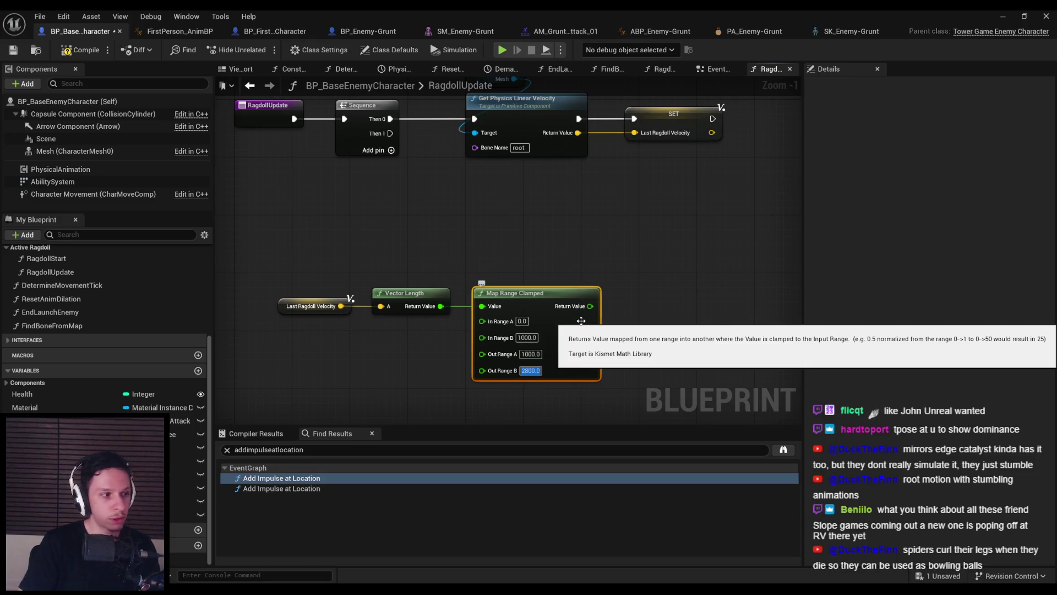
click(463, 244)
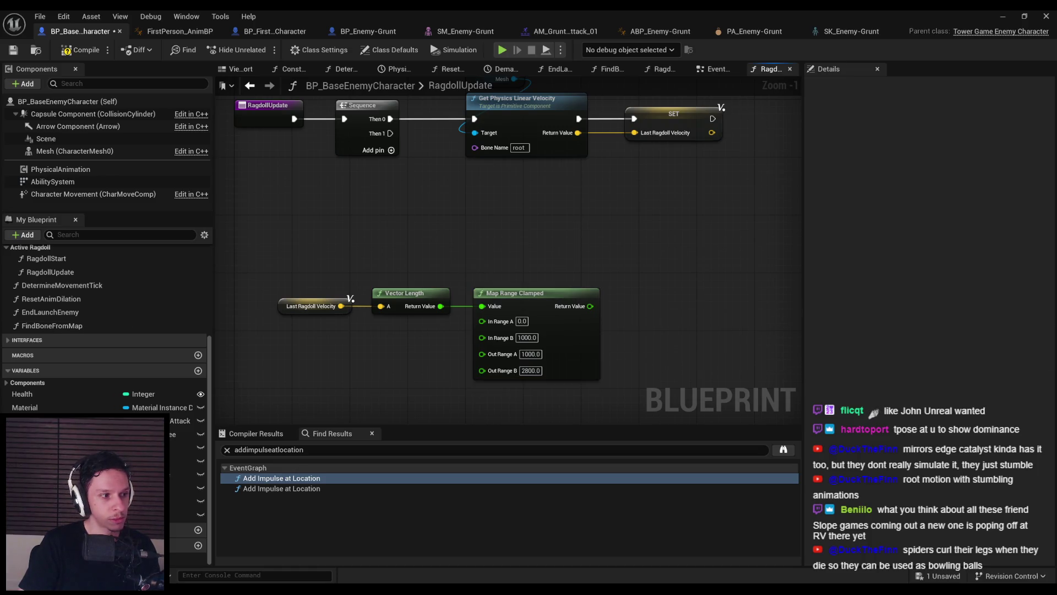
key(alt+Tab)
key(space)
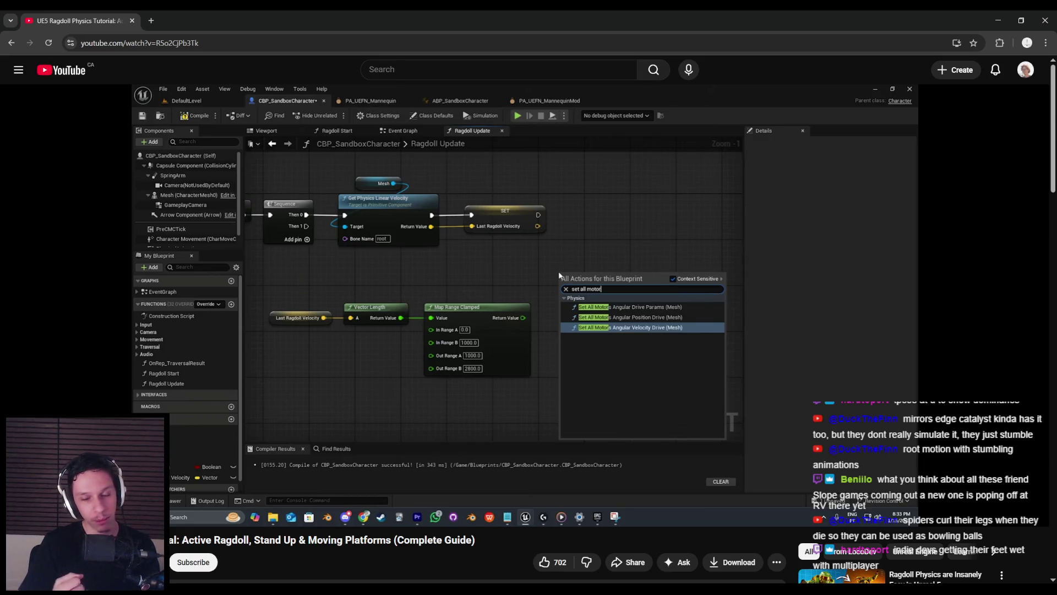
Watch the tutorial add Set All Motors Angular Drive Params, then pause it and return to Unreal
mouse_move(320, 334)
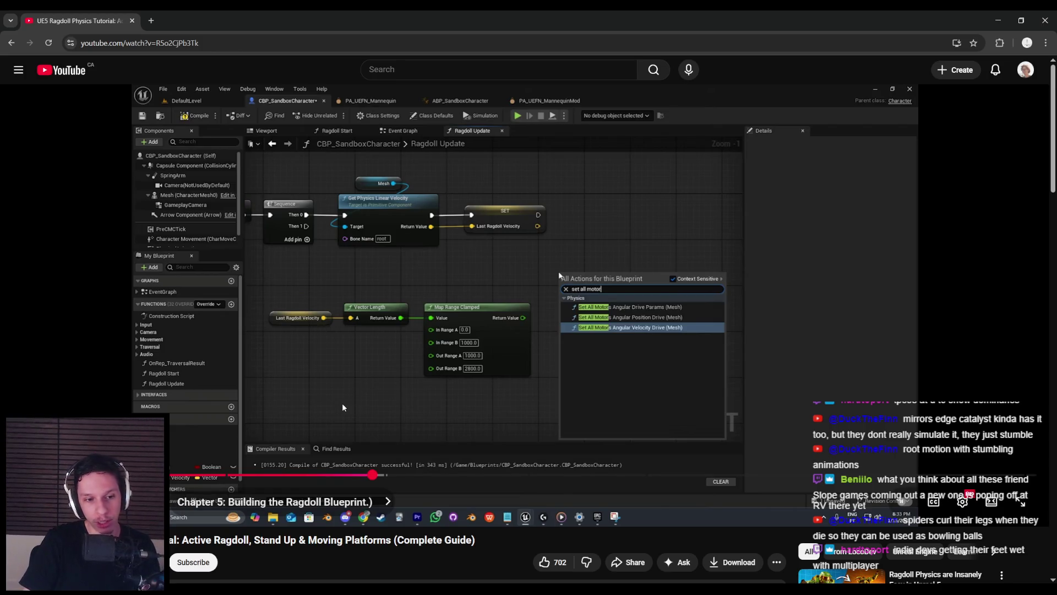
click(359, 407)
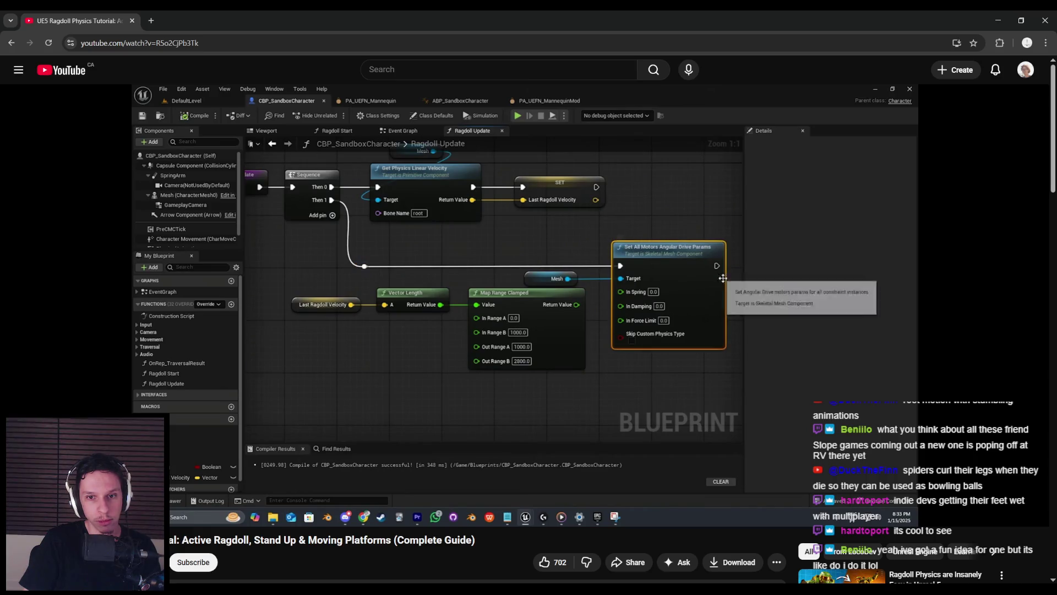
key(space)
key(alt+Tab)
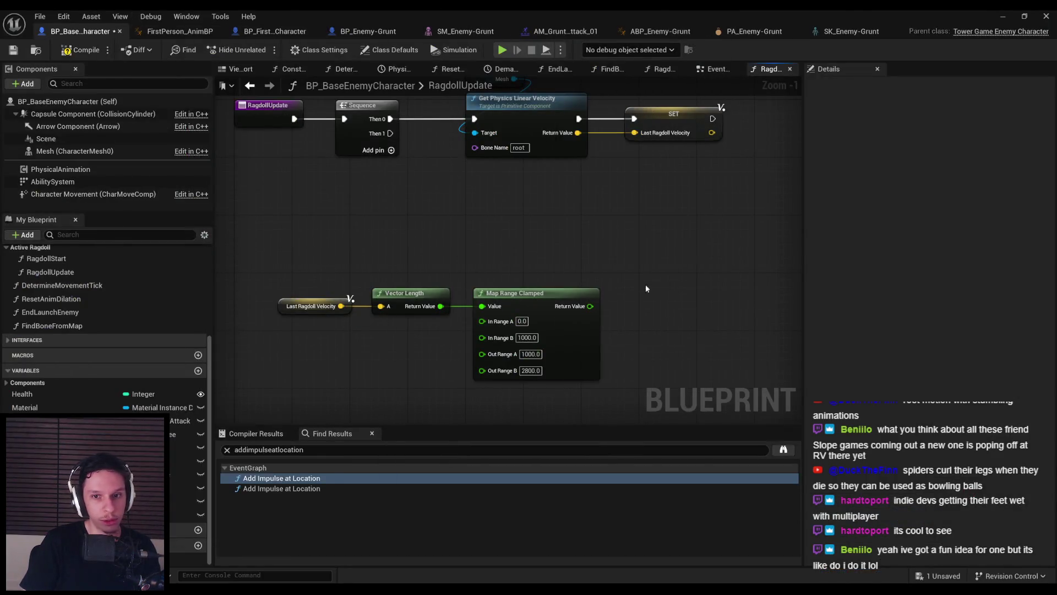
Add a Set All Motors Angular Drive Params node from the Sequence's Then 1 output
scroll(643, 294, down, 2)
drag(425, 168, 516, 244)
text(all motors ang)
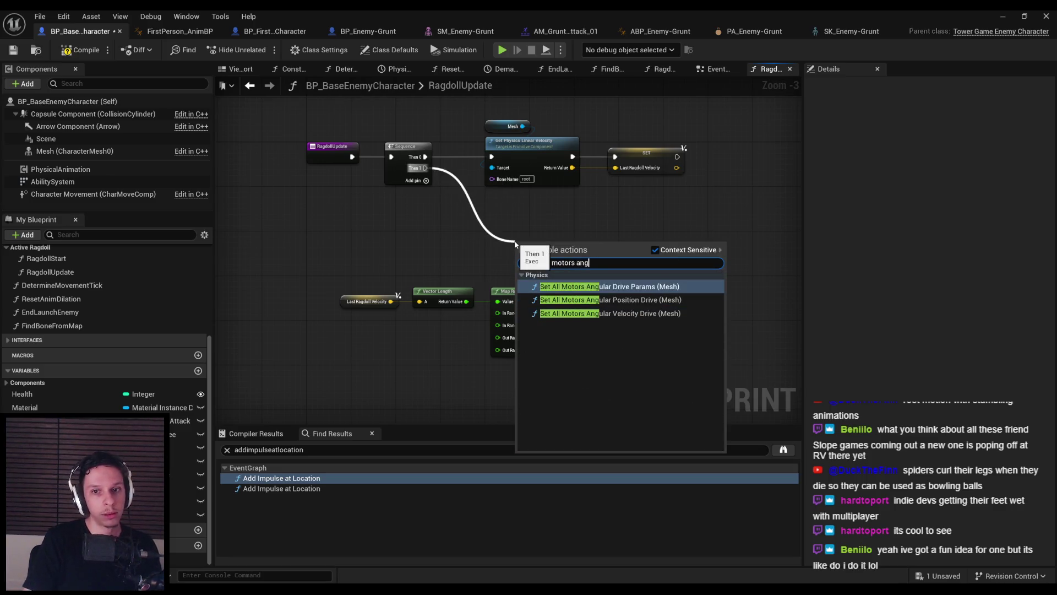
key(Return)
Arrange the motors, Mesh and velocity nodes, adding a reroute point to straighten the execution wire
drag(550, 248, 655, 267)
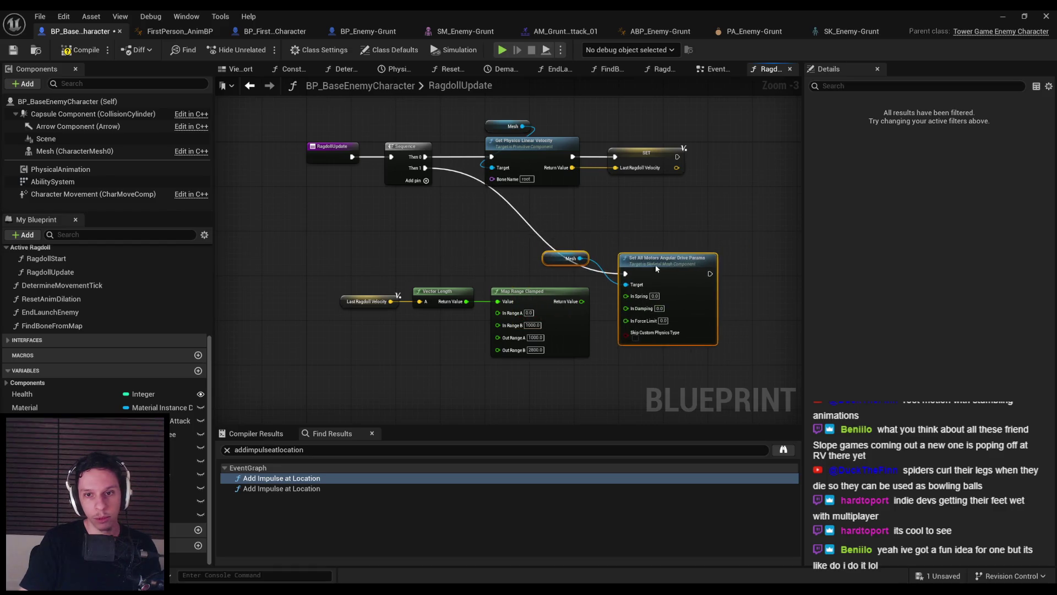
drag(553, 260, 550, 295)
drag(339, 278, 593, 365)
drag(528, 291, 529, 302)
click(332, 295)
drag(375, 315, 592, 370)
drag(529, 308, 529, 319)
click(551, 259)
double_click(548, 240)
drag(547, 240, 491, 251)
drag(656, 272, 656, 250)
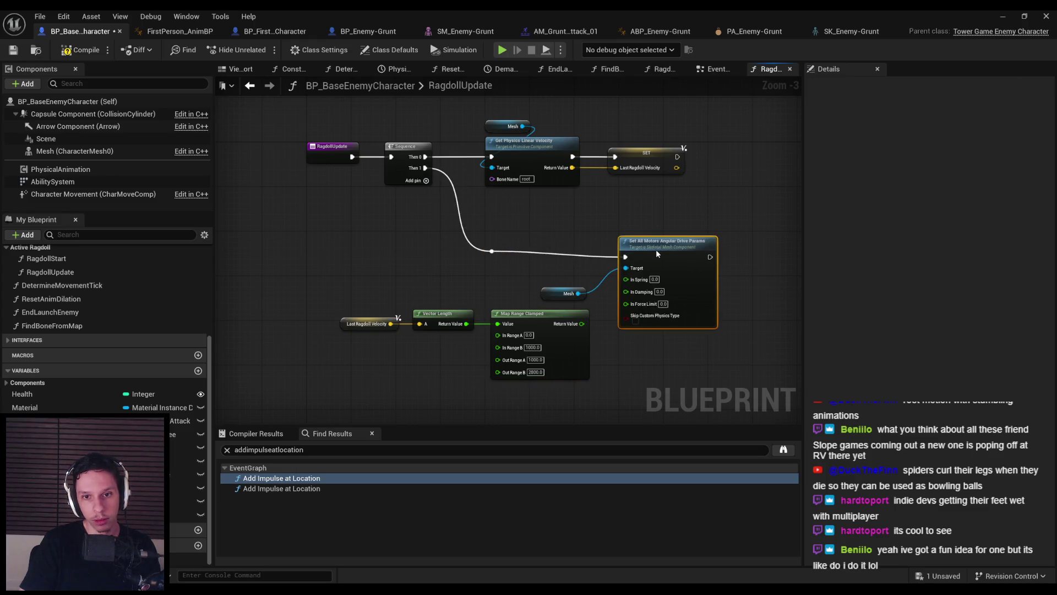
drag(543, 294, 547, 278)
click(519, 297)
drag(598, 385, 338, 309)
mouse_move(573, 345)
mouse_down()
mouse_move(573, 329)
mouse_move(625, 273)
mouse_up()
click(594, 301)
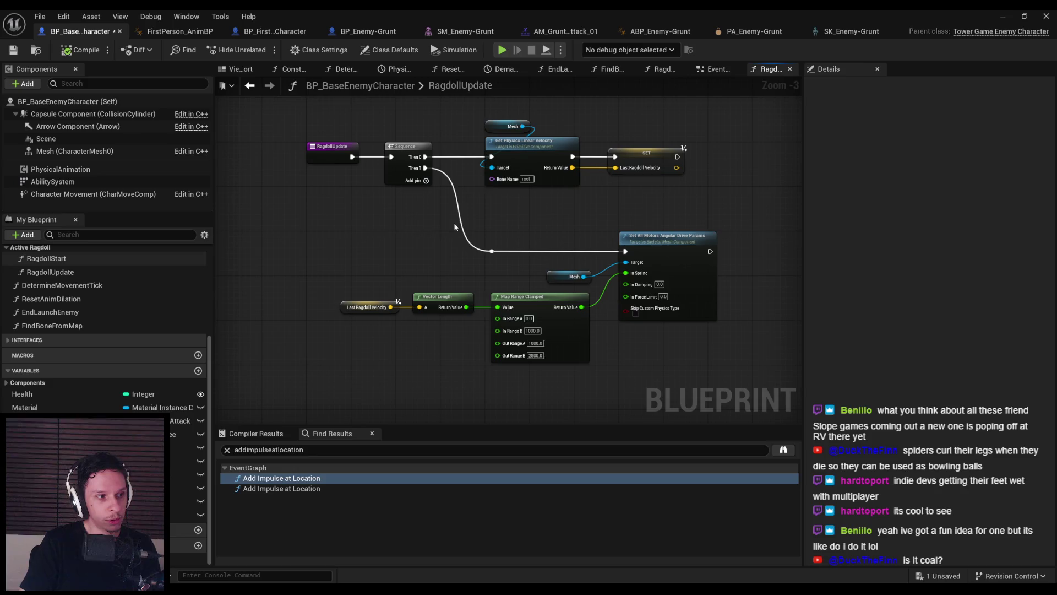
Add a third Sequence output and shift the lower nodes and reroute point into place
scroll(473, 262, up, 1)
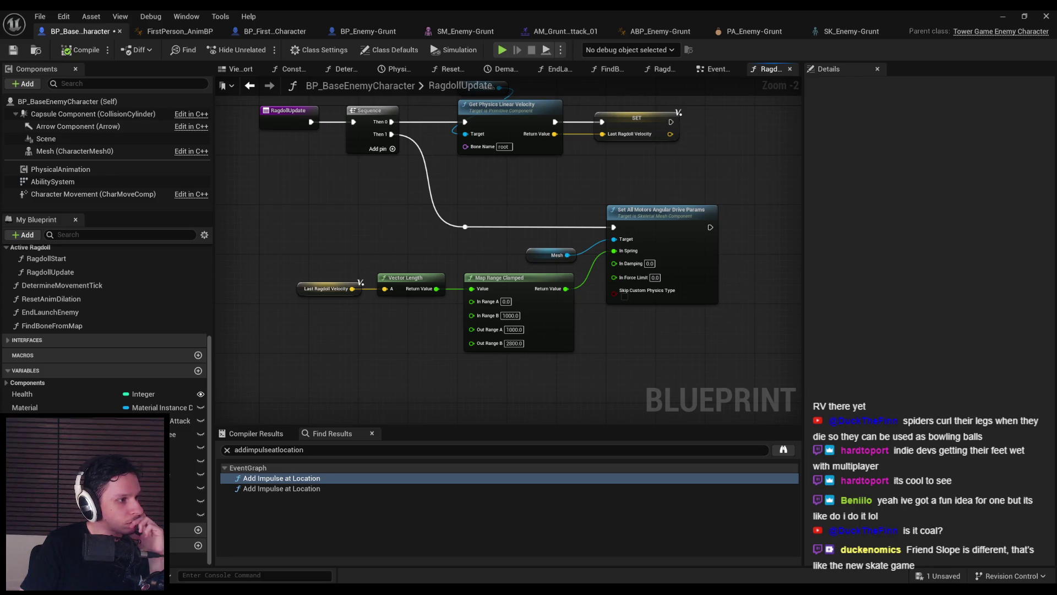
click(392, 150)
scroll(395, 157, down, 2)
drag(274, 260, 580, 381)
mouse_move(392, 279)
mouse_down()
mouse_move(596, 280)
mouse_move(557, 250)
mouse_move(497, 250)
mouse_up()
click(639, 254)
mouse_move(758, 322)
mouse_down()
mouse_move(481, 235)
mouse_move(495, 230)
mouse_up()
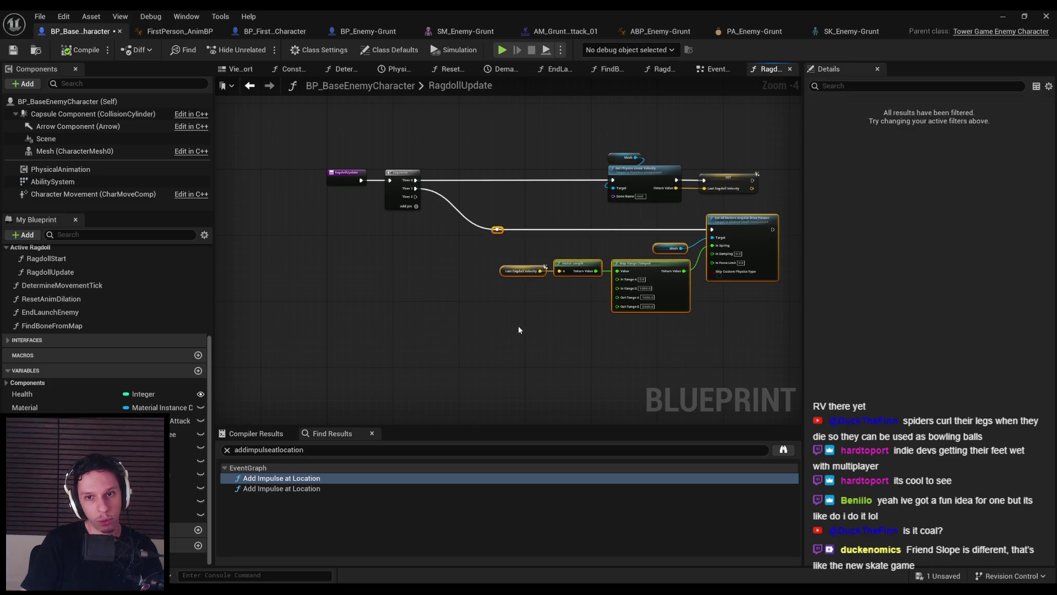
Place the PhysicalAnimation component in the graph near the Sequence's Then 2 output
click(517, 325)
click(407, 201)
drag(416, 196, 503, 363)
text(set)
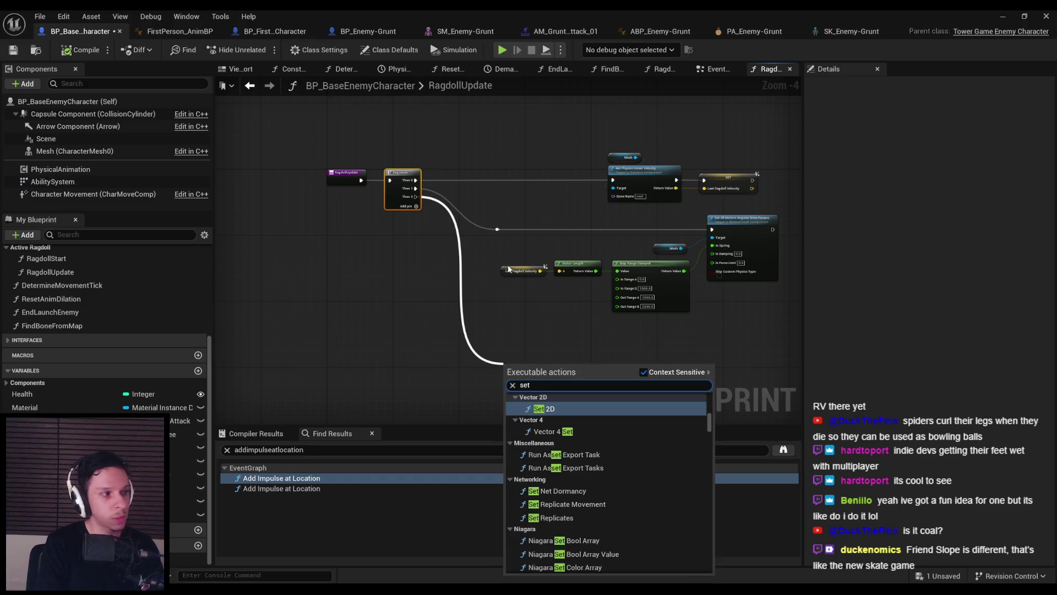
key(Escape)
mouse_move(60, 169)
mouse_down()
mouse_move(426, 333)
mouse_move(477, 377)
mouse_move(503, 349)
mouse_up()
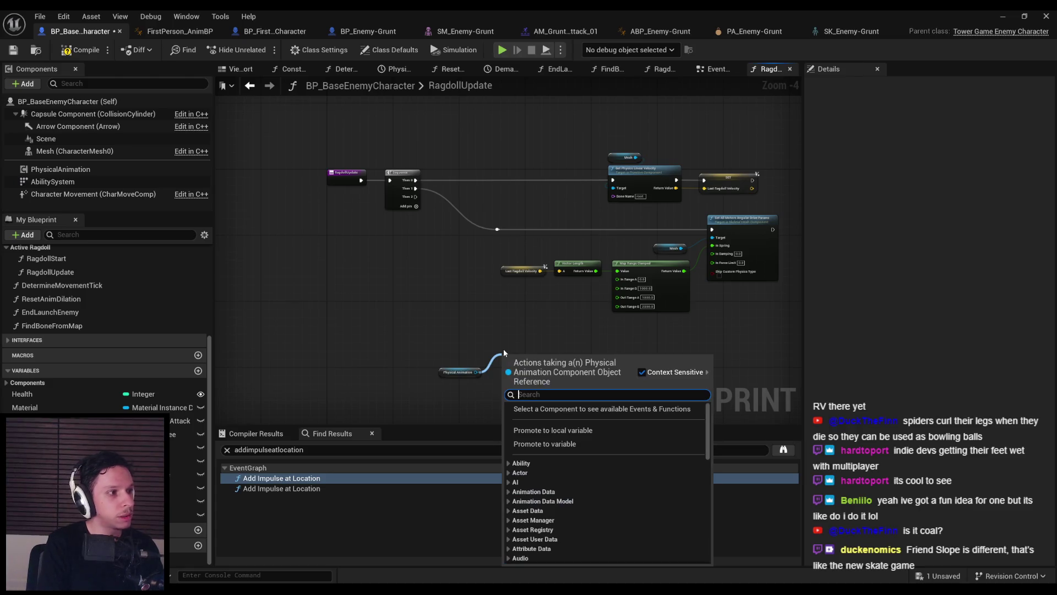
Add an Apply Physical Animation Settings Below node on PhysicalAnimation, wired from Sequence Then 2
text(apply phy)
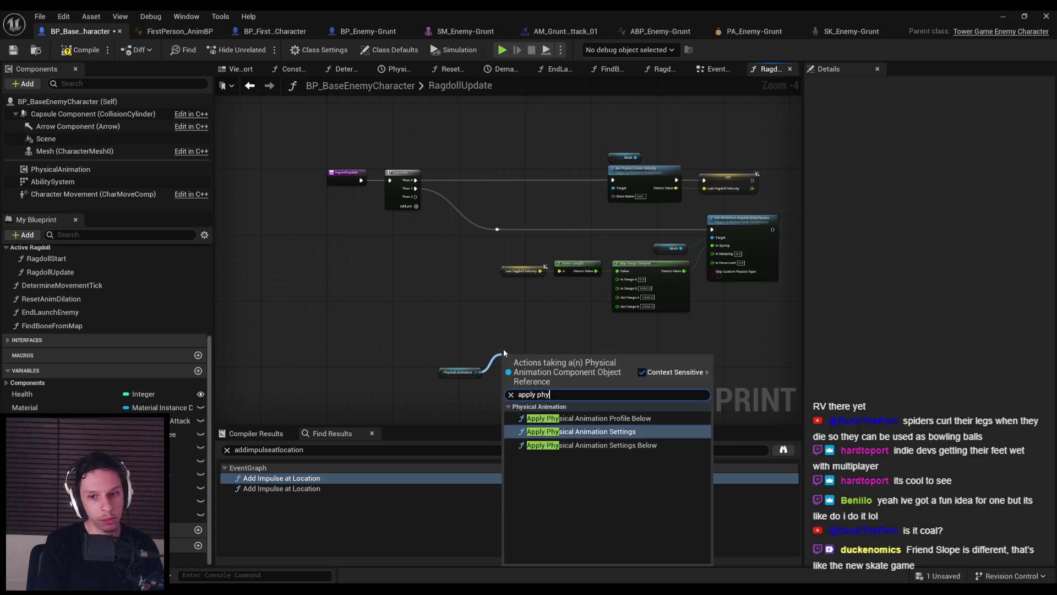
key(Down)
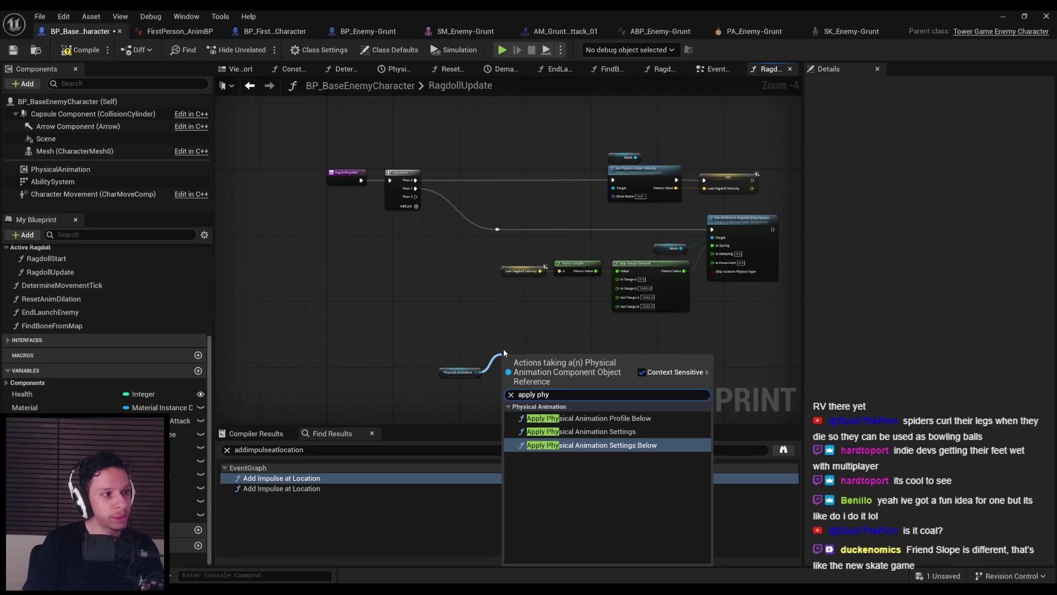
key(Return)
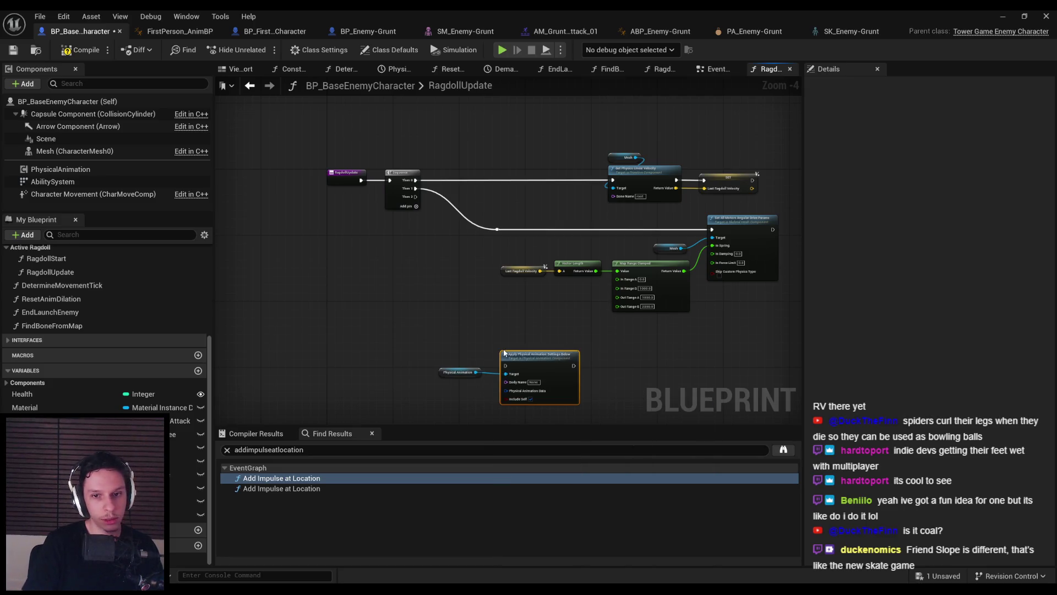
drag(506, 365, 415, 197)
Compile the blueprint, then switch to the SK_Enemy-Grunt skeleton editor to check bone names
drag(337, 284, 478, 365)
scroll(464, 263, up, 3)
scroll(469, 263, down, 1)
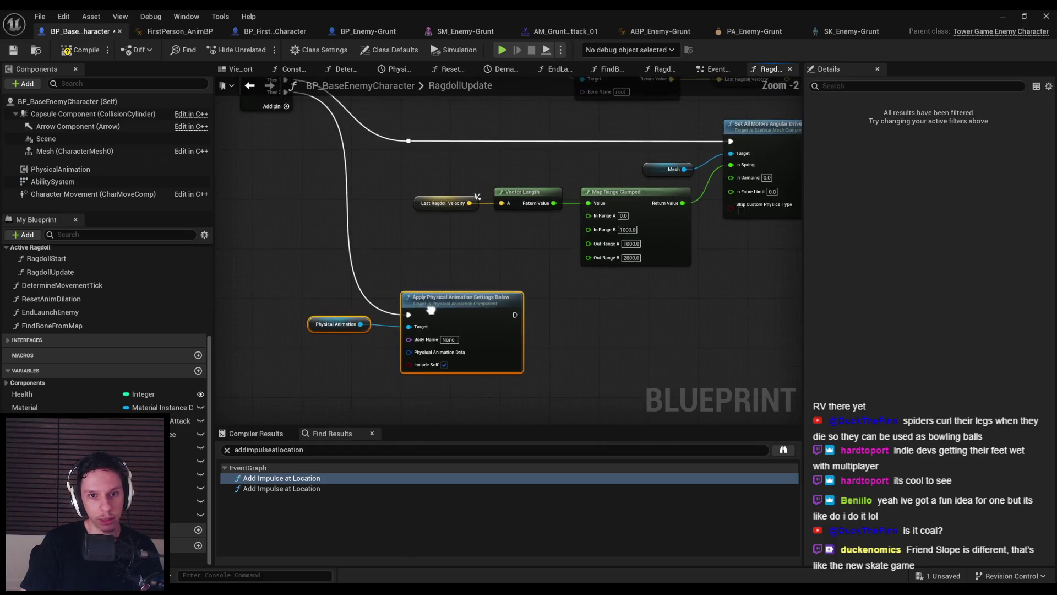
click(457, 281)
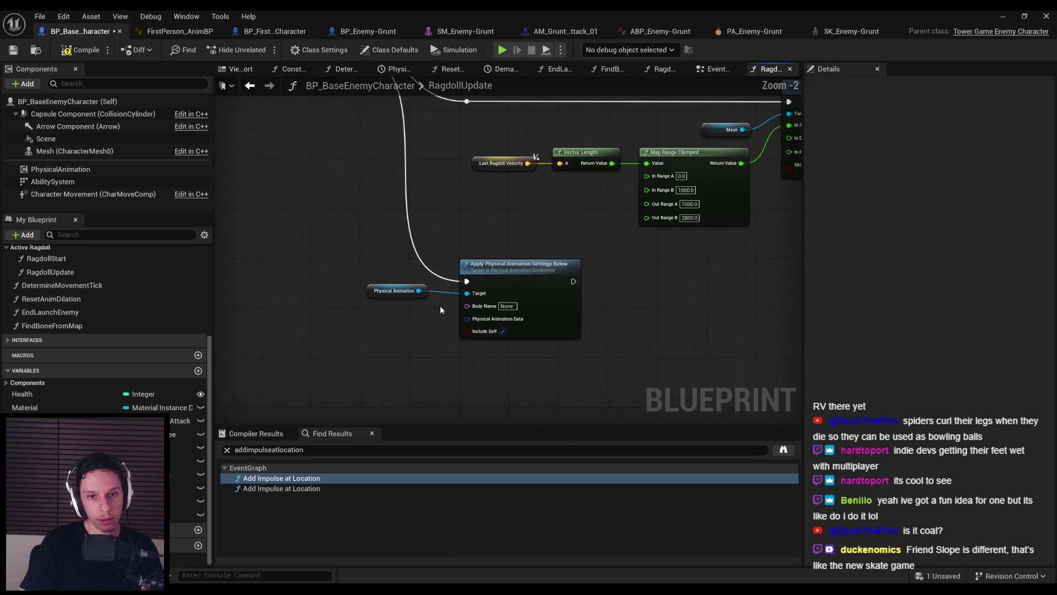
key(F7)
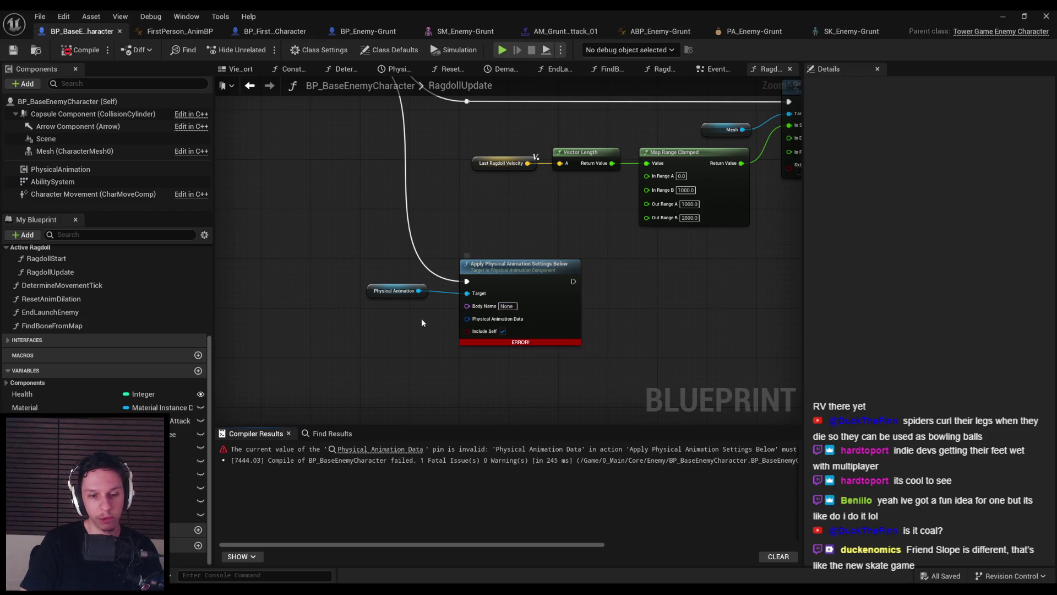
click(851, 31)
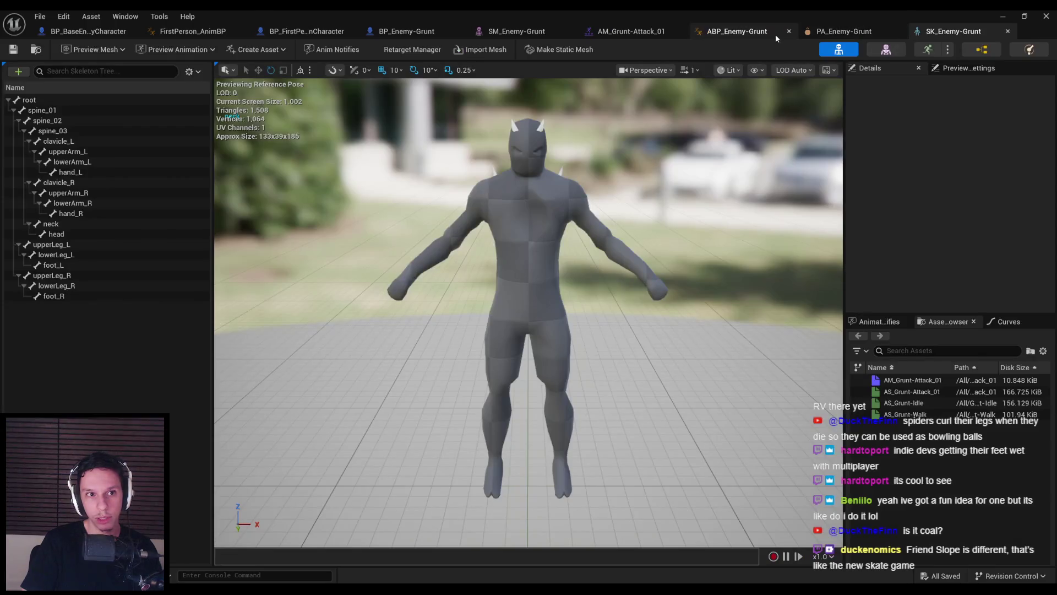
Look up spine_03 in the skeleton, set it as the Apply node's Body Name, and recompile
click(53, 131)
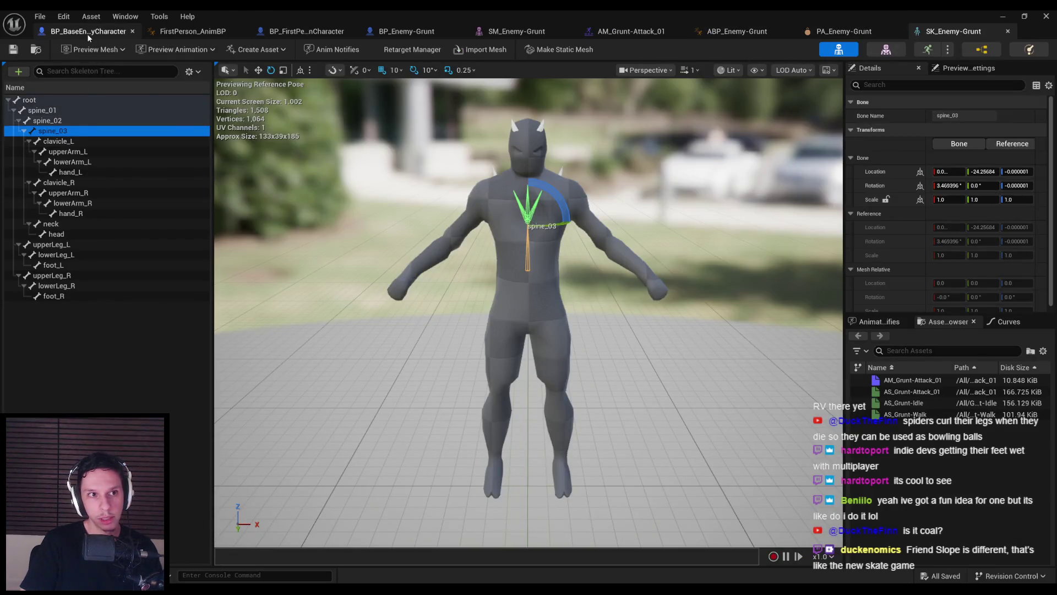
click(88, 32)
click(573, 296)
text(spine_03)
key(Return)
key(F7)
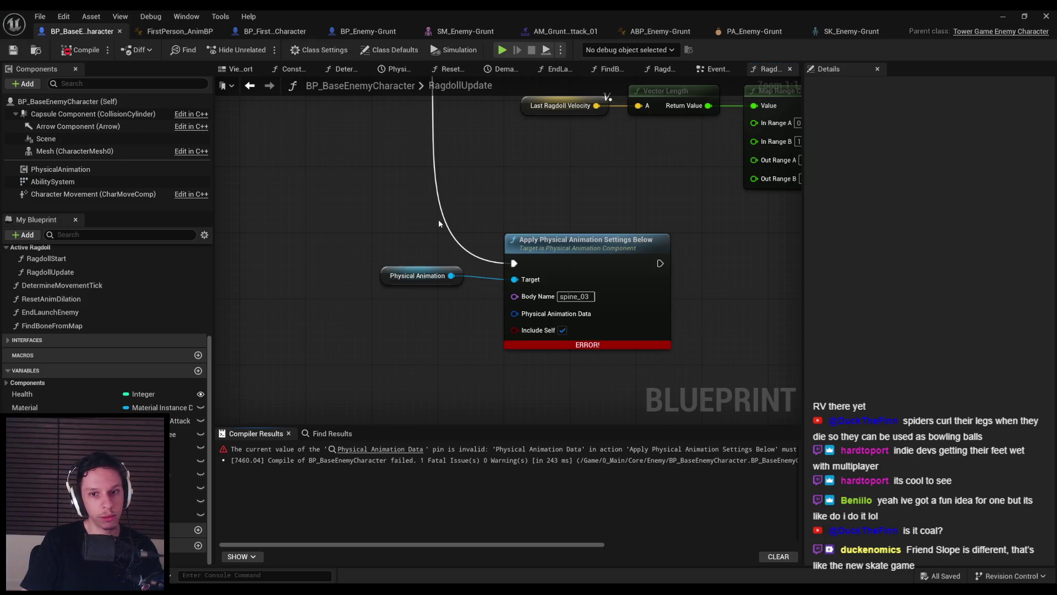
Nudge the Physical Animation getter node into place and compile and save the blueprint
scroll(383, 337, down, 1)
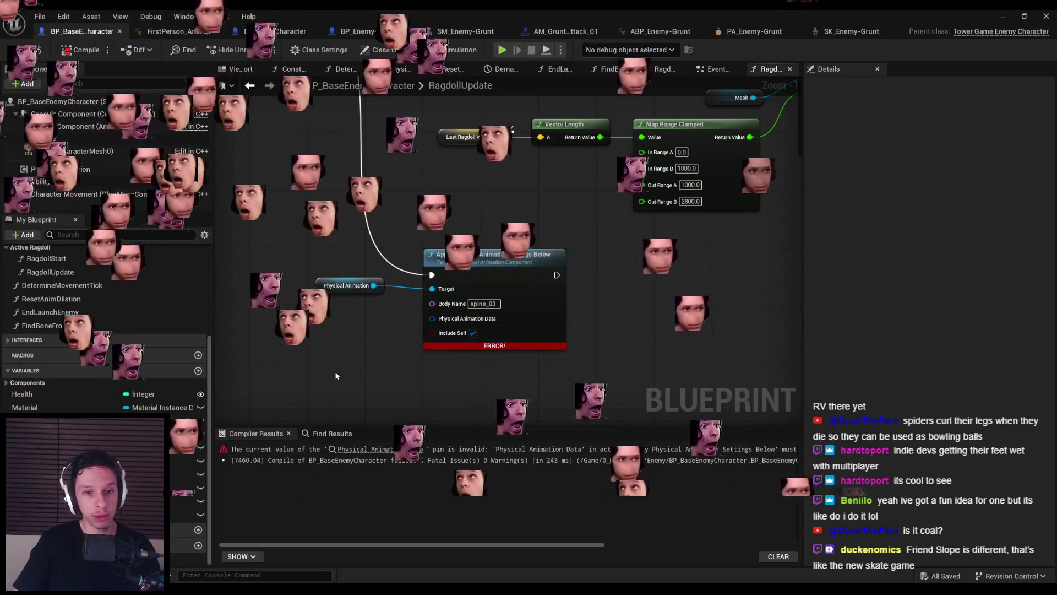
click(352, 285)
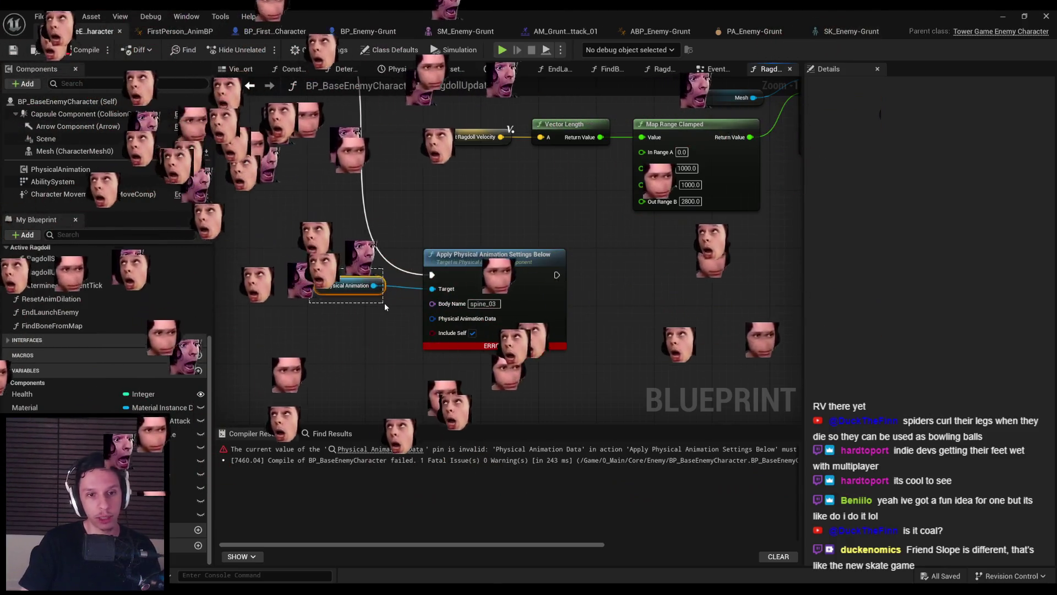
drag(364, 302, 379, 316)
click(339, 354)
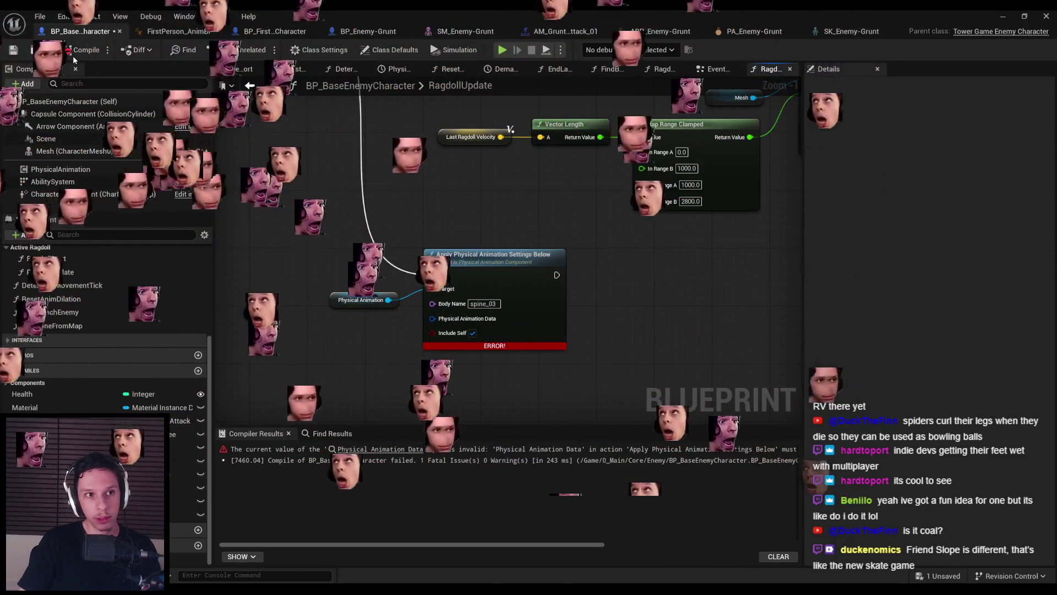
key(ctrl+s)
scroll(339, 273, down, 2)
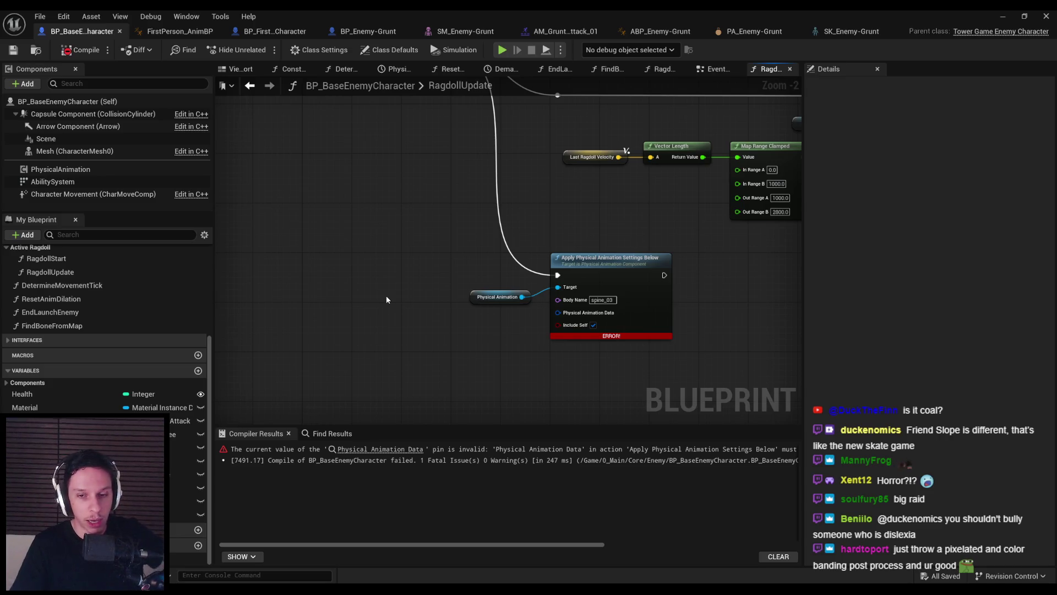
mouse_move(165, 592)
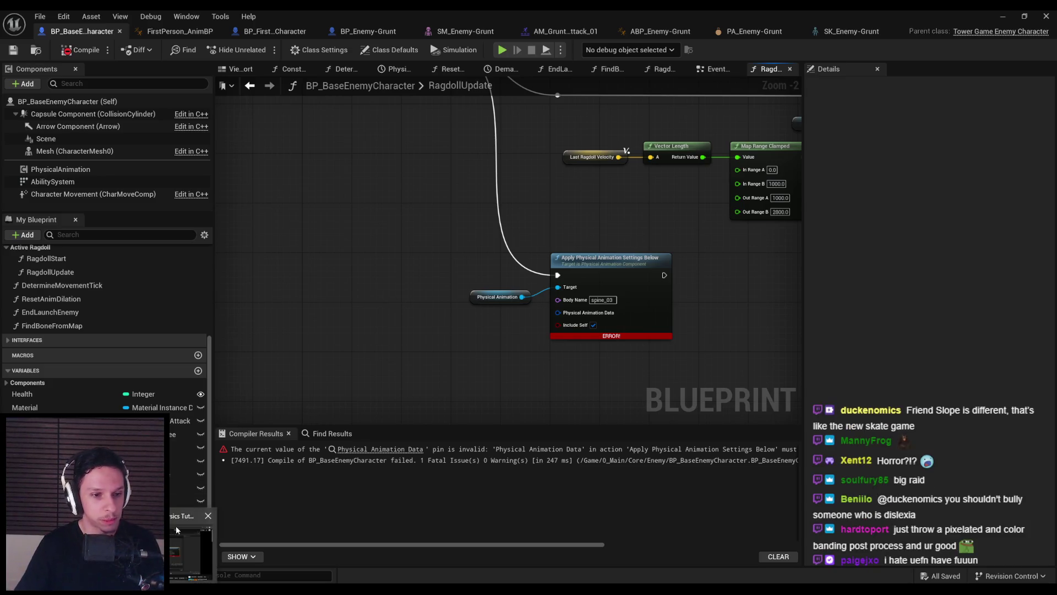
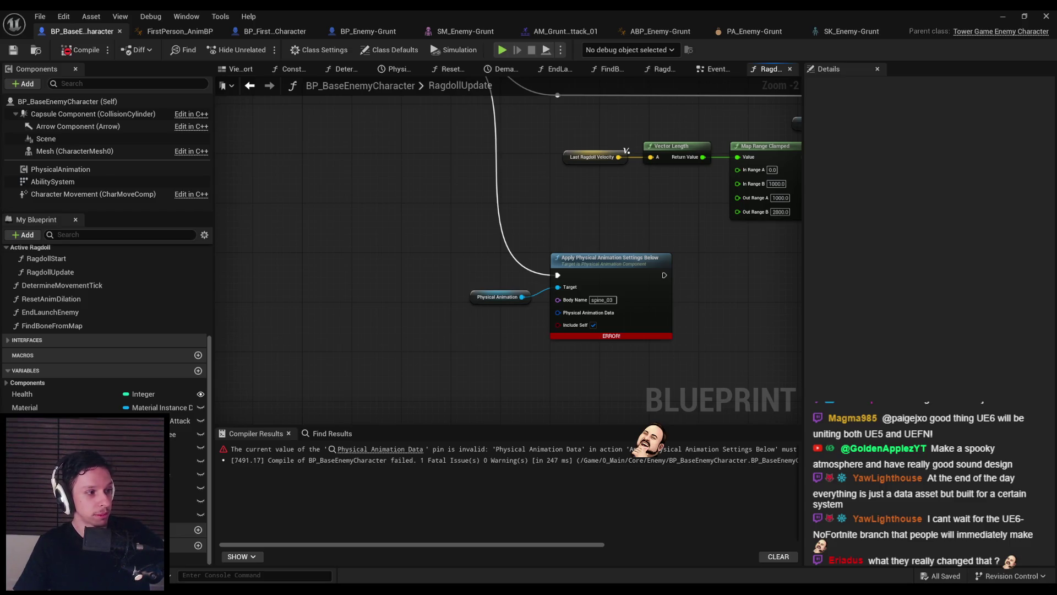
Duplicate the Apply Physical Animation Settings Below node and its Physical Animation getter, wired after the original
drag(360, 317, 370, 320)
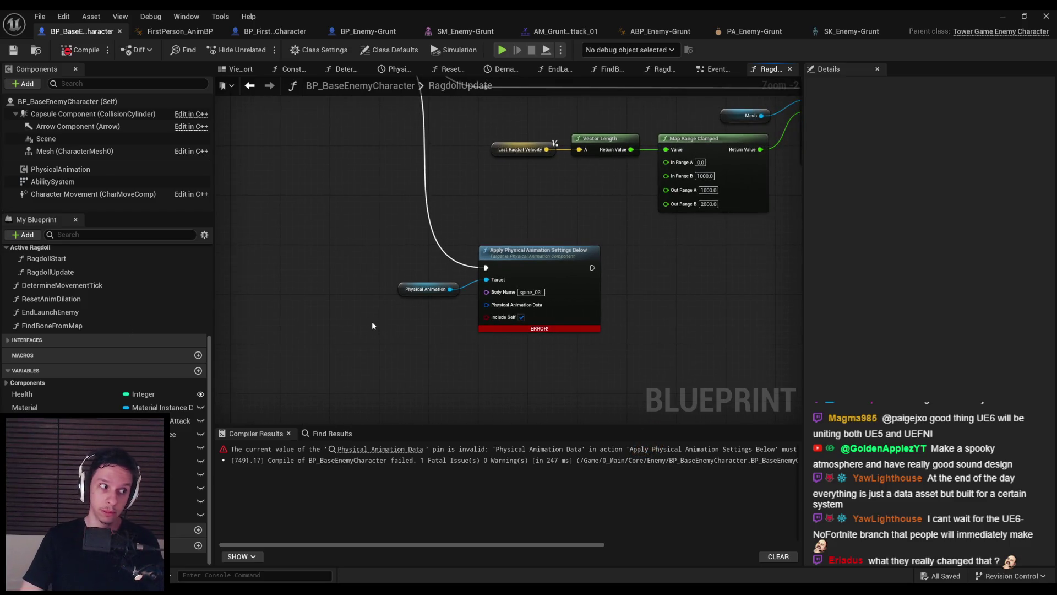
mouse_move(601, 340)
mouse_down()
mouse_move(404, 237)
mouse_move(457, 316)
mouse_up()
key(ctrl+c)
key(ctrl+v)
mouse_move(390, 277)
mouse_down()
mouse_move(501, 301)
mouse_move(544, 268)
mouse_up()
click(416, 226)
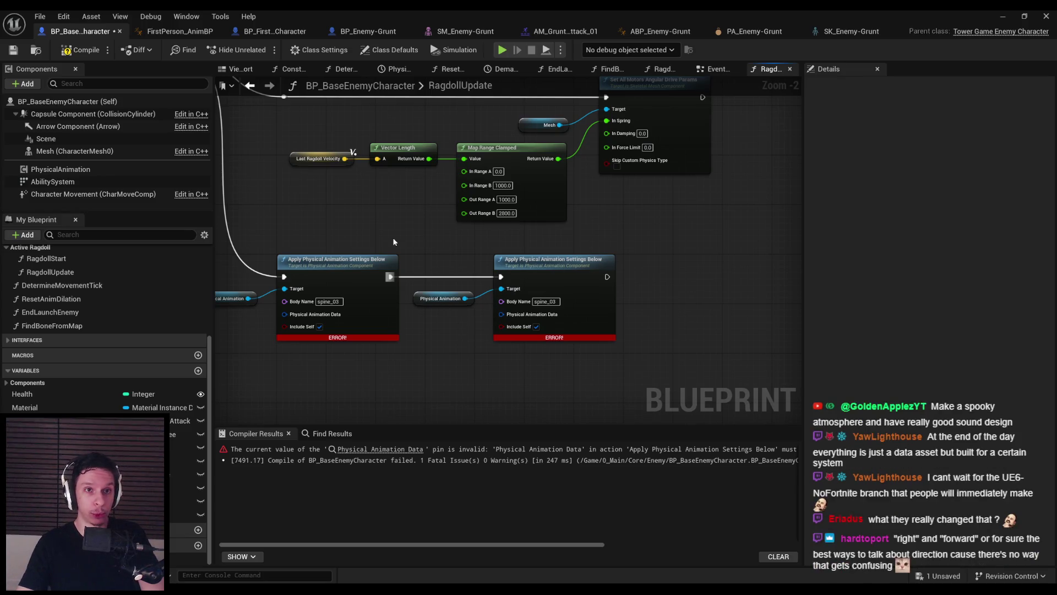
click(850, 32)
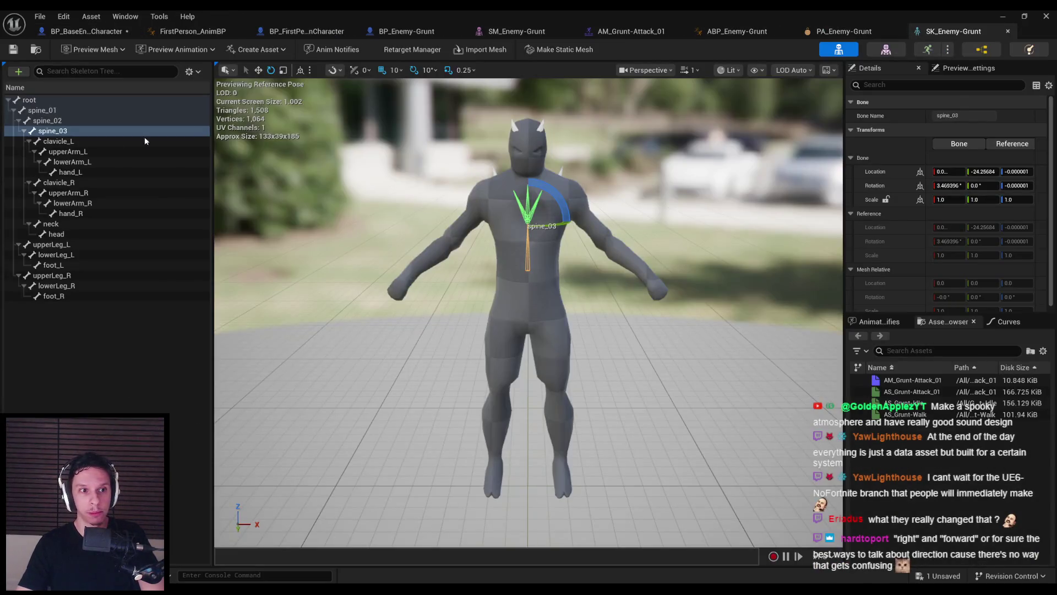
click(61, 244)
click(63, 257)
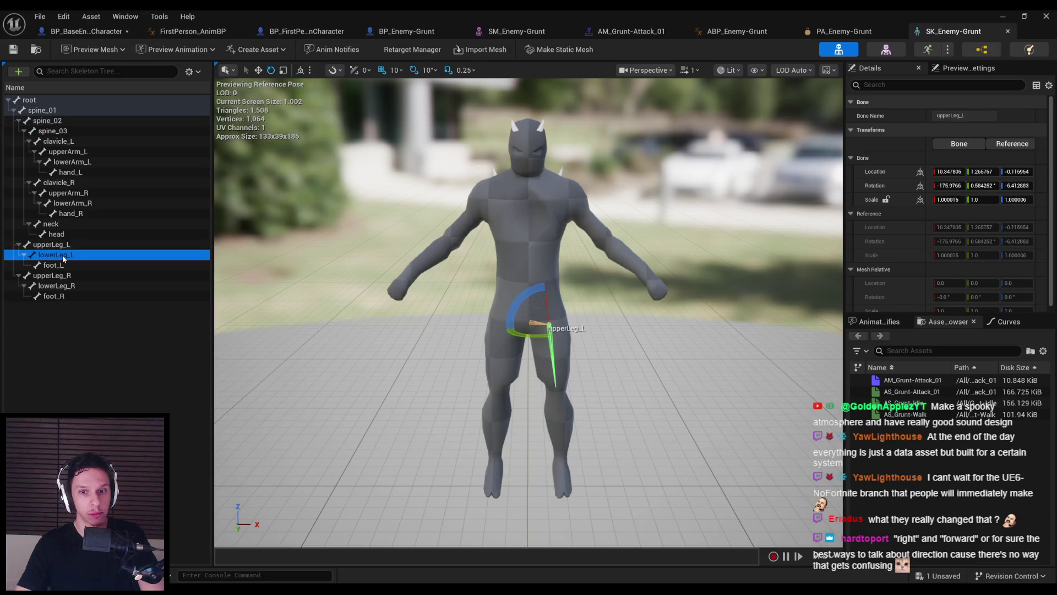
click(52, 245)
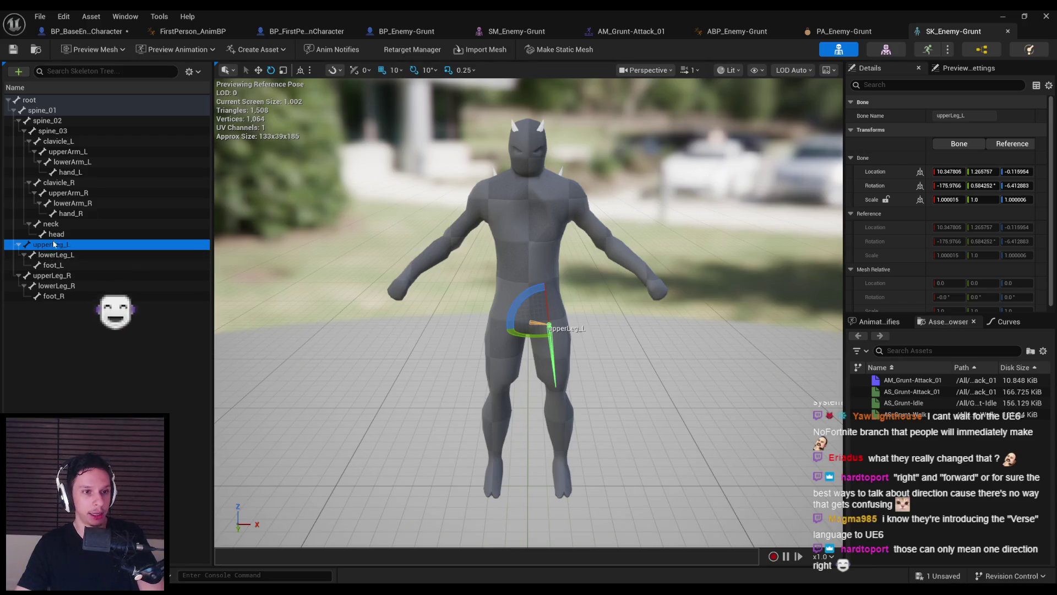
click(103, 35)
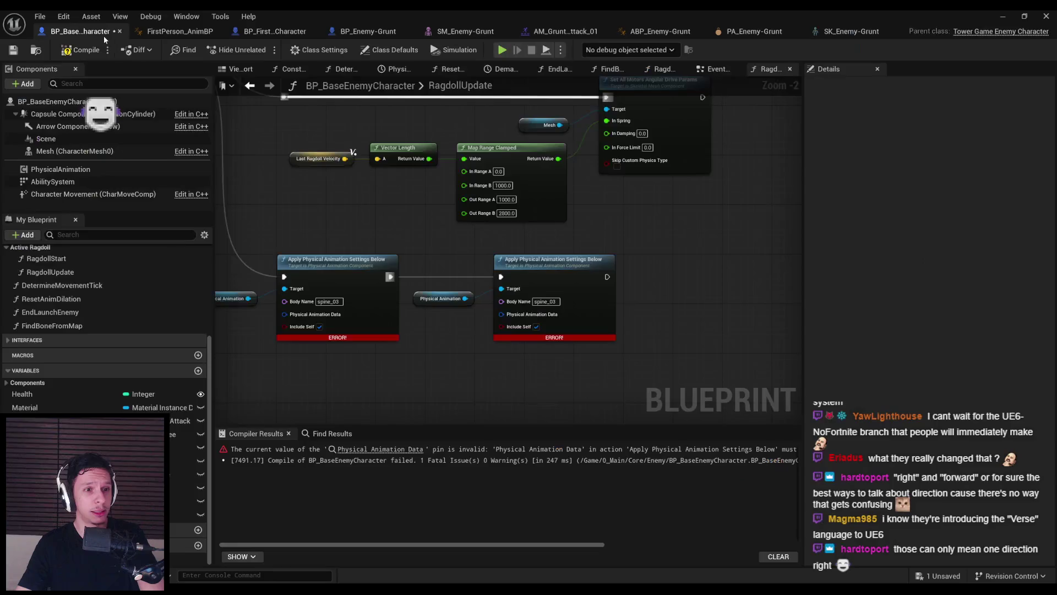
Set the second Apply node's Body Name to upperleg_l and chain a copy after it
click(545, 301)
text(upperleg_l)
drag(474, 284, 569, 351)
key(ctrl+c)
key(ctrl+v)
mouse_move(607, 276)
mouse_down()
mouse_move(683, 292)
mouse_move(718, 276)
mouse_up()
Change the third Apply node's Body Name to upperleg_r and compile the enemy blueprint
click(774, 301)
key(BackSpace)
text(r)
drag(665, 355, 607, 305)
click(81, 49)
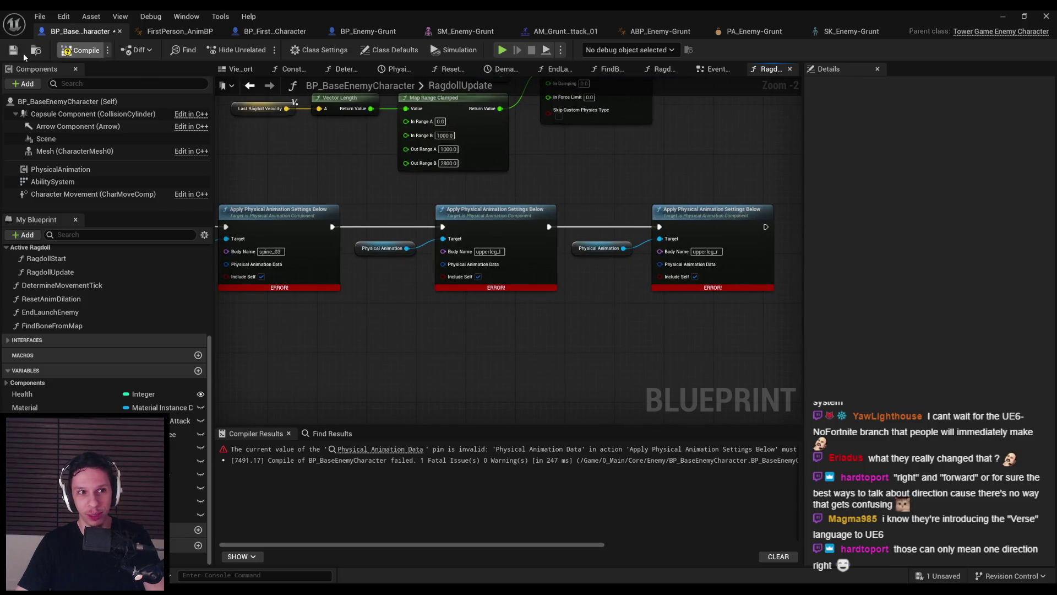
scroll(543, 344, up, 2)
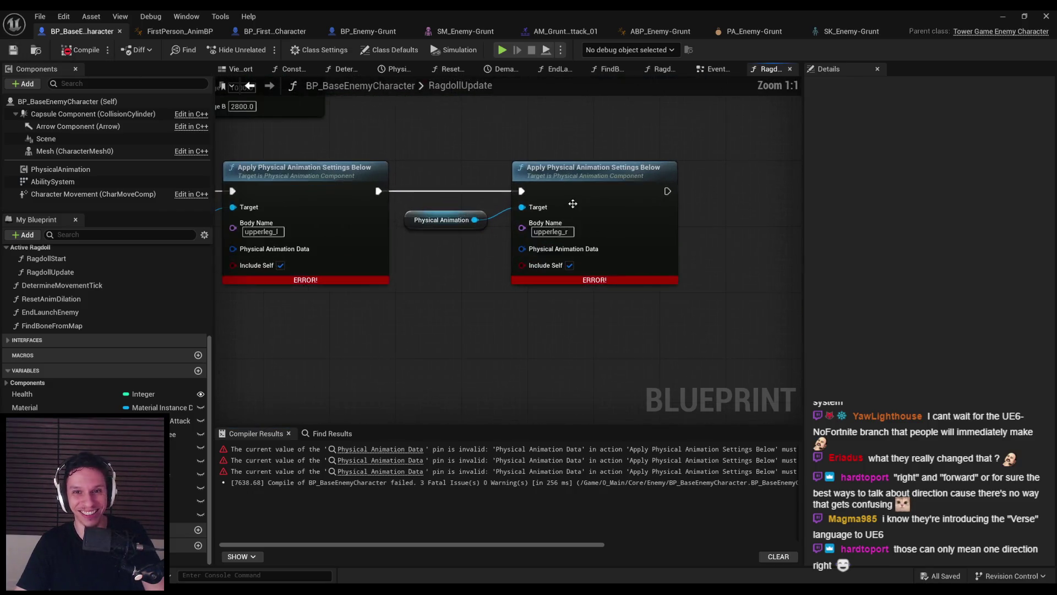
scroll(607, 274, down, 3)
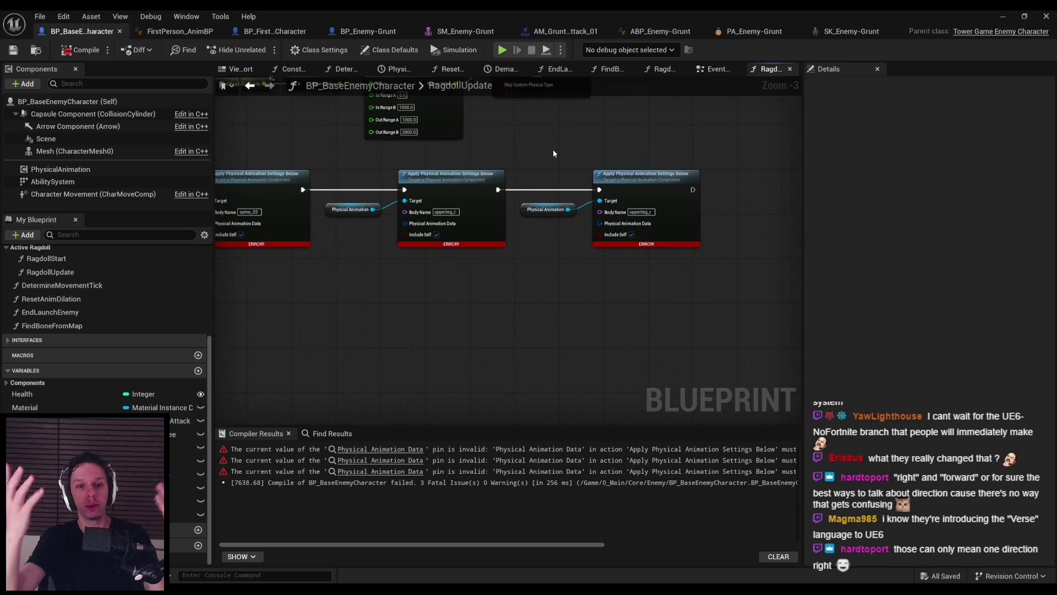
drag(553, 150, 377, 155)
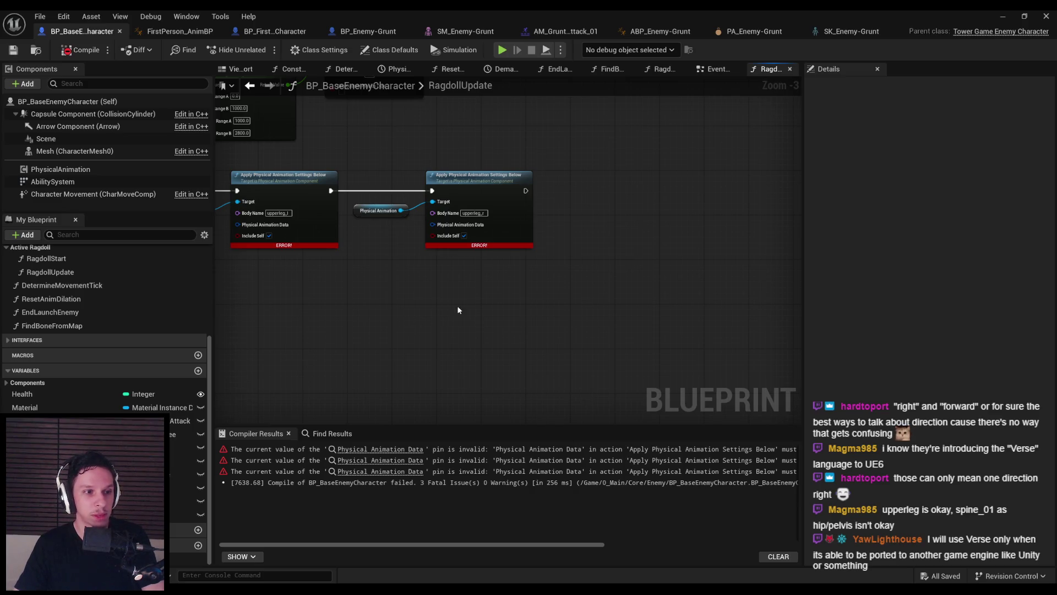
Nudge the third Apply node right and check bone names in the SK_Enemy-Grunt skeleton
scroll(451, 306, down, 1)
scroll(365, 339, up, 2)
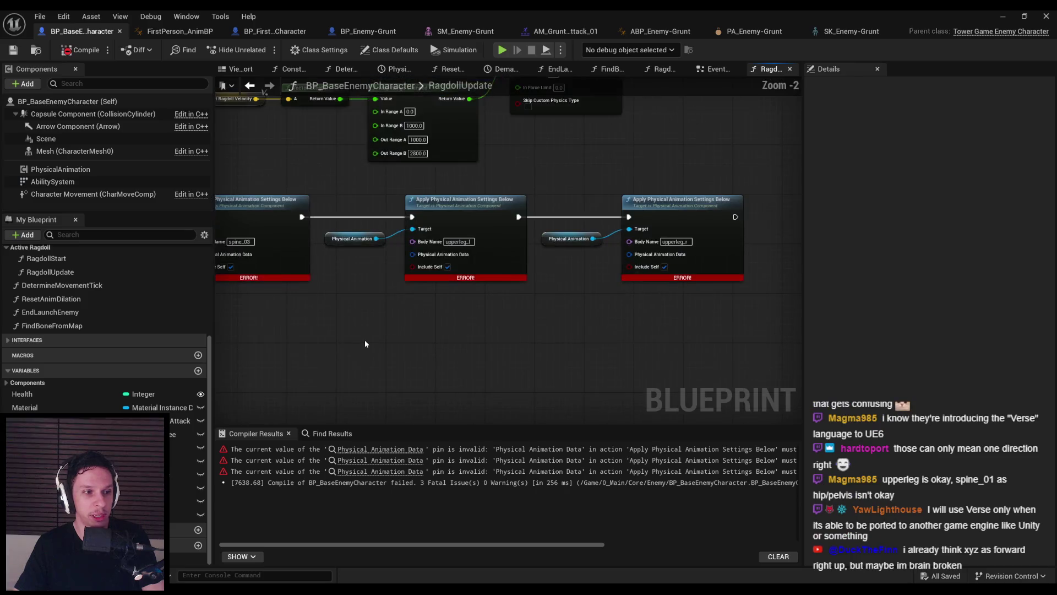
scroll(494, 321, up, 1)
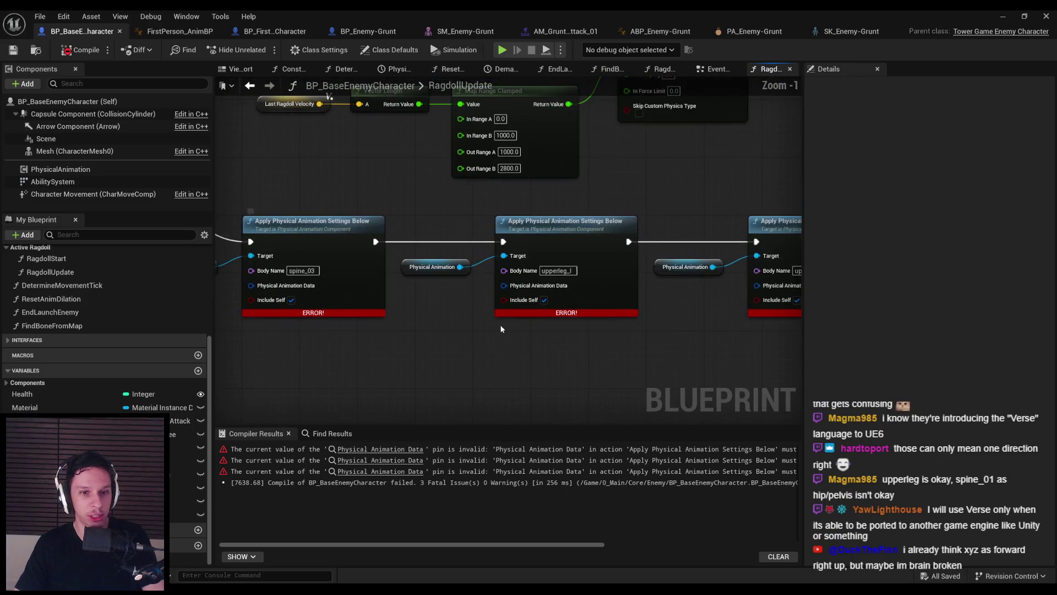
scroll(505, 327, down, 2)
scroll(557, 294, down, 1)
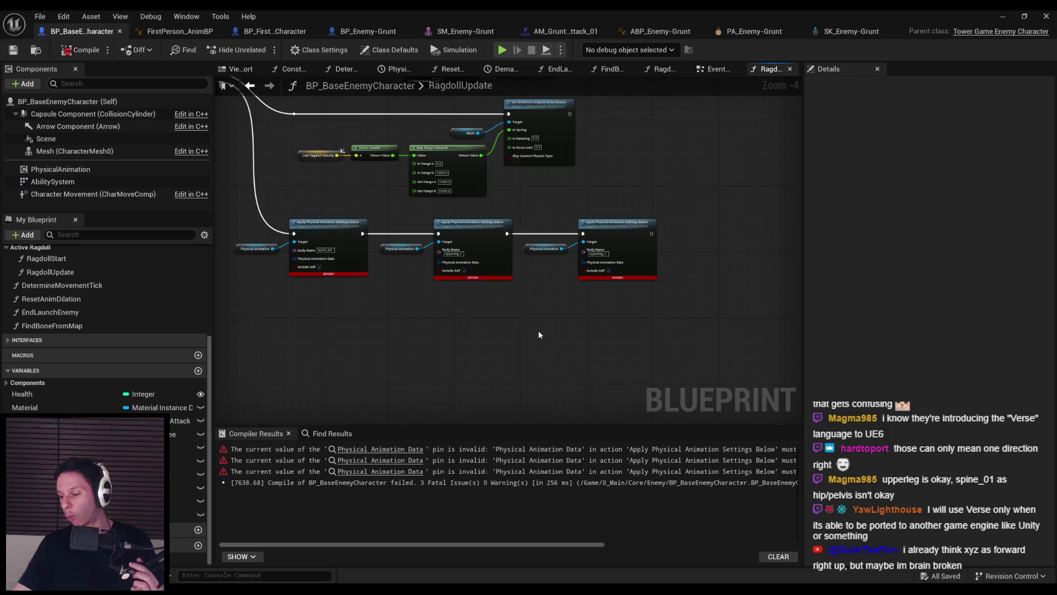
drag(527, 318, 659, 193)
drag(616, 222, 620, 223)
click(593, 324)
drag(604, 328, 528, 322)
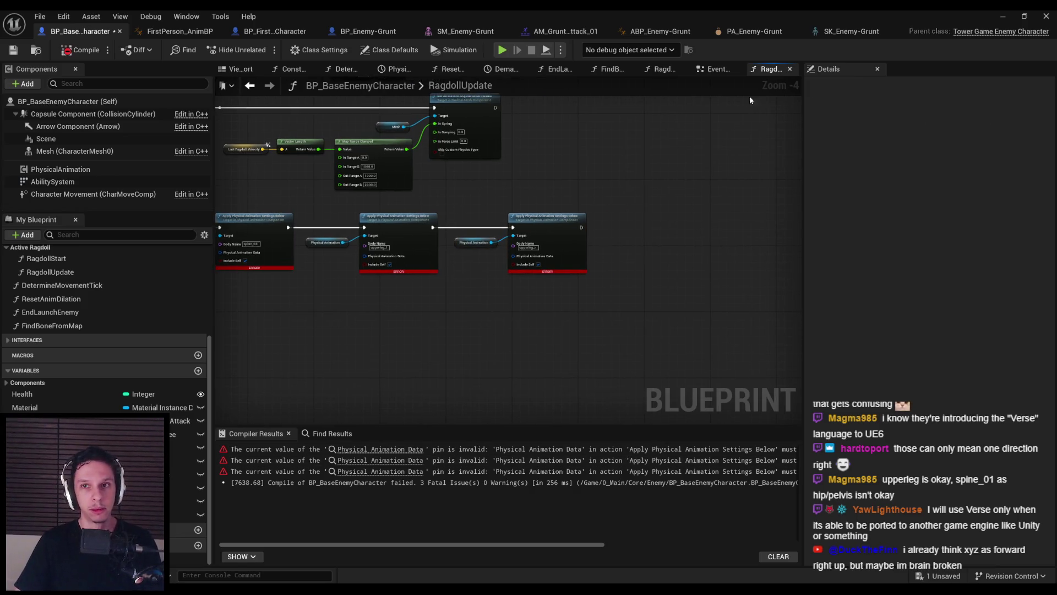
click(852, 31)
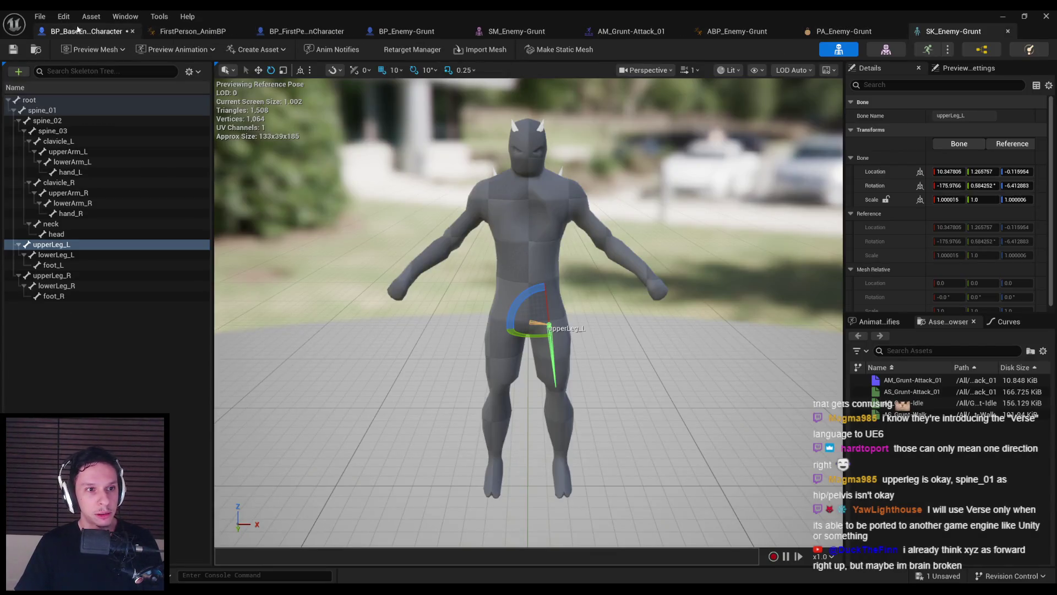
click(76, 33)
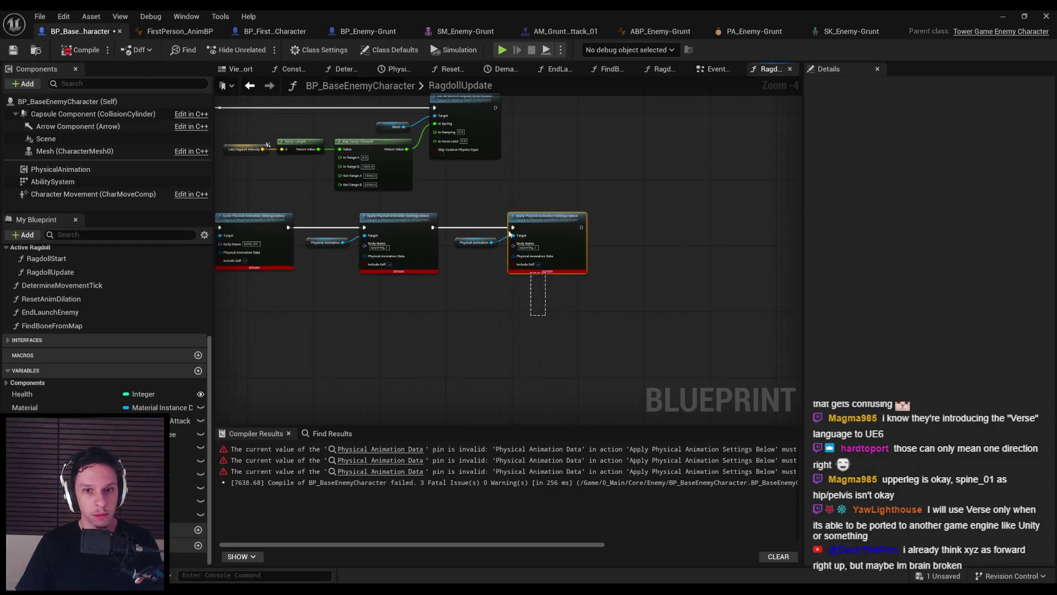
Chain two more Apply nodes after upperleg_r with Body Names hand_l and hand_r
scroll(661, 239, up, 3)
drag(673, 242, 520, 225)
key(q)
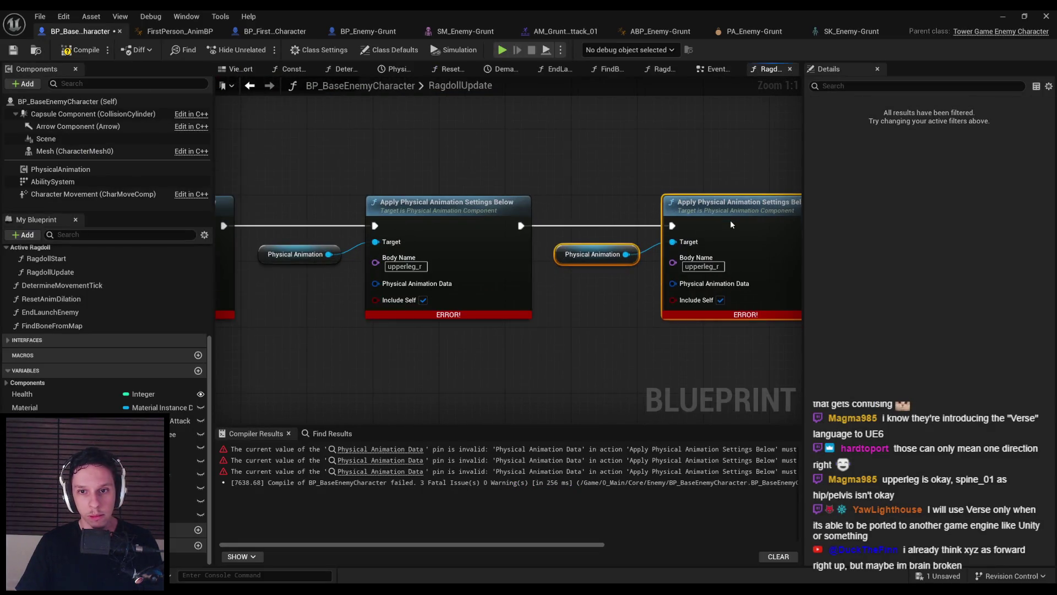
text(hand_l)
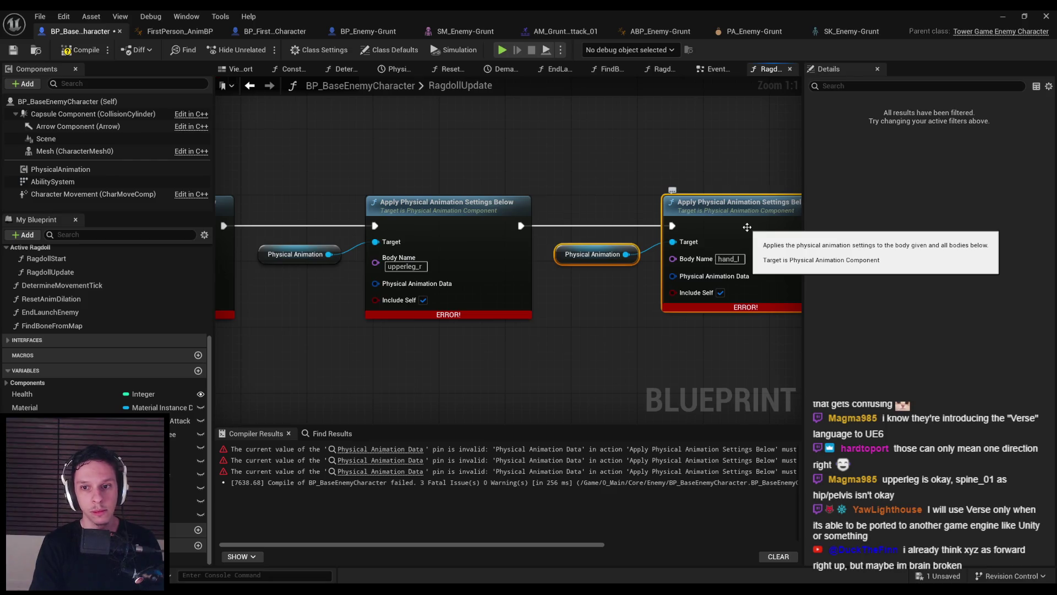
key(Return)
scroll(495, 171, down, 2)
key(ctrl+c)
key(ctrl+v)
drag(598, 226, 786, 225)
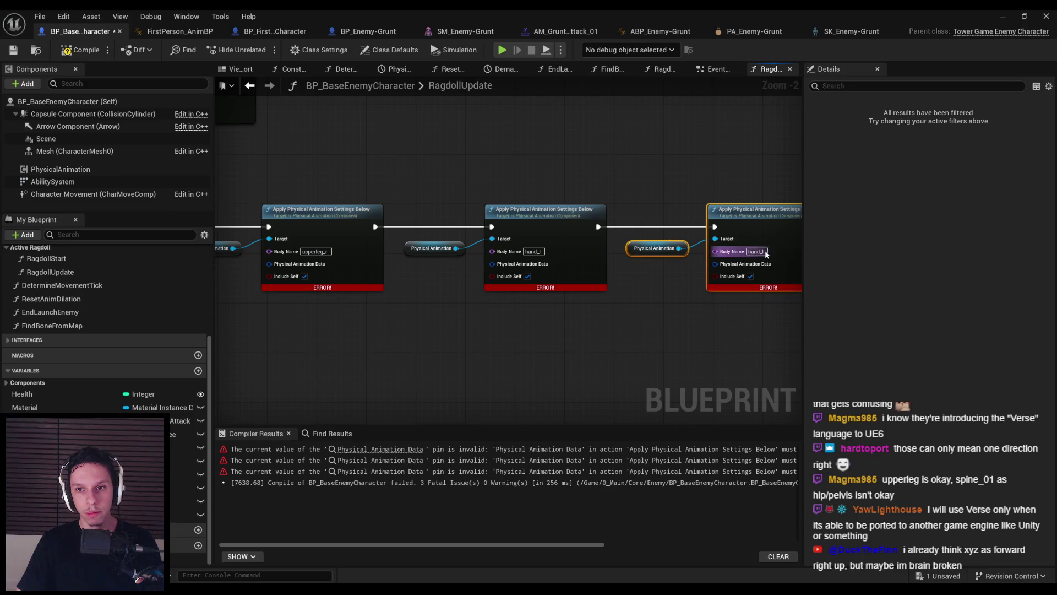
text(hand_r)
Compile and save the enemy blueprint, then view the SK_Enemy-Grunt skeleton
click(692, 330)
key(F7)
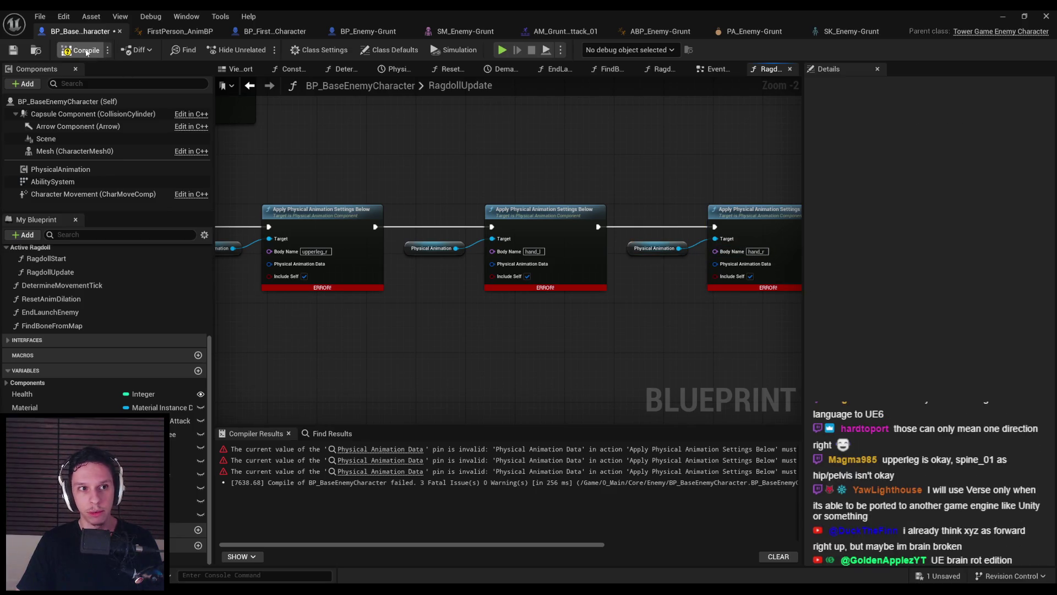
key(ctrl+s)
click(851, 31)
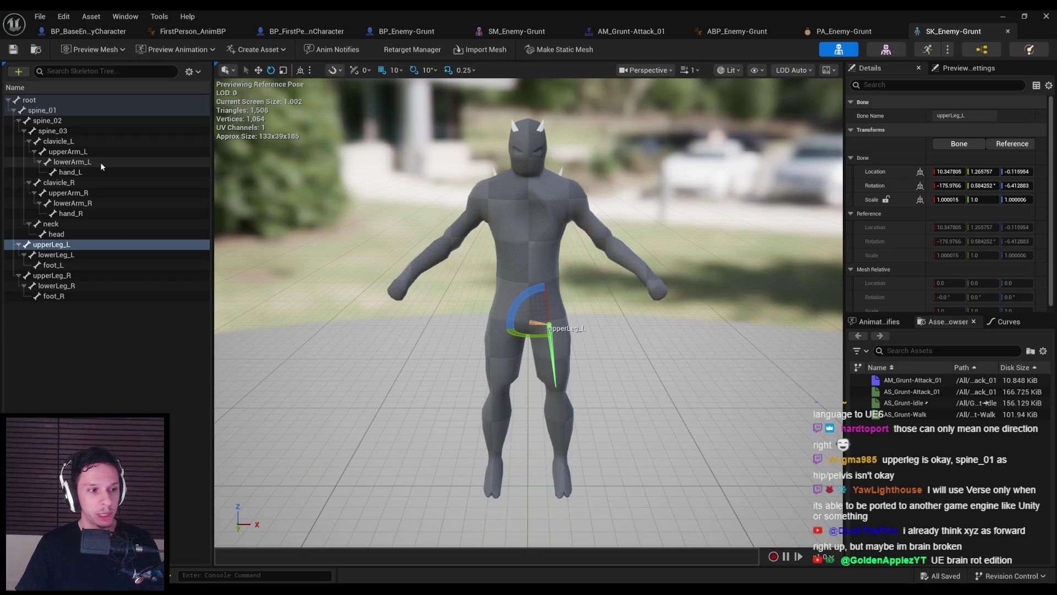
click(314, 34)
scroll(363, 243, down, 2)
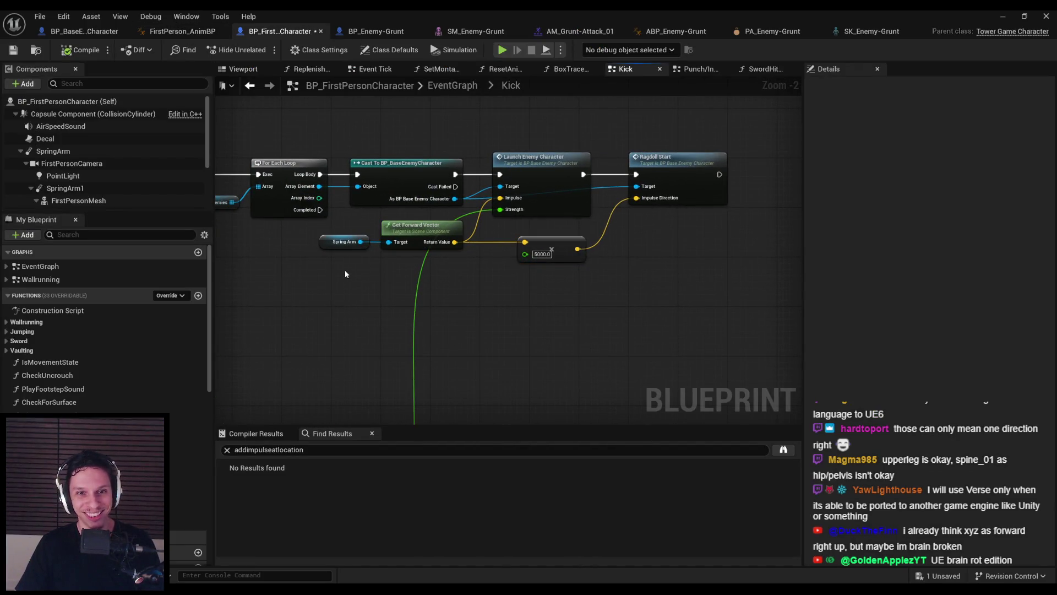
click(13, 50)
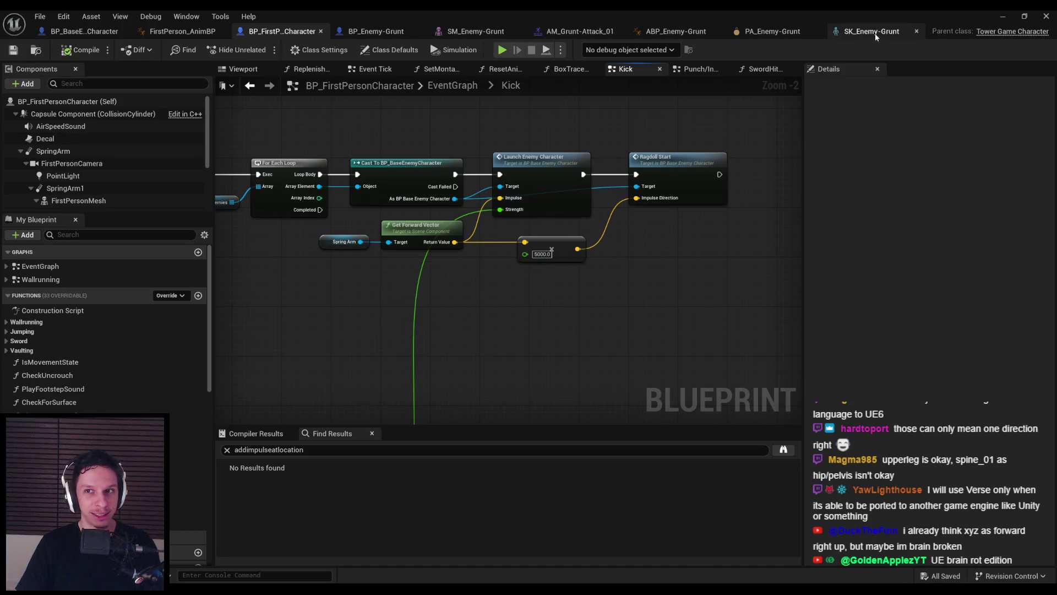
click(872, 34)
click(281, 32)
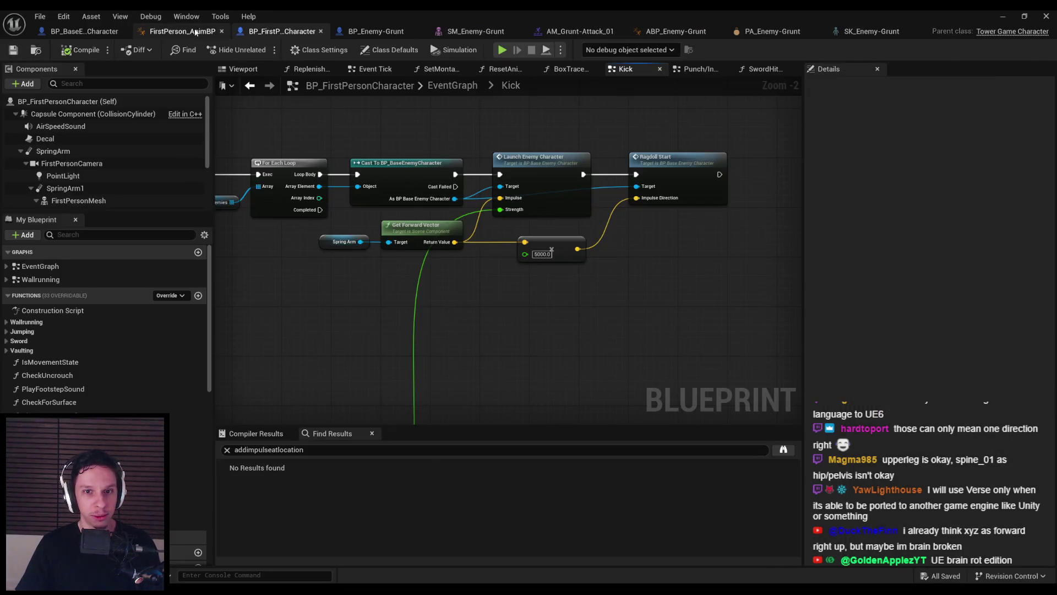
click(195, 33)
click(82, 31)
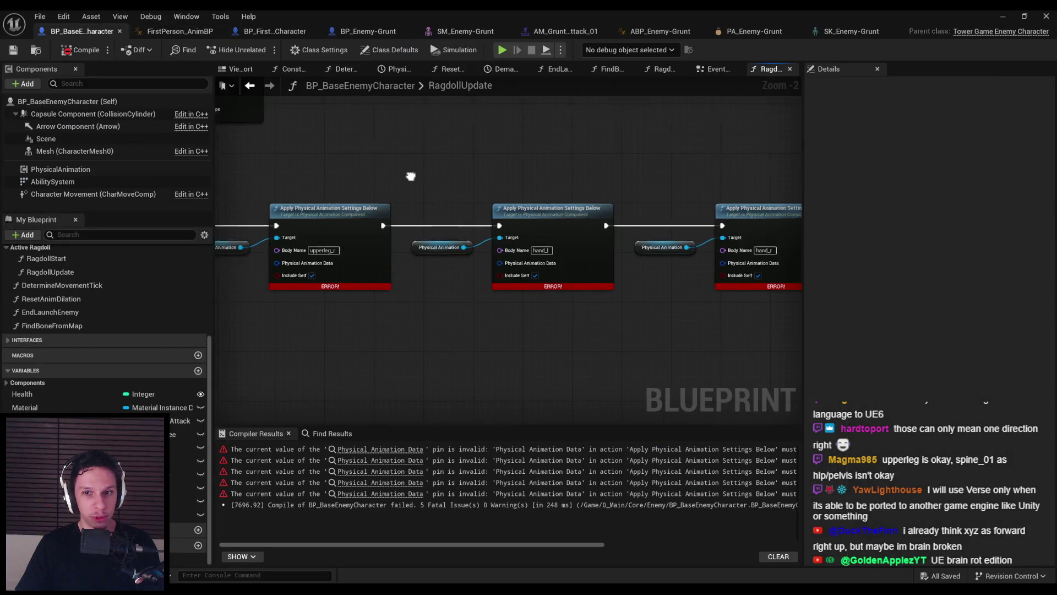
Switch from the editor to the browser showing the UE5 Ragdoll Physics Tutorial video
scroll(405, 178, down, 2)
scroll(330, 307, up, 2)
scroll(359, 280, down, 1)
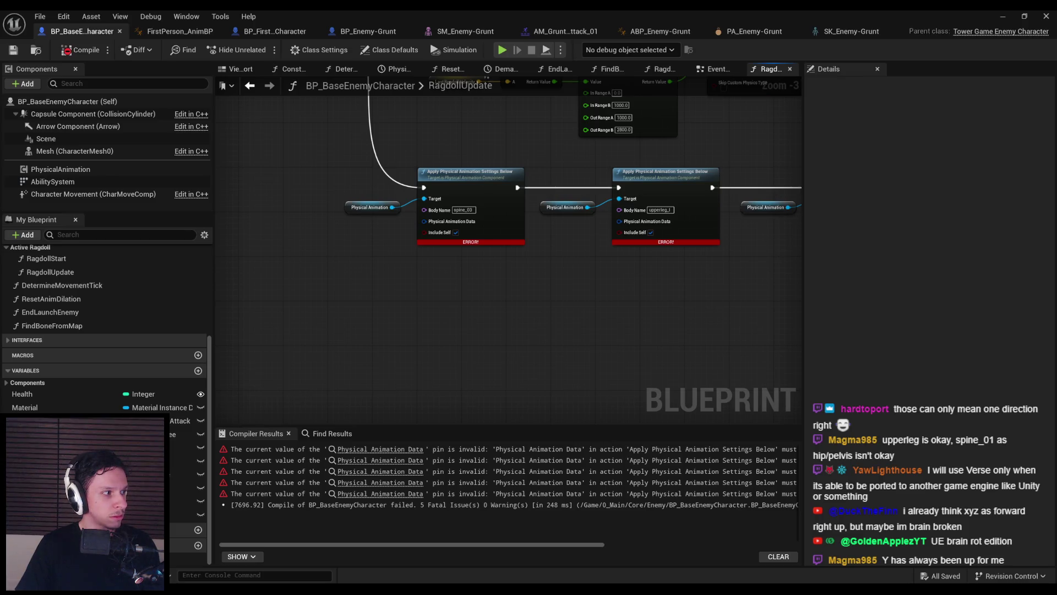
key(alt+Tab)
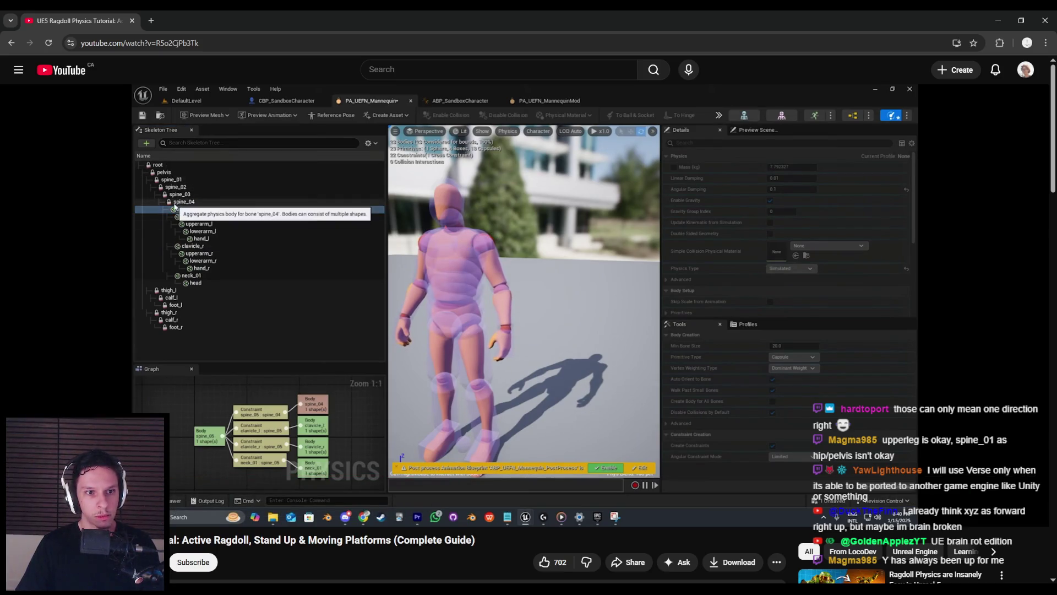
Skip the tutorial ahead to its RagdollUpdate graph near 27:12, play briefly, pause, and return to Unreal
mouse_move(379, 321)
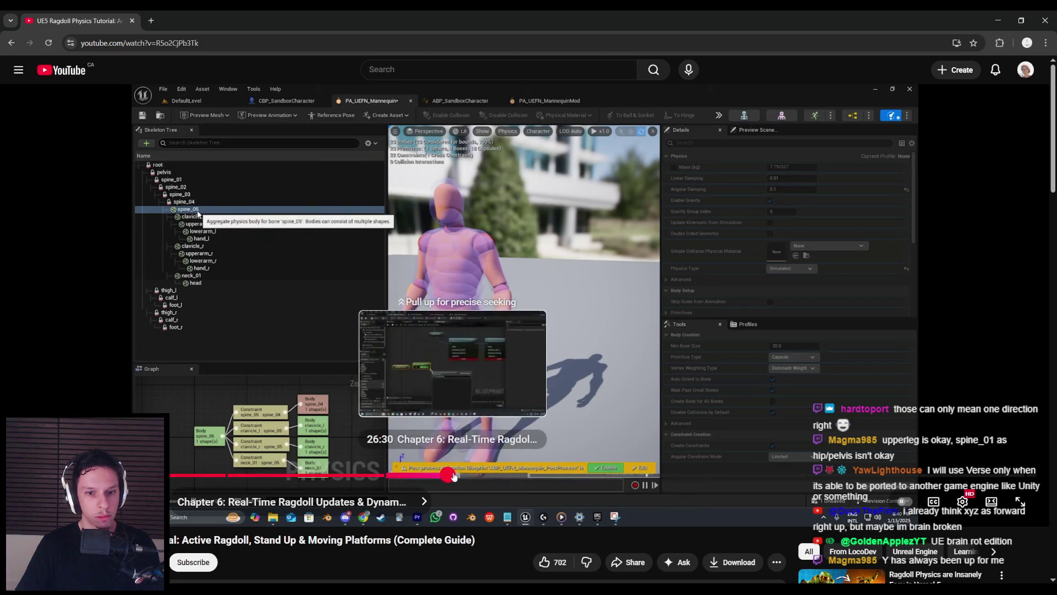
drag(452, 475, 446, 476)
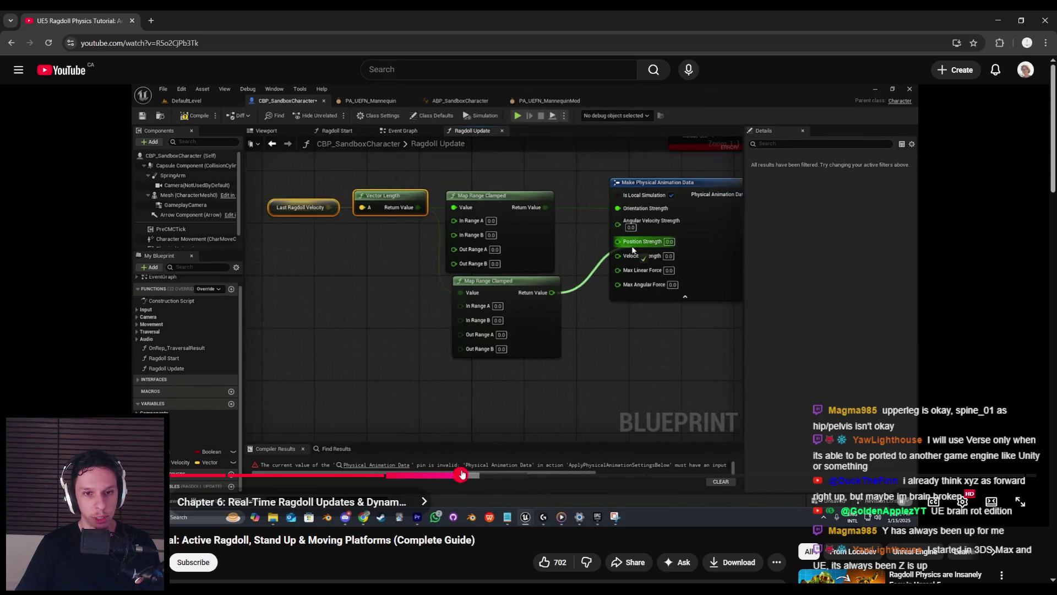
drag(459, 474, 457, 475)
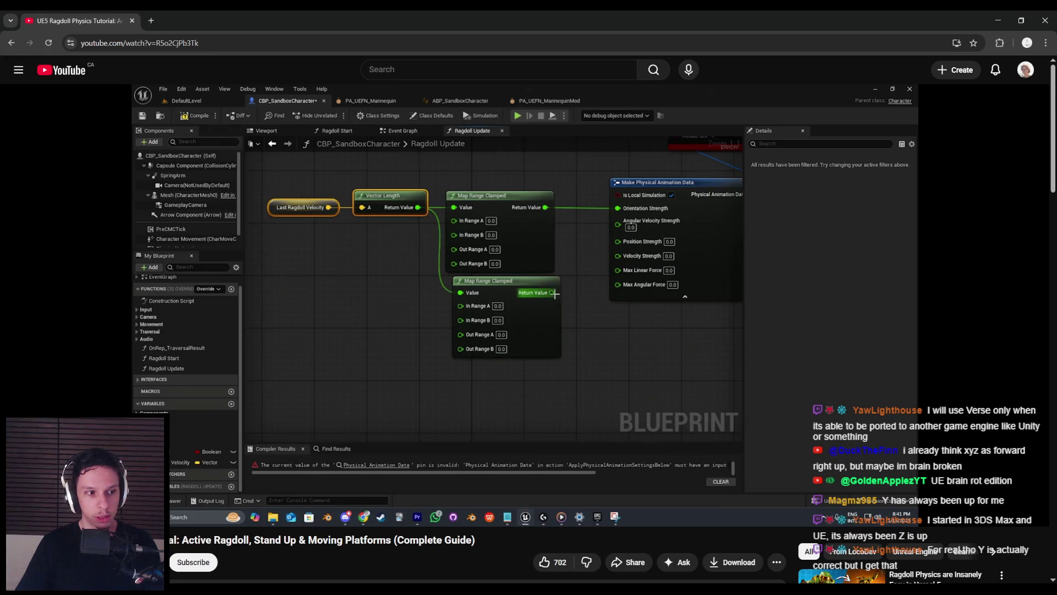
mouse_move(435, 382)
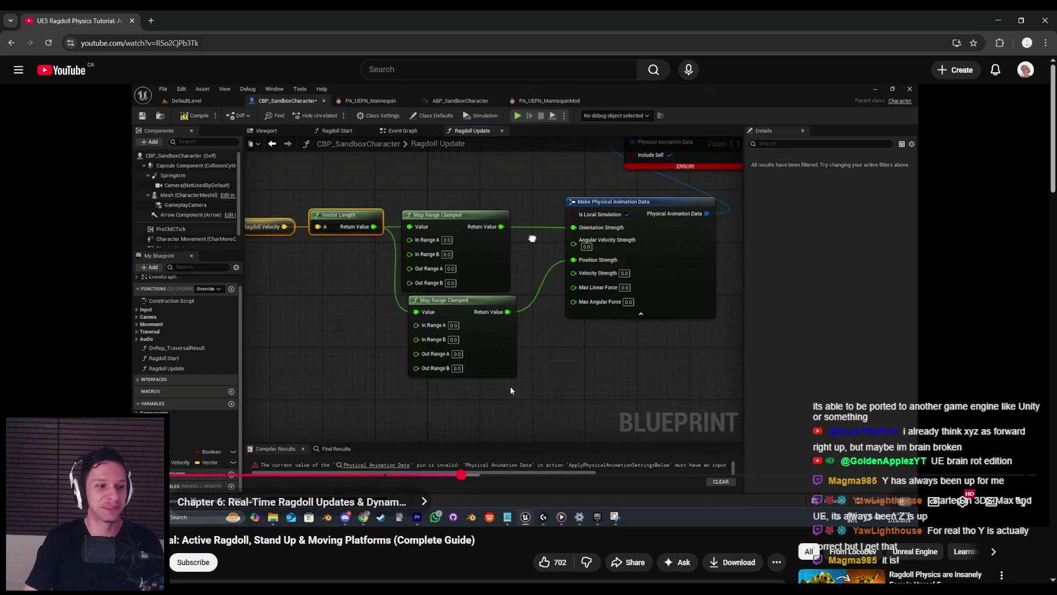
click(480, 383)
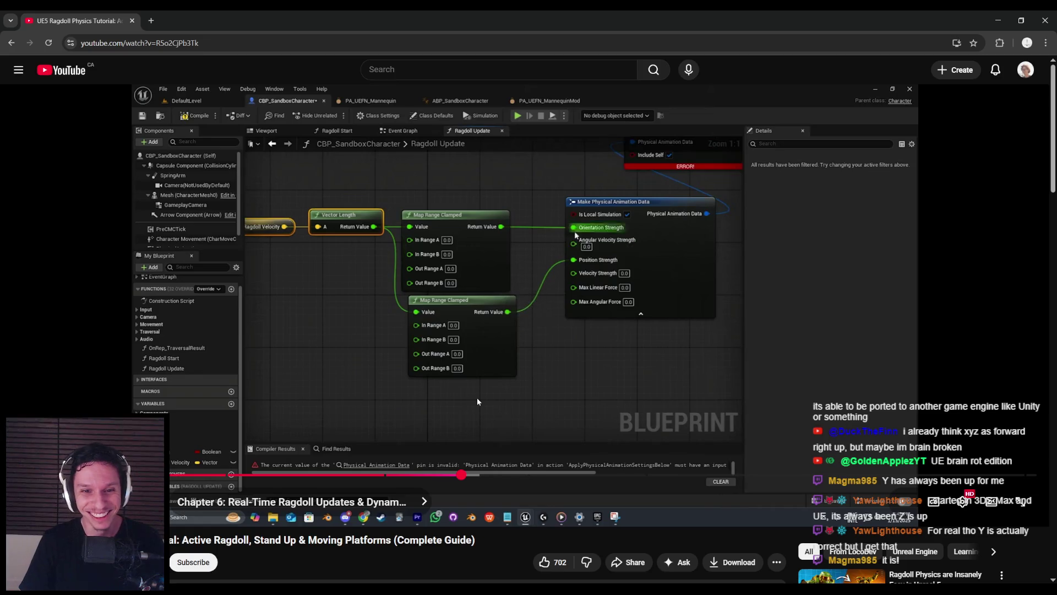
click(477, 402)
key(alt+Tab)
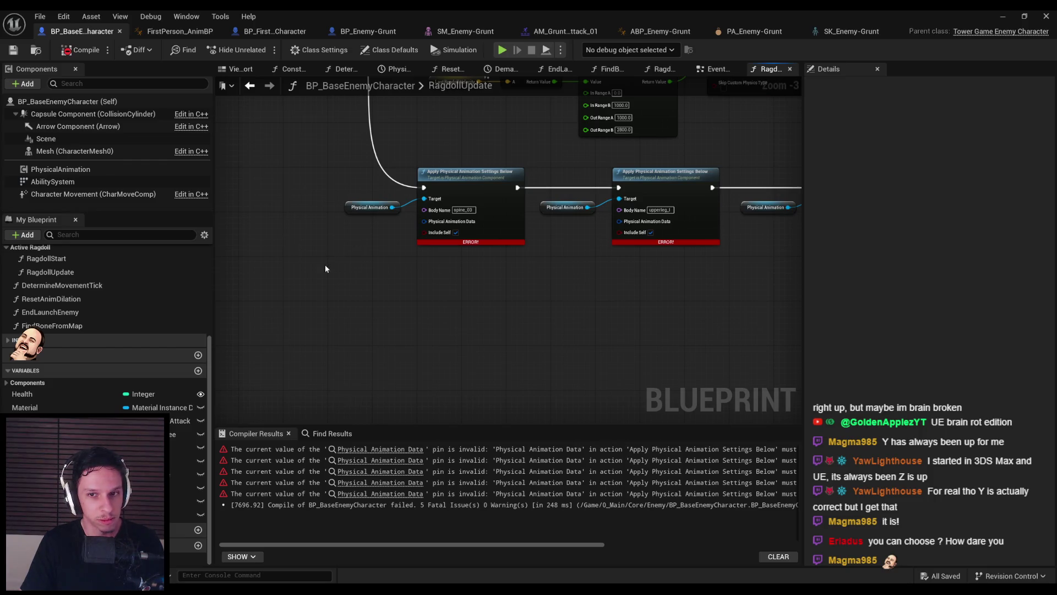
drag(324, 265, 305, 263)
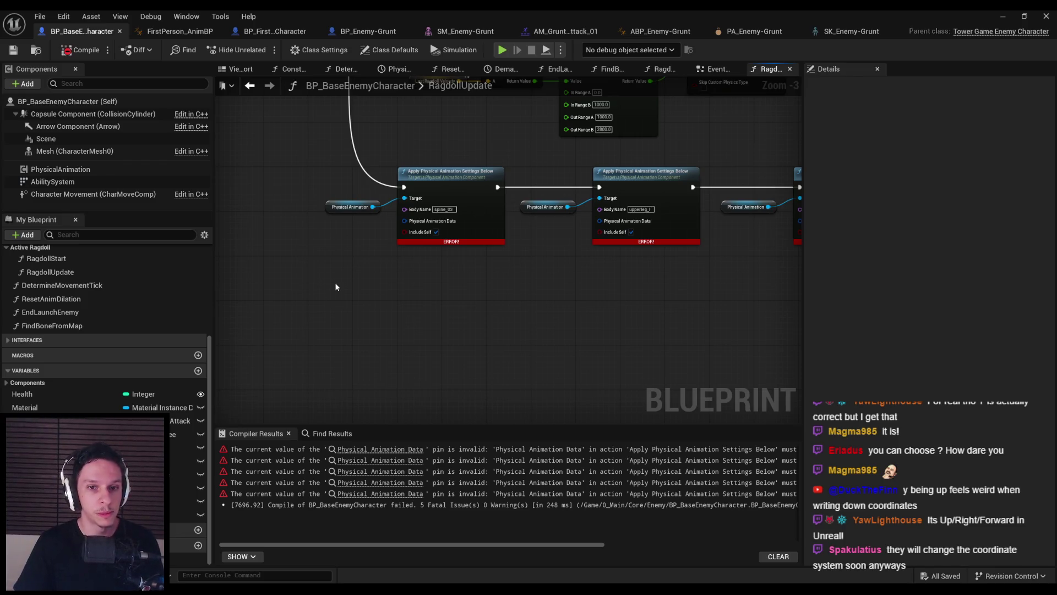
right_click(325, 292)
Add a trial Break Rotator node to the graph, then delete it
right_click(333, 301)
right_click(332, 301)
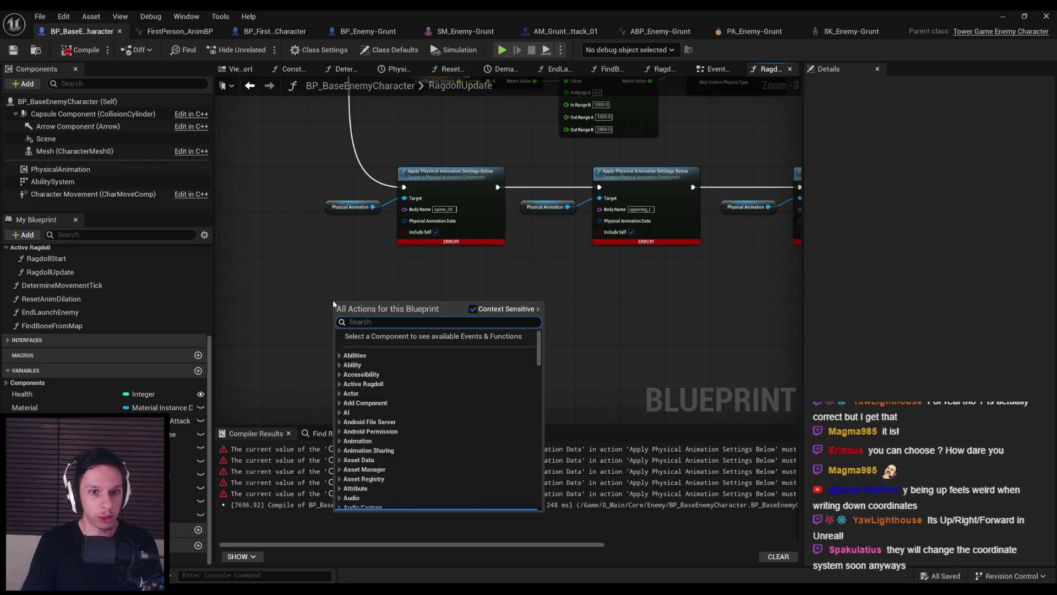
text(break rotat)
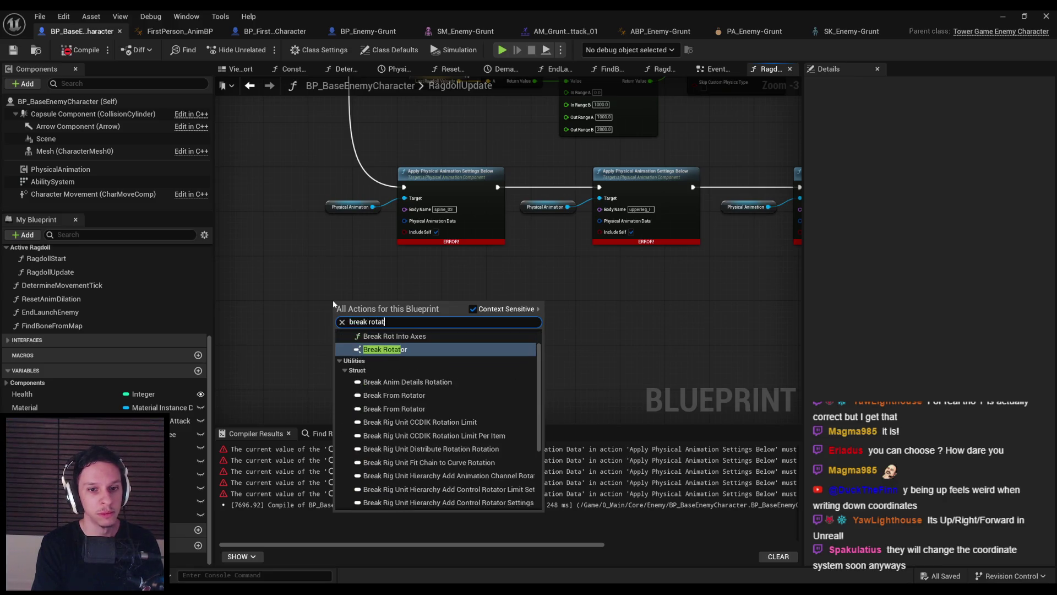
key(Return)
scroll(330, 303, up, 3)
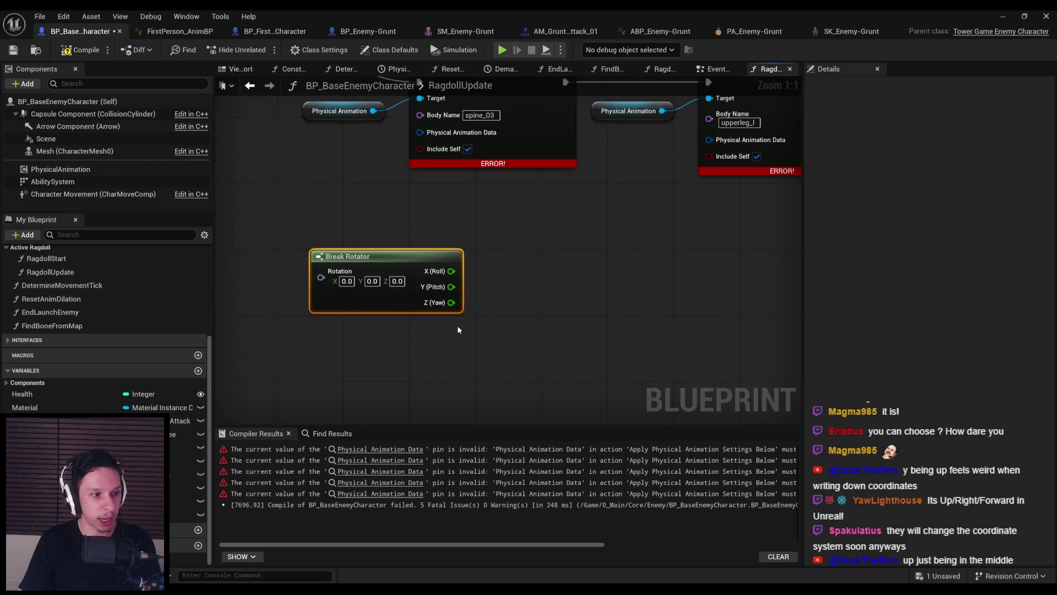
mouse_move(475, 324)
mouse_down()
mouse_move(279, 246)
mouse_move(286, 232)
mouse_move(295, 238)
mouse_up()
click(484, 360)
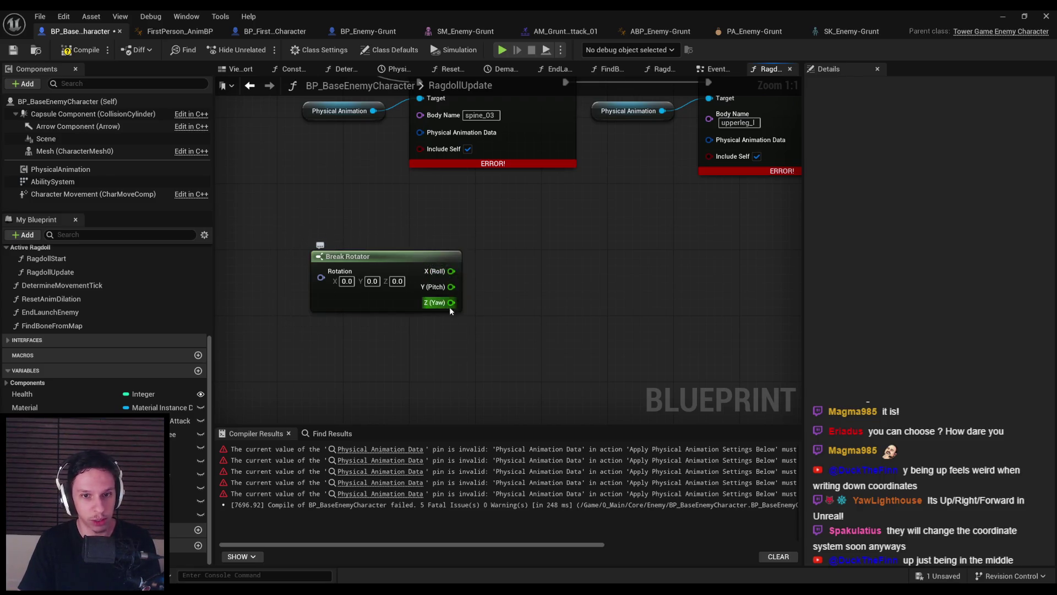
drag(488, 332, 292, 243)
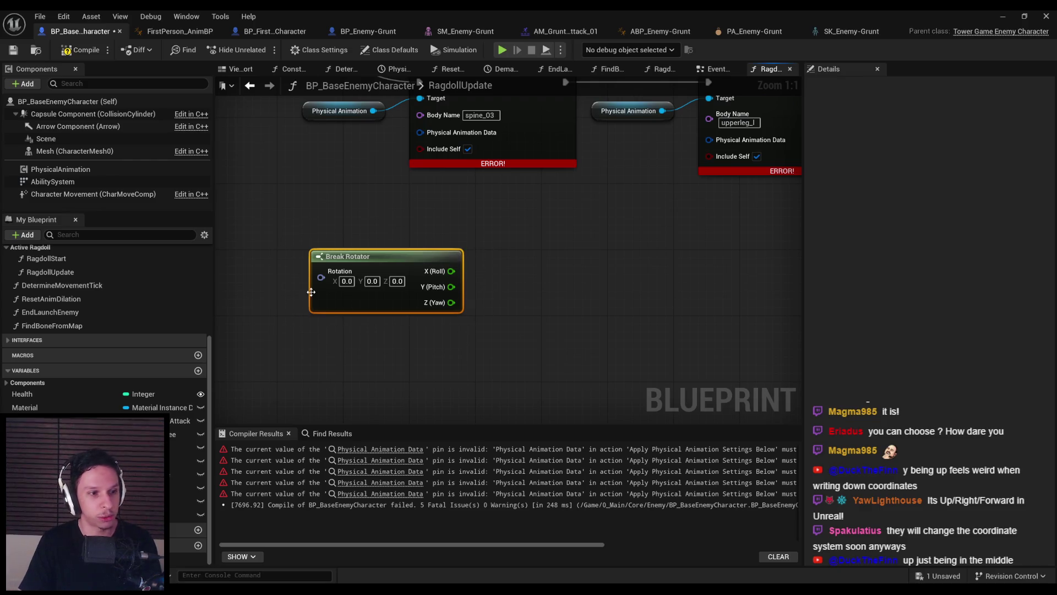
key(Delete)
Compile and save the enemy blueprint, then pan toward the Apply nodes
click(80, 49)
click(13, 50)
scroll(352, 201, down, 2)
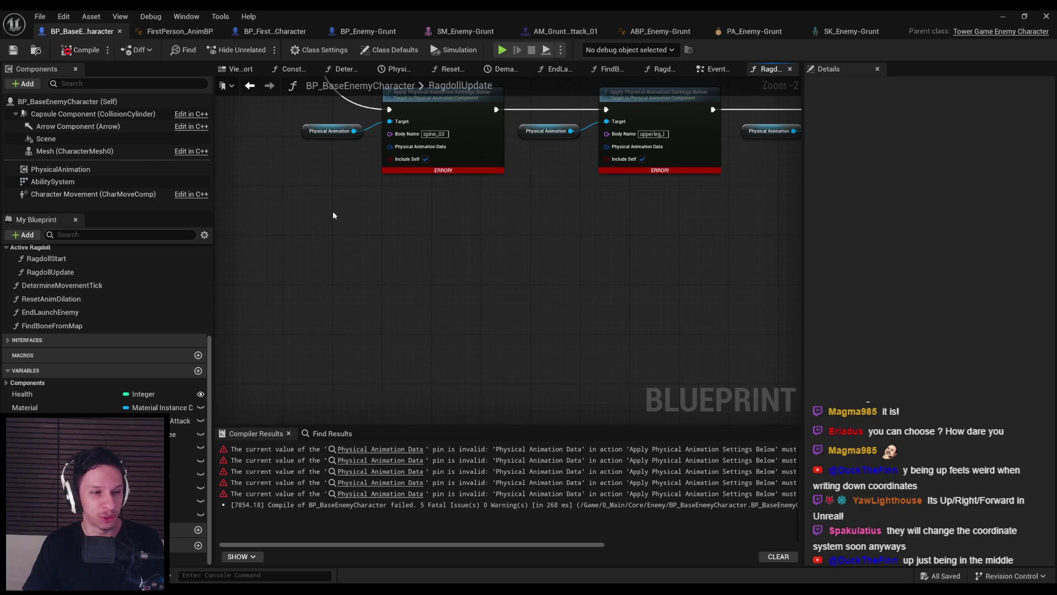
drag(366, 217, 364, 268)
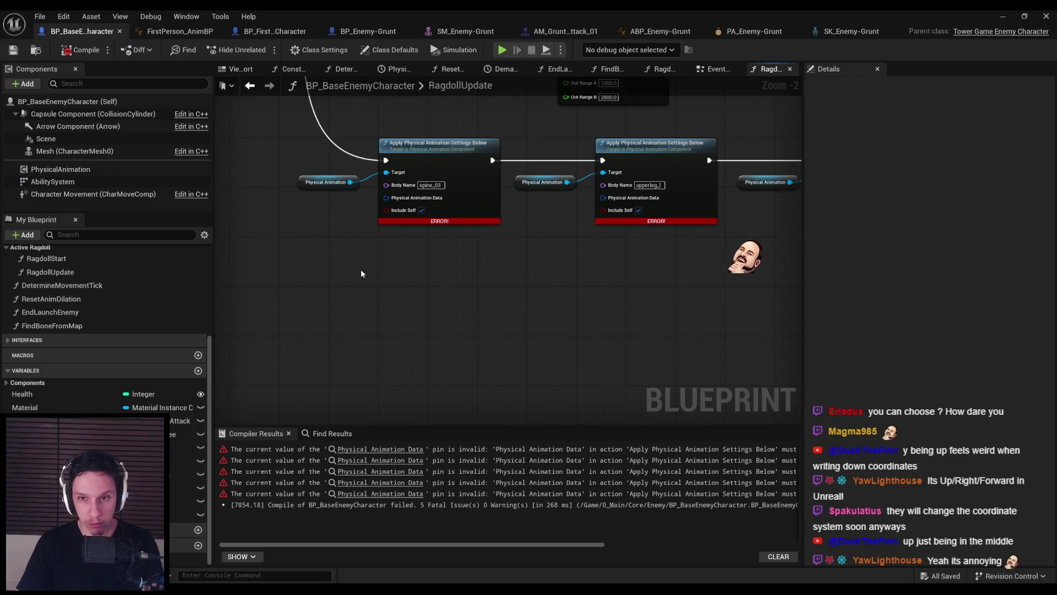
scroll(361, 269, down, 1)
drag(368, 269, 389, 290)
scroll(372, 268, up, 1)
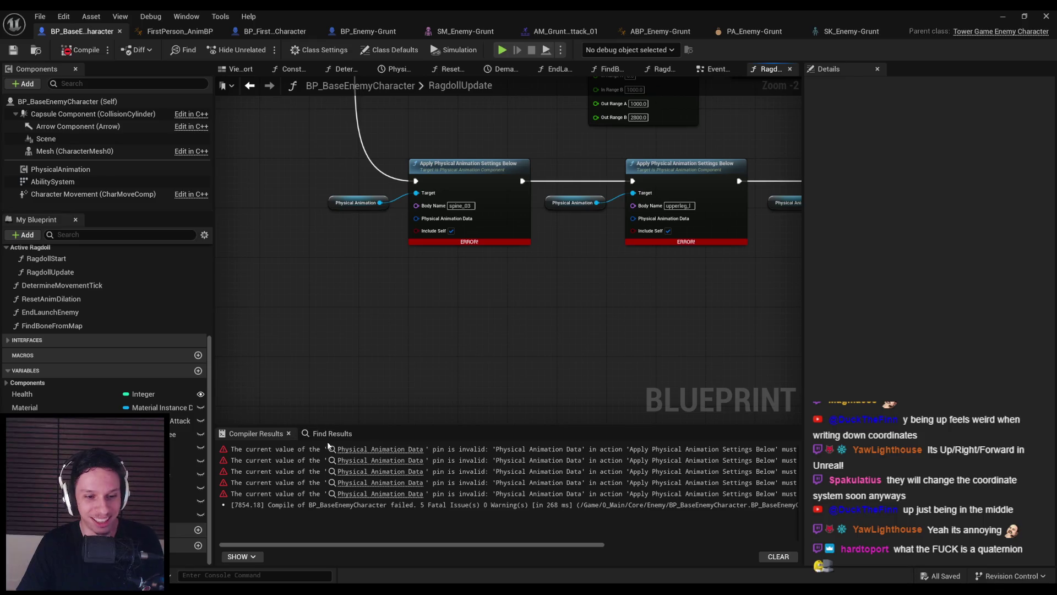
Play the tutorial video briefly, pause it, and return to the RagdollUpdate graph
click(174, 539)
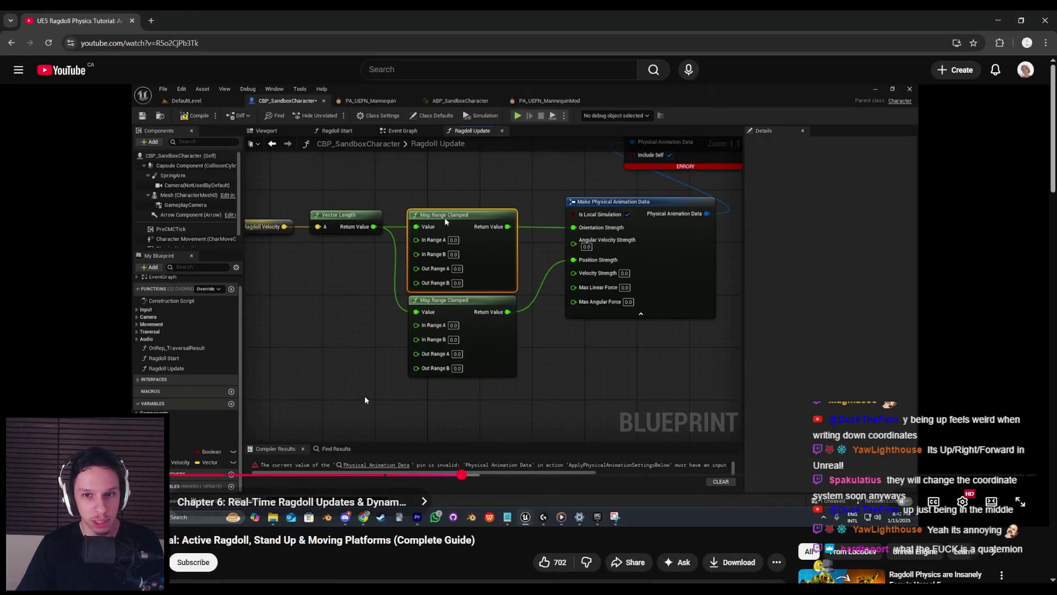
click(362, 409)
click(381, 395)
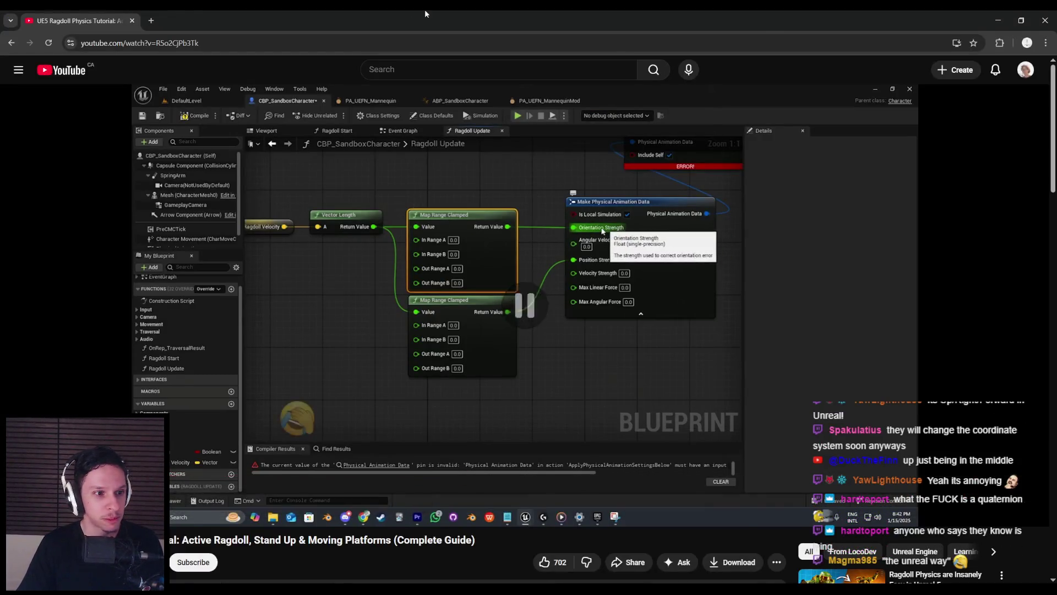
key(alt+Tab)
drag(381, 297, 602, 301)
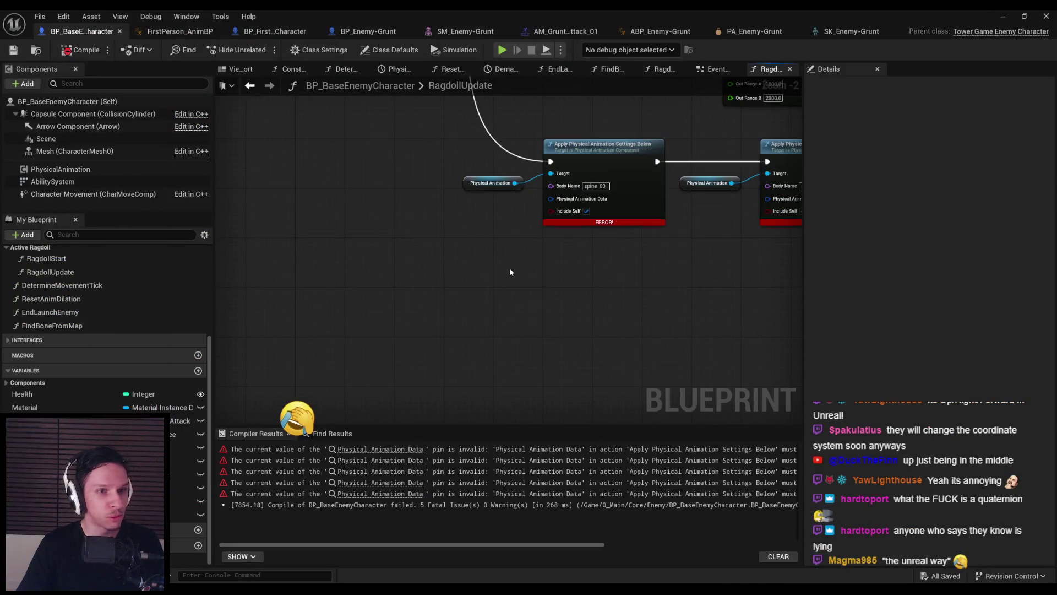
Add a Make Physical Animation Data node off the Physical Animation Data pin, showing all its pins
drag(554, 199, 514, 270)
text(make)
key(Return)
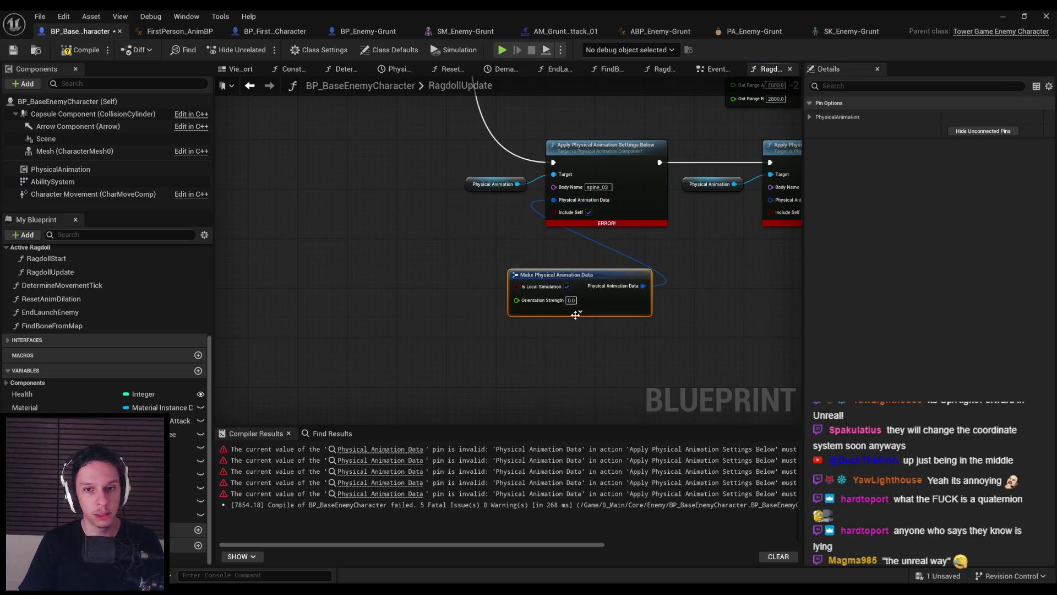
click(575, 315)
drag(601, 312, 512, 297)
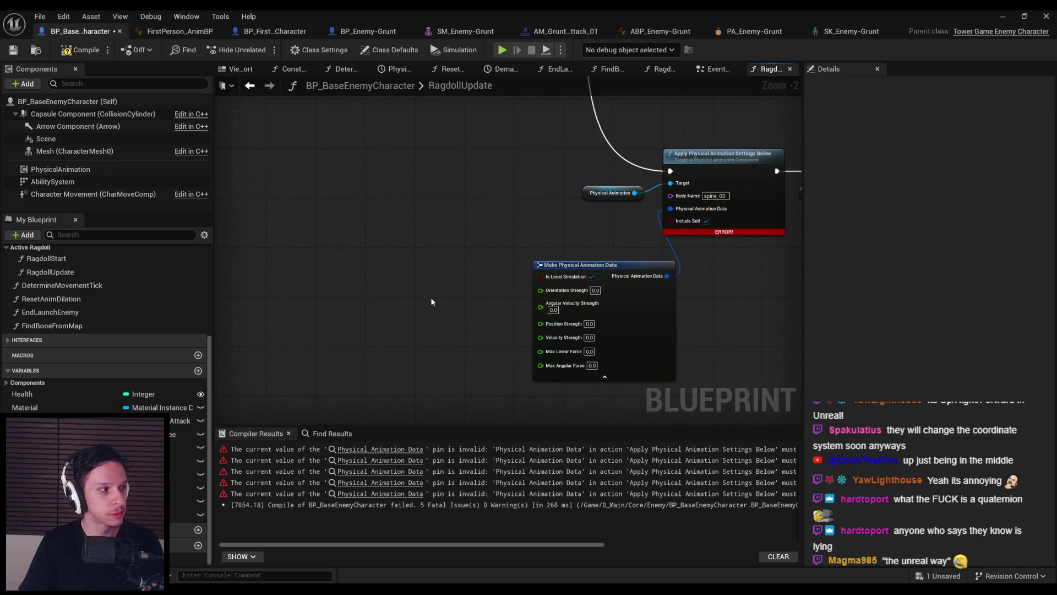
scroll(501, 262, down, 2)
Duplicate Map Range Clamped and wire the two results into Orientation Strength and Position Strength
drag(557, 217, 764, 270)
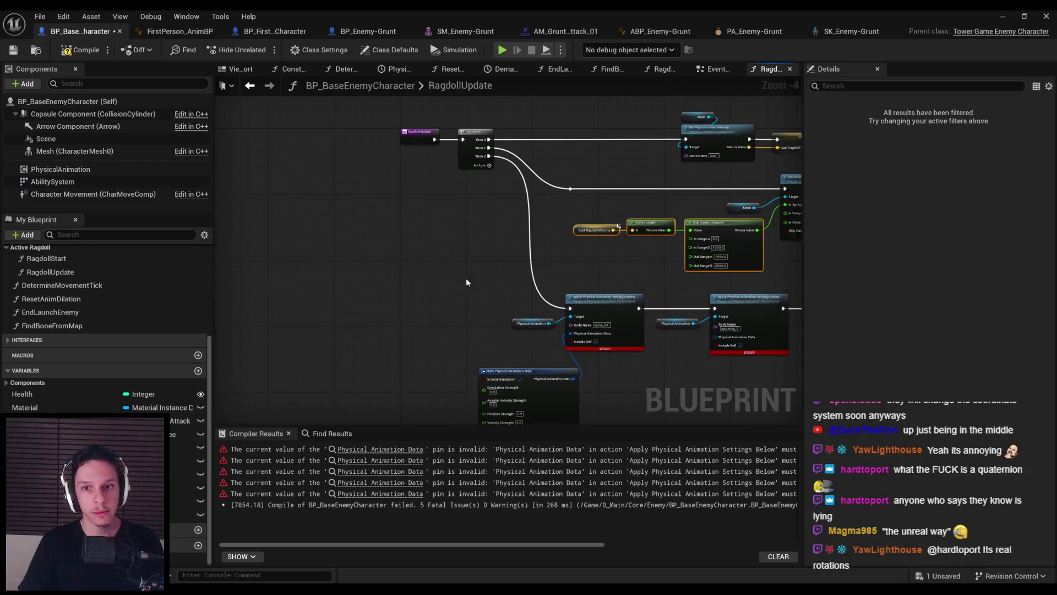
scroll(516, 268, up, 3)
drag(444, 318, 466, 304)
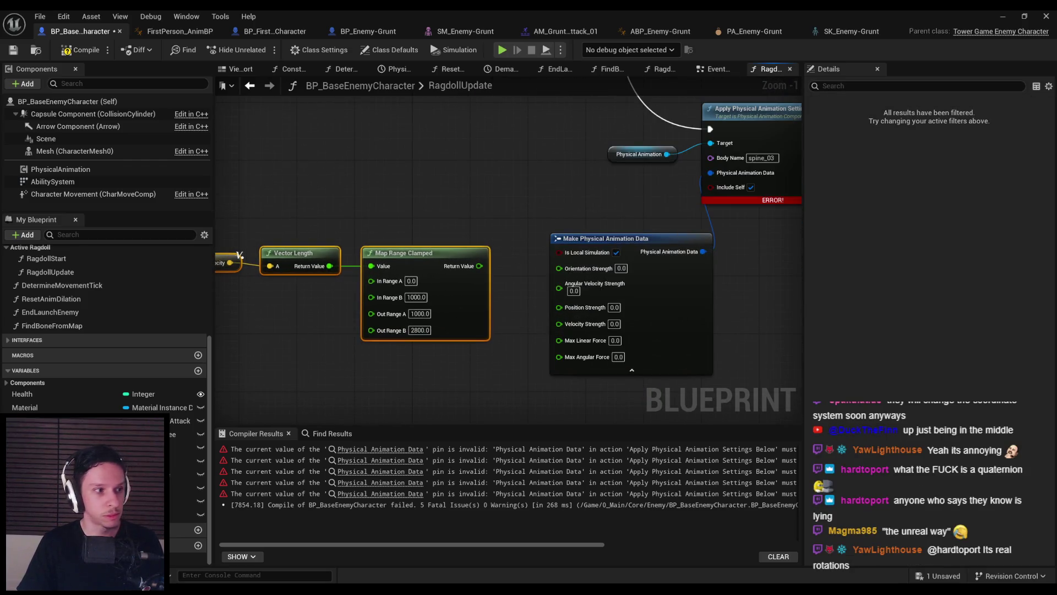
click(446, 253)
key(ctrl+d)
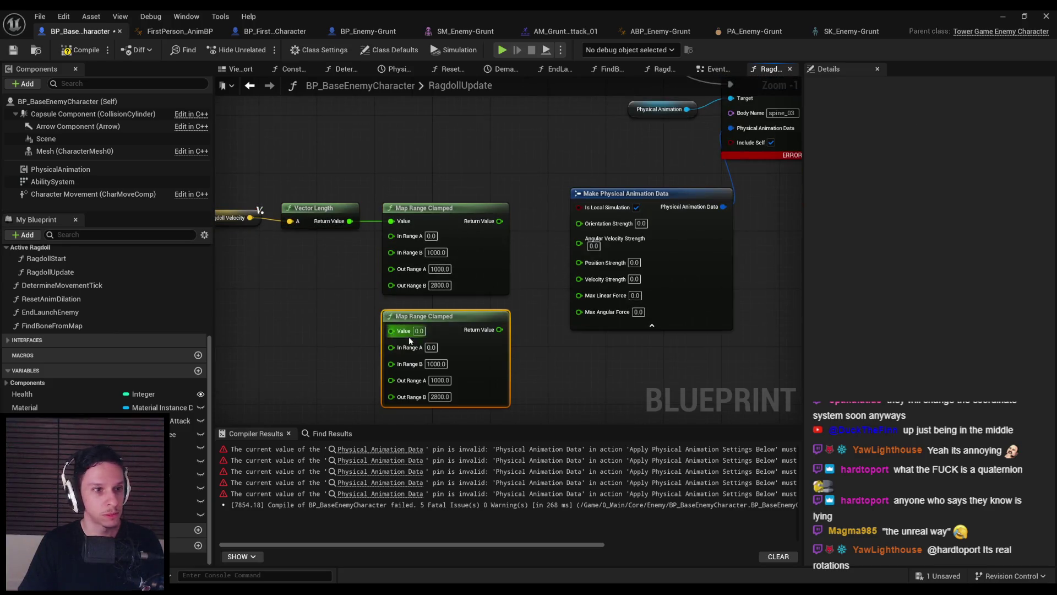
mouse_move(392, 330)
mouse_down()
mouse_move(337, 228)
mouse_move(349, 221)
mouse_up()
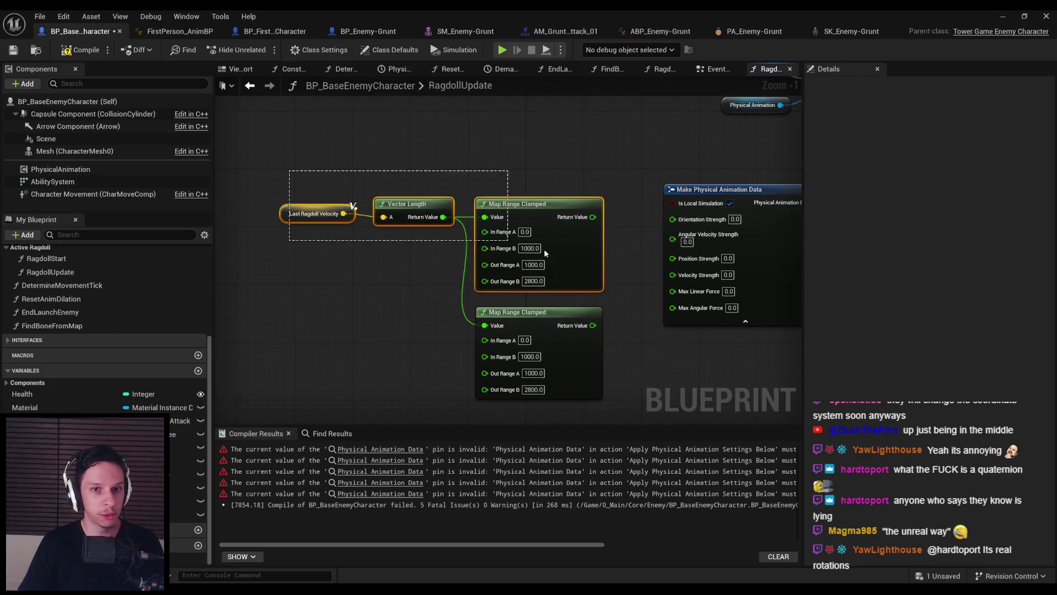
scroll(315, 289, up, 1)
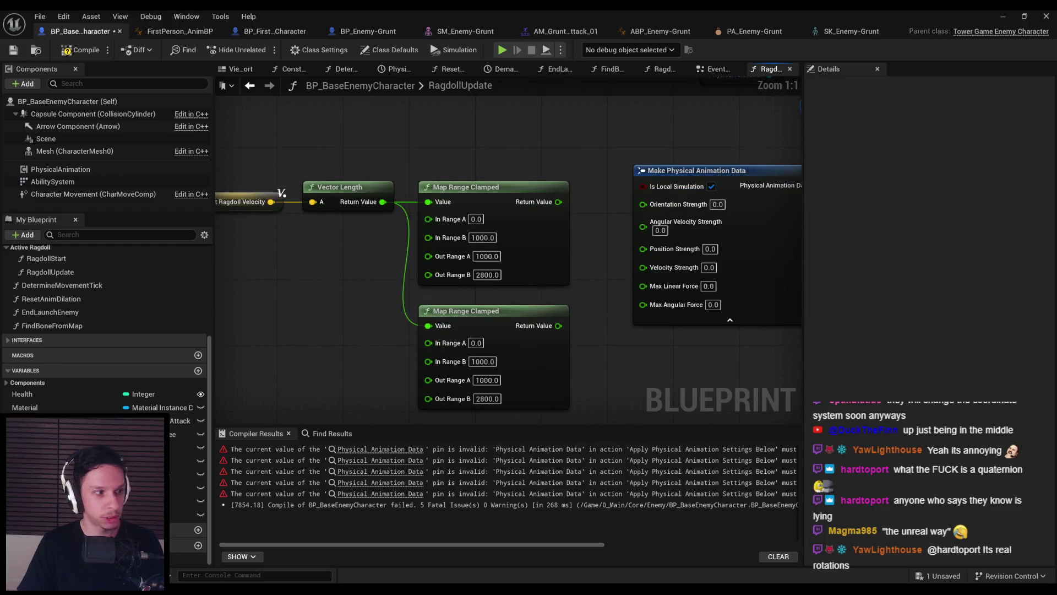
mouse_move(558, 325)
mouse_down()
mouse_move(575, 266)
mouse_move(643, 248)
mouse_up()
drag(643, 204, 560, 205)
scroll(559, 205, down, 2)
drag(289, 178, 529, 336)
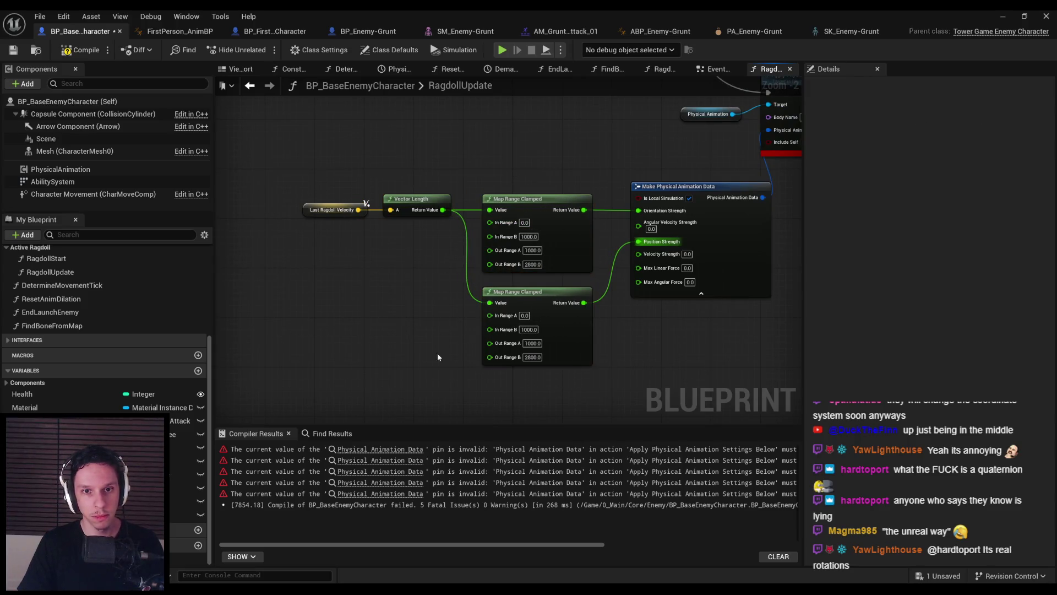
scroll(457, 355, up, 1)
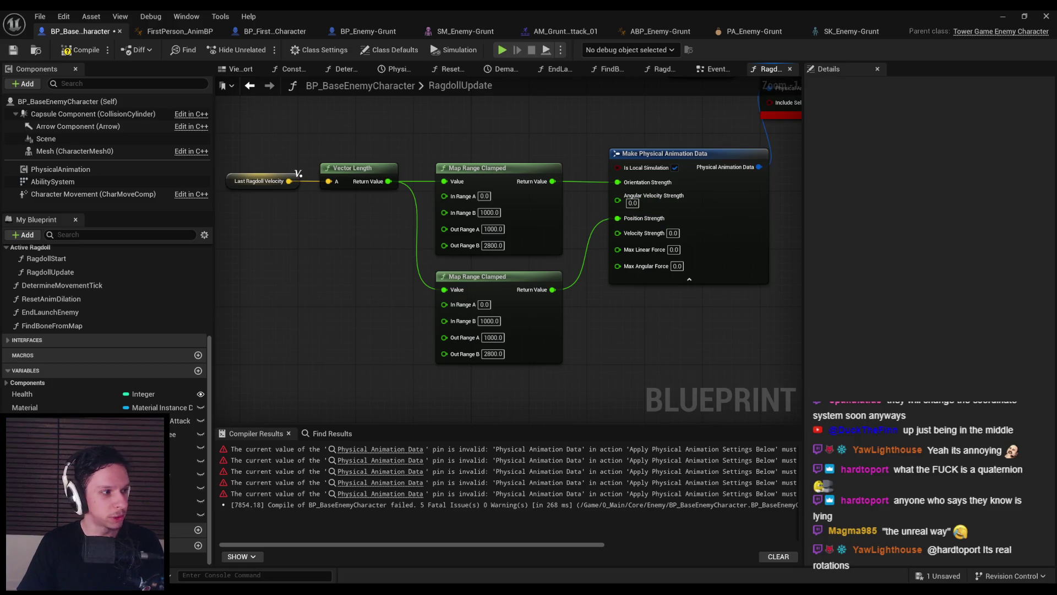
mouse_move(546, 252)
mouse_down()
mouse_move(492, 270)
mouse_move(545, 257)
mouse_move(493, 256)
mouse_move(744, 174)
mouse_move(732, 174)
mouse_up()
scroll(676, 260, down, 2)
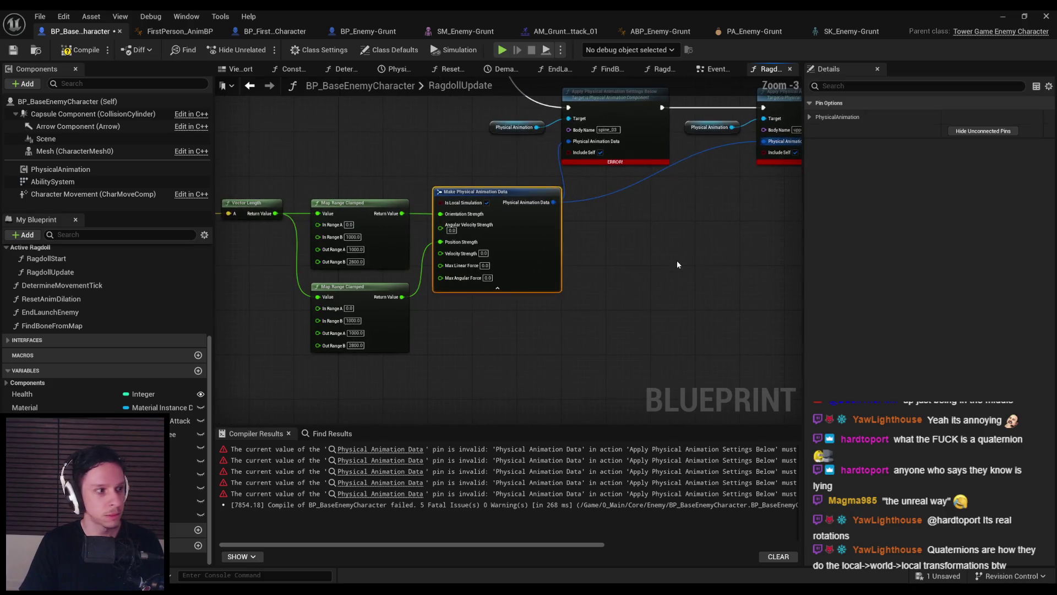
Set In Range B, Out Range A and Out Range B to 0 on both Map Range Clamped nodes
scroll(435, 187, up, 3)
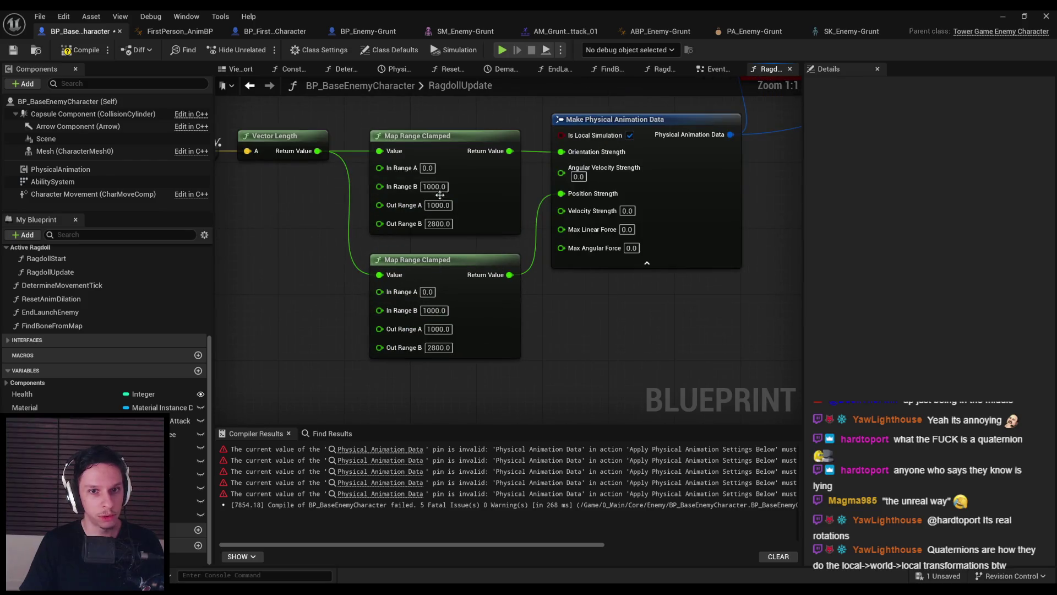
click(435, 186)
text(0)
click(438, 205)
text(0)
key(Return)
click(438, 223)
text(0)
key(Return)
click(428, 310)
text(0)
key(Return)
click(435, 329)
text(0)
key(Return)
click(438, 348)
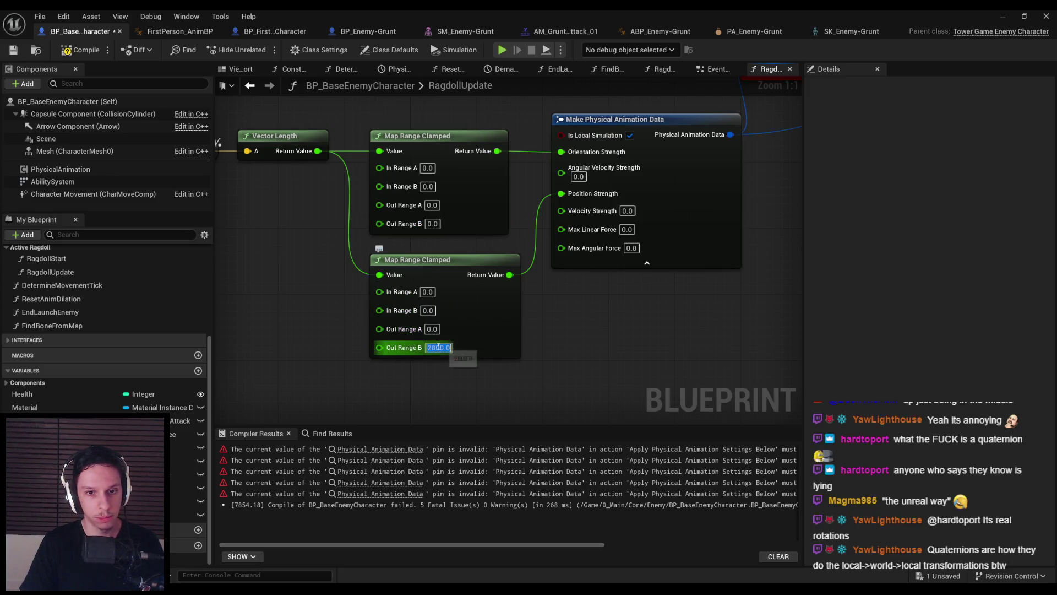
text(0)
key(Return)
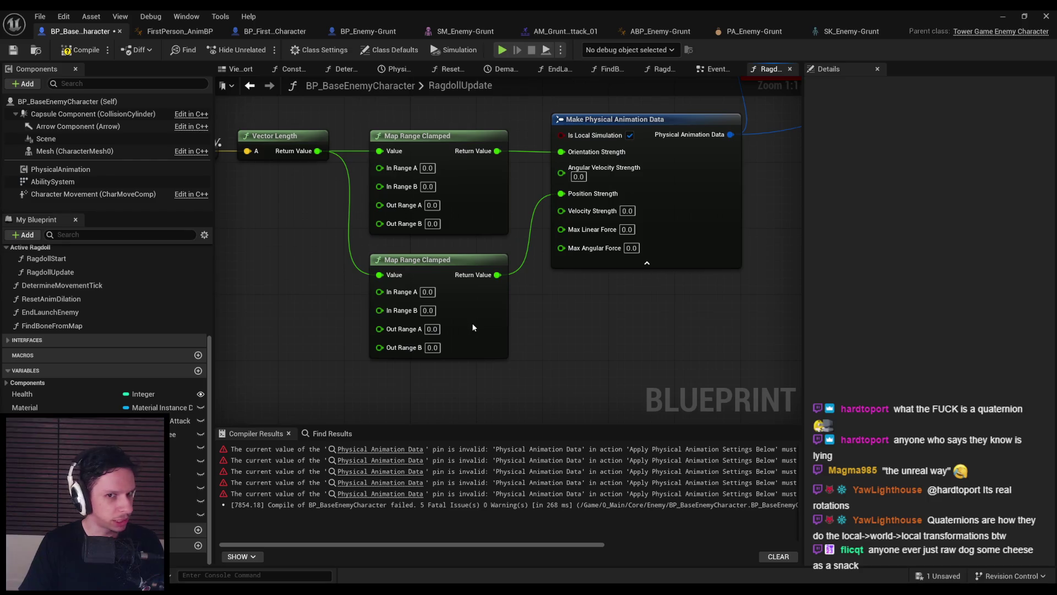
Set the top Map Range Clamped node's In Range B to 500 and Out Range B to 1000
drag(314, 307, 354, 292)
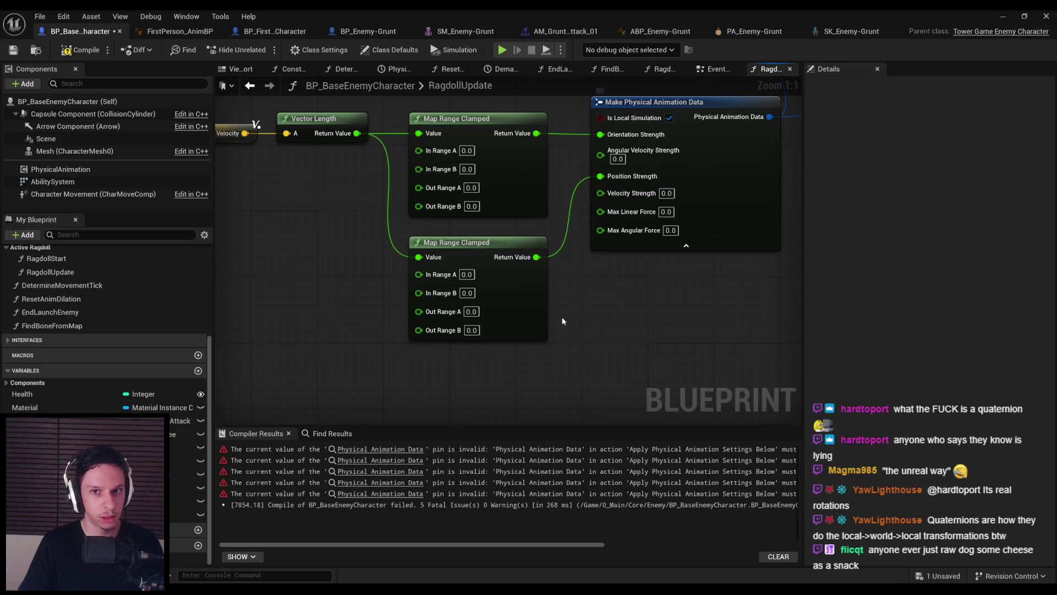
click(467, 169)
text(5)
key(Return)
text(00)
click(471, 206)
text(1000)
key(Return)
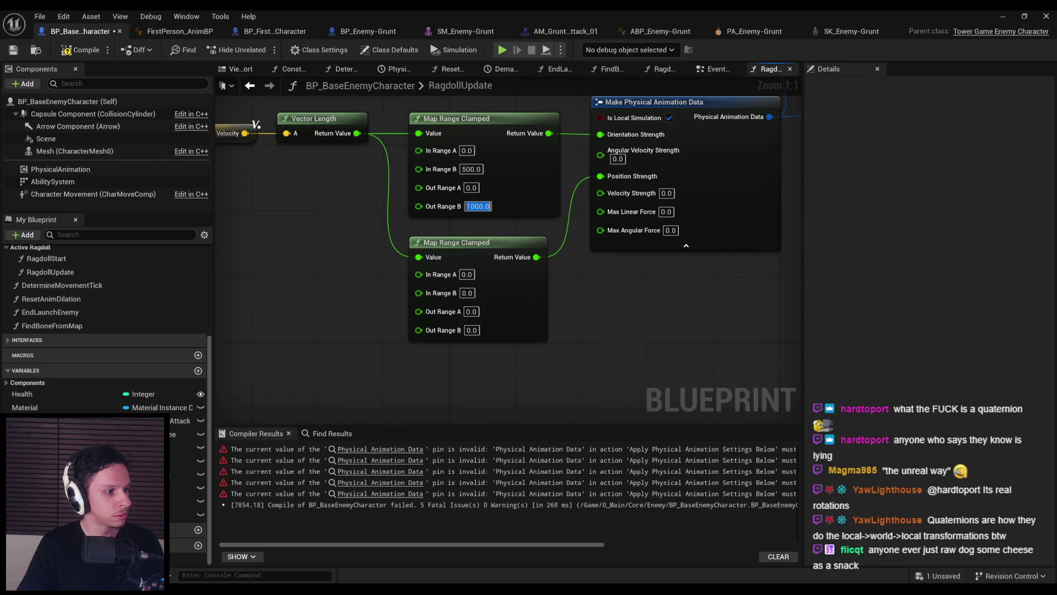
Set the second Map Range Clamped node's In Range B to 500 and Out Range B to 2000
click(514, 315)
click(467, 293)
text(500)
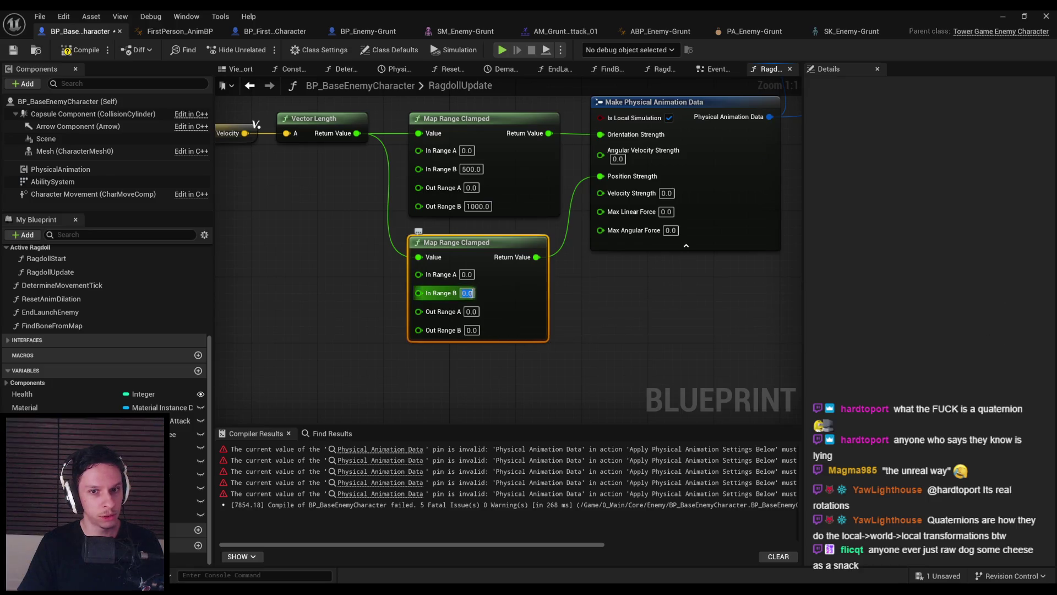
click(472, 331)
text(2000)
key(Return)
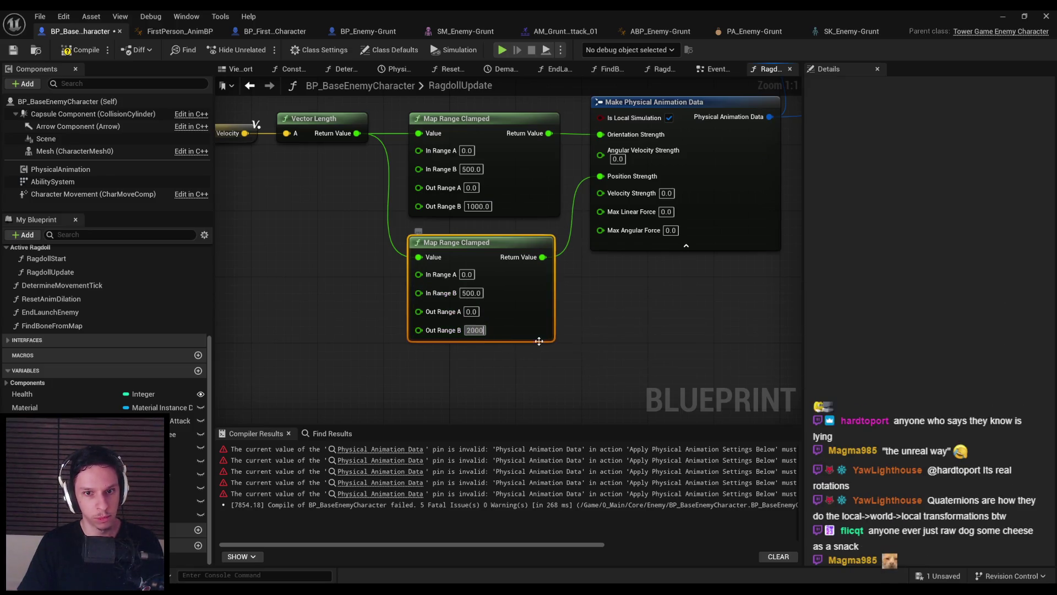
scroll(527, 341, down, 3)
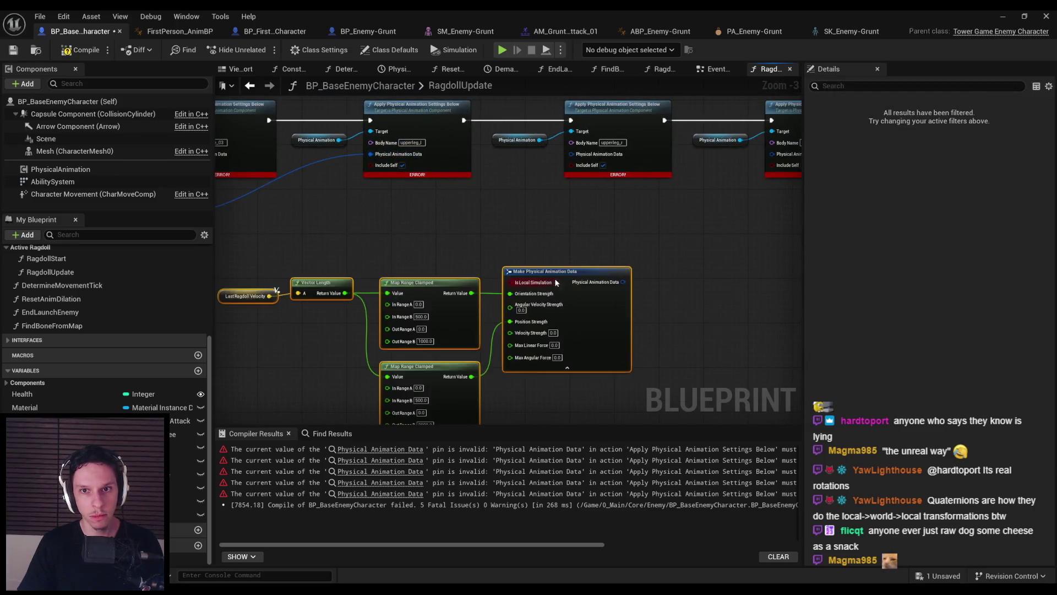
Wire the Make Physical Animation Data output into the third and fourth Apply nodes, then save
scroll(529, 309, down, 1)
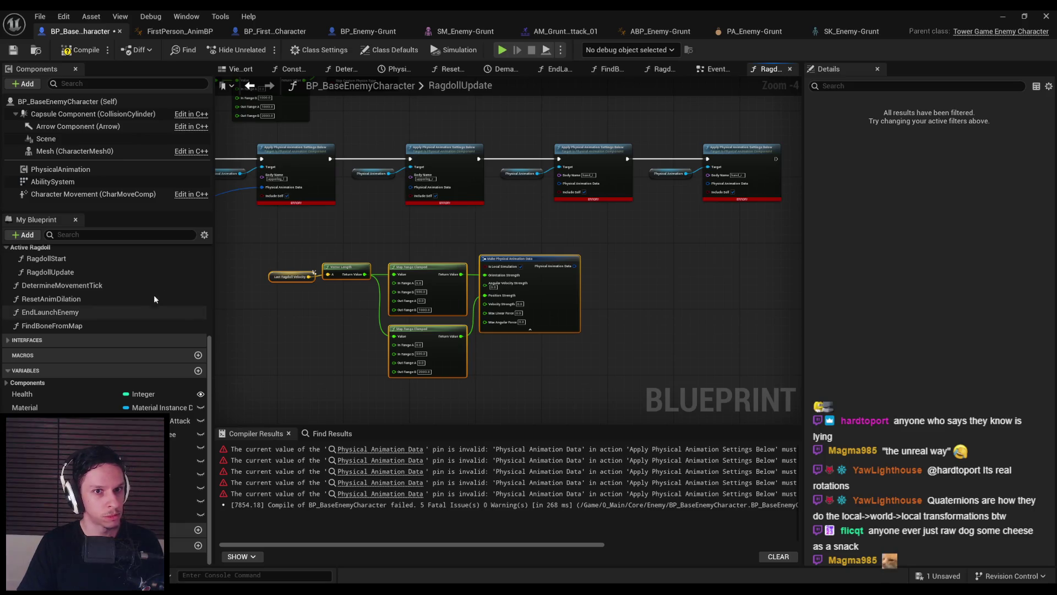
drag(306, 241, 606, 197)
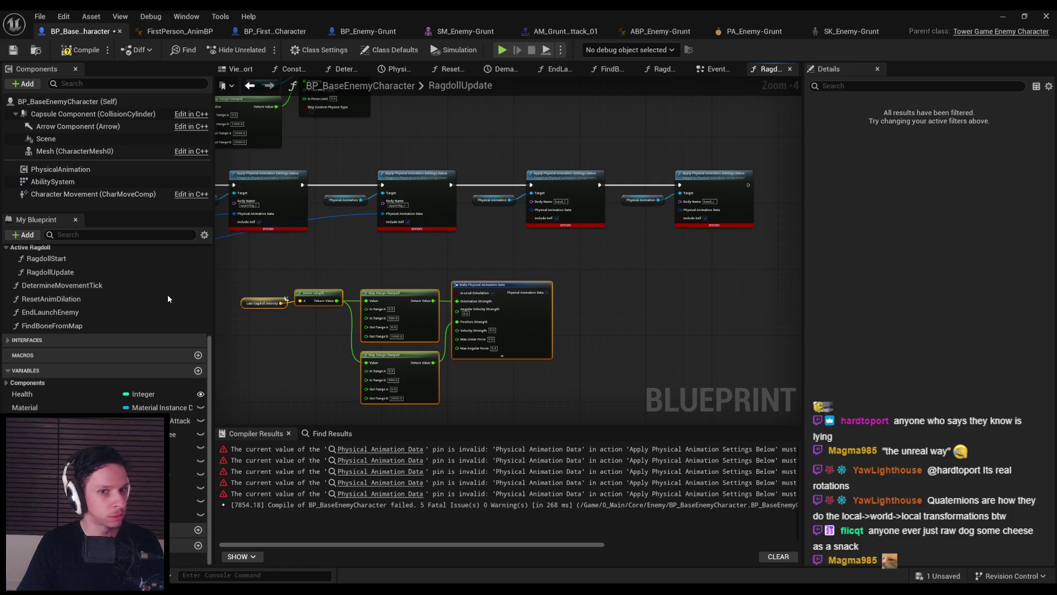
drag(547, 292, 531, 210)
drag(547, 297, 680, 210)
scroll(332, 288, up, 1)
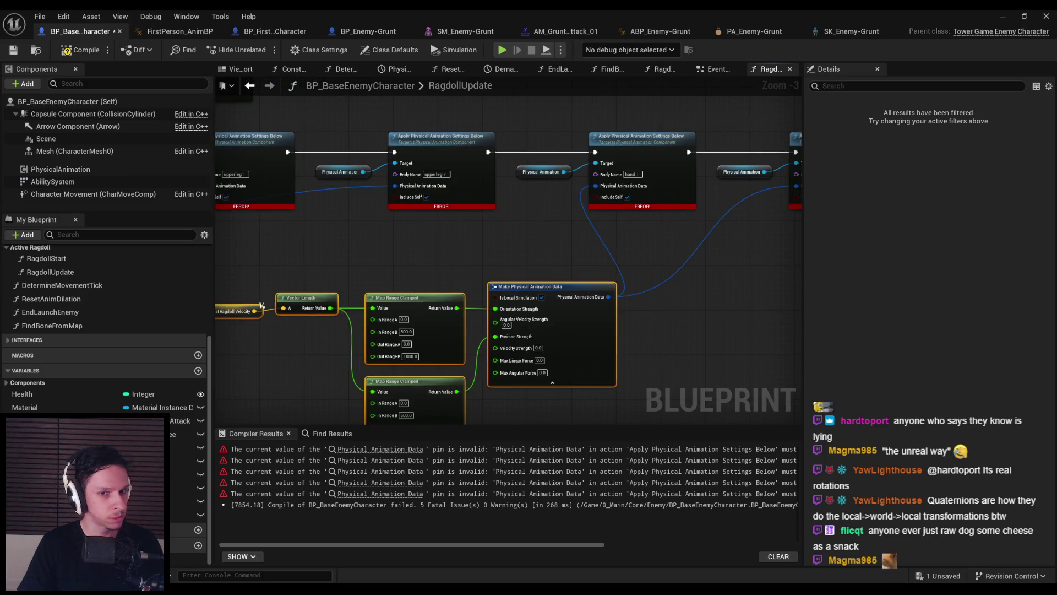
scroll(270, 345, down, 1)
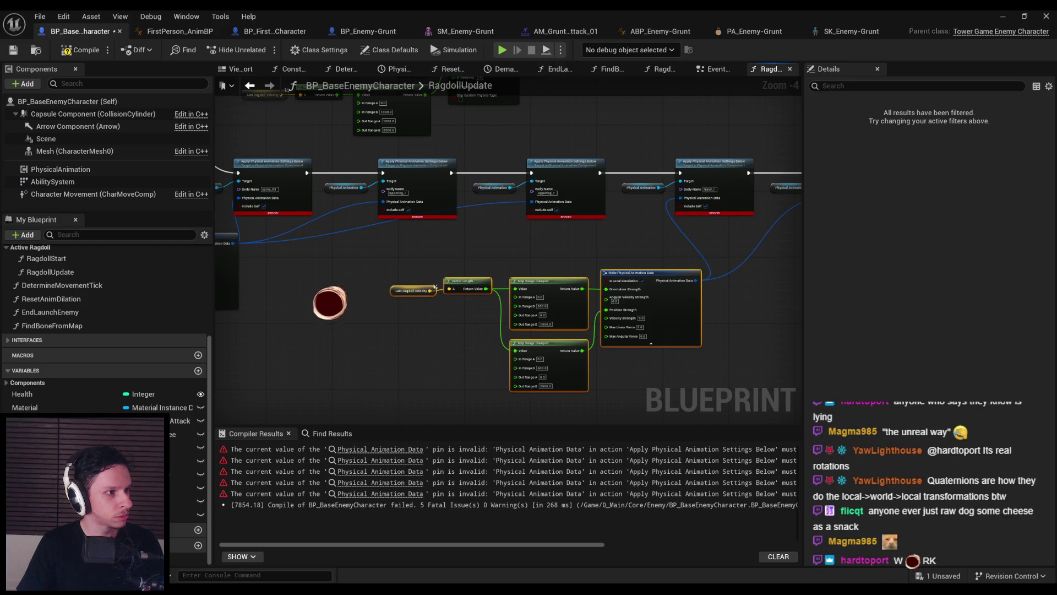
scroll(725, 254, up, 2)
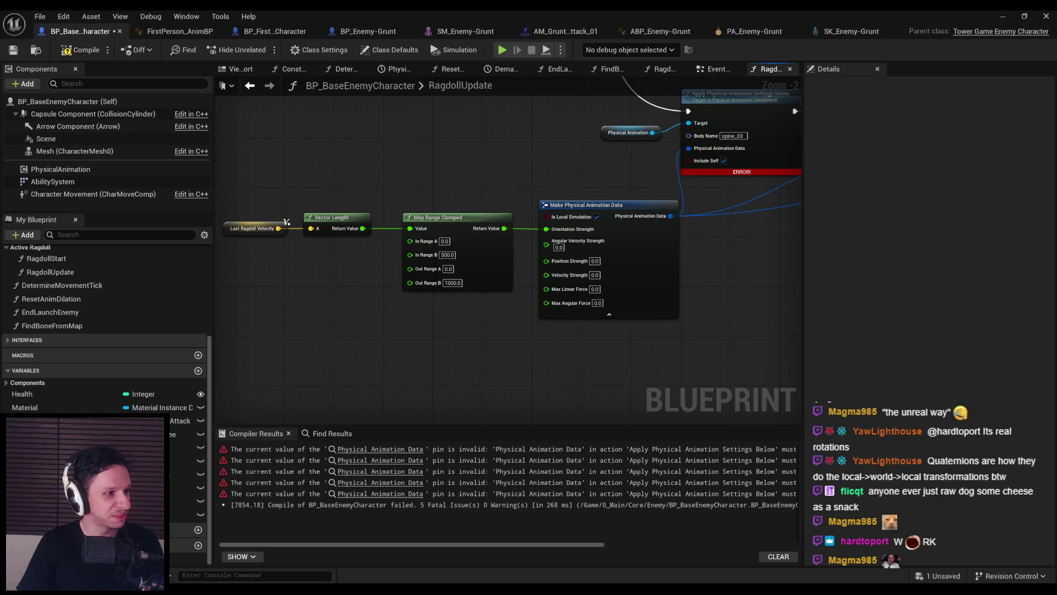
key(ctrl+s)
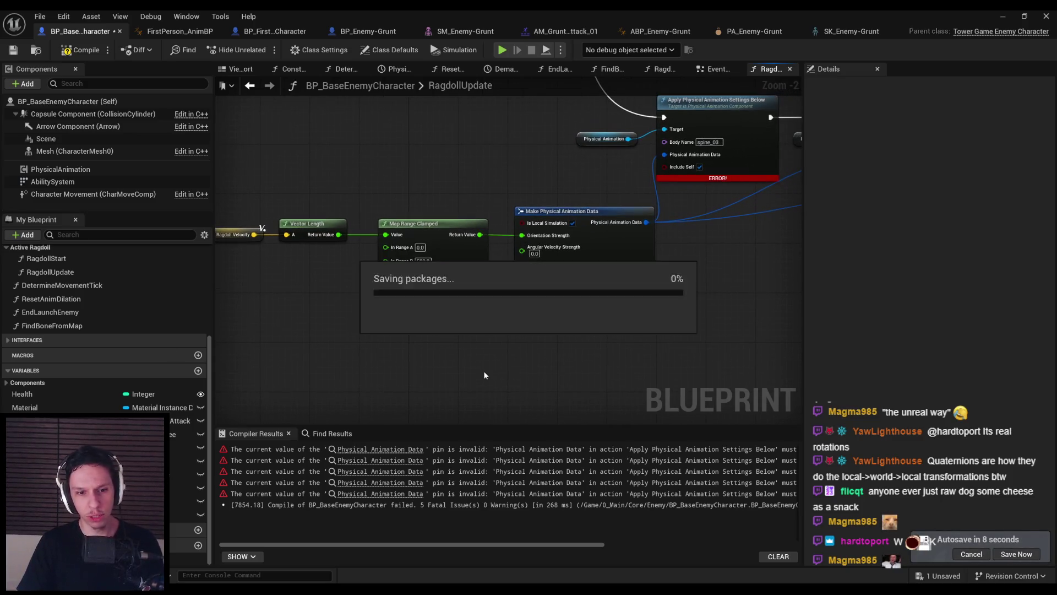
Compile the enemy blueprint, then minimize the Blueprint editor to return to the level
click(89, 53)
scroll(480, 303, down, 2)
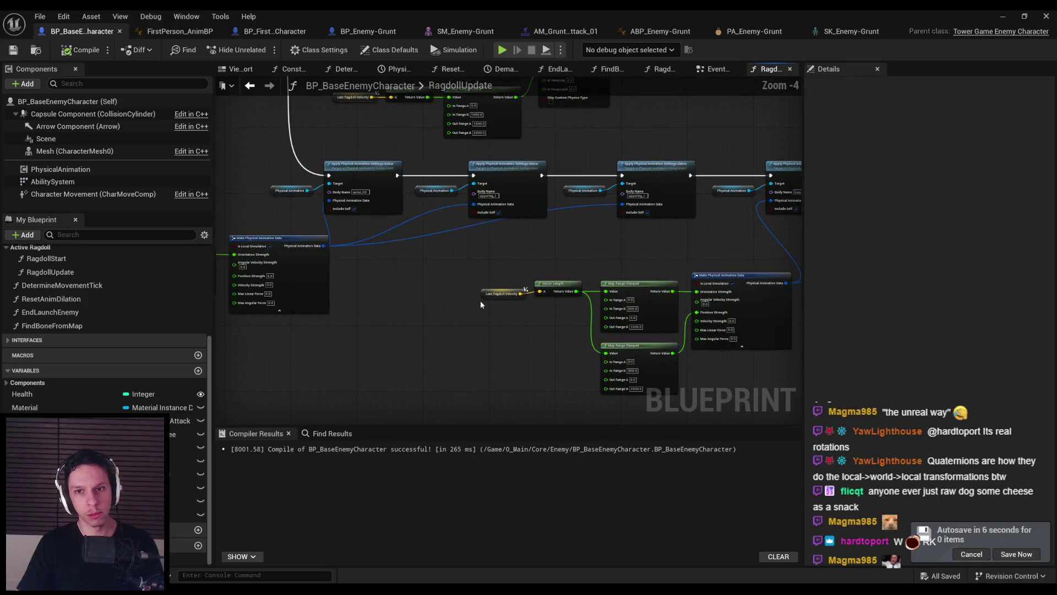
click(1010, 15)
drag(438, 357, 438, 361)
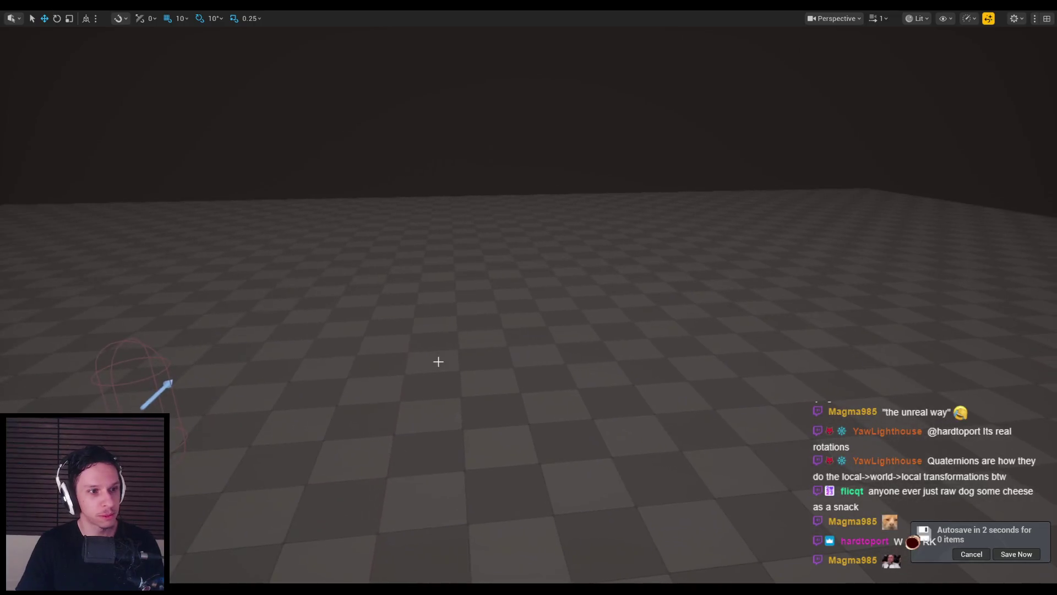
Play-test the level repeatedly, striking the charging enemy into a ragdoll each session
key(alt+p)
click(528, 297)
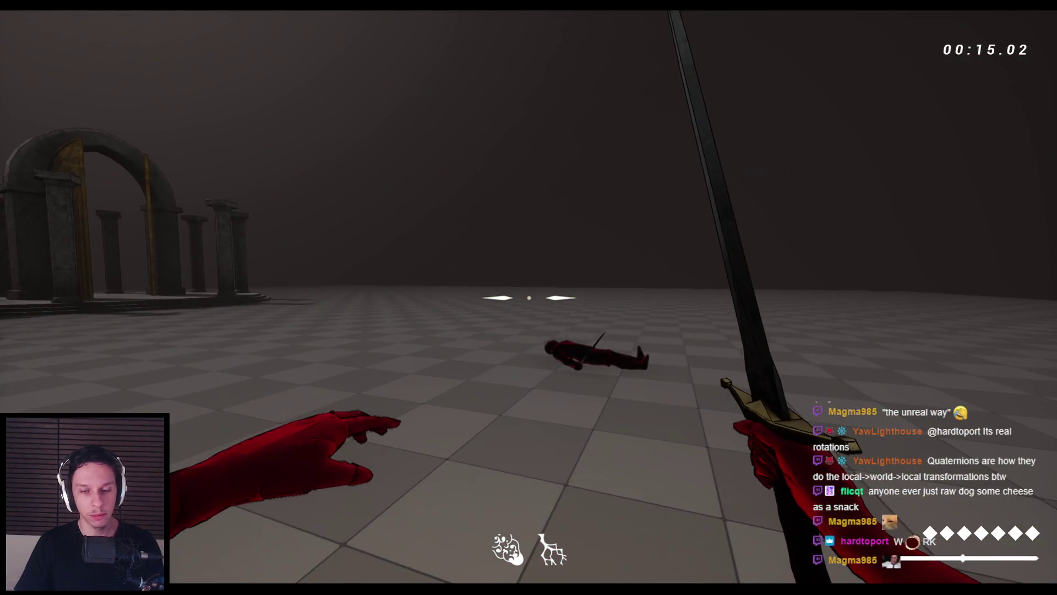
key(Escape)
key(alt+p)
click(529, 298)
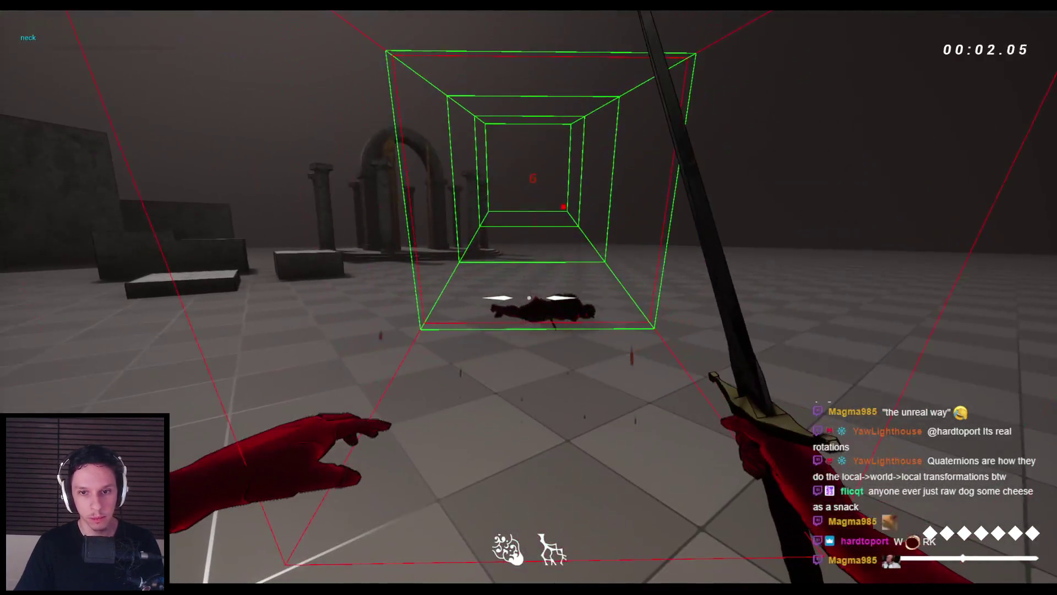
key(Escape)
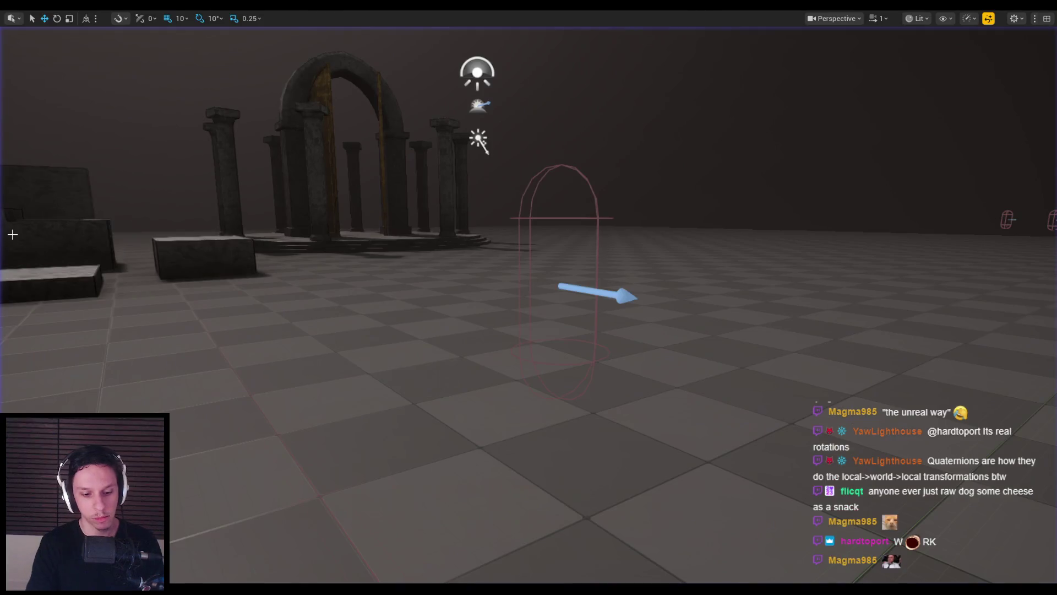
key(alt+p)
click(528, 298)
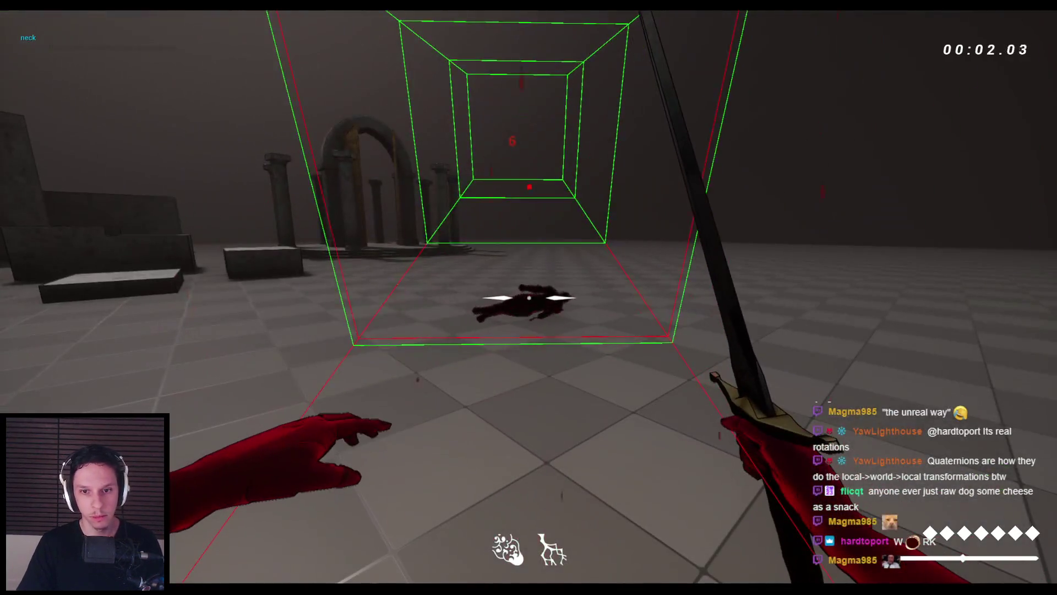
key(r)
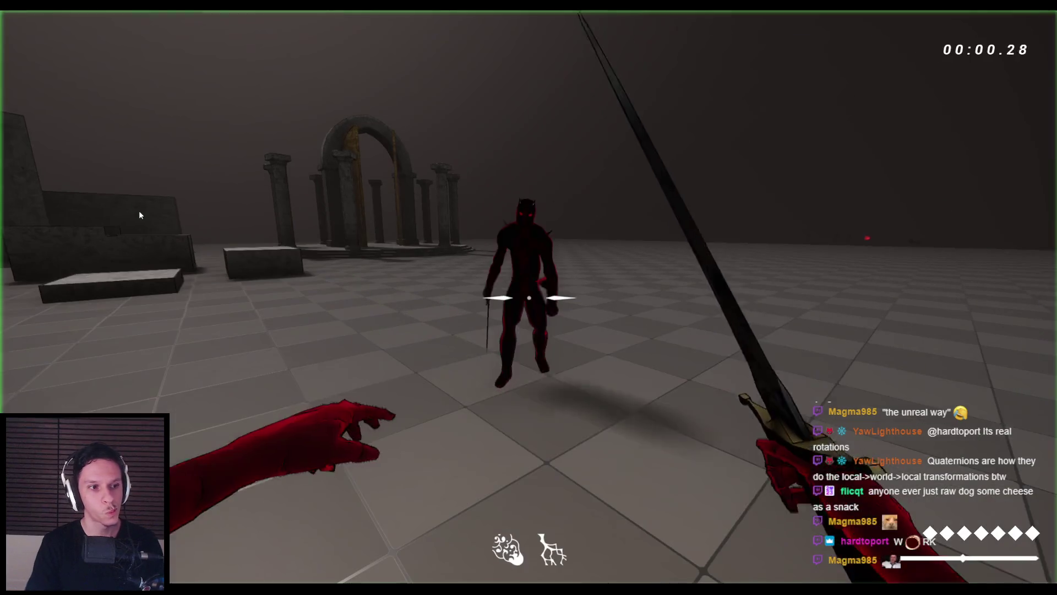
click(528, 297)
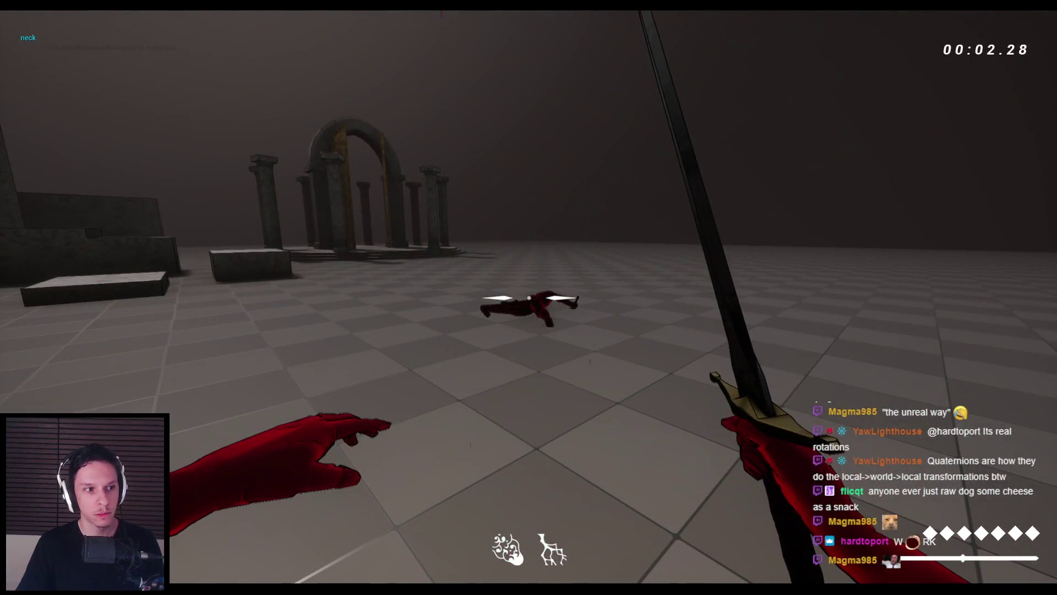
key(Escape)
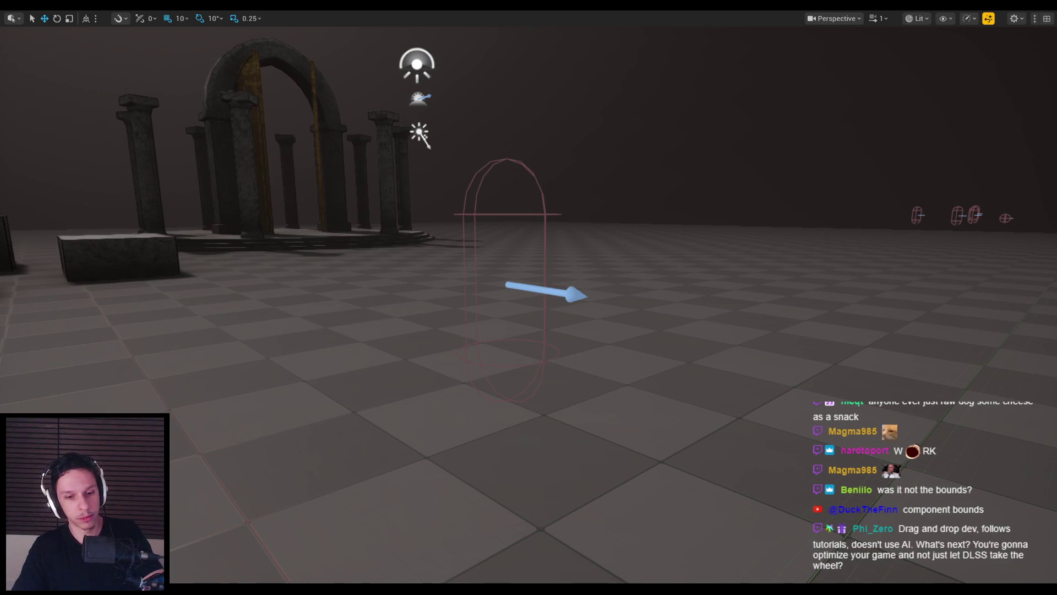
Select the enemy's Mesh (CharacterMesh0) and filter its Details for 'bound' properties
key(alt+Tab)
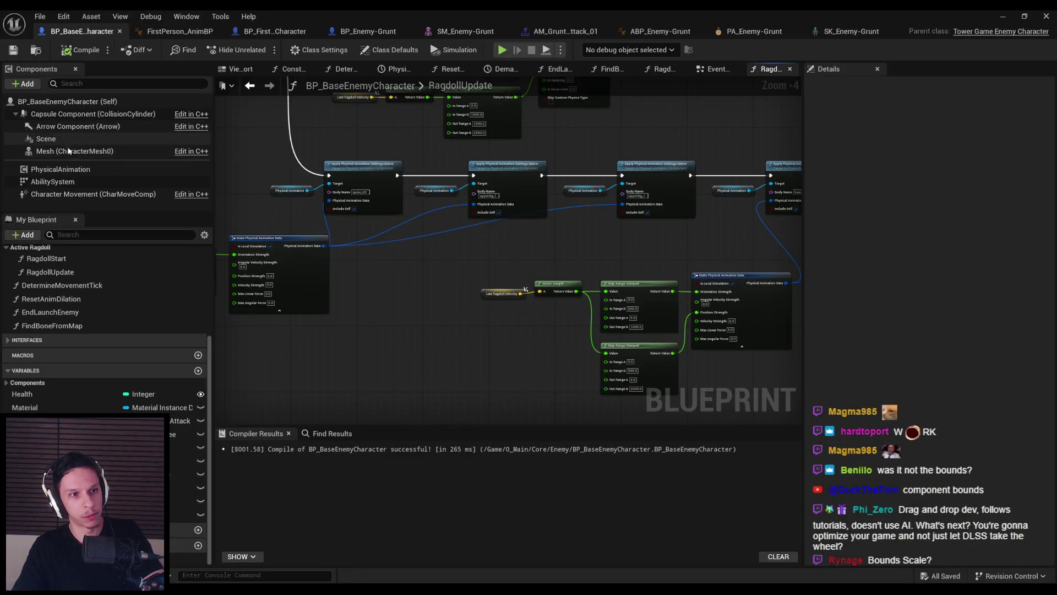
click(68, 149)
scroll(920, 291, down, 3)
scroll(923, 291, down, 5)
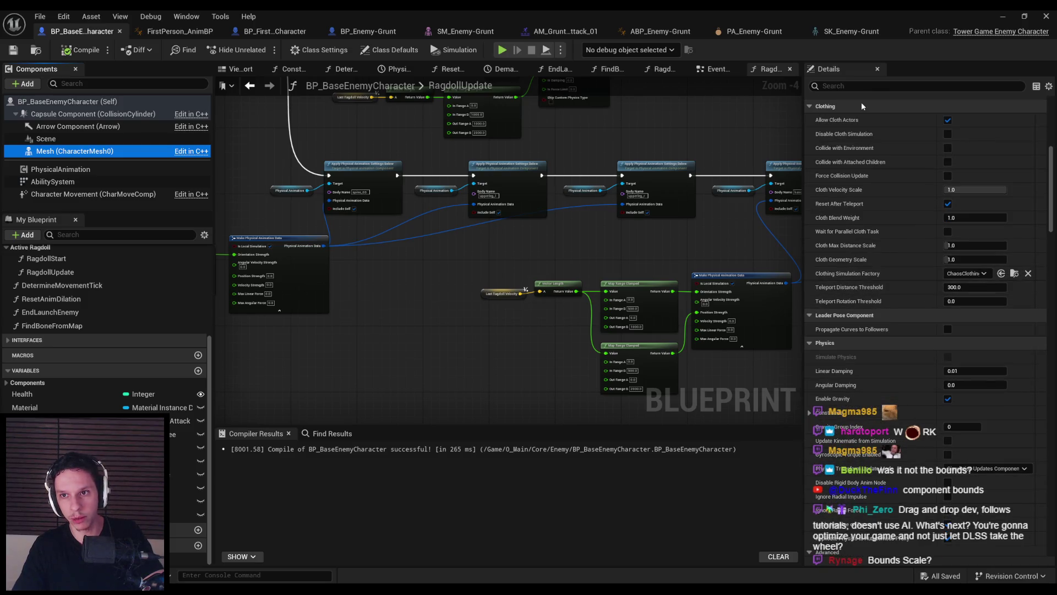
click(856, 86)
text(bound)
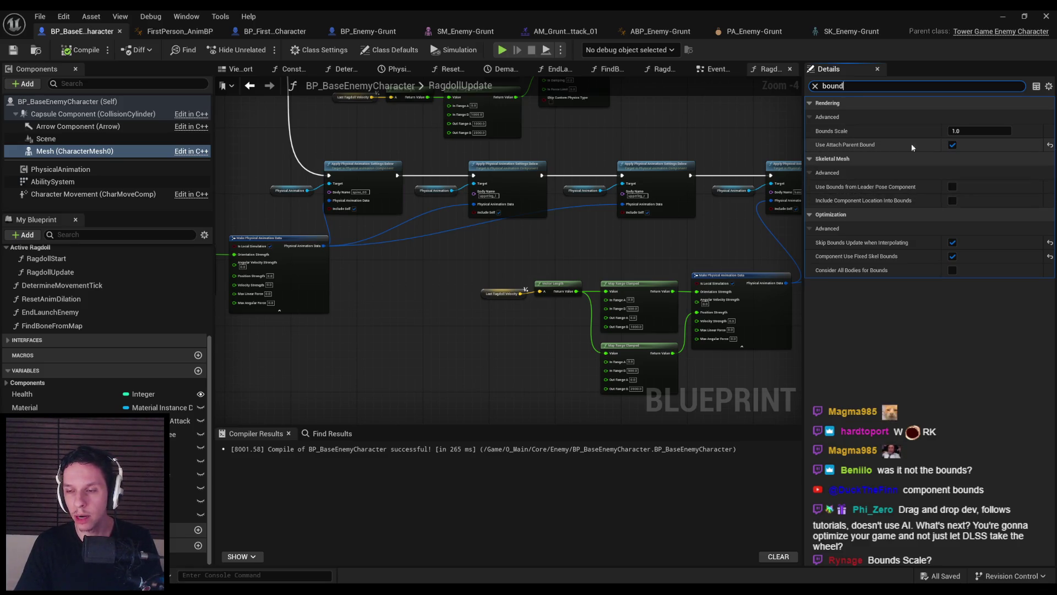
Play the level, walk to the collapsed enemy and hit it with the sword
key(alt+Tab)
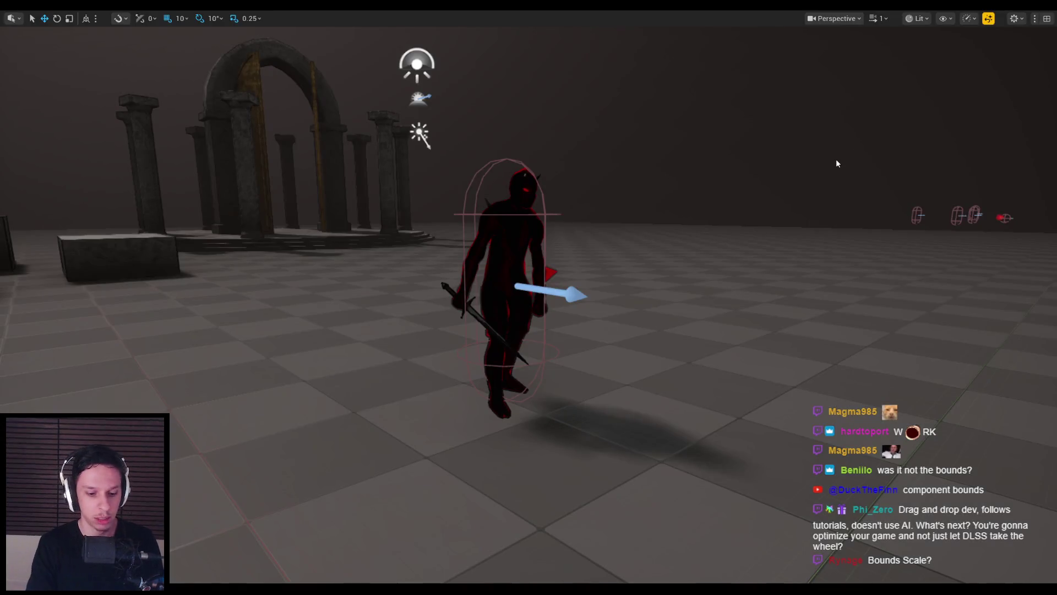
key(alt+p)
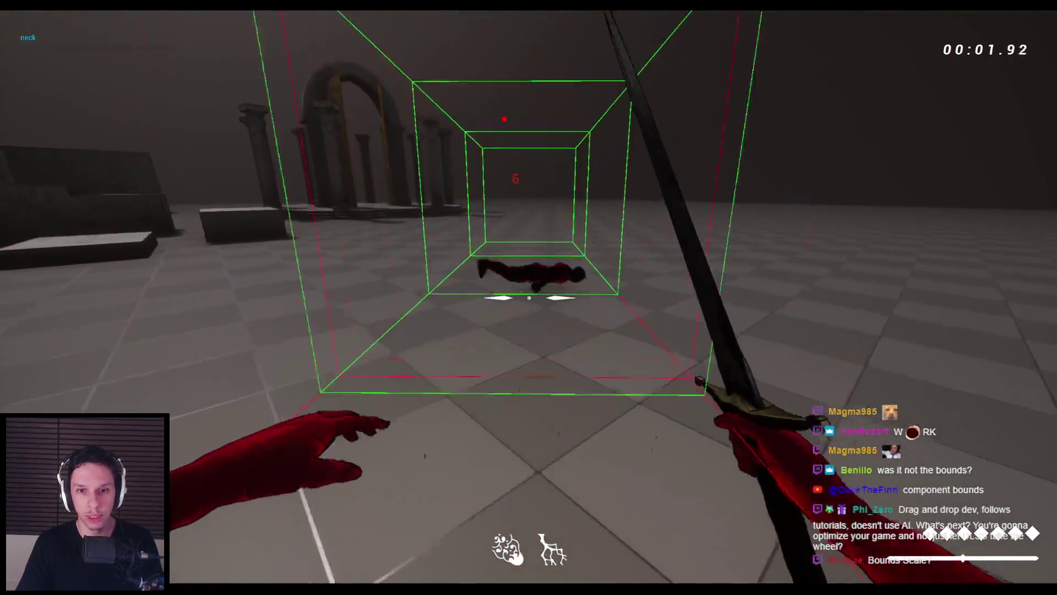
key(w)
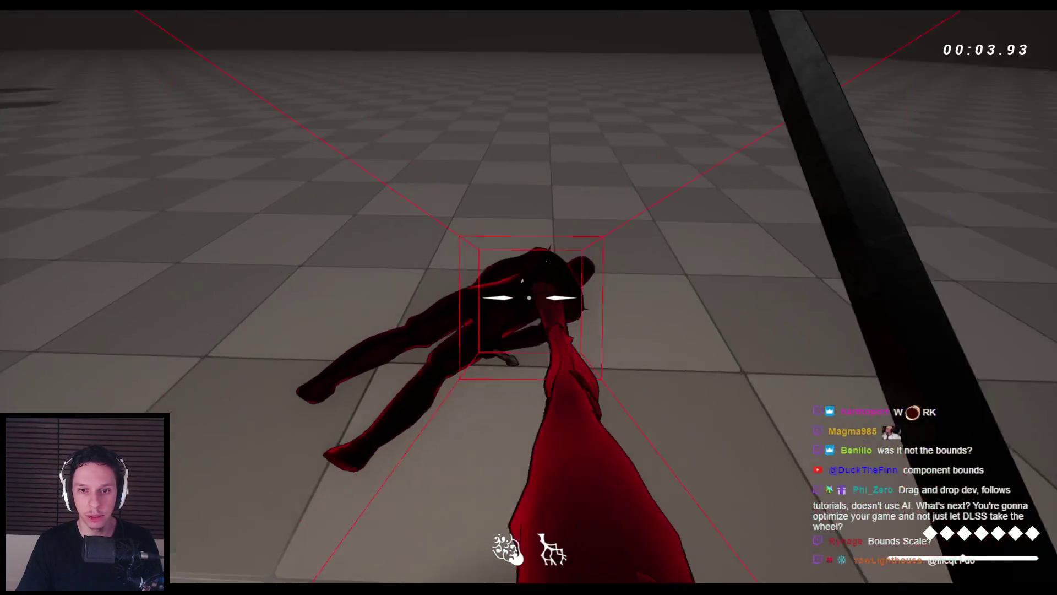
click(528, 298)
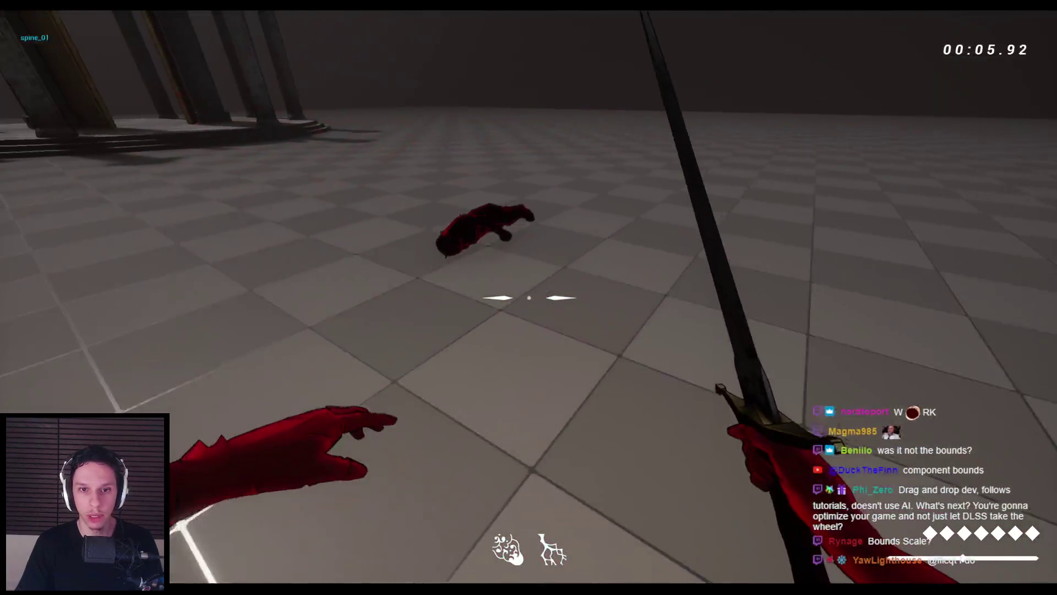
key(Escape)
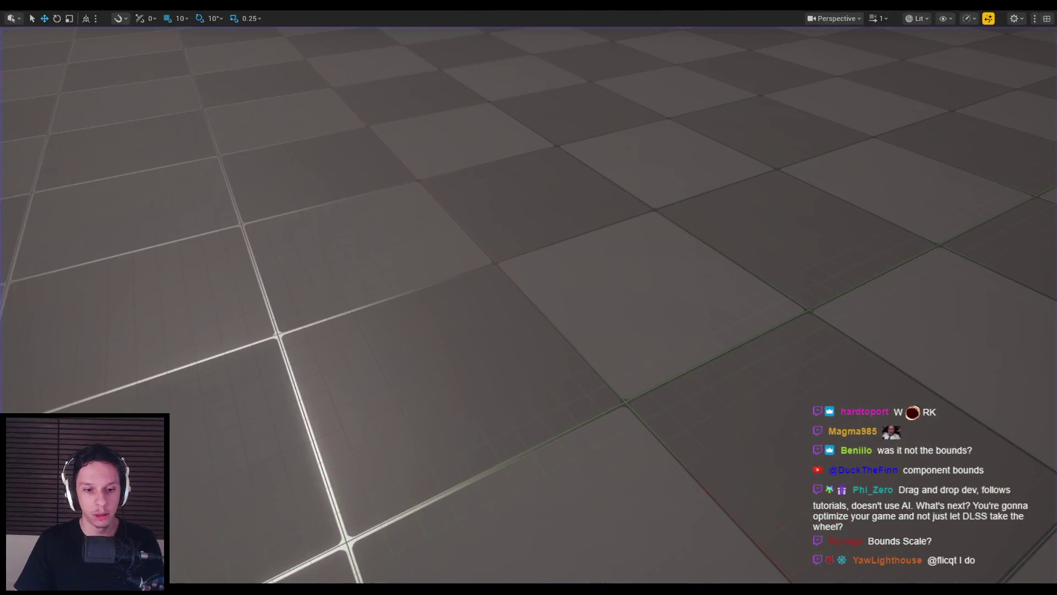
Save the enemy blueprint
scroll(460, 208, down, 2)
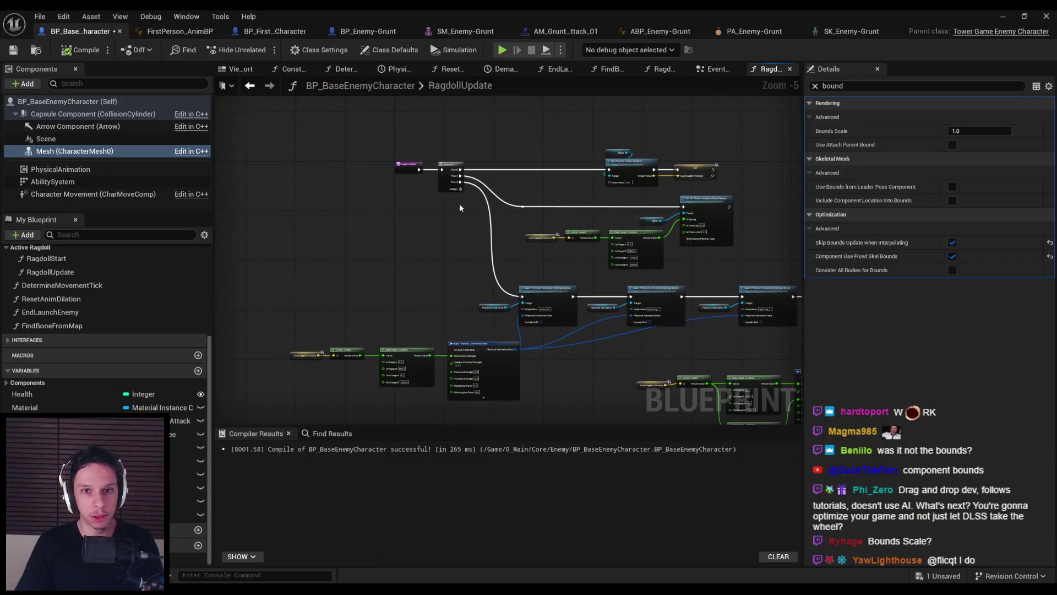
scroll(460, 207, up, 3)
key(ctrl+s)
scroll(54, 253, up, 5)
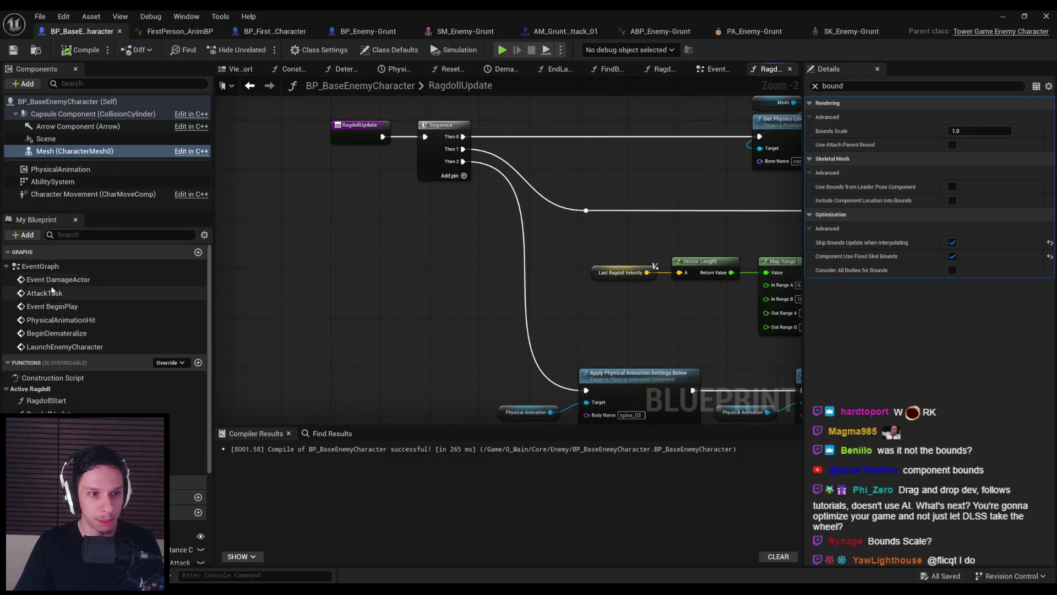
Add an Event Tick node near the top of the EventGraph
double_click(45, 266)
scroll(228, 365, up, 4)
scroll(633, 232, up, 4)
right_click(406, 168)
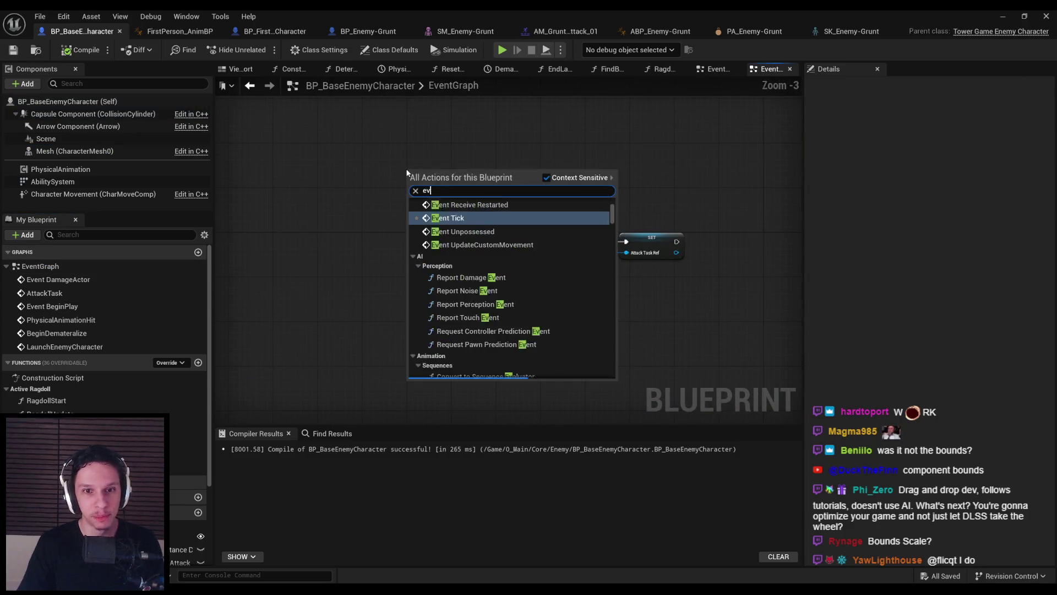
text(event tick)
key(Return)
drag(399, 300, 388, 171)
click(389, 231)
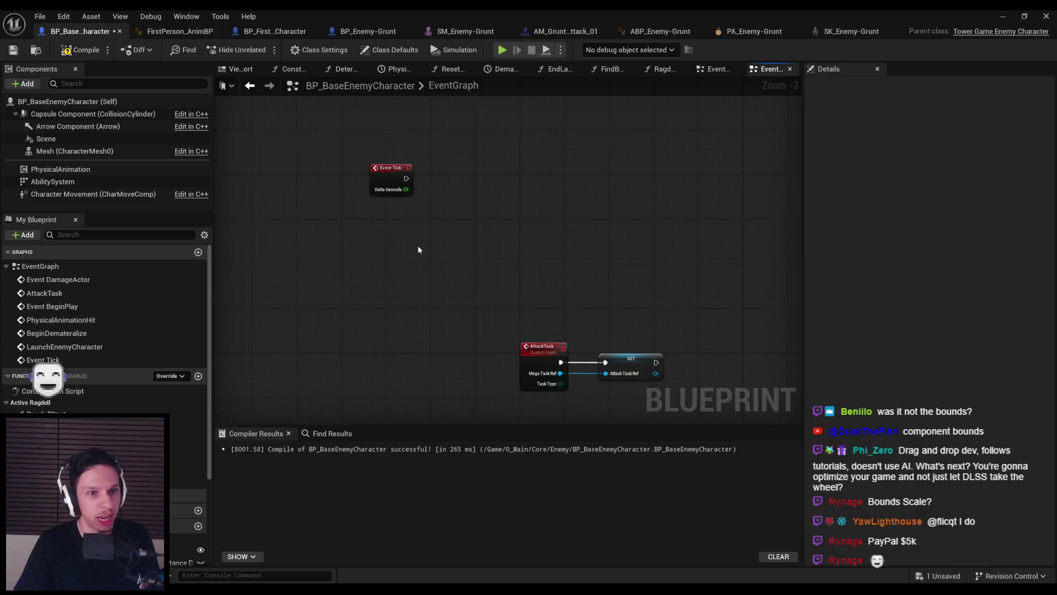
scroll(470, 226, up, 1)
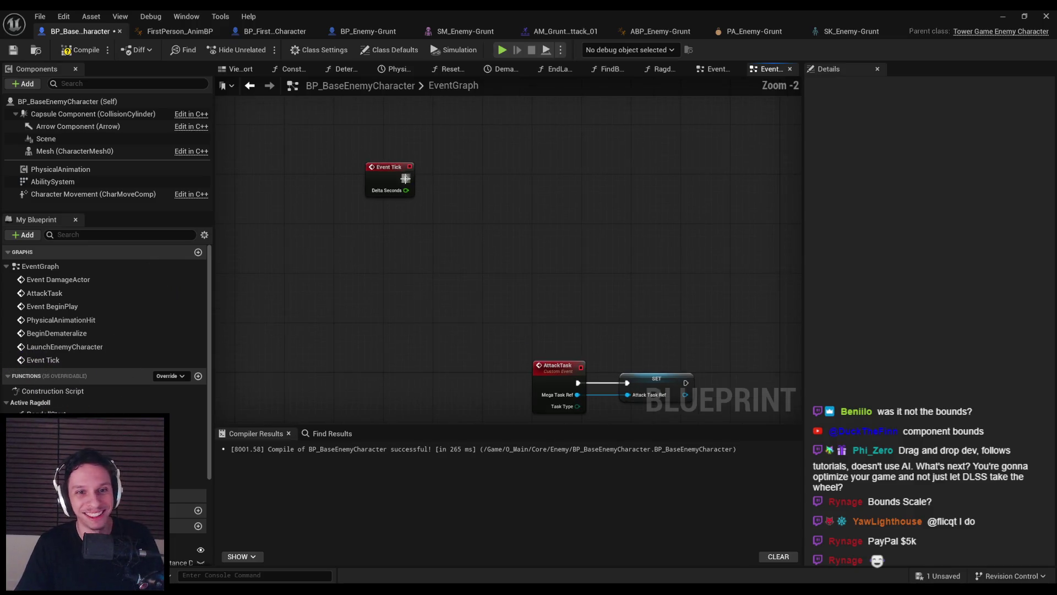
drag(388, 175, 436, 115)
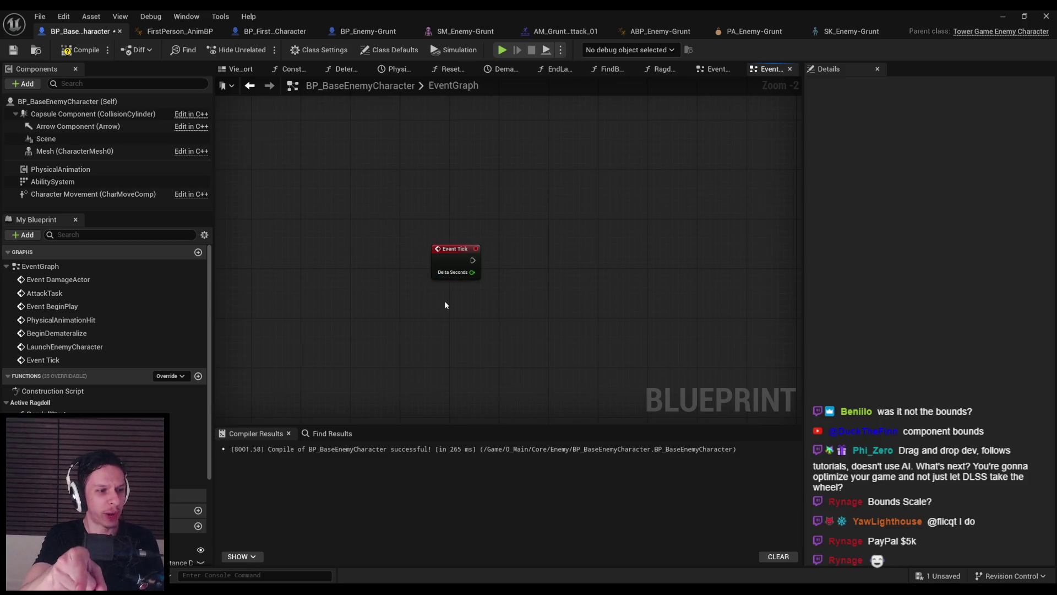
Add a Branch after Event Tick with Is Ragdolling wired into its Condition
drag(471, 260, 501, 254)
text(bran)
key(Return)
drag(546, 300, 631, 300)
click(493, 357)
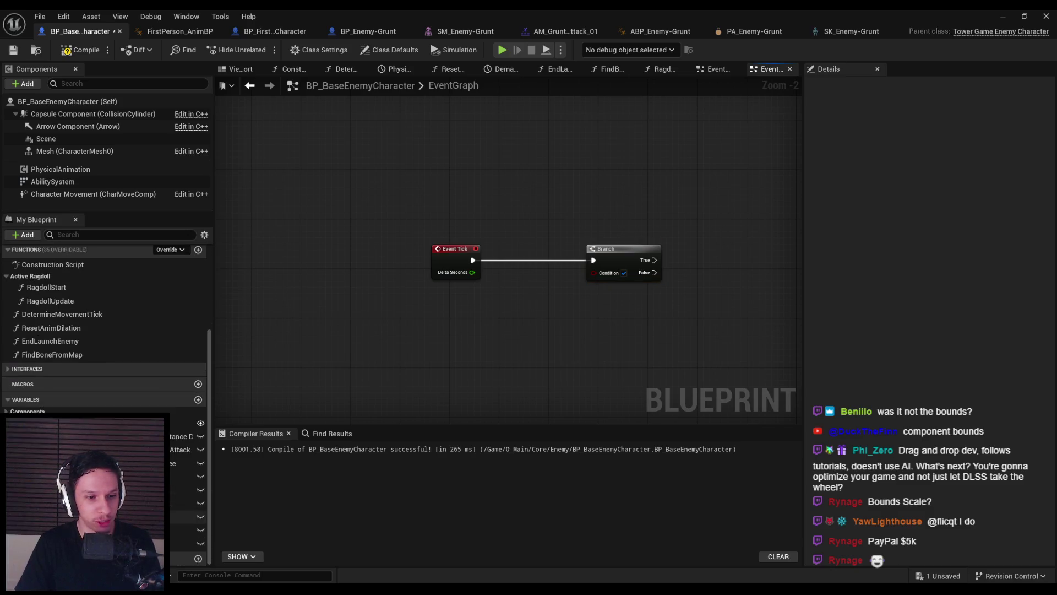
mouse_move(94, 543)
mouse_down()
mouse_move(539, 292)
mouse_move(503, 306)
mouse_move(593, 272)
mouse_up()
click(528, 309)
click(544, 354)
drag(544, 354, 343, 352)
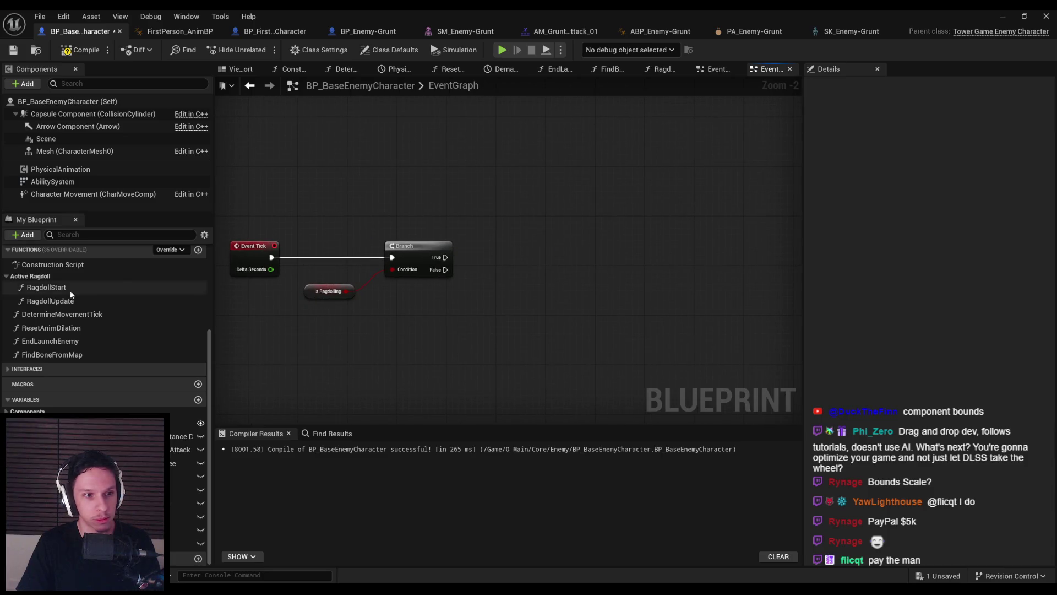
Connect the Branch's True output to a RagdollUpdate call, then compile and save
mouse_move(55, 301)
mouse_down()
mouse_move(526, 248)
mouse_move(504, 239)
mouse_up()
drag(445, 257, 491, 257)
click(559, 327)
click(13, 50)
click(1002, 15)
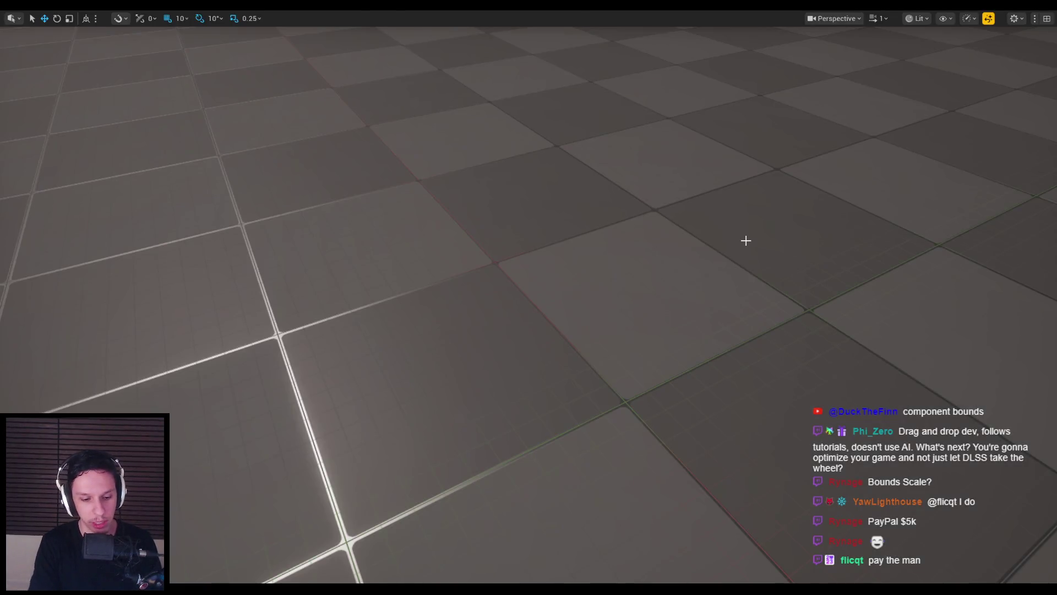
key(alt+p)
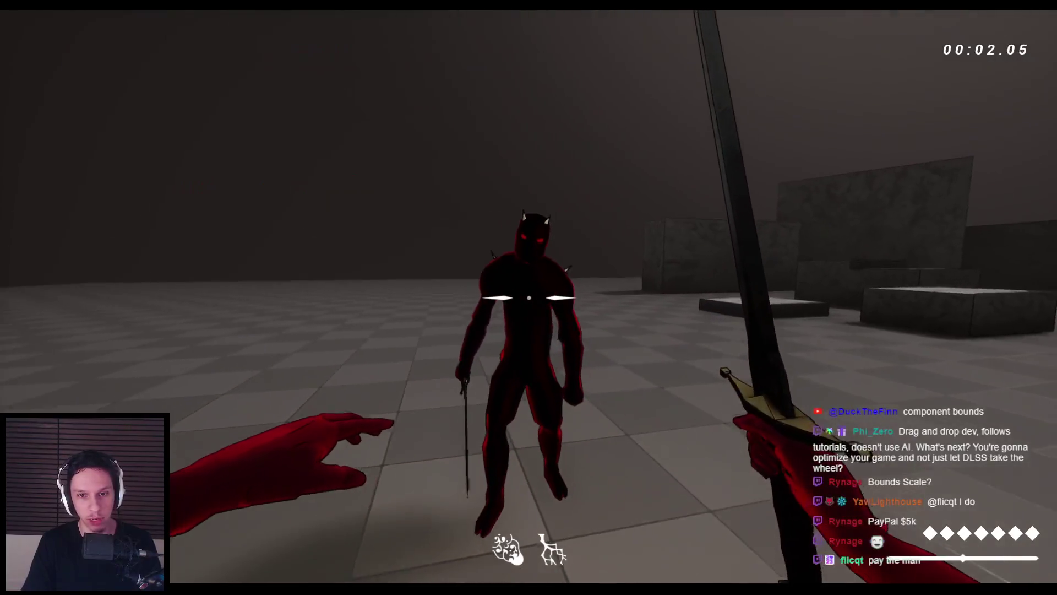
click(529, 298)
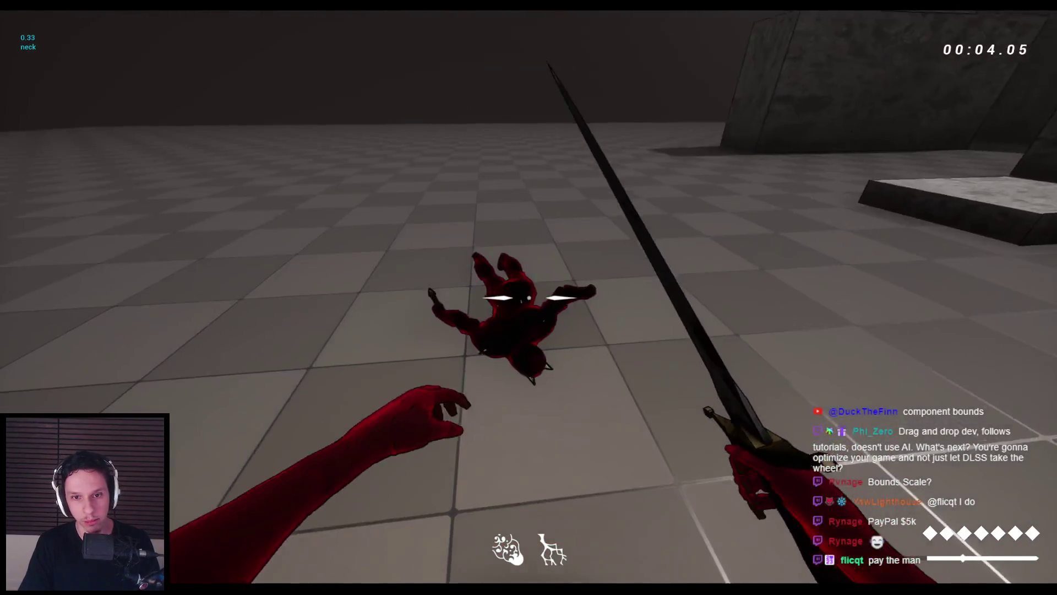
click(529, 297)
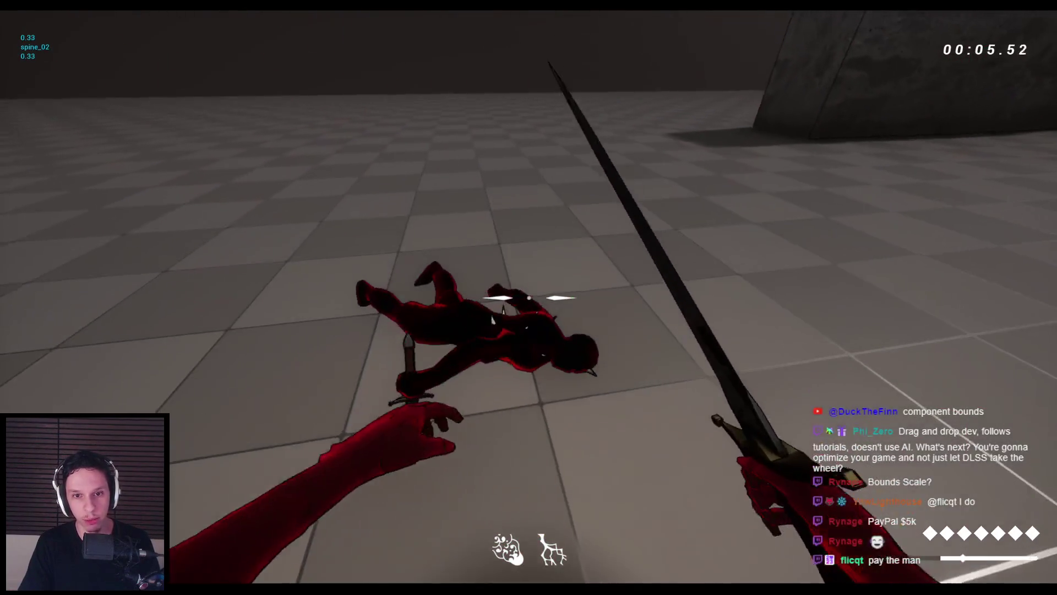
click(529, 298)
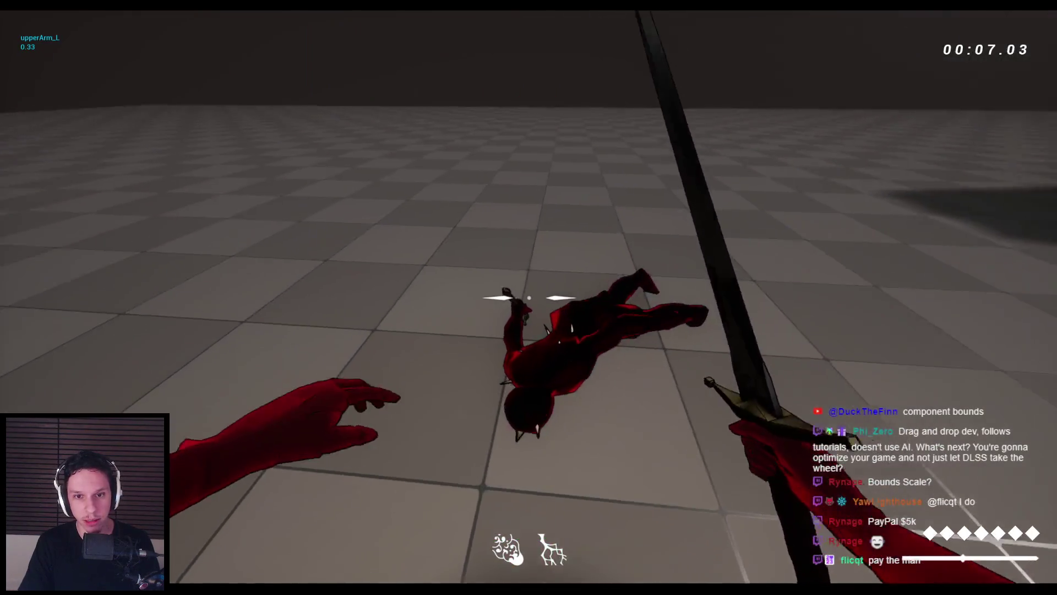
click(528, 298)
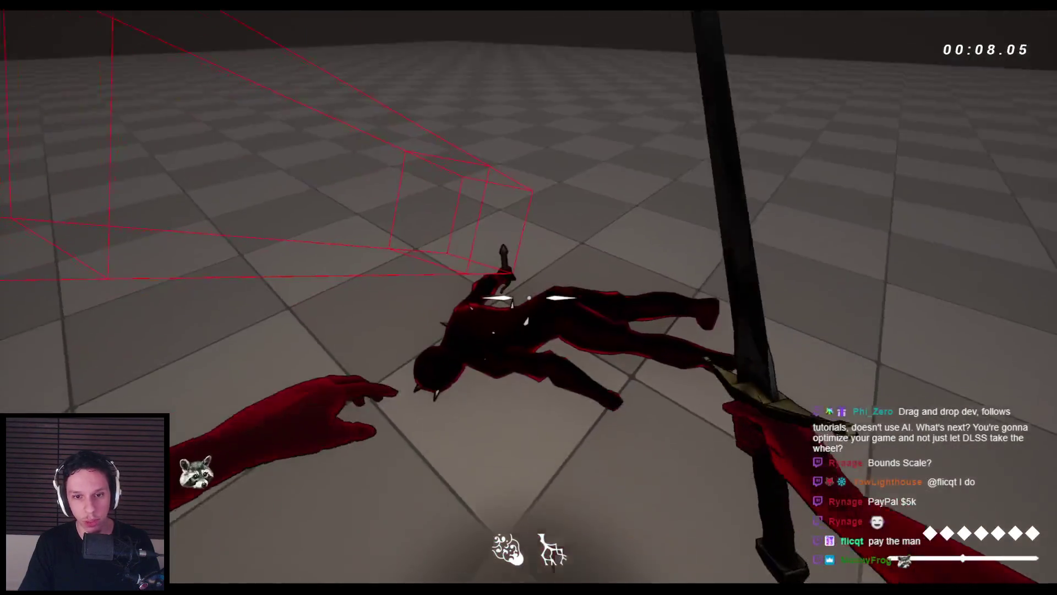
click(529, 297)
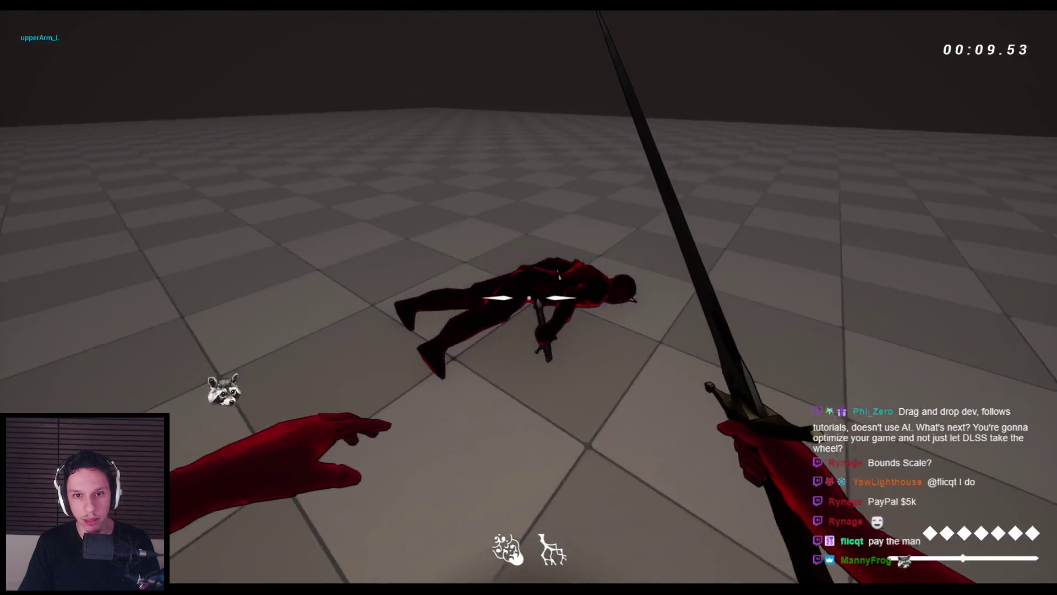
click(528, 298)
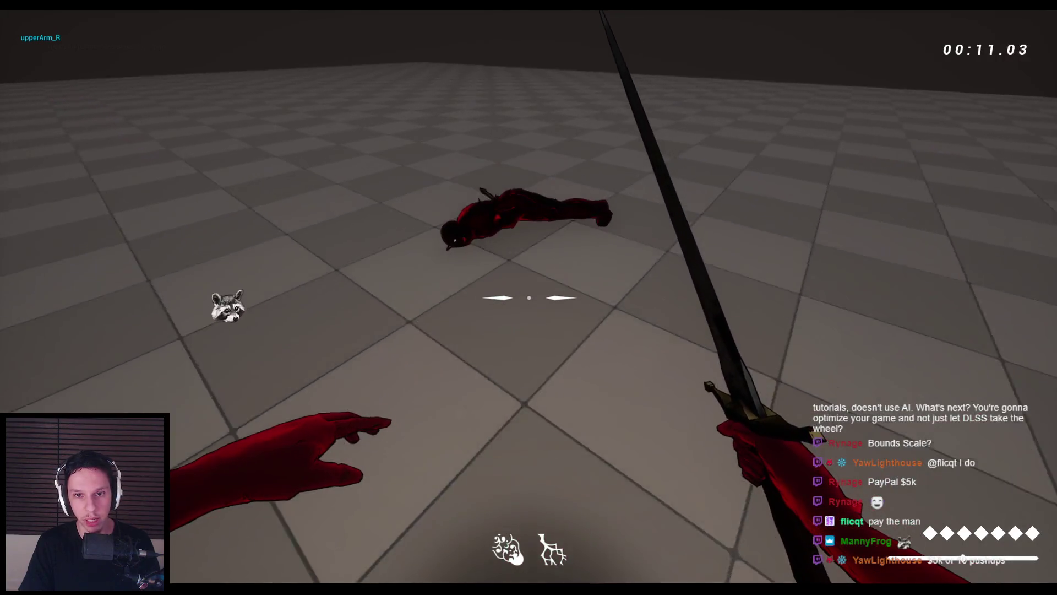
click(529, 297)
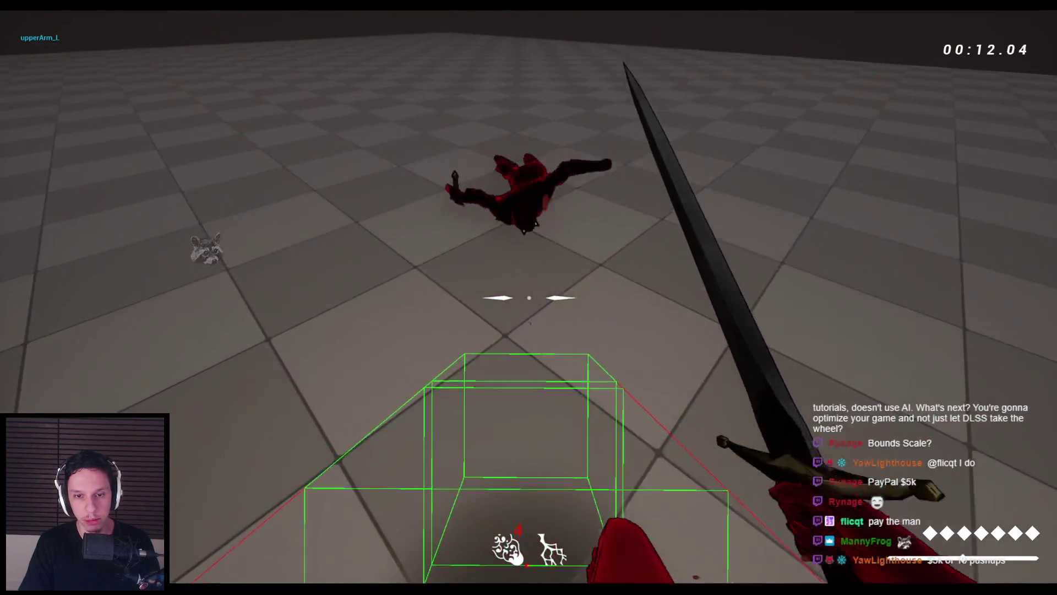
click(528, 298)
click(528, 297)
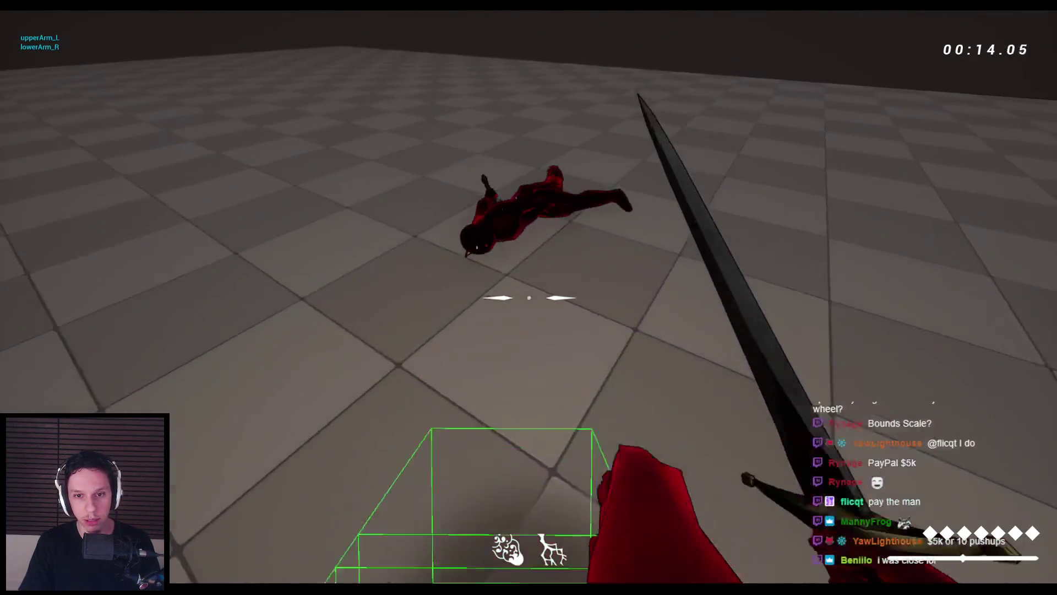
click(528, 297)
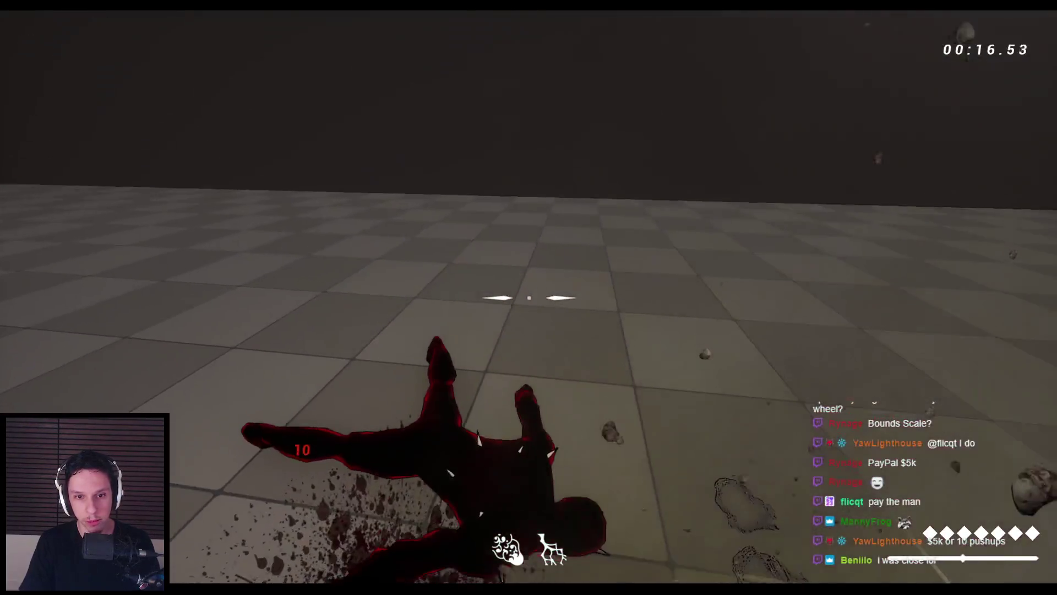
click(528, 297)
click(528, 297)
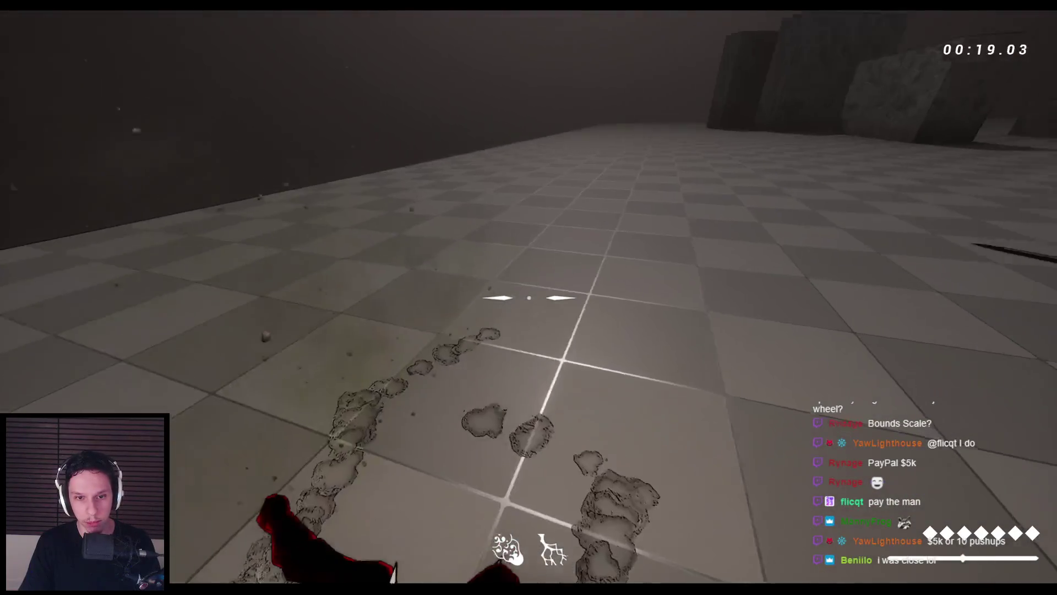
click(529, 297)
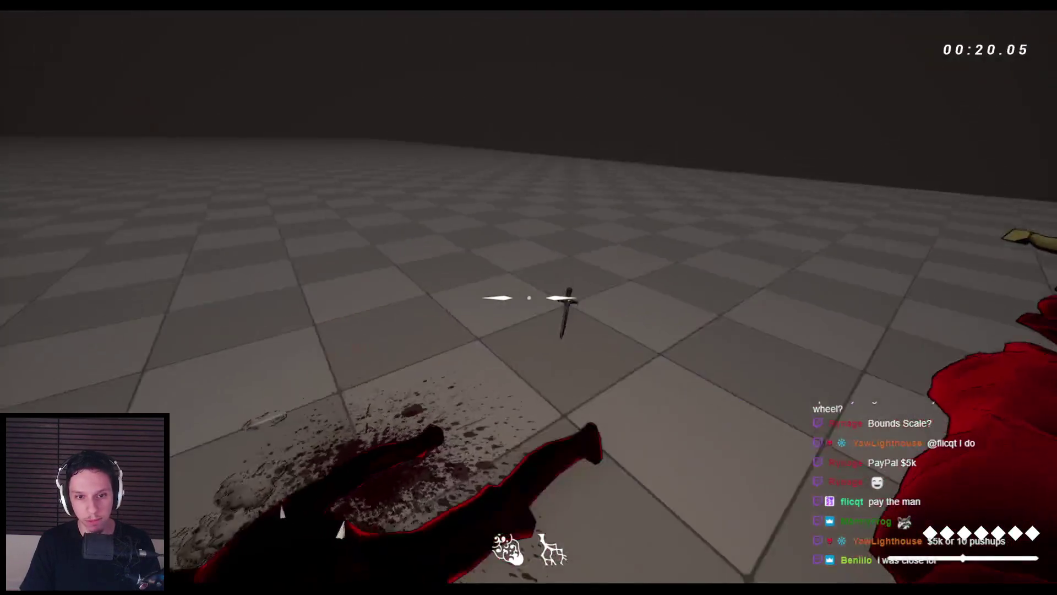
click(529, 297)
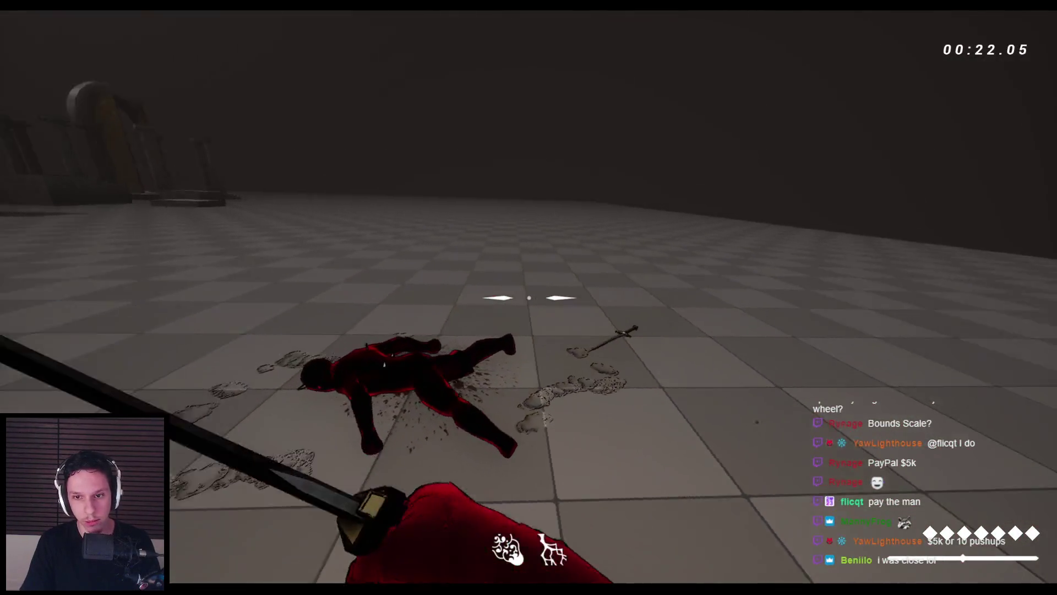
click(529, 297)
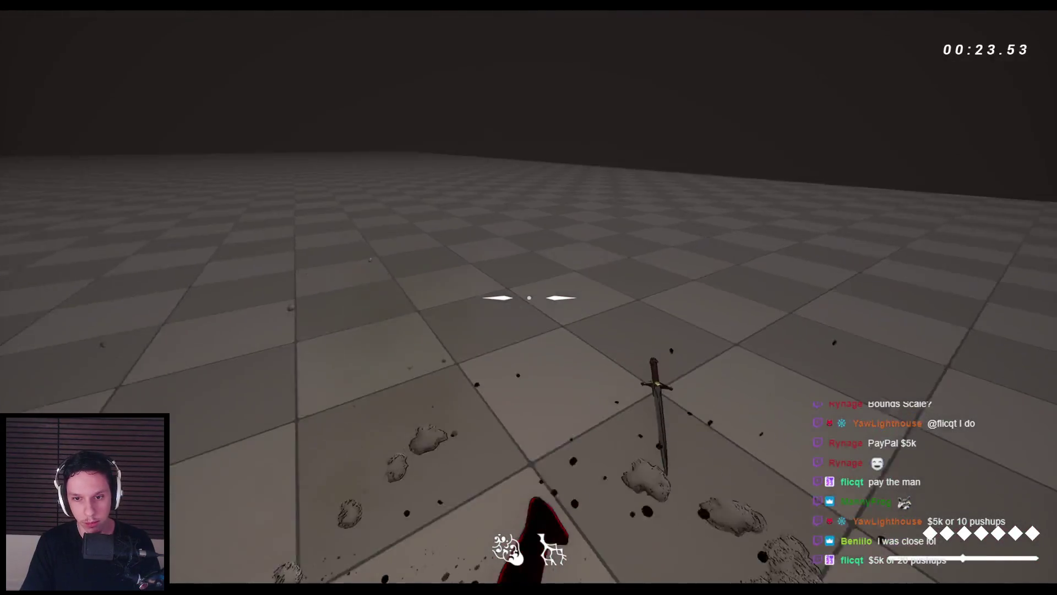
click(529, 297)
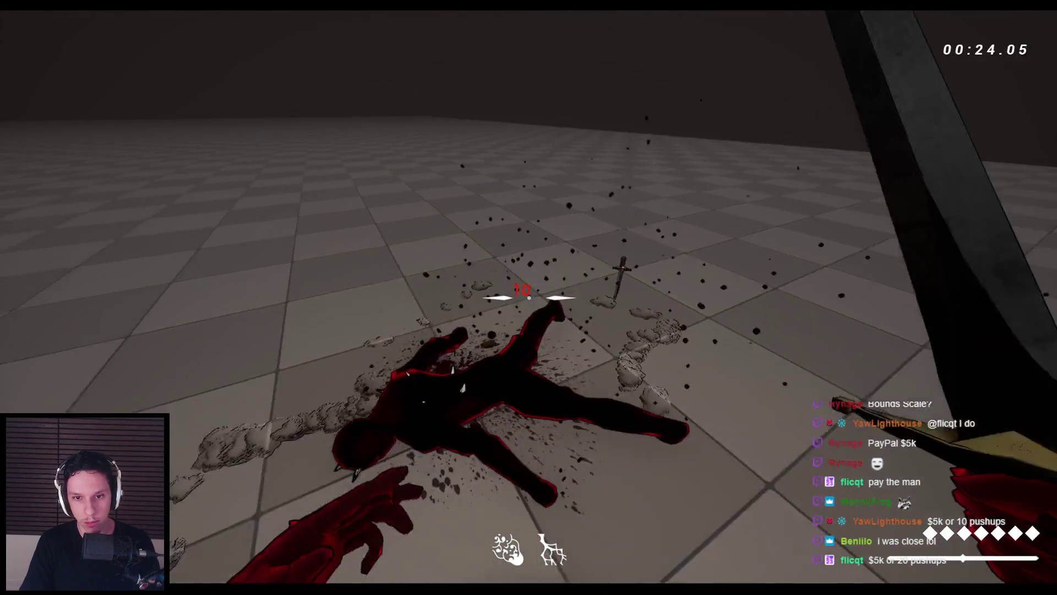
click(528, 297)
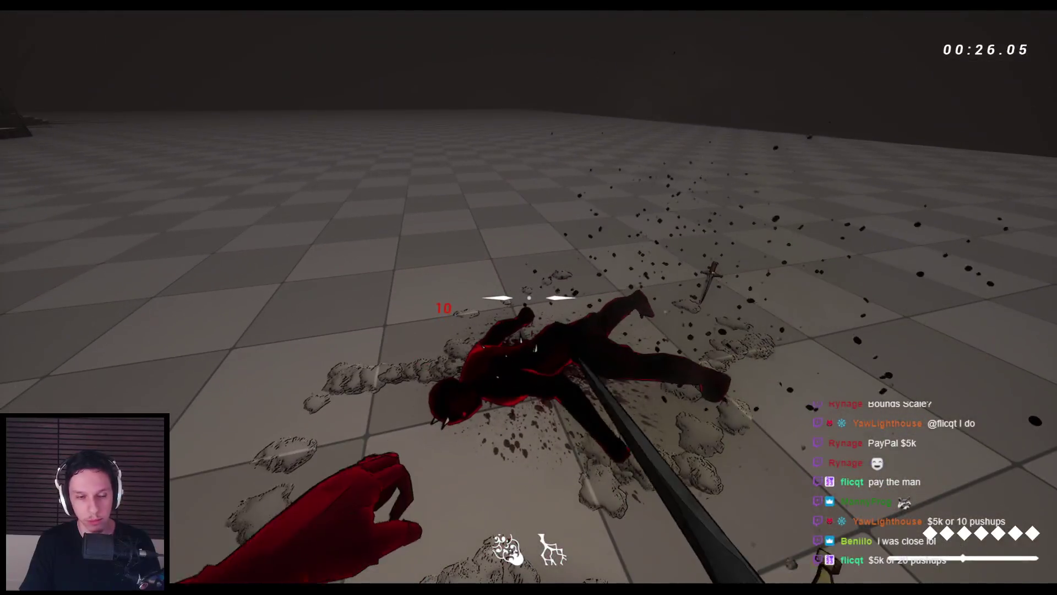
key(r)
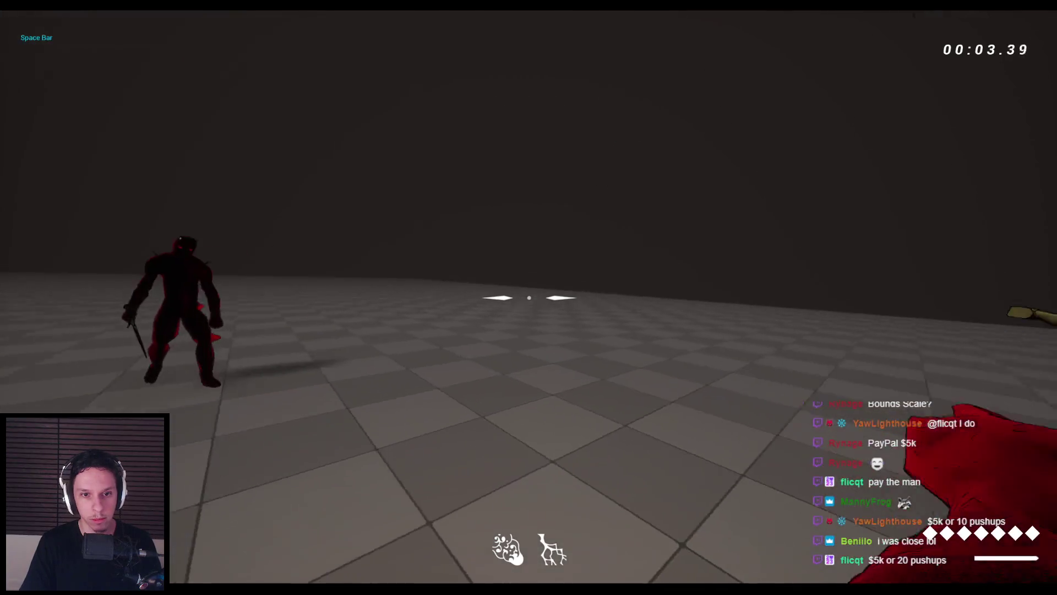
click(529, 298)
click(529, 298)
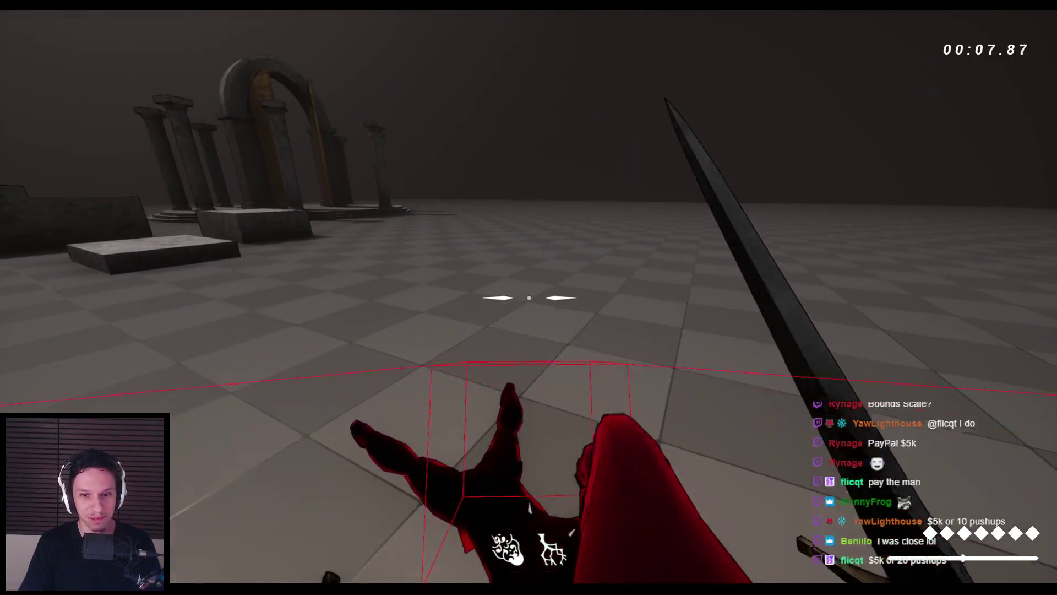
click(528, 298)
key(Escape)
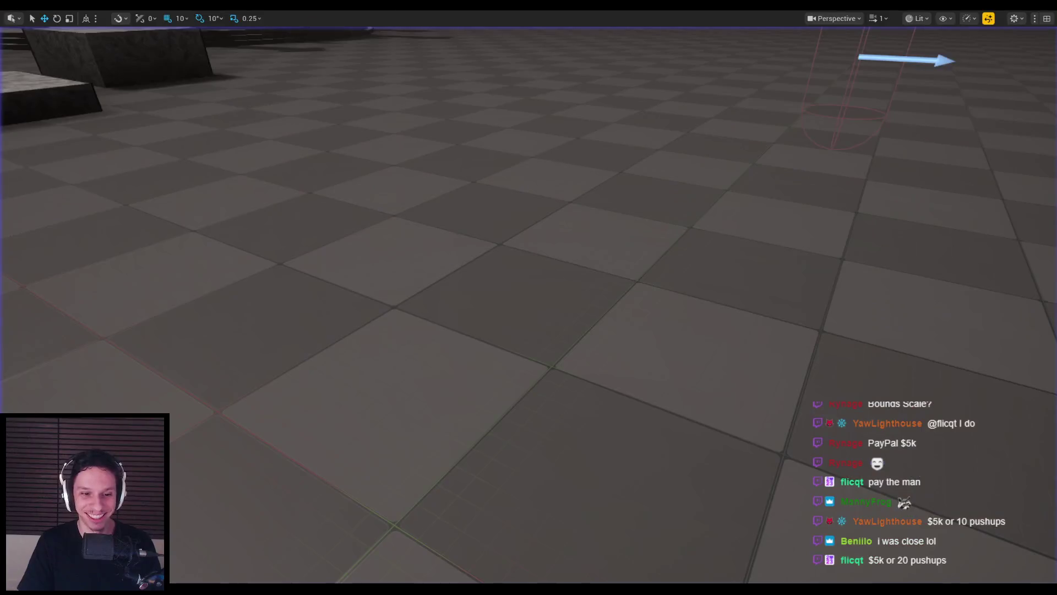
Reopen the enemy blueprint and open the RagdollUpdate function graph
click(368, 548)
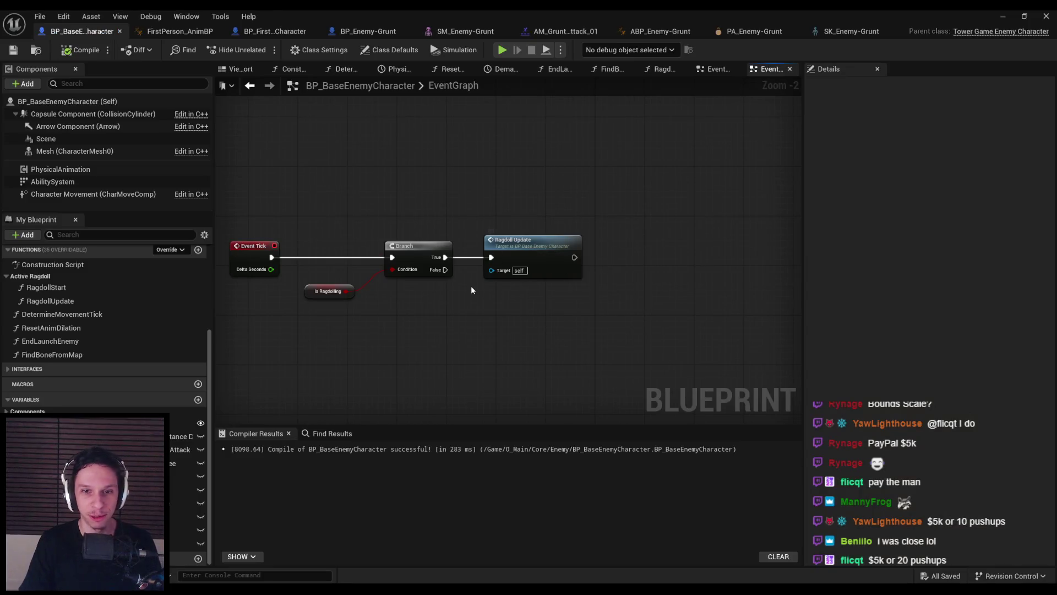
double_click(509, 256)
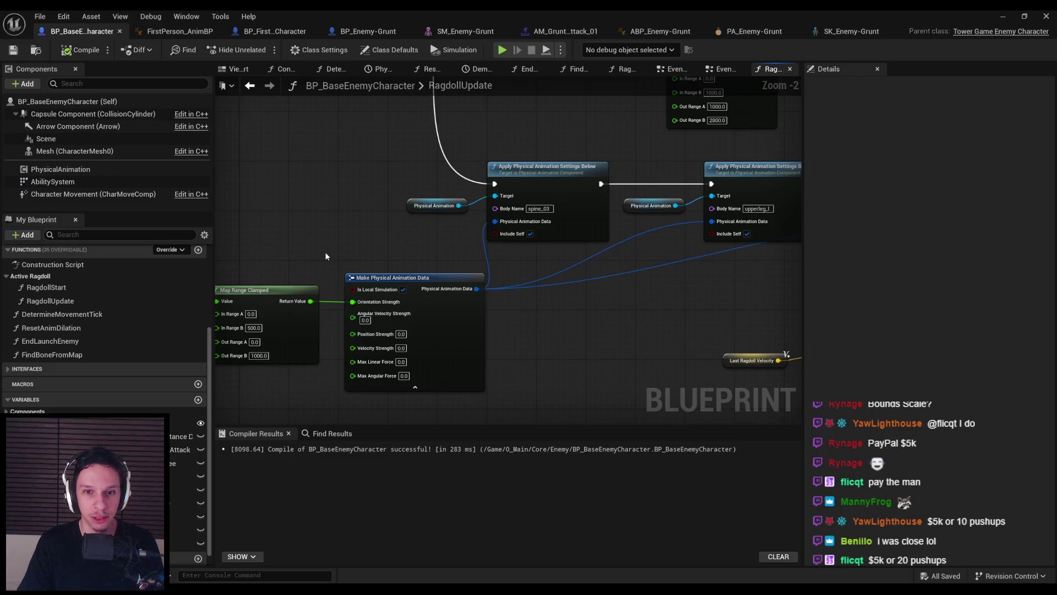
scroll(326, 260, down, 3)
scroll(427, 273, up, 2)
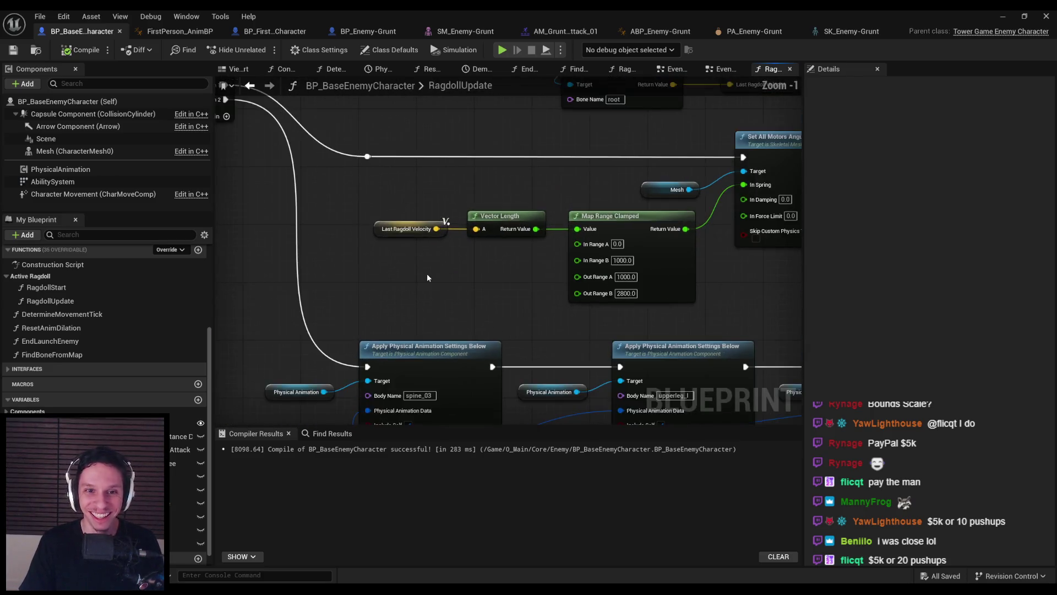
scroll(427, 273, down, 2)
mouse_move(440, 300)
mouse_down()
mouse_move(427, 144)
mouse_move(470, 148)
mouse_up()
scroll(469, 148, down, 2)
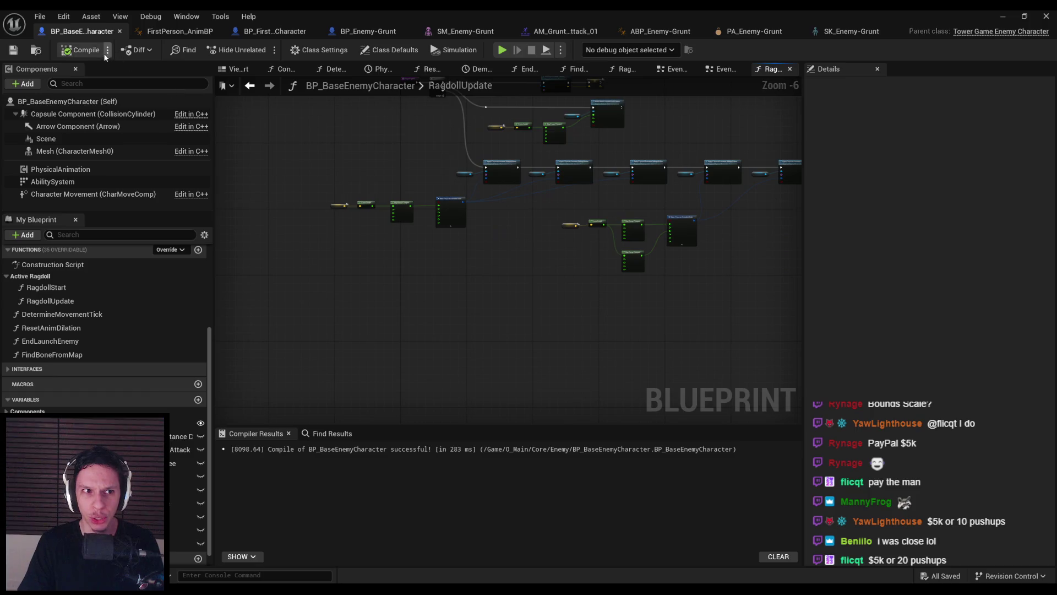
scroll(390, 158, up, 2)
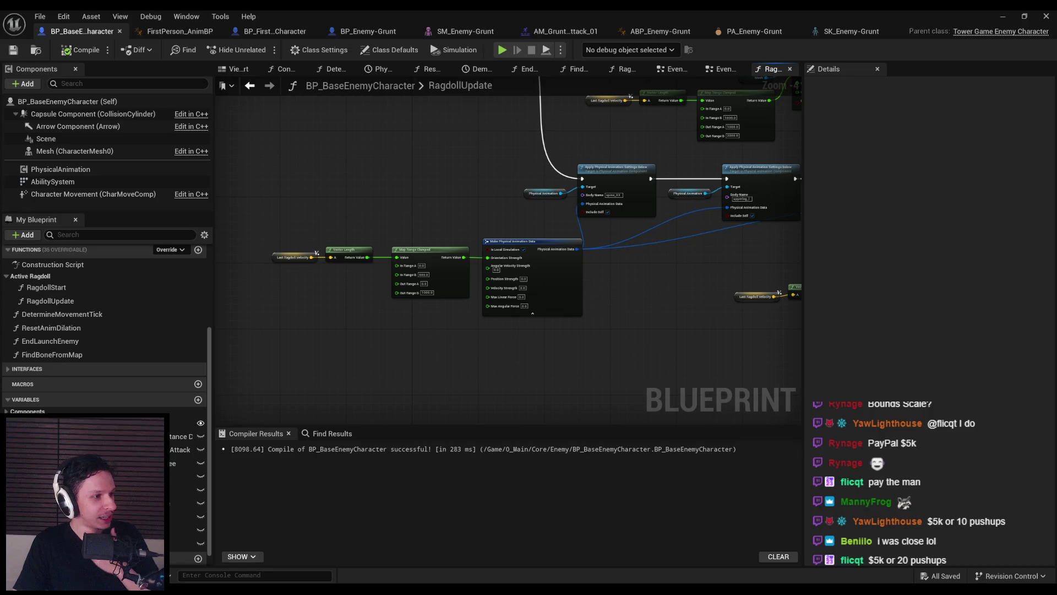
scroll(395, 326, down, 2)
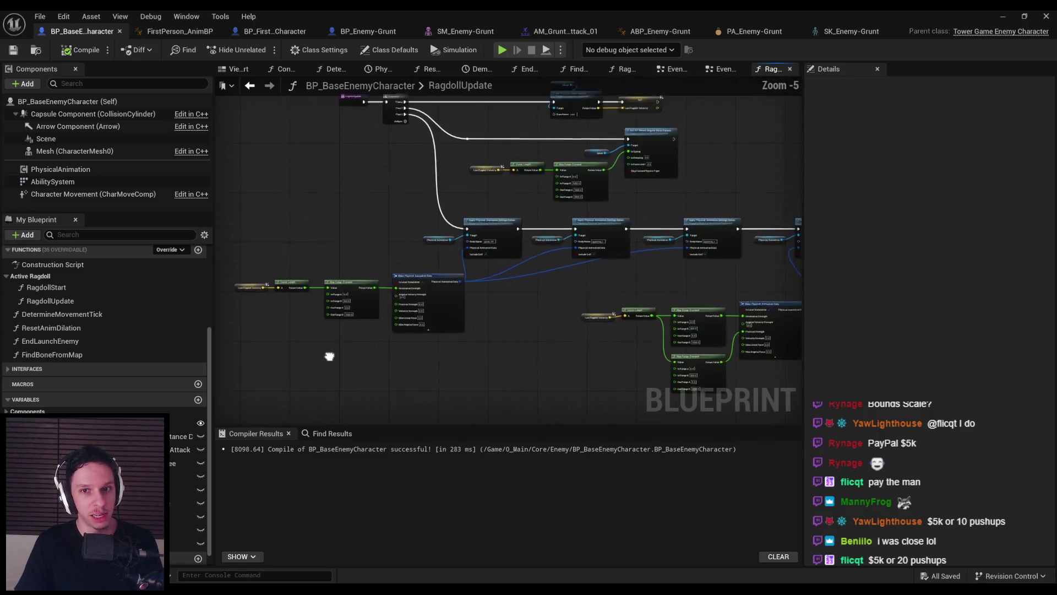
scroll(415, 123, up, 2)
scroll(362, 202, down, 2)
scroll(409, 181, up, 2)
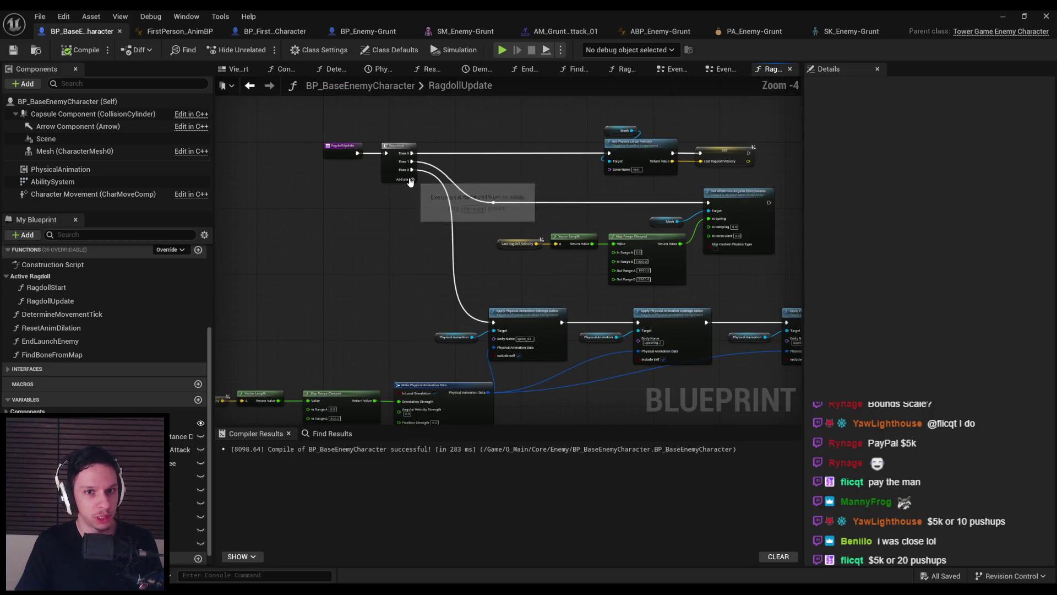
scroll(384, 273, down, 2)
Select the Mesh node to inspect its bounds settings in Details
mouse_move(743, 345)
mouse_down()
mouse_move(794, 371)
mouse_move(353, 146)
mouse_up()
scroll(355, 140, up, 3)
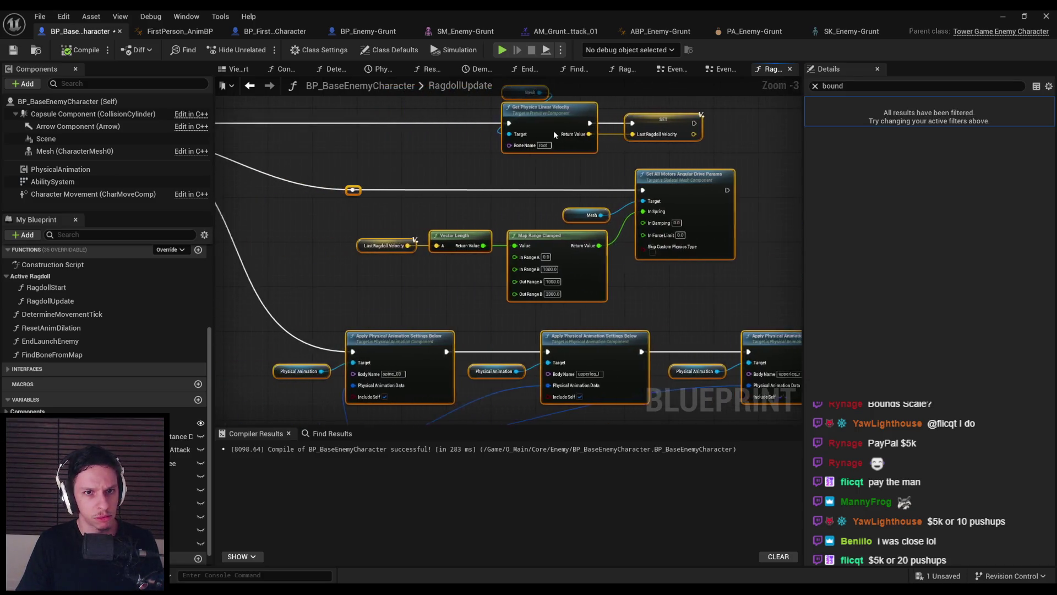
drag(339, 259, 362, 278)
scroll(503, 238, down, 2)
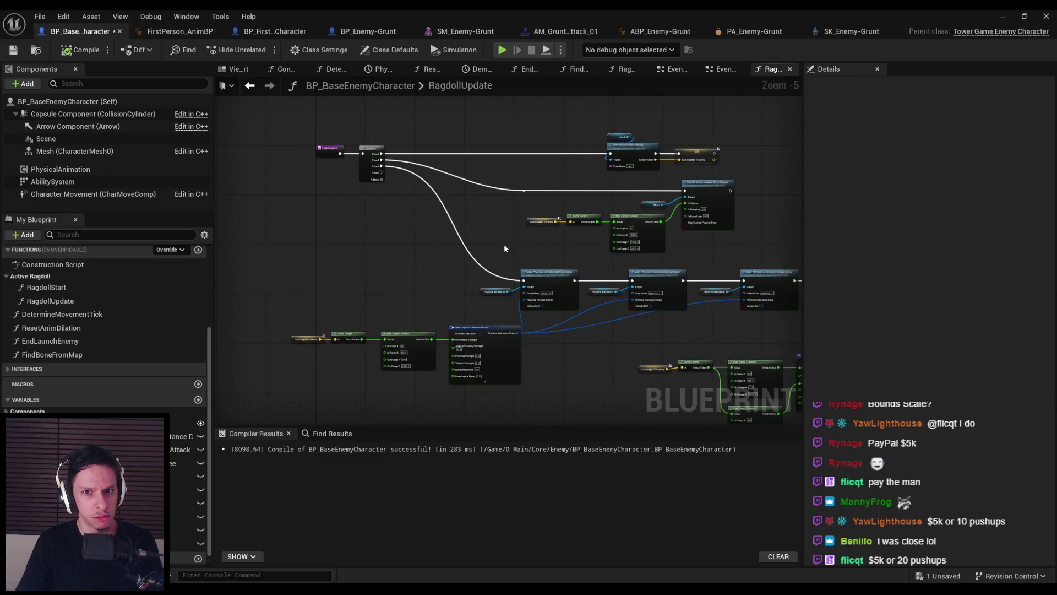
scroll(504, 243, up, 1)
scroll(539, 170, up, 1)
click(561, 106)
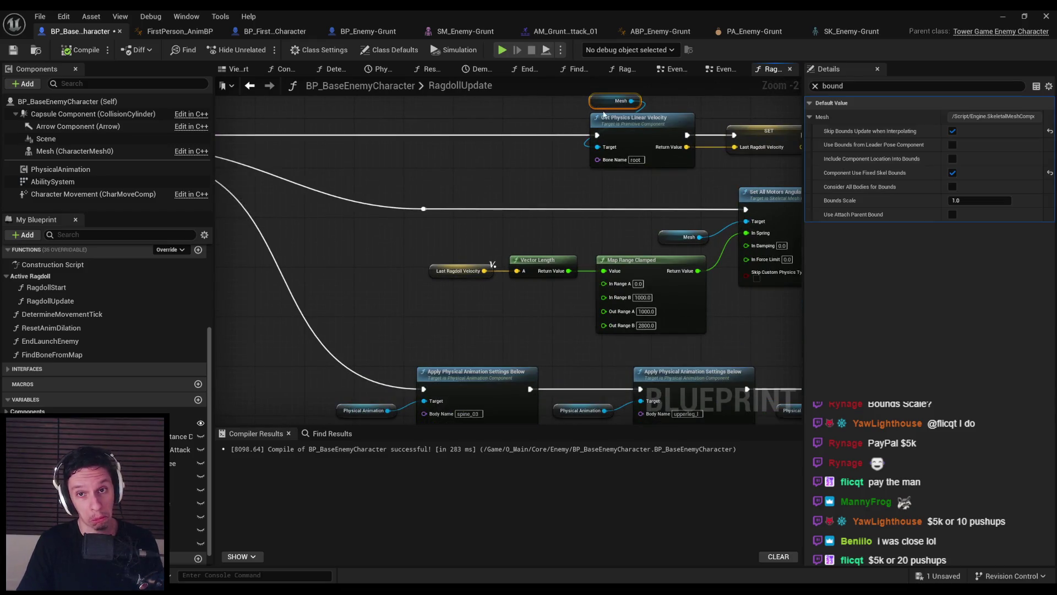
scroll(449, 201, down, 4)
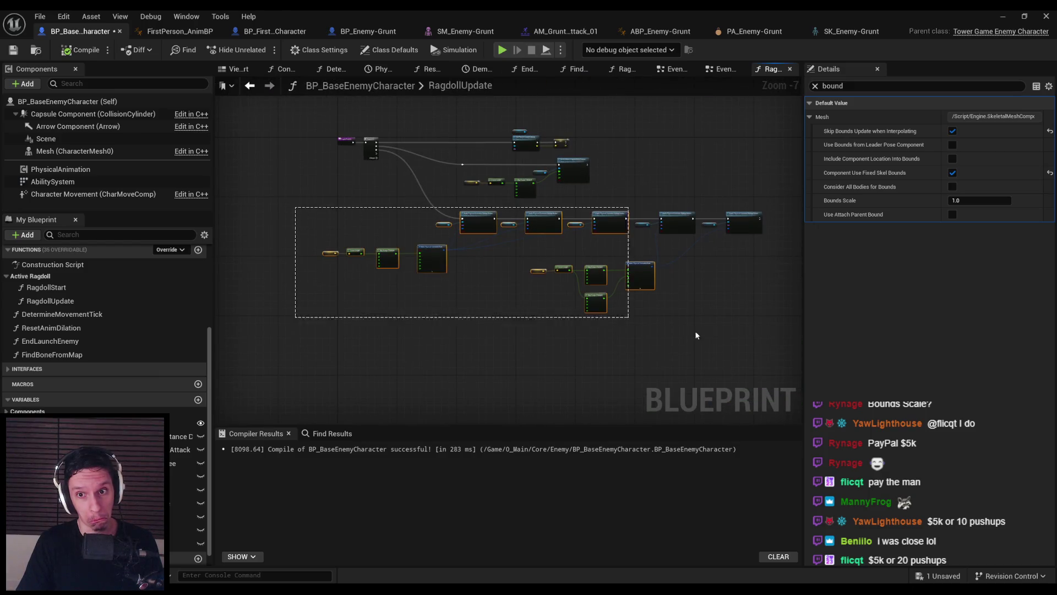
Shift the nodes after the function entry to the right and paste a Mesh reference
drag(670, 331, 580, 205)
drag(433, 247, 504, 247)
click(410, 210)
scroll(309, 231, up, 2)
scroll(327, 272, up, 3)
key(ctrl+v)
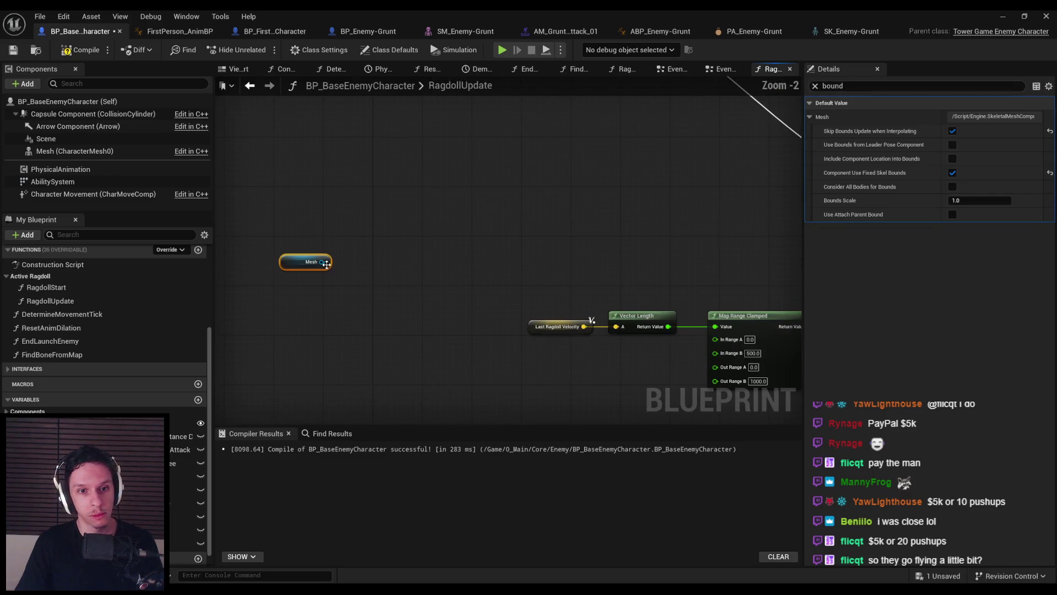
Add a Set Enable Gravity node targeting the Mesh and place Mesh beside it
drag(387, 245, 387, 245)
text(gravity)
key(Return)
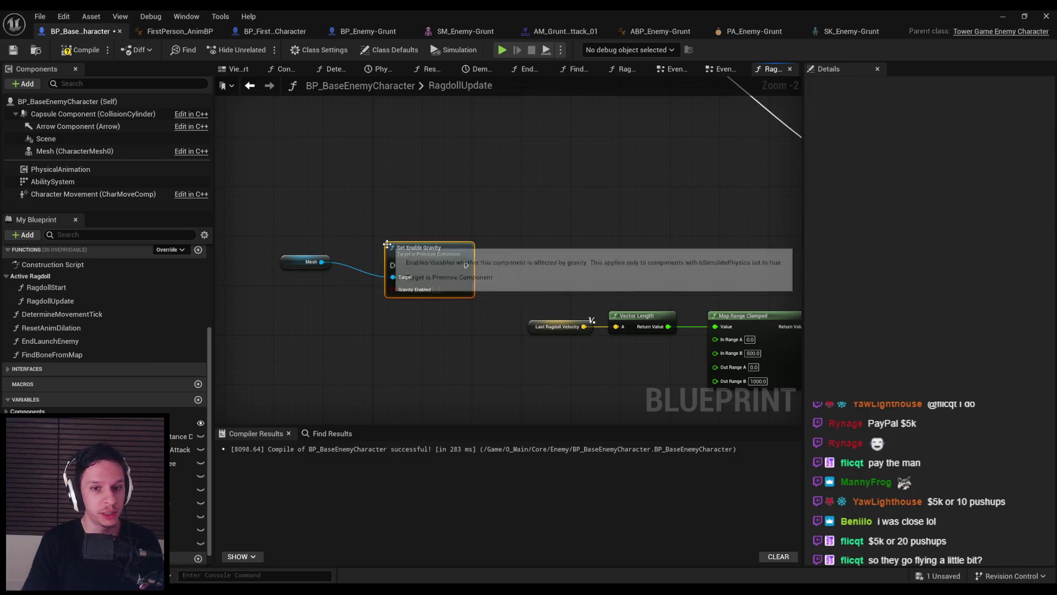
mouse_move(437, 309)
mouse_down()
mouse_move(484, 251)
mouse_move(536, 321)
mouse_move(481, 145)
mouse_up()
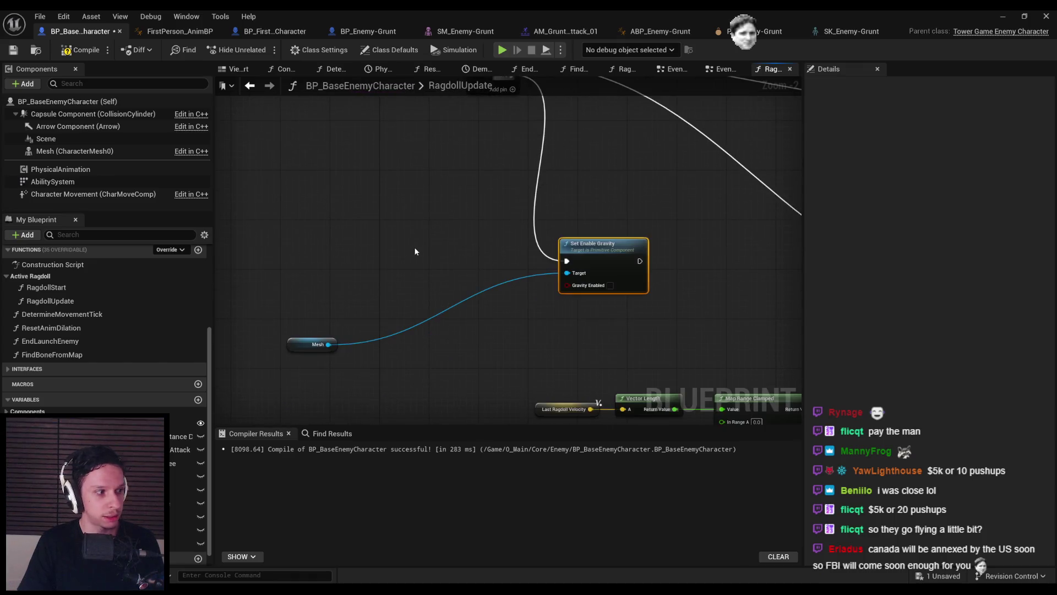
drag(317, 345, 477, 291)
Break a copied Last Ragdoll Velocity and test its Z > -4000.0
click(567, 408)
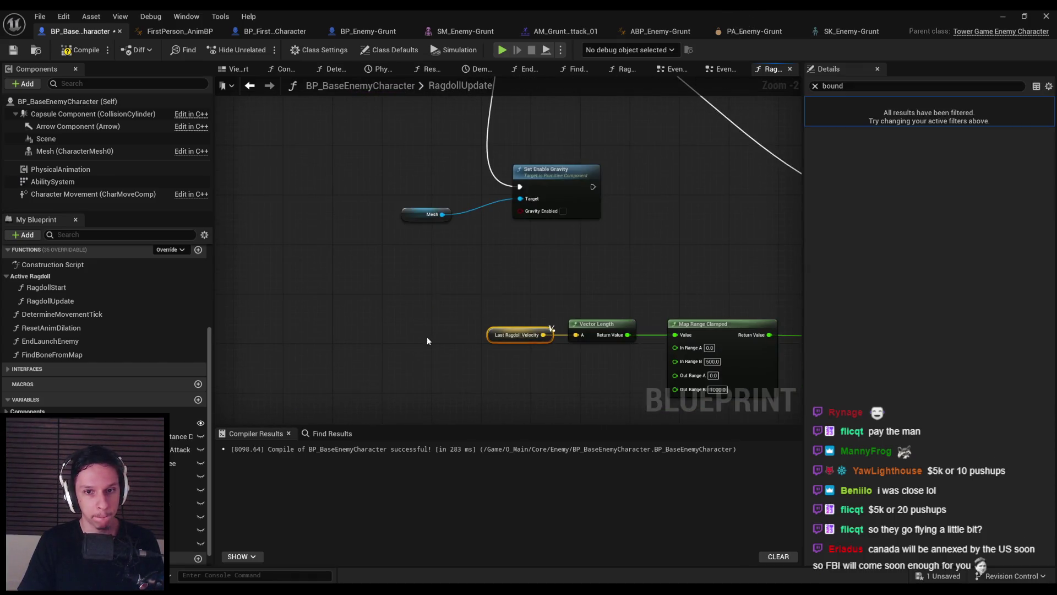
key(ctrl+c)
key(ctrl+v)
text(break)
drag(372, 243, 444, 279)
click(402, 276)
text(>)
key(Return)
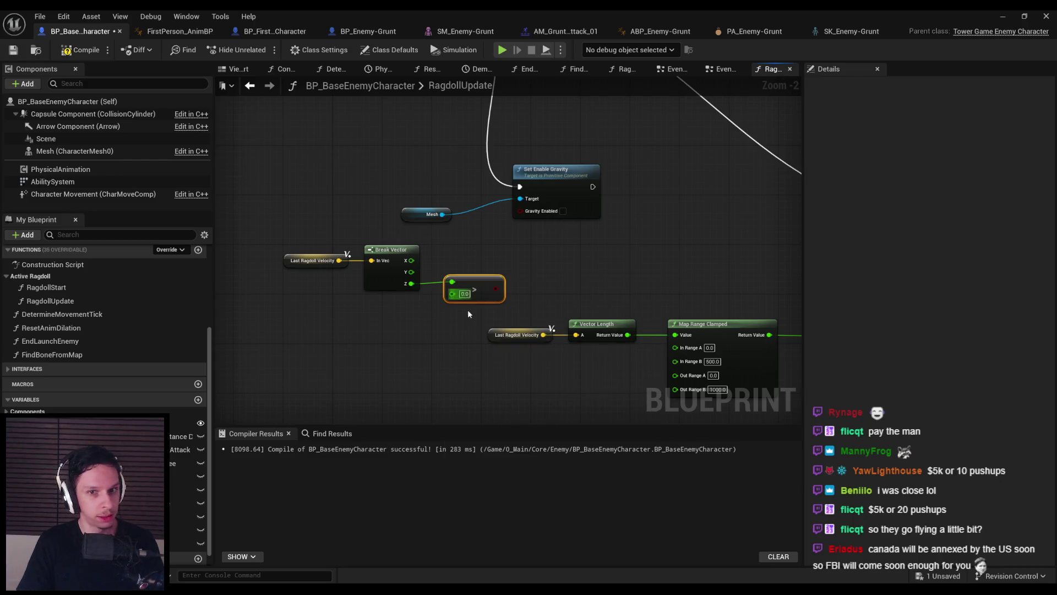
click(465, 294)
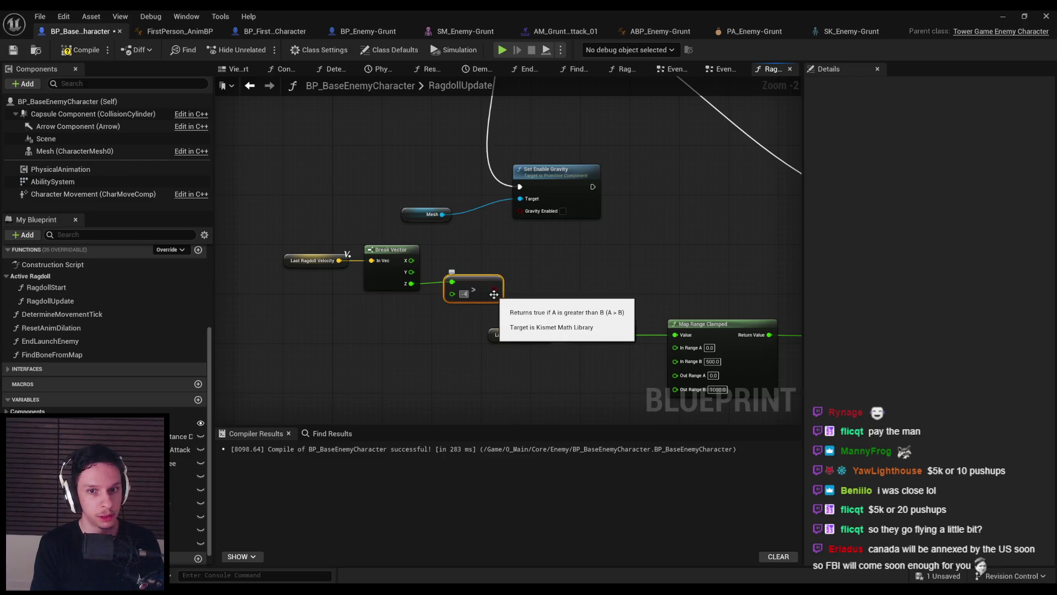
text(-4000)
key(Return)
Move the velocity, Break Vector and Greater nodes next to the gravity node
drag(528, 308, 278, 242)
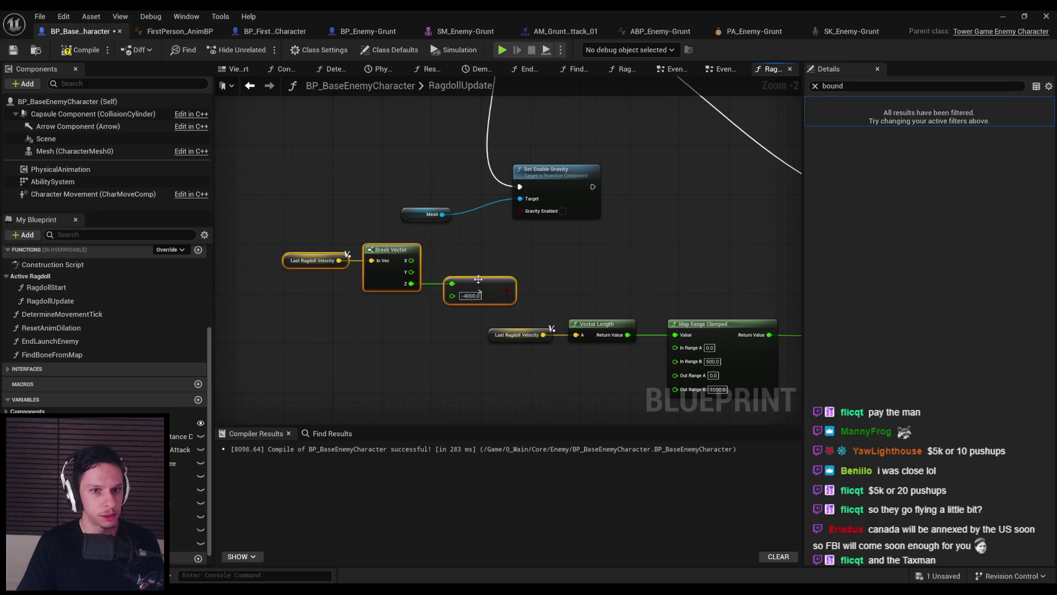
drag(495, 281, 433, 249)
drag(509, 286, 246, 179)
drag(430, 252, 461, 246)
click(447, 287)
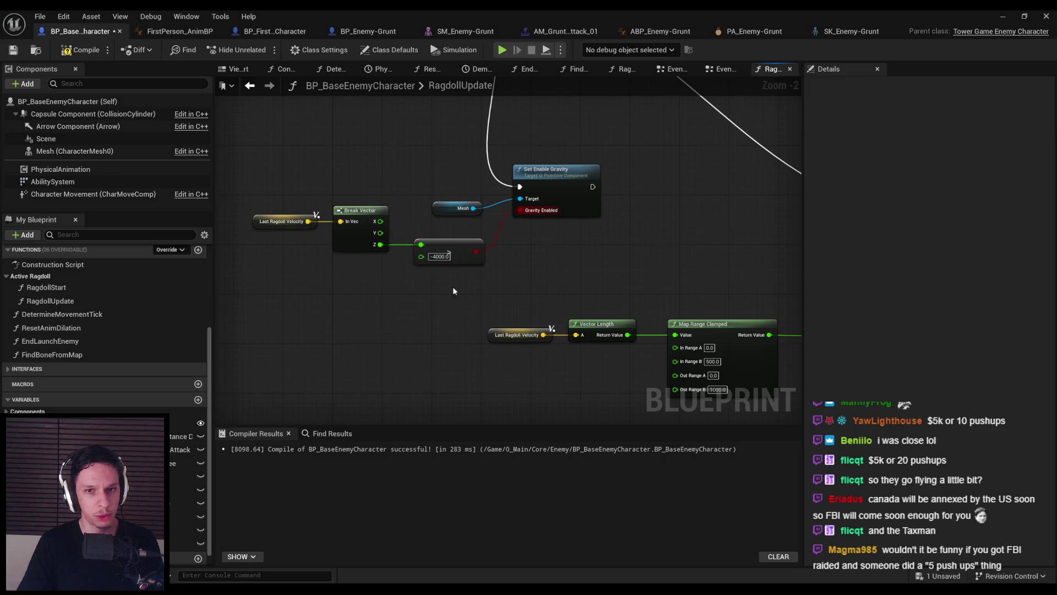
drag(459, 288, 279, 231)
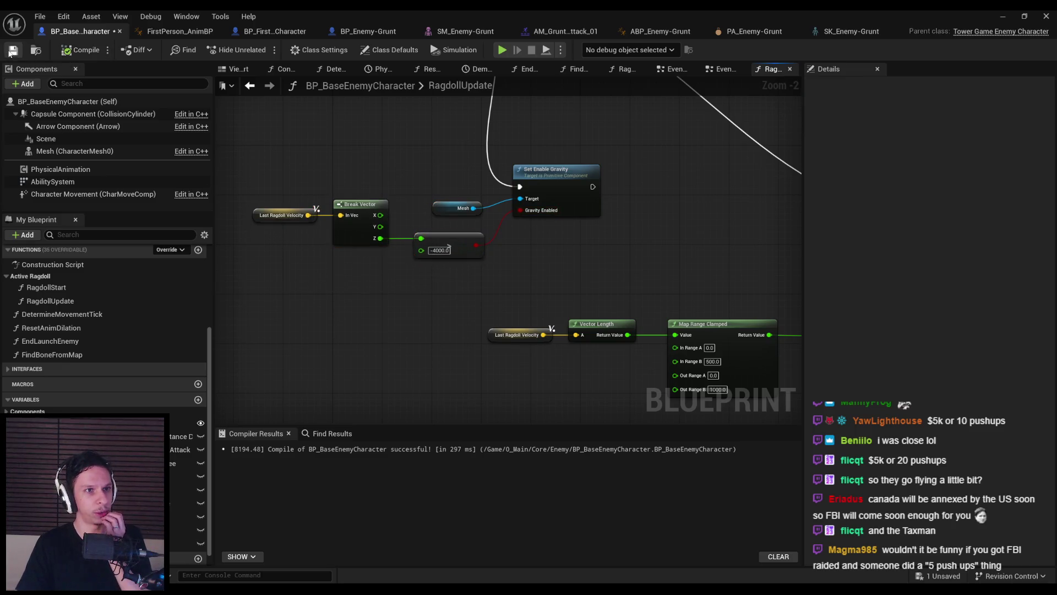
Play the level twice, striking the enemy into a ragdoll each time
click(998, 14)
key(alt+p)
click(529, 297)
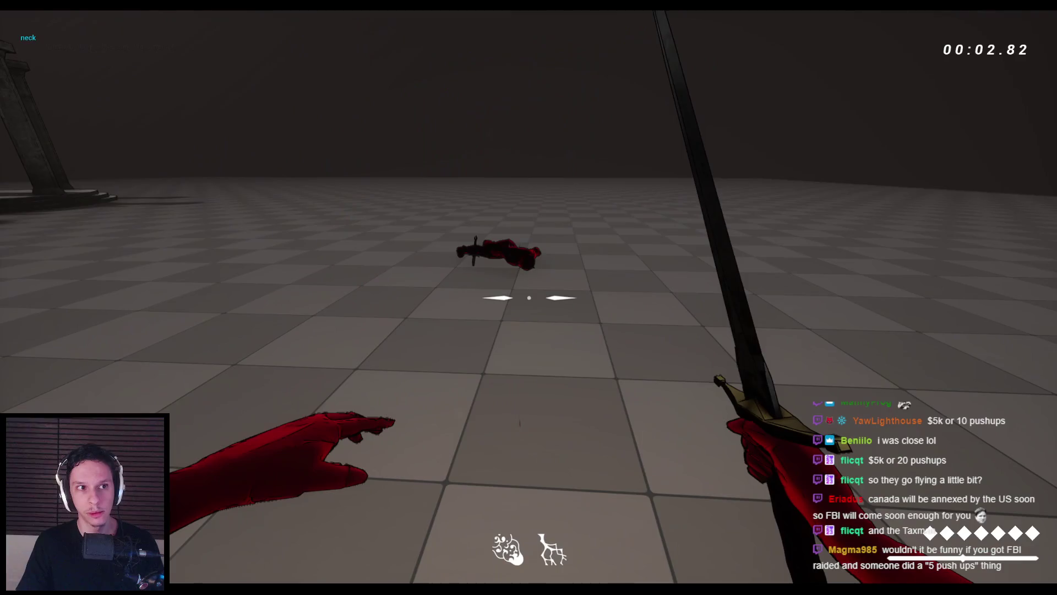
key(Escape)
key(alt+p)
click(529, 298)
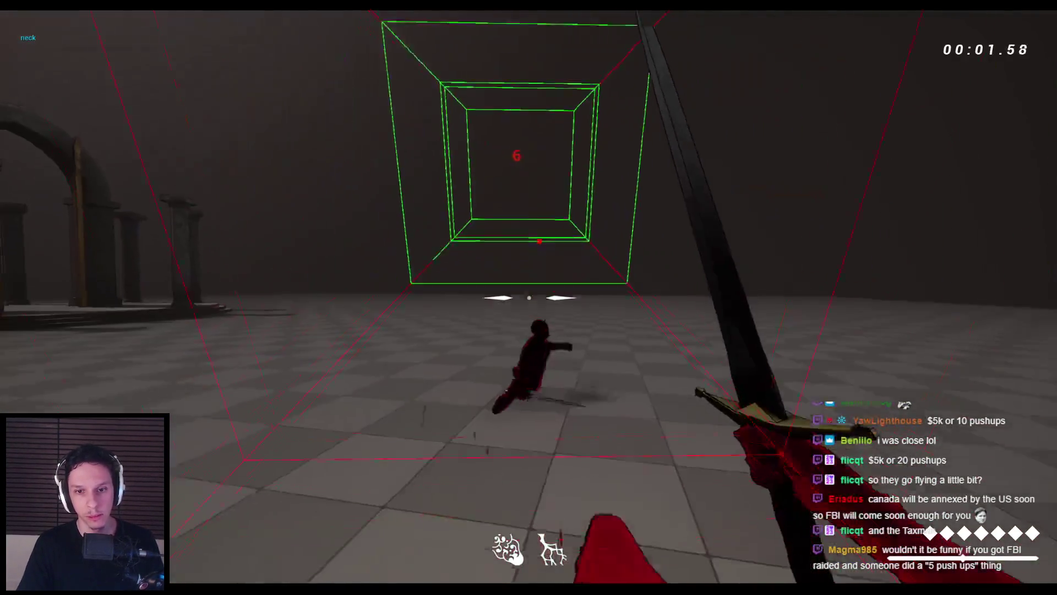
key(Escape)
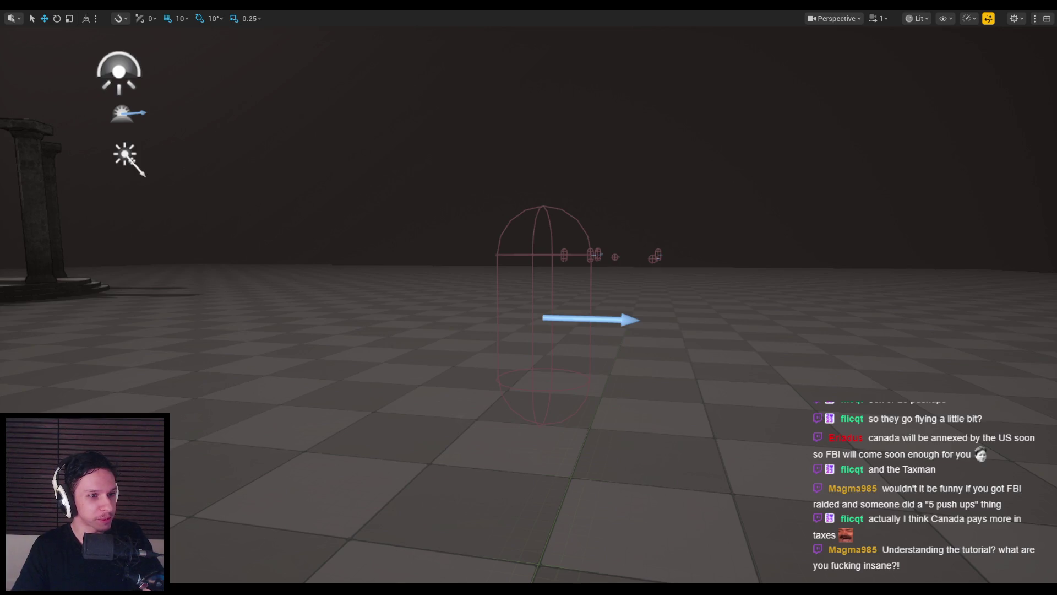
Orbit the level view, then return to the enemy Blueprint's RagdollUpdate graph
mouse_move(298, 312)
mouse_down()
mouse_move(223, 352)
mouse_move(219, 327)
mouse_up()
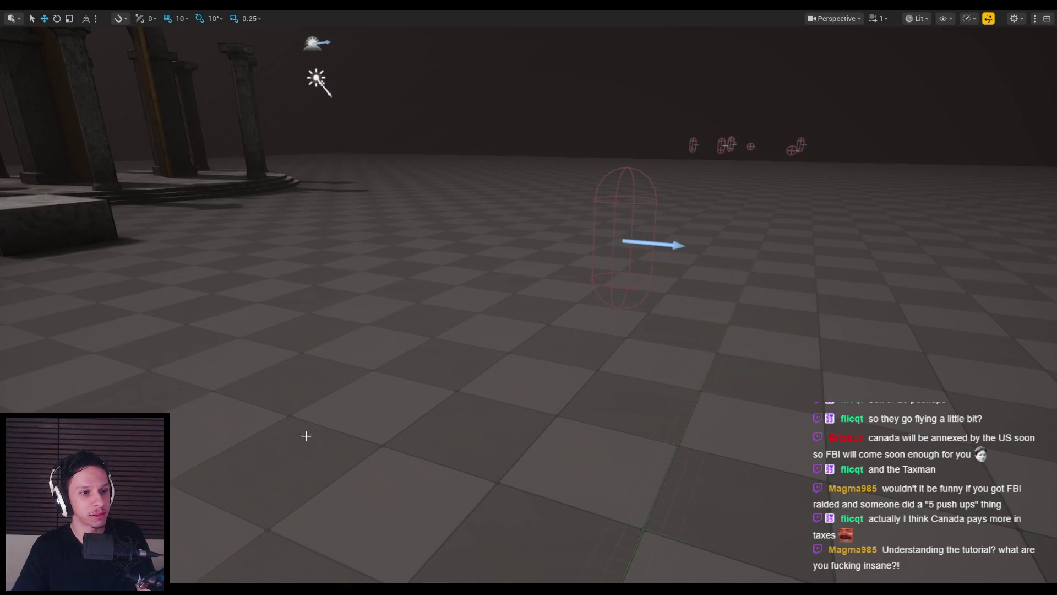
key(Escape)
scroll(406, 364, up, 2)
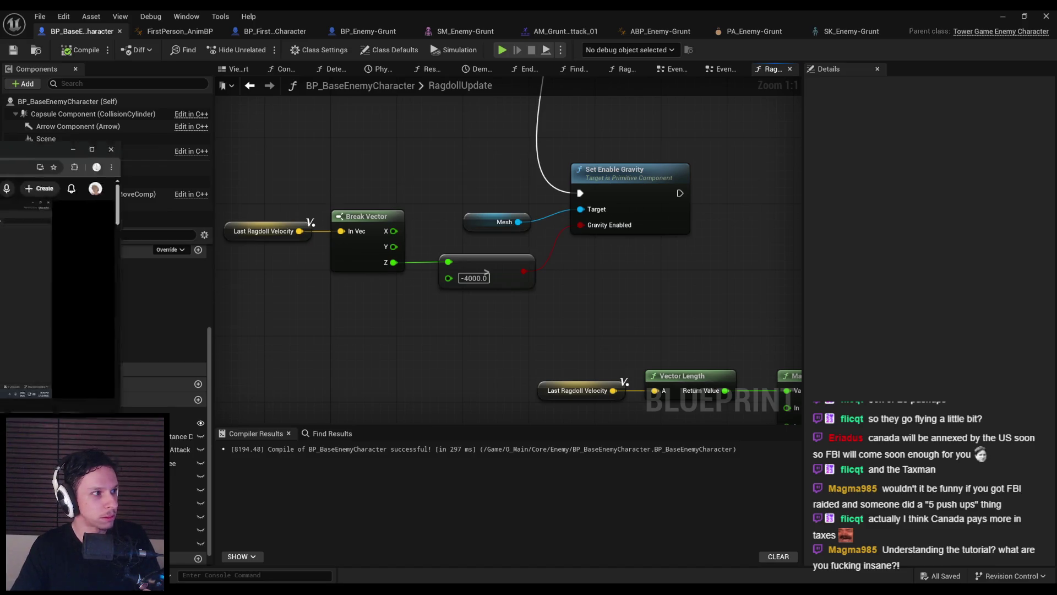
key(alt+Tab)
double_click(436, 174)
click(509, 477)
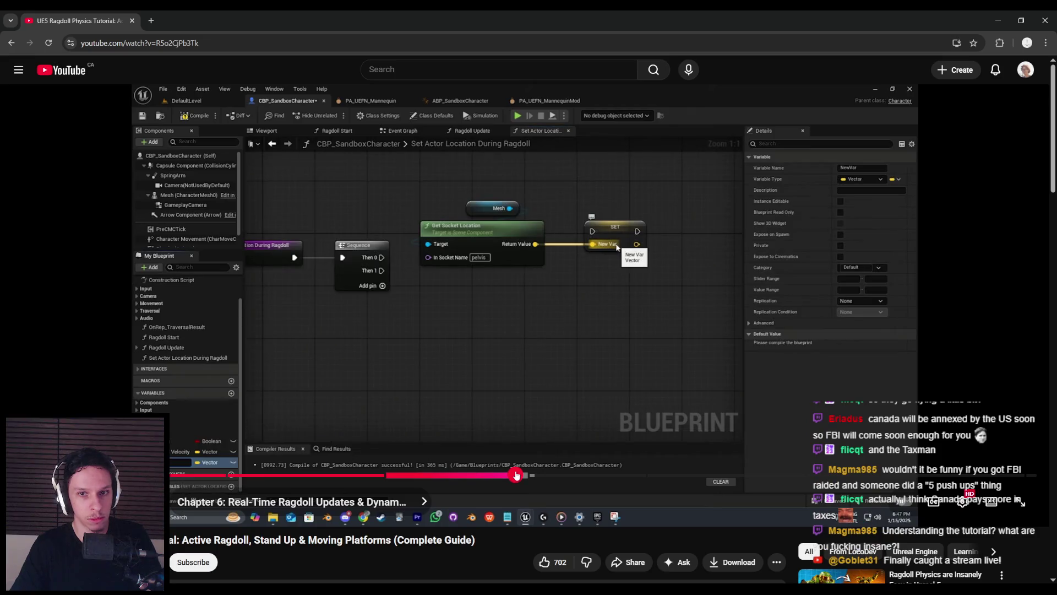
drag(515, 475, 549, 477)
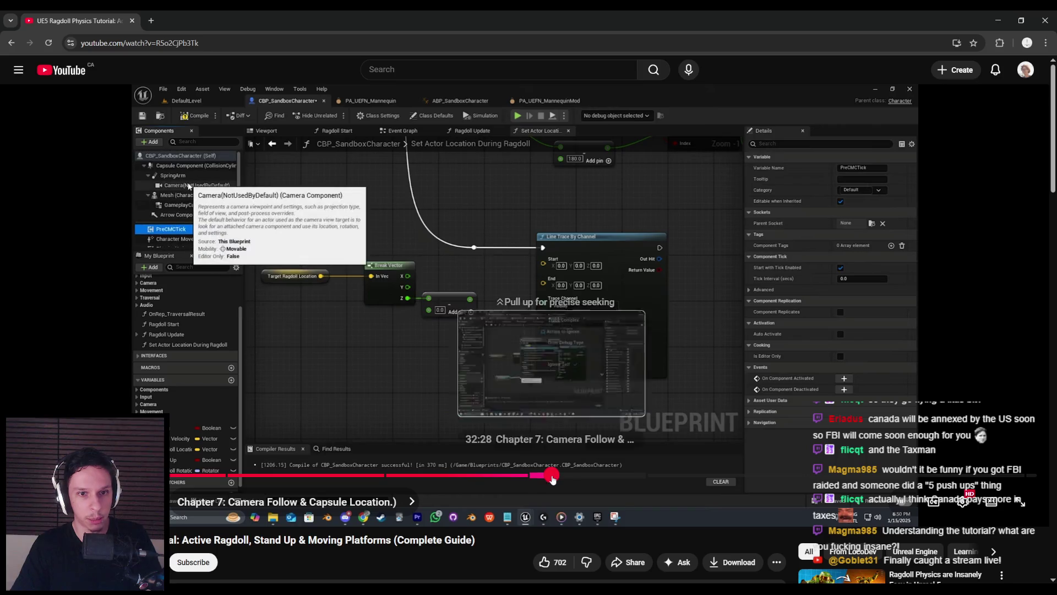
click(556, 478)
click(562, 479)
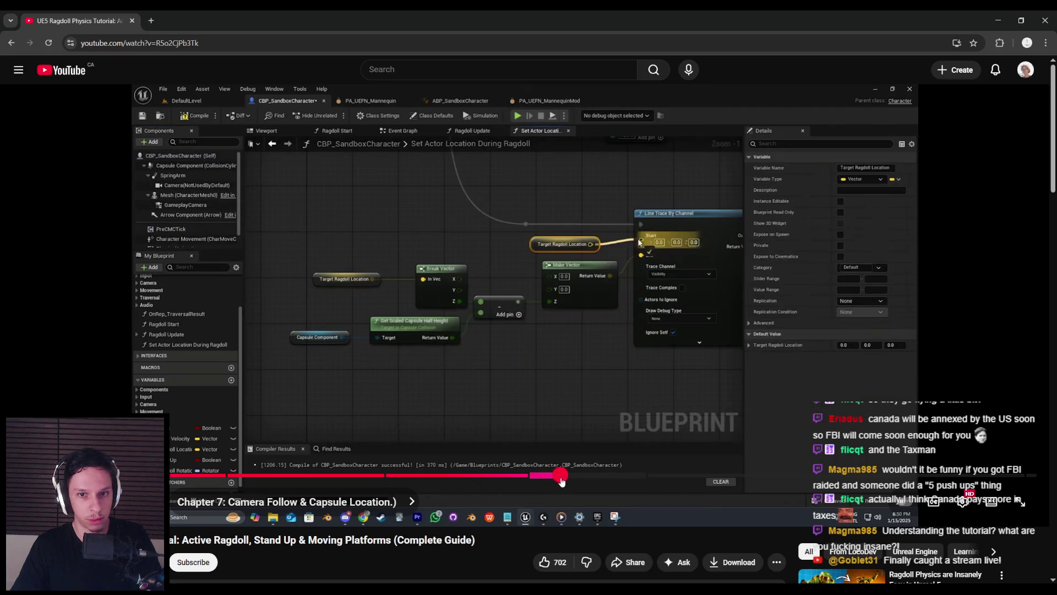
drag(564, 478, 606, 479)
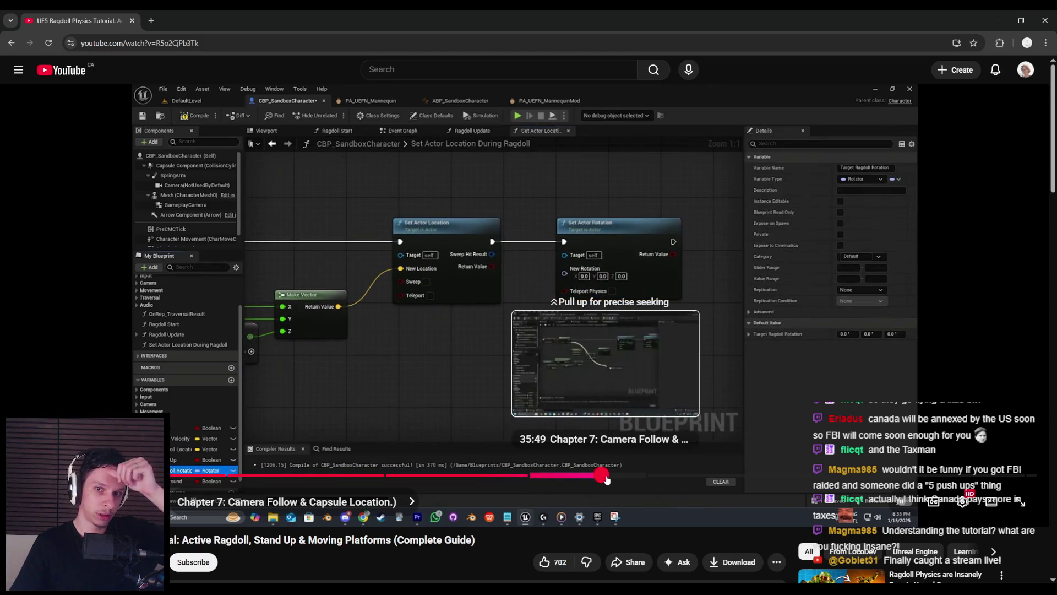
drag(610, 475, 696, 477)
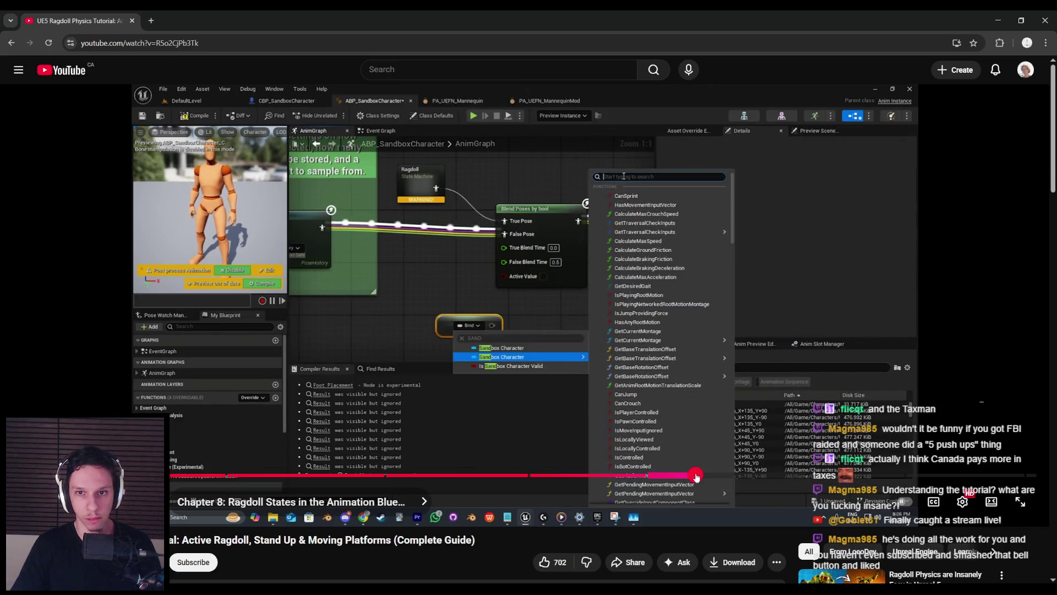
click(709, 477)
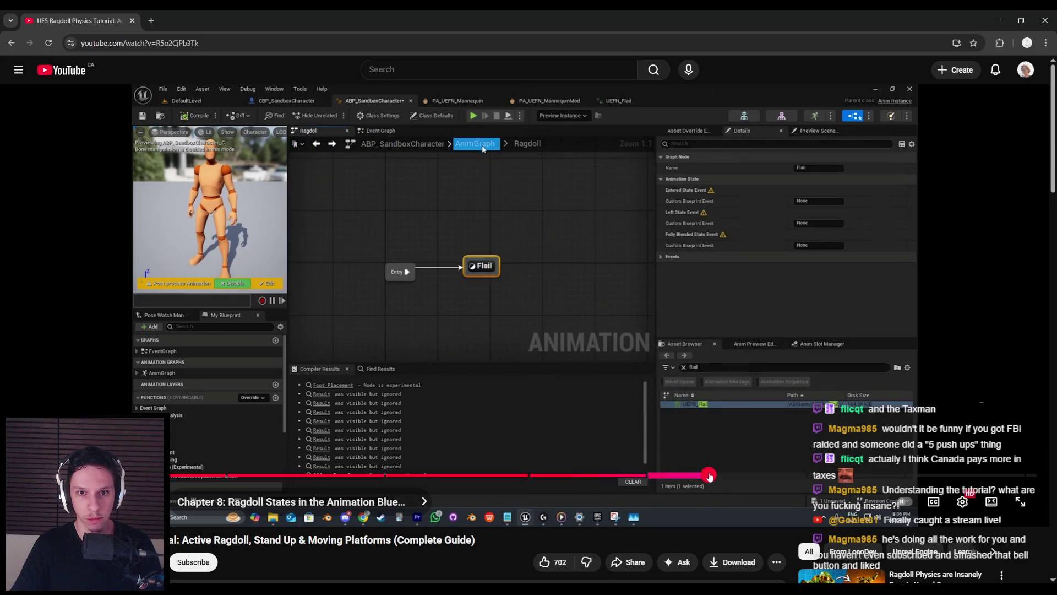
drag(710, 477, 721, 477)
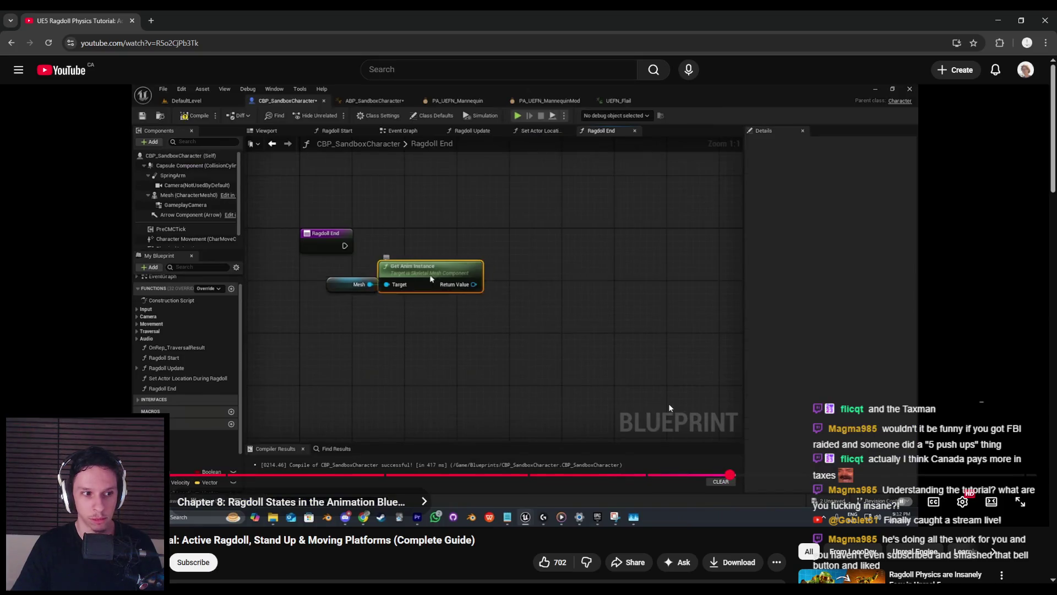
click(669, 407)
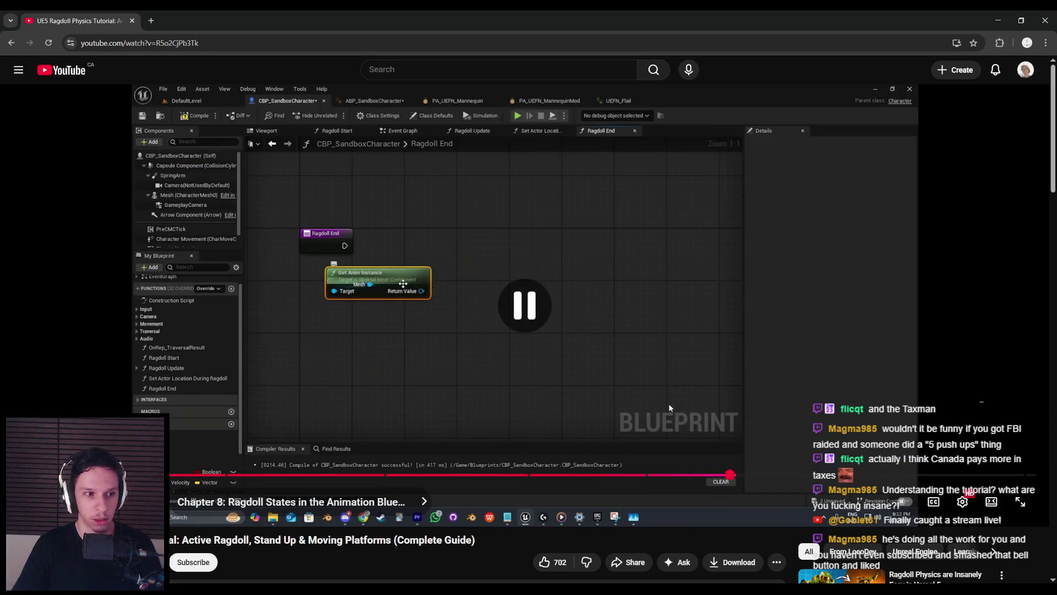
mouse_move(645, 477)
mouse_down()
mouse_move(853, 480)
mouse_move(388, 477)
mouse_up()
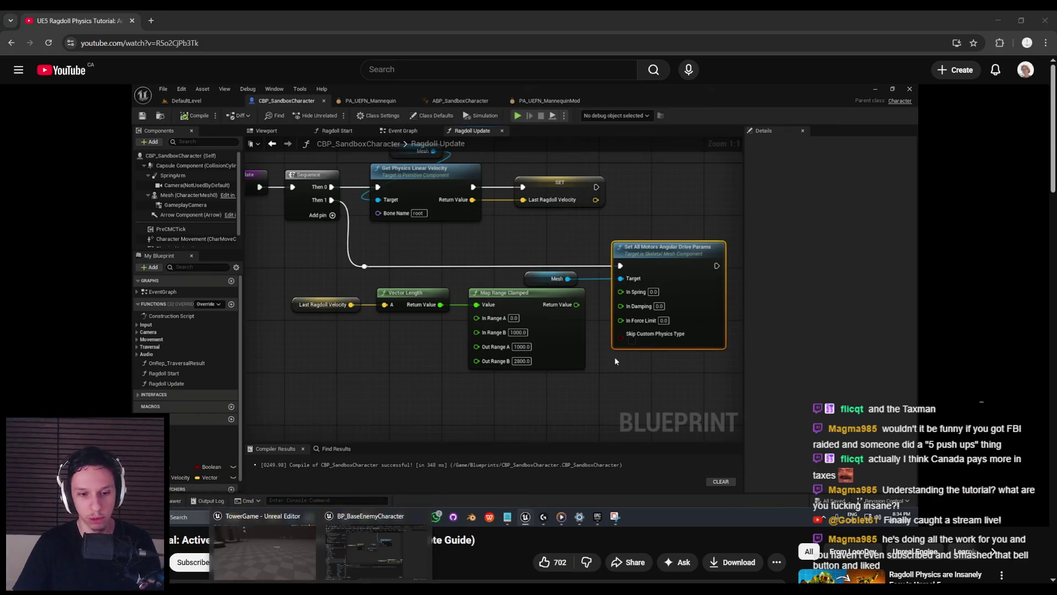
key(alt+Tab)
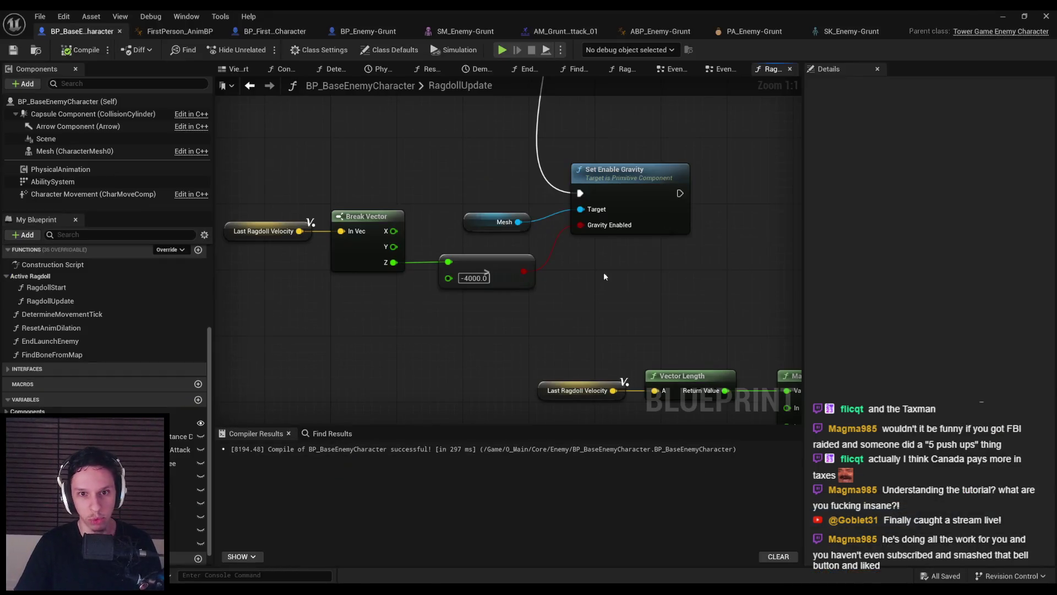
Play the level, slash the enemy into ragdoll, hit it again and throw the sword into it
click(1002, 17)
key(alt+p)
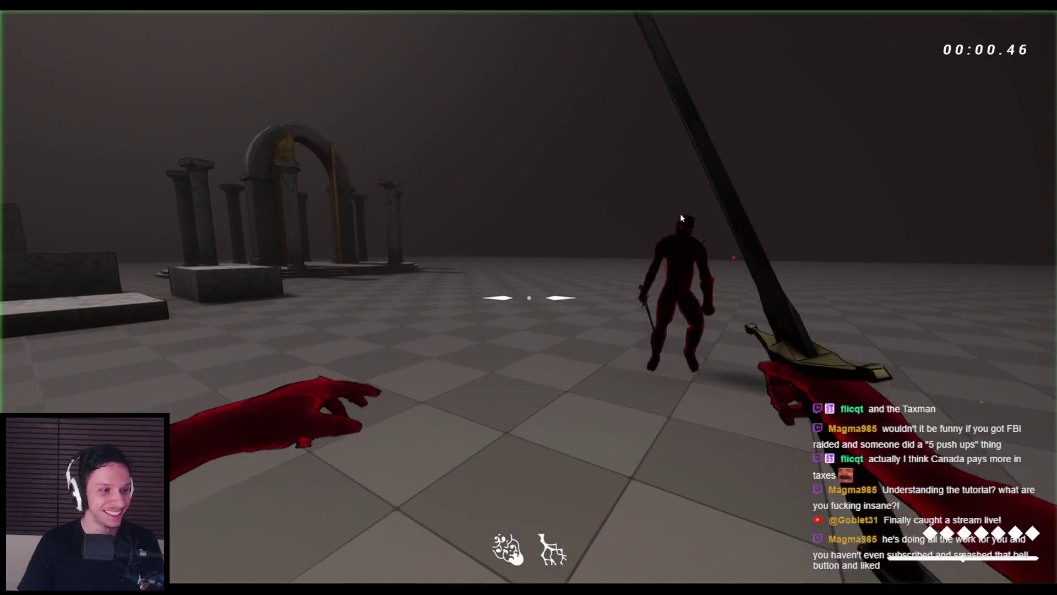
click(528, 298)
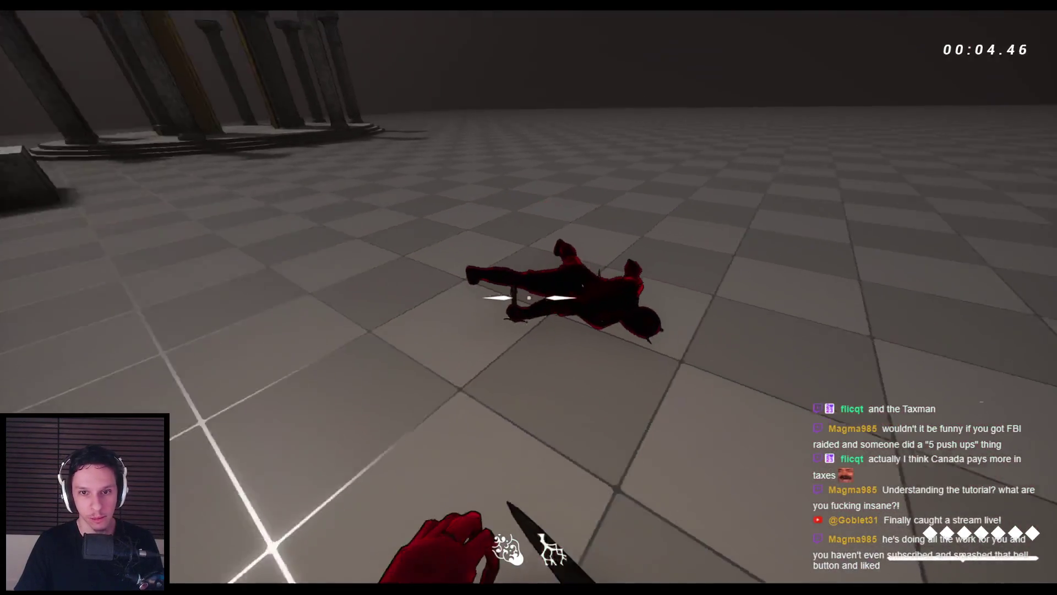
click(528, 297)
click(529, 297)
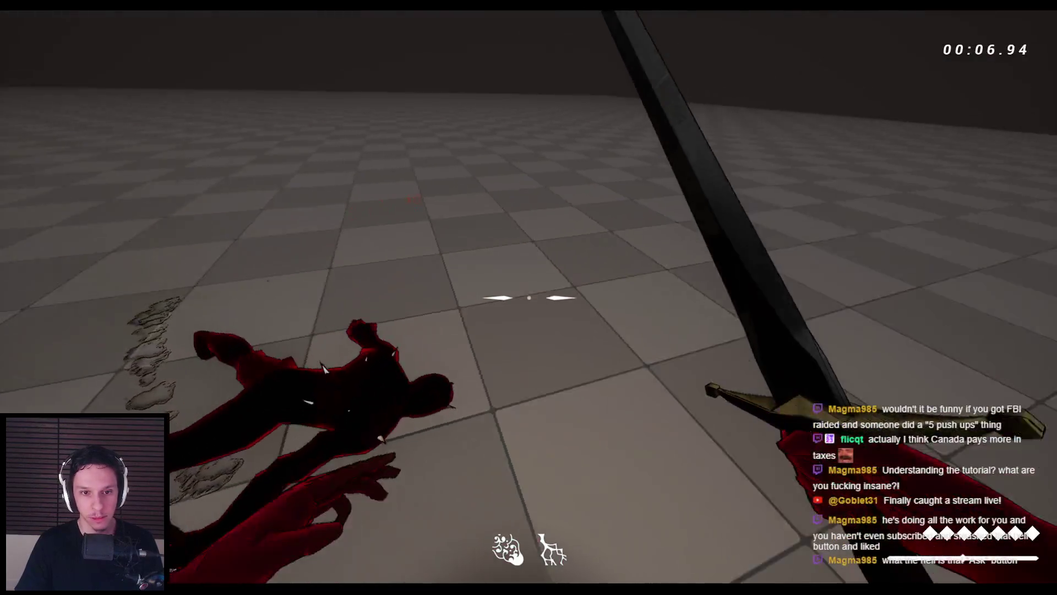
right_click(528, 298)
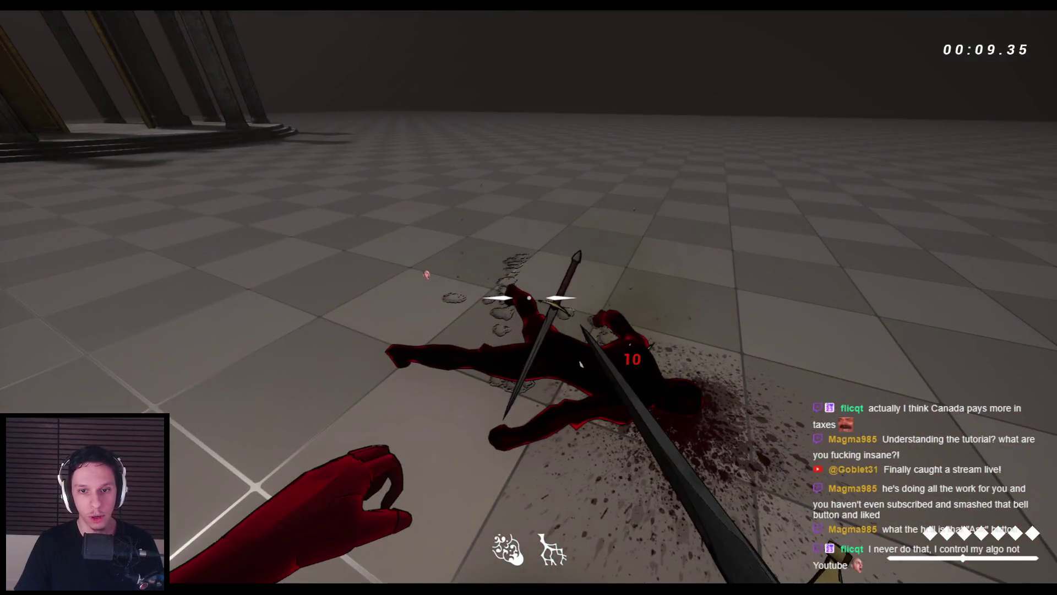
key(Escape)
Bring the enemy Blueprint editor back from the taskbar
mouse_move(352, 589)
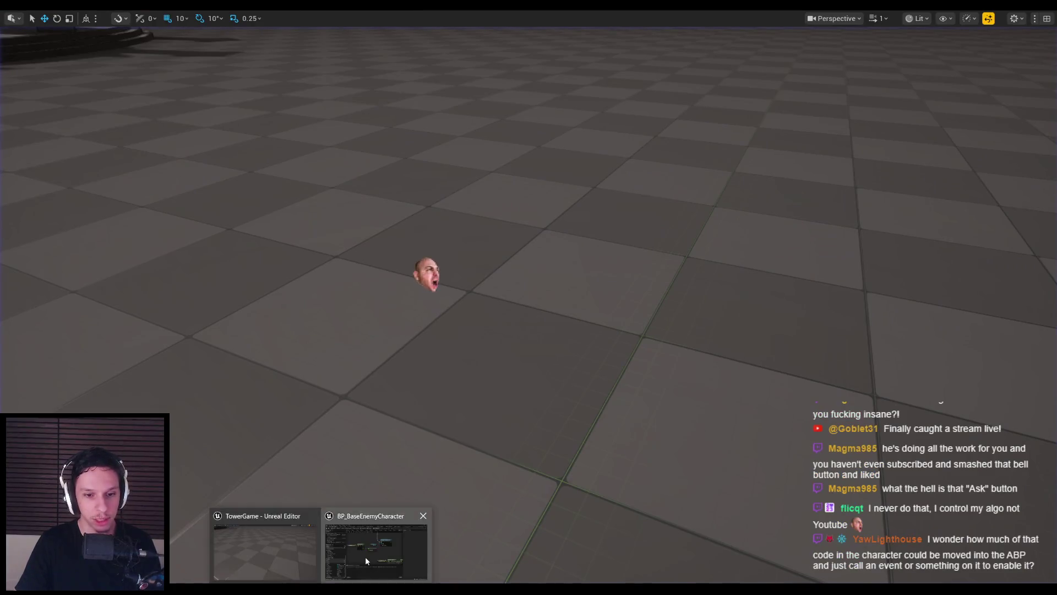
click(408, 551)
scroll(405, 273, down, 2)
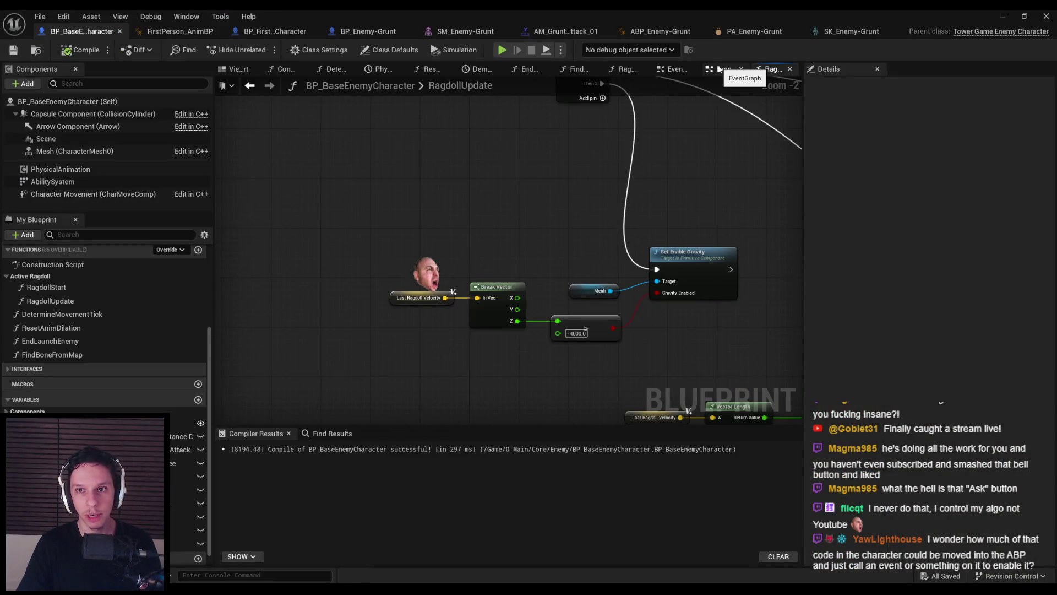
Switch from RagdollUpdate to the EventGraph and zoom to the PhysicalAnimationHit Branch nodes
drag(495, 149, 443, 260)
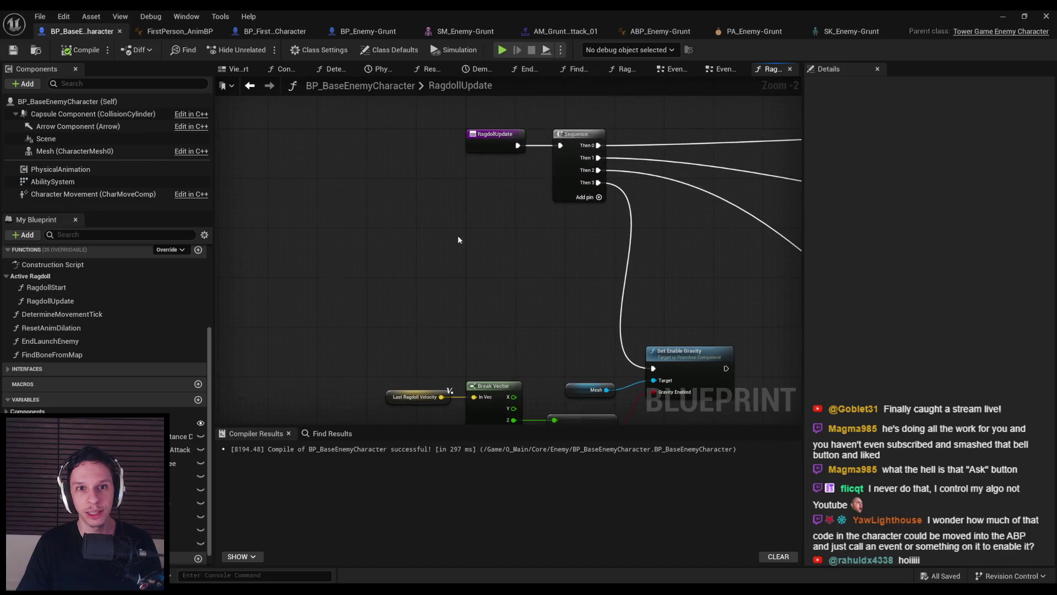
scroll(541, 260, down, 6)
click(730, 73)
scroll(346, 255, down, 4)
scroll(452, 237, up, 6)
scroll(550, 253, down, 6)
scroll(607, 272, up, 5)
scroll(610, 246, down, 6)
scroll(610, 246, up, 7)
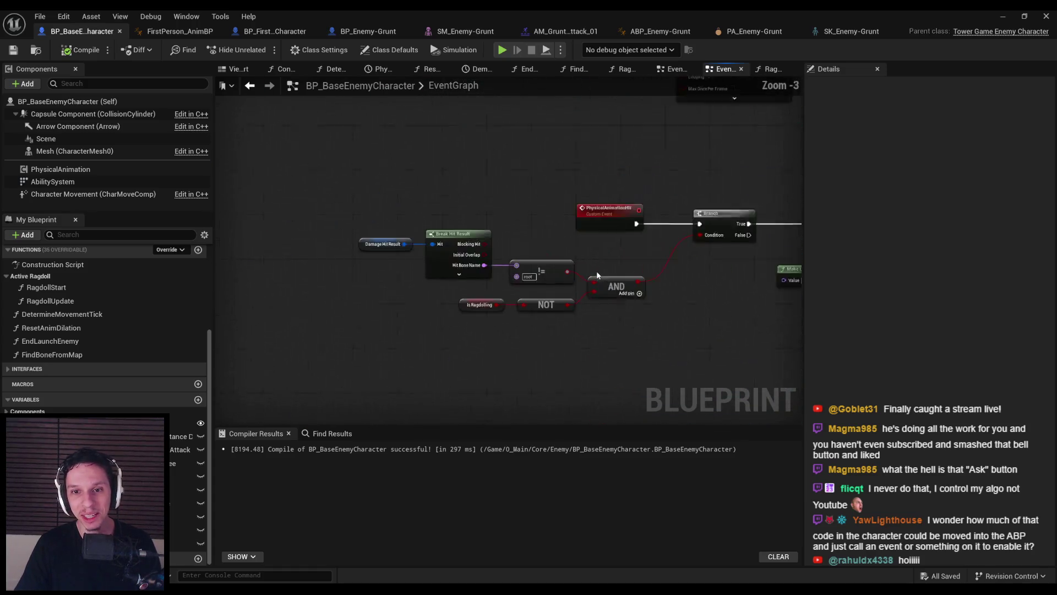